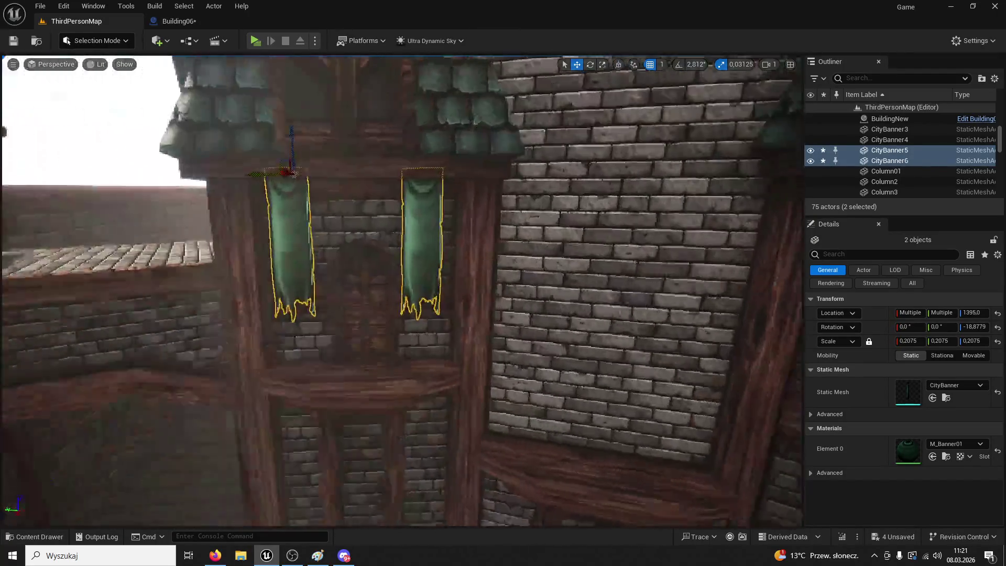
Save the level, launch the Play preview, and run the character toward the courtyard towers
key("ctrl+s")
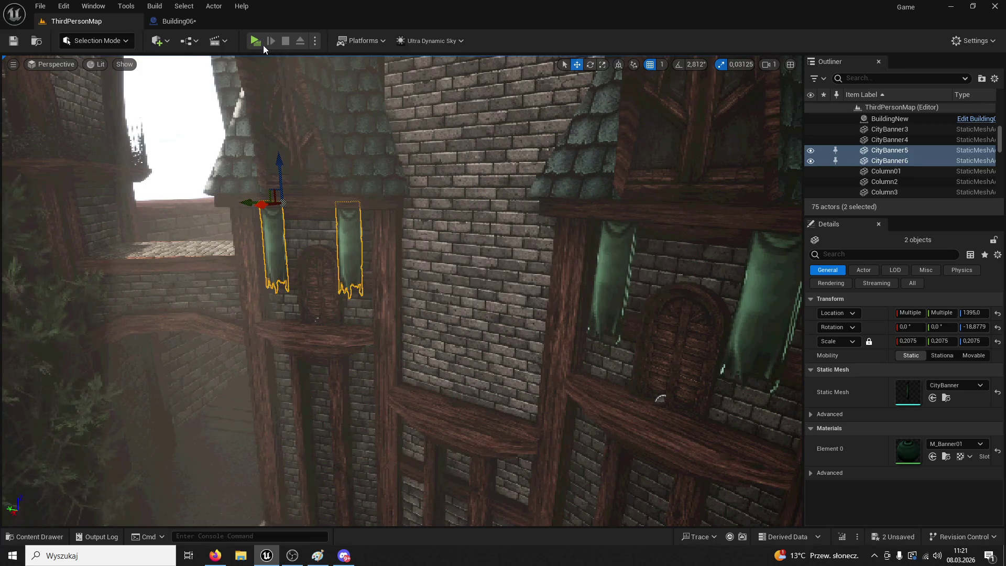
left_click(257, 42)
key("w")
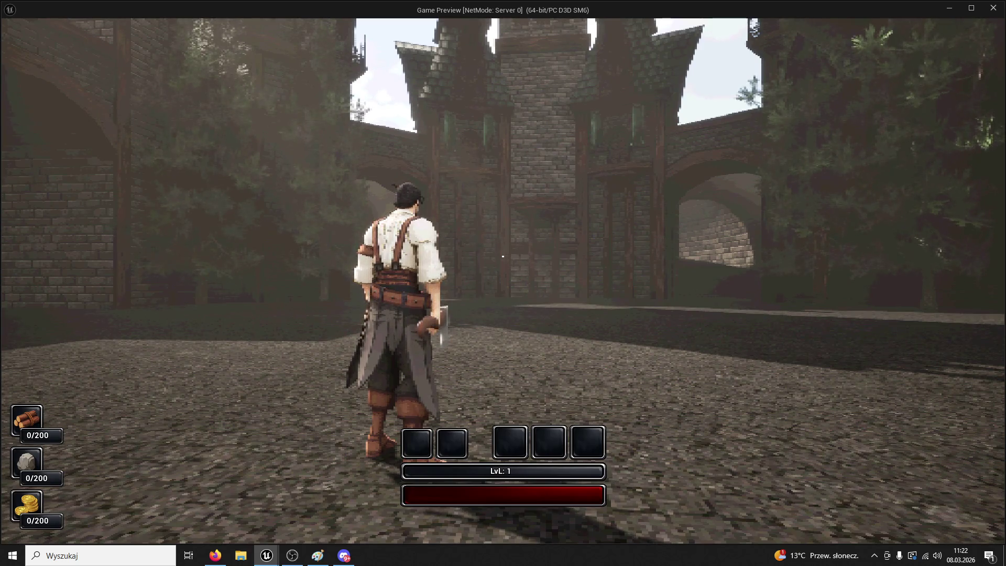
key("w")
Briefly open and dismiss the Windows Start menu, then switch over to Discord
key("super")
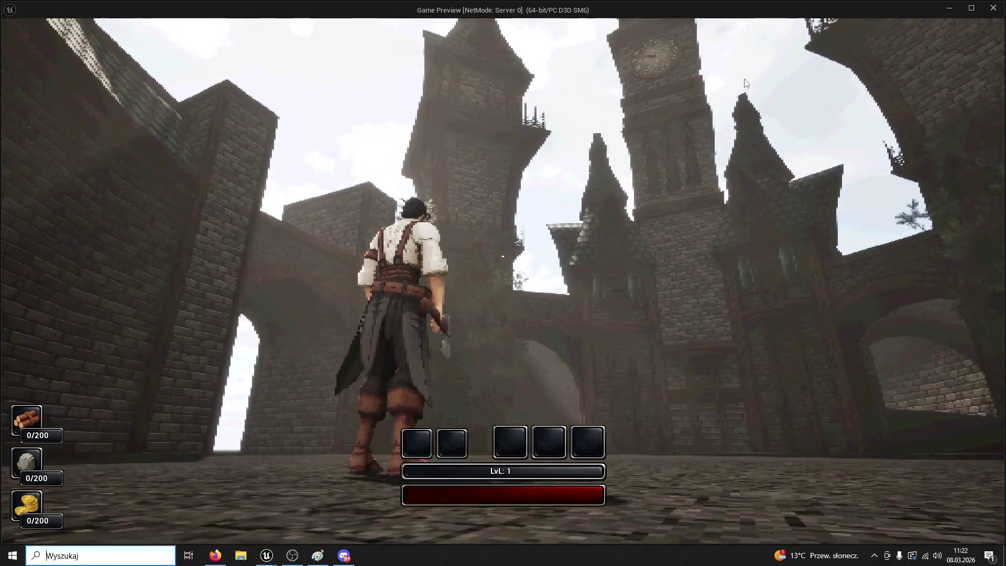
key("Escape")
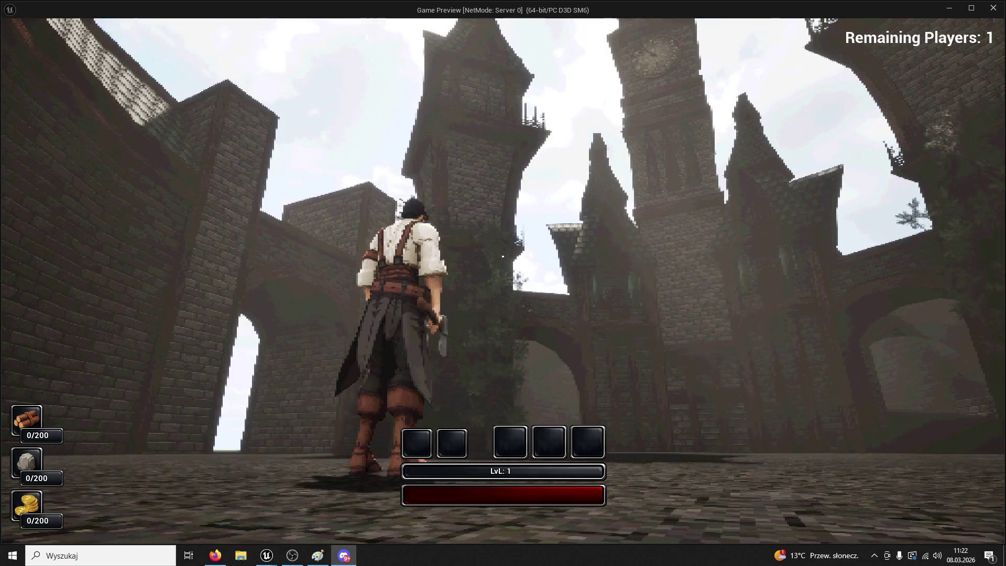
key("alt+Tab")
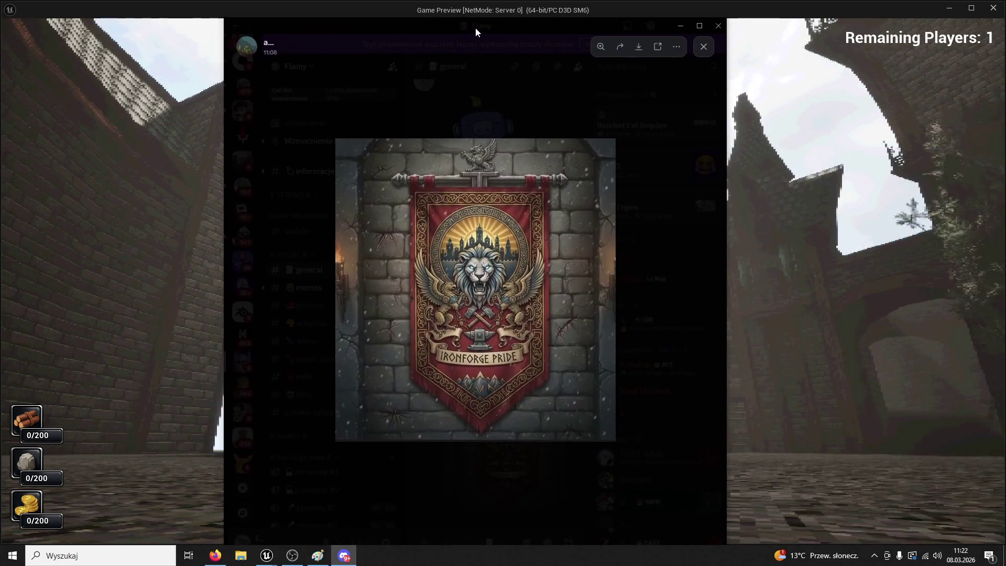
Enlarge and zoom into the Ironforge Pride banner in #general, then close it and return to the game
left_click(321, 204)
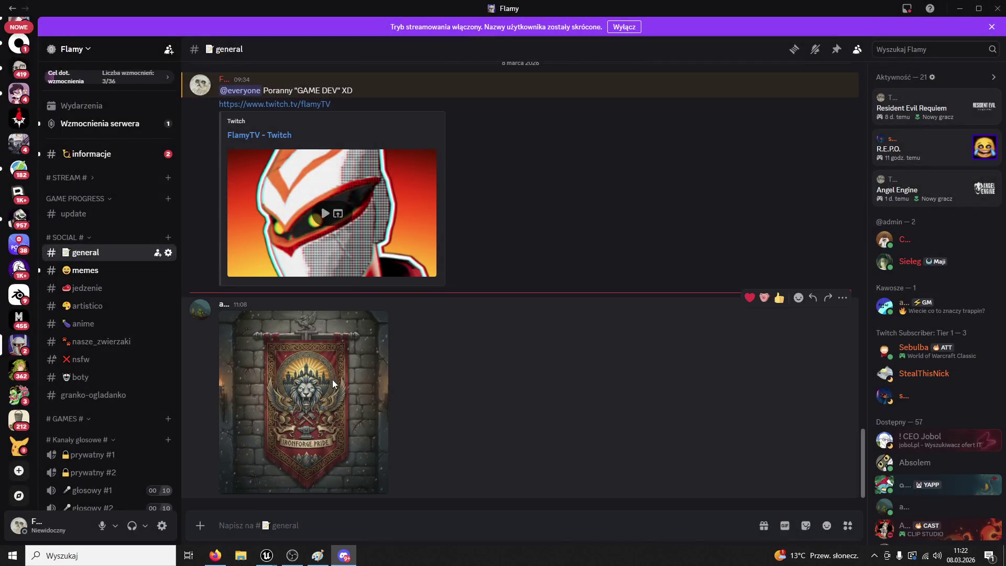
left_click(334, 384)
left_click(531, 301)
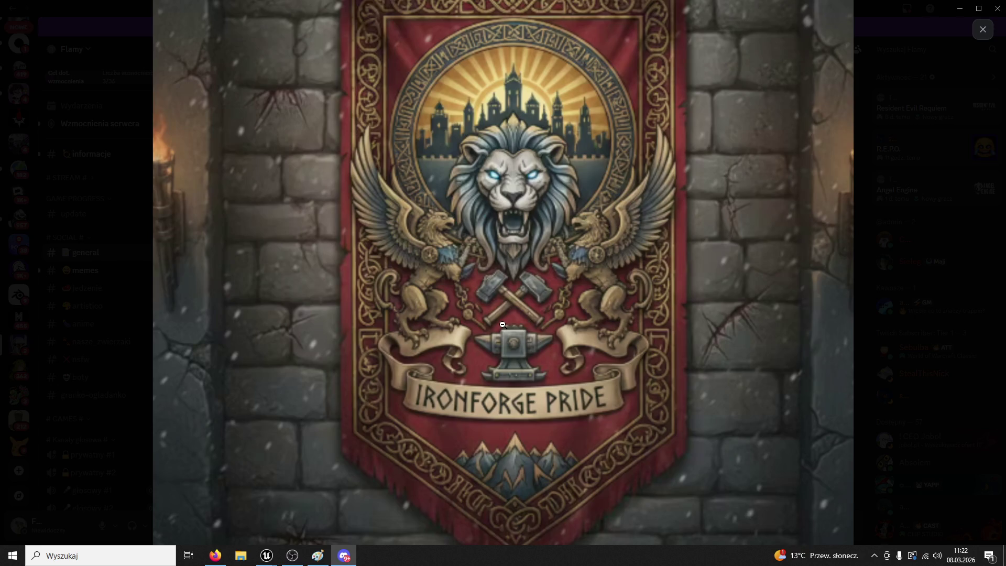
left_click(479, 336)
key("Escape")
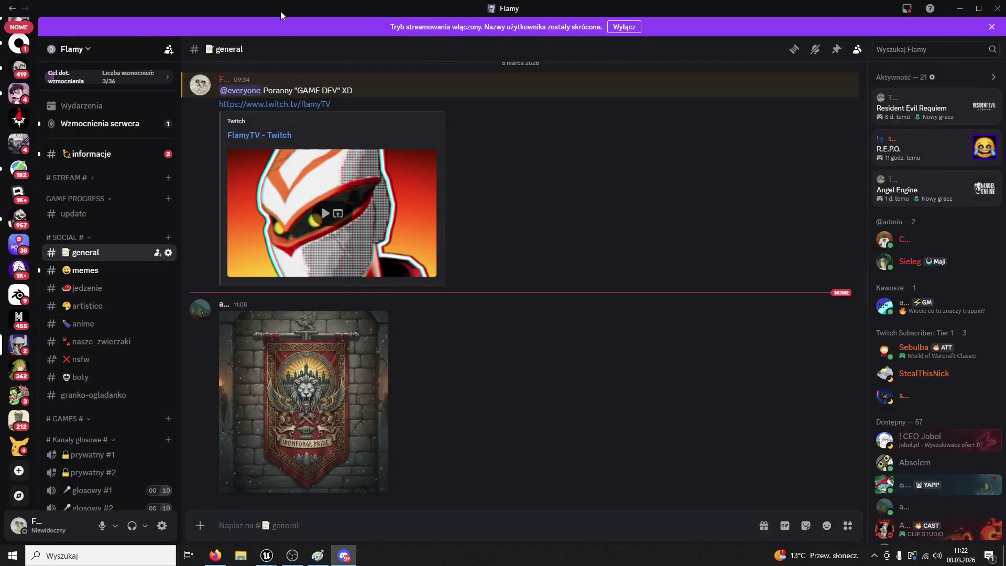
key("alt+Tab")
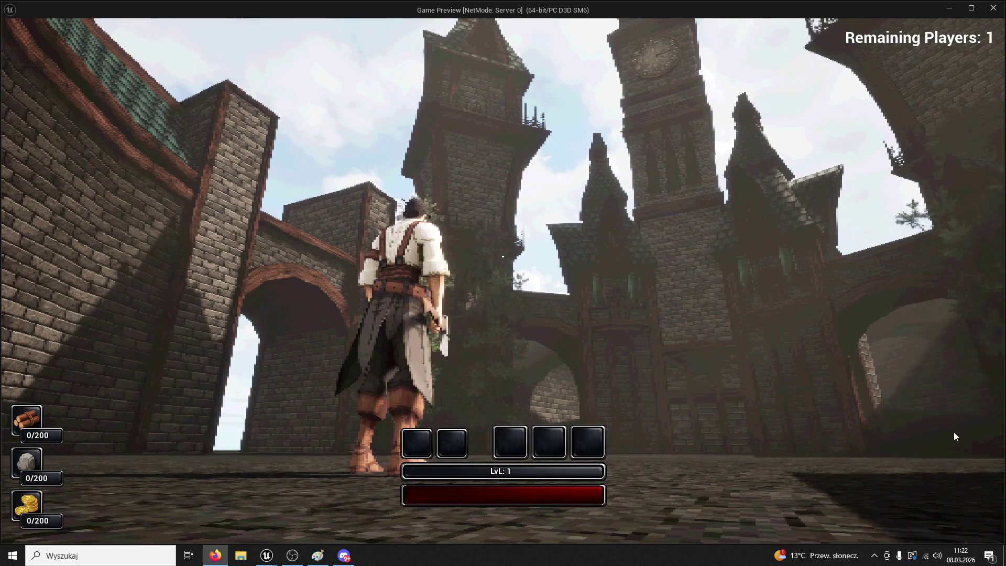
Run the character forward once more, then stop the game preview
left_click(596, 420)
key("w")
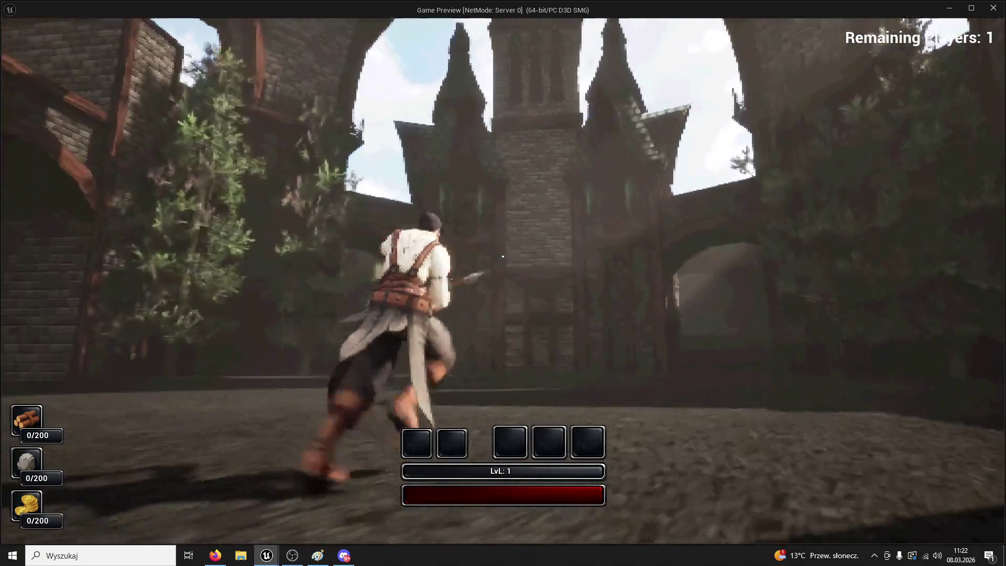
key("Escape")
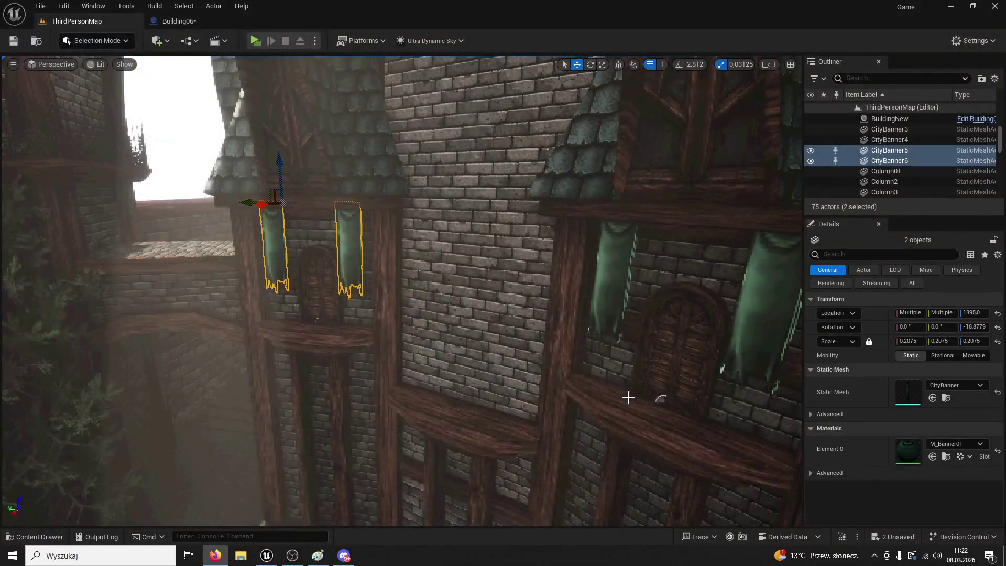
Orbit the editor view over the two green CityBanners, then open Windows search
scroll(628, 398, "down", 3)
mouse_move(629, 397)
left_mouse_down()
mouse_move(218, 348)
mouse_move(346, 154)
left_mouse_up()
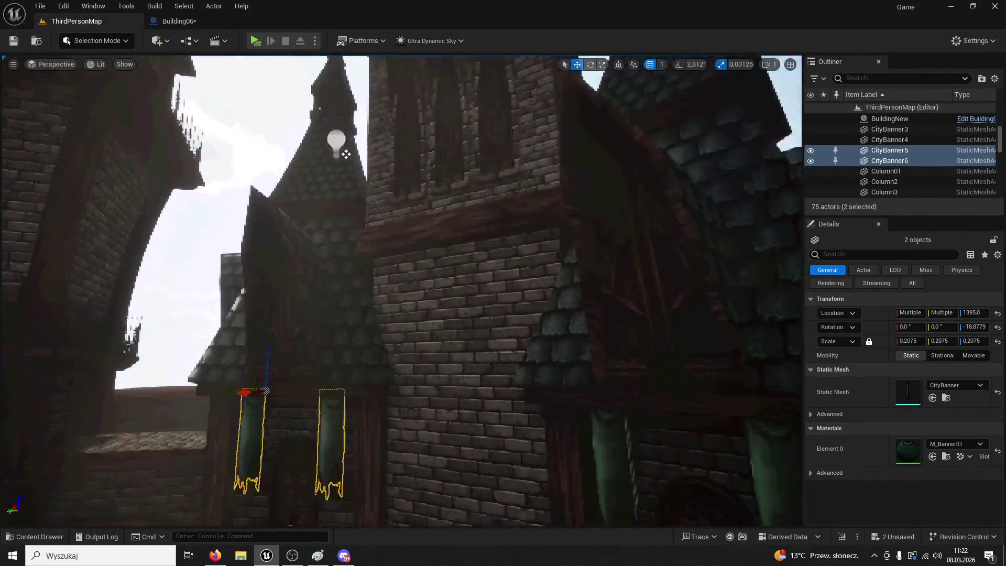
scroll(399, 288, "down", 5)
mouse_move(333, 393)
left_mouse_down()
mouse_move(333, 341)
mouse_move(332, 393)
left_mouse_up()
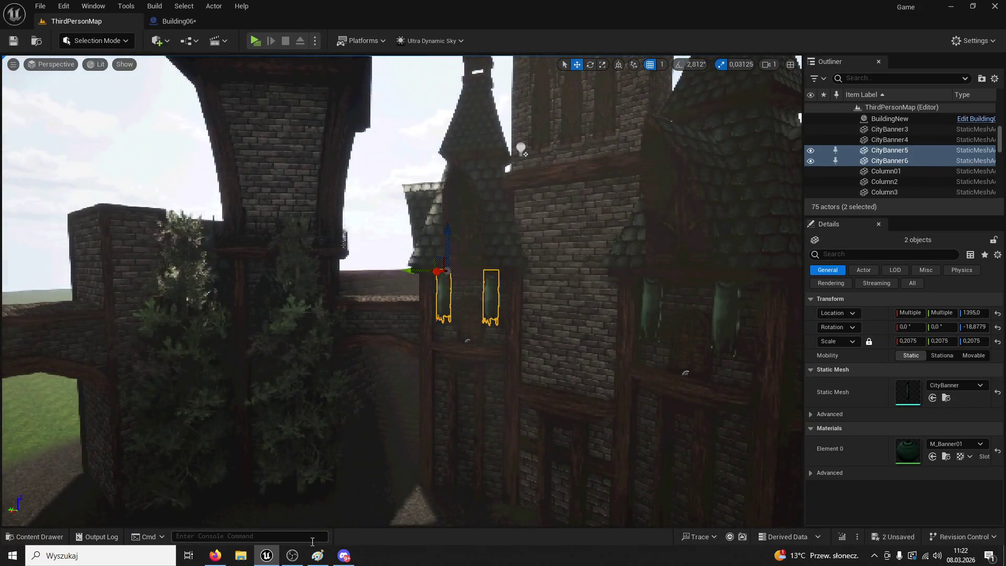
left_click(99, 555)
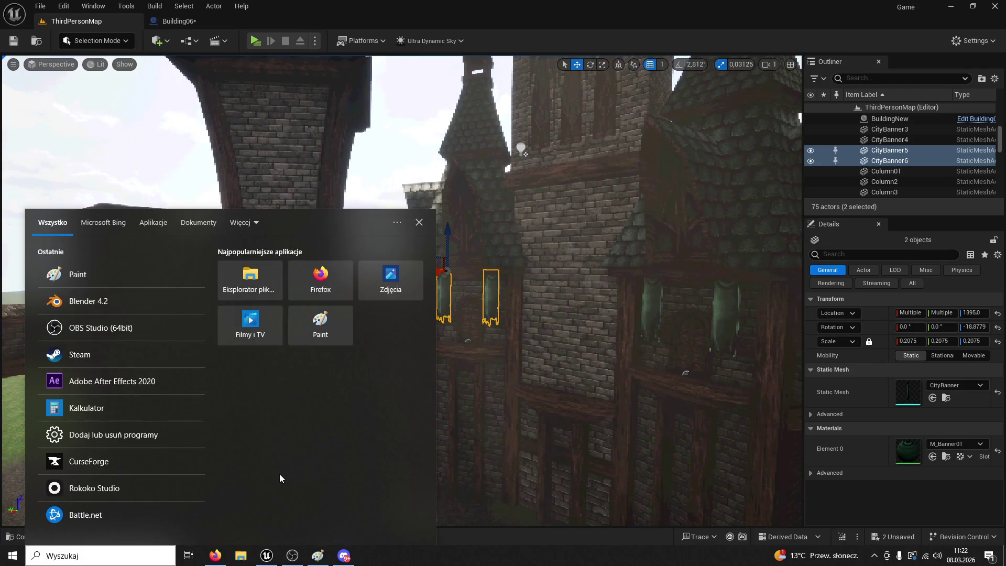
Launch Blender 4.2 and delete the default cube, camera and light
left_click(89, 304)
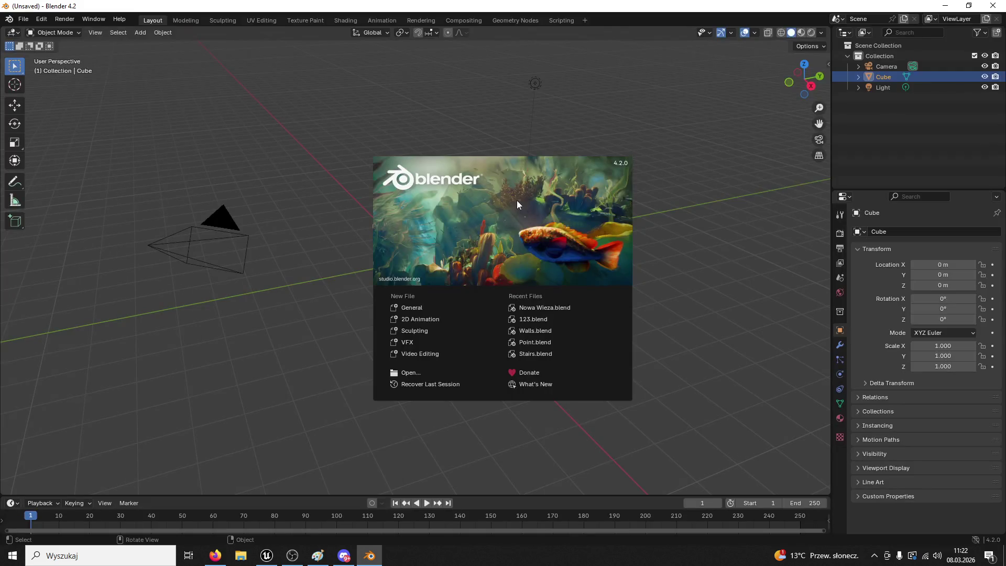
left_click(753, 329)
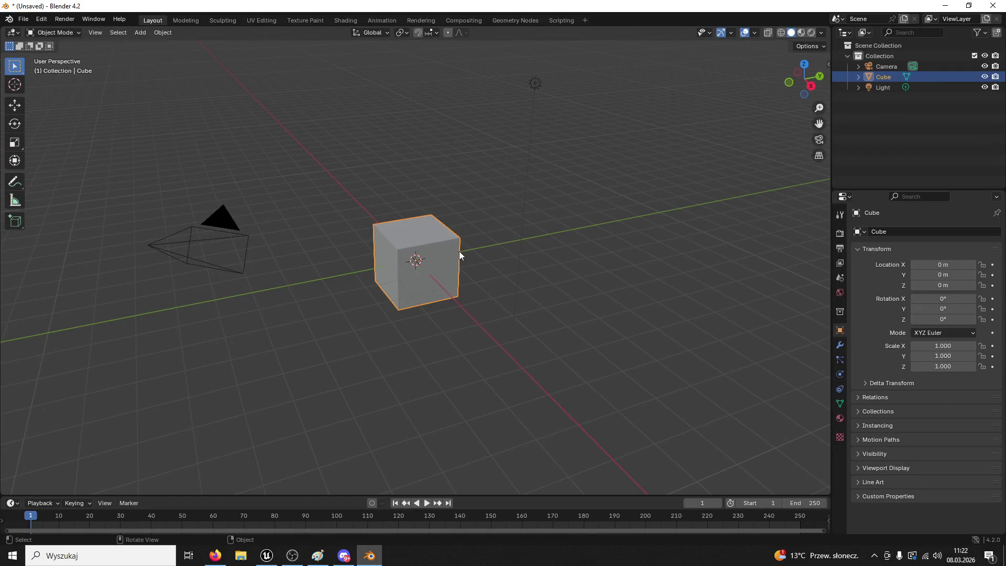
key("Delete")
left_click(220, 220)
key("Delete")
left_click(535, 83)
key("Delete")
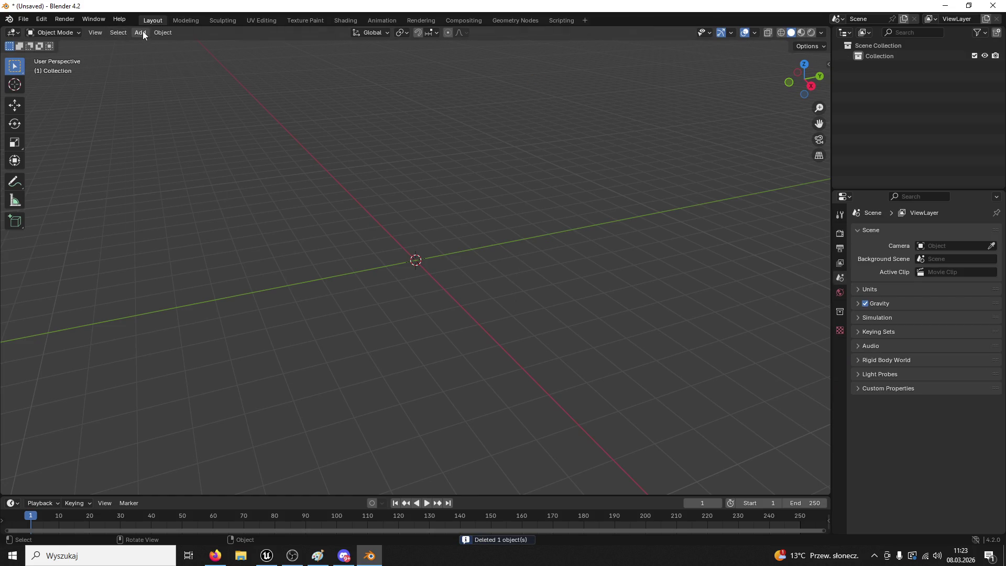
Add a plane and rotate it 90° on X so it stands upright
left_click(142, 33)
mouse_move(155, 45)
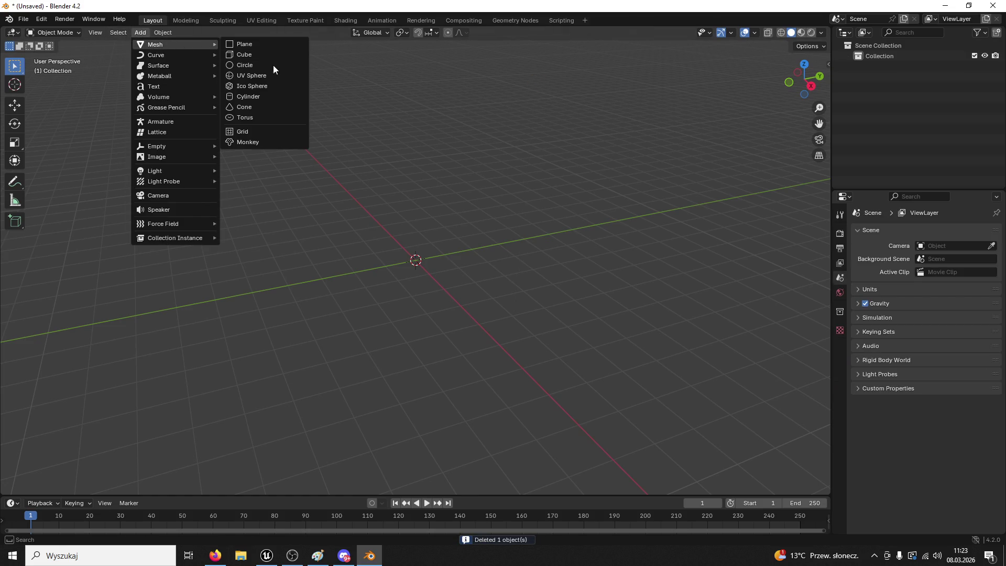
left_click(257, 45)
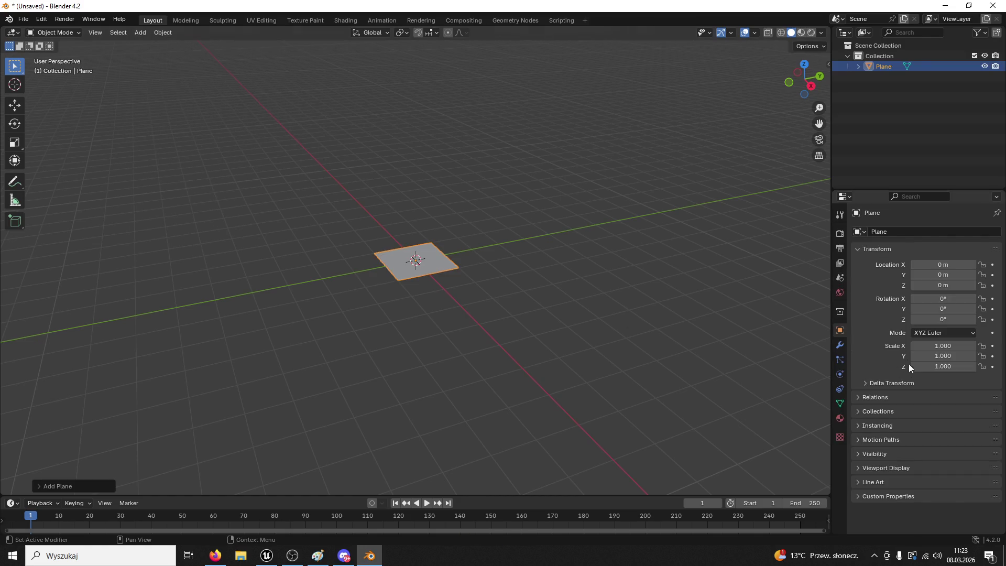
left_click(14, 124)
left_click_drag(395, 234, 358, 271)
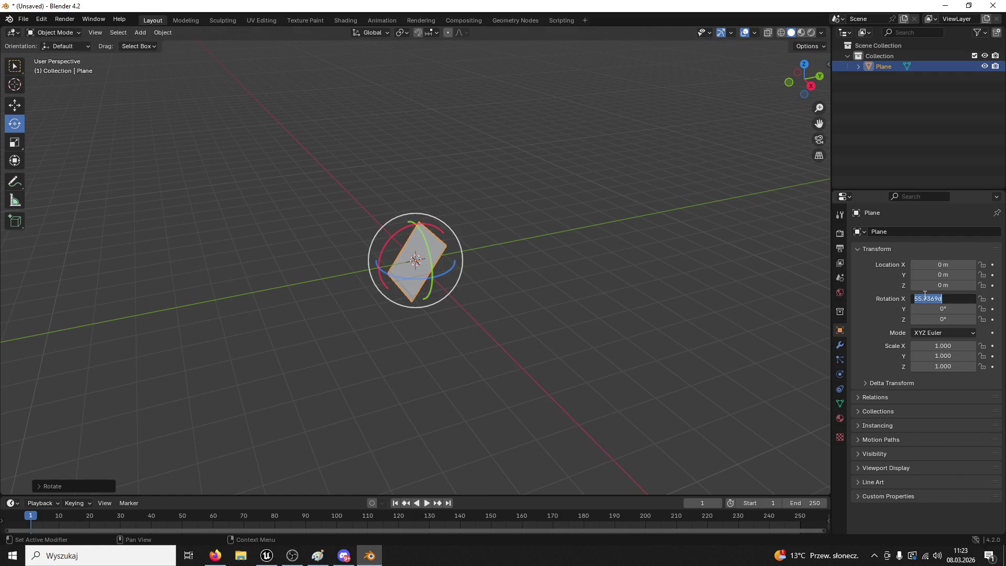
key("Return")
mouse_move(780, 297)
left_mouse_down()
mouse_move(746, 264)
mouse_move(429, 241)
left_mouse_up()
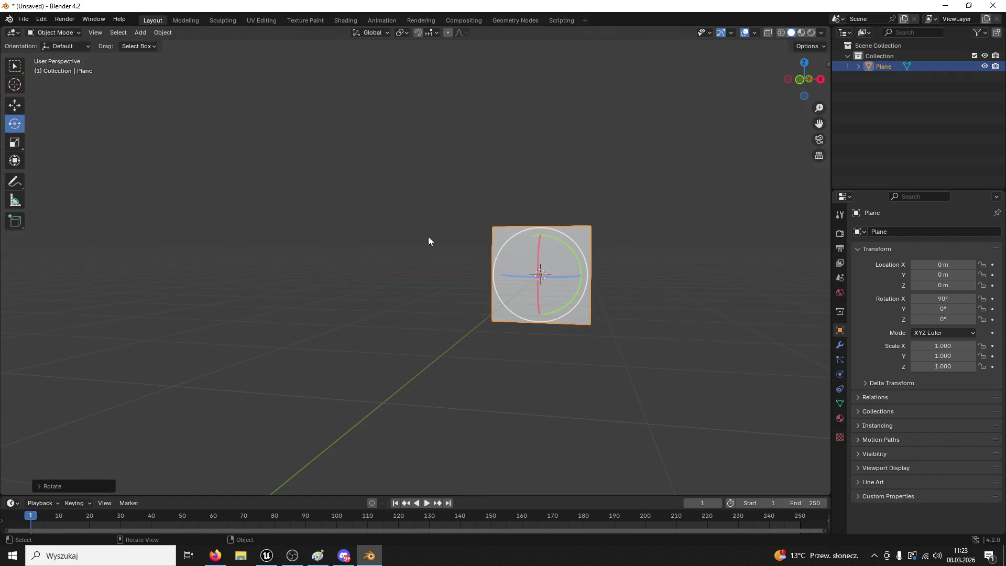
Close the Unreal Engine editor, answering its save prompt
left_click(266, 556)
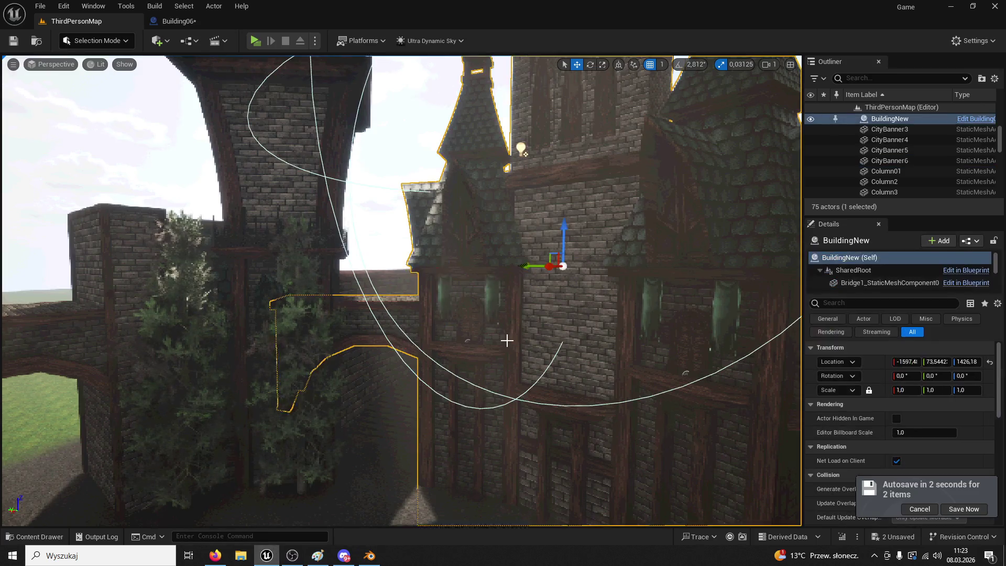
left_click(995, 6)
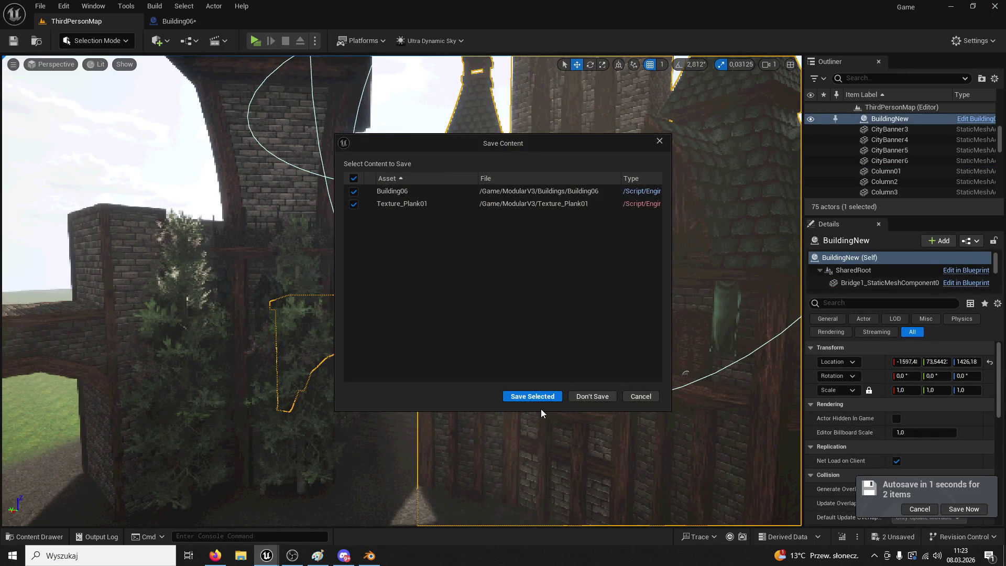
left_click(542, 397)
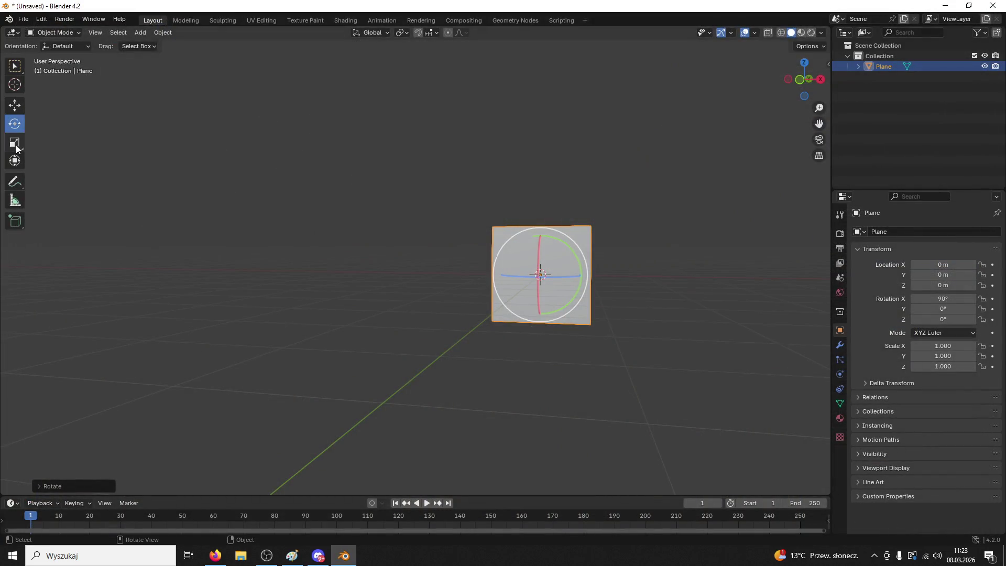
left_click(16, 148)
Stretch the plane to 5.075 on X, give it new Material.001, and switch to Shading
mouse_move(584, 275)
left_mouse_down()
mouse_move(791, 292)
mouse_move(719, 295)
left_mouse_up()
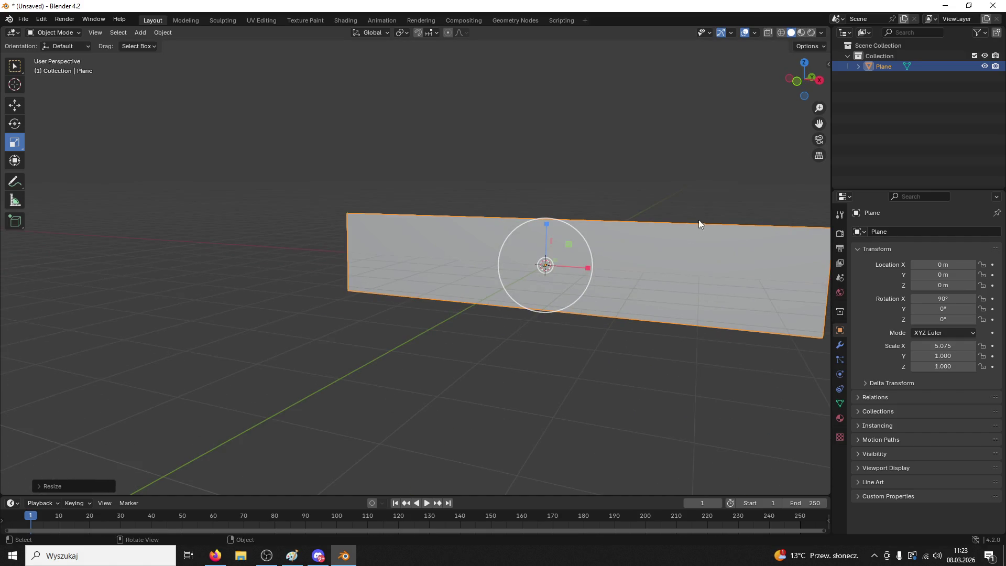
left_click(840, 418)
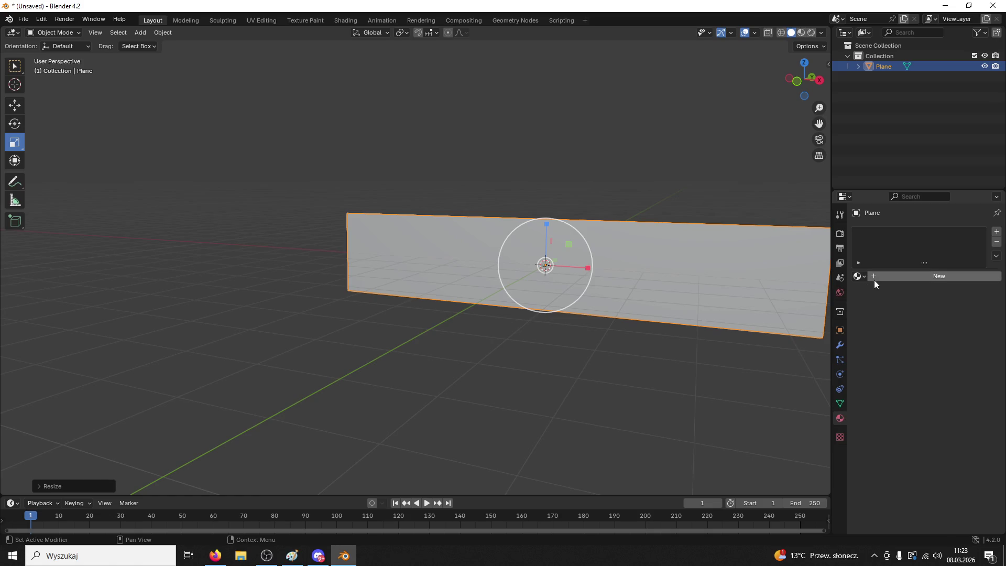
left_click(874, 278)
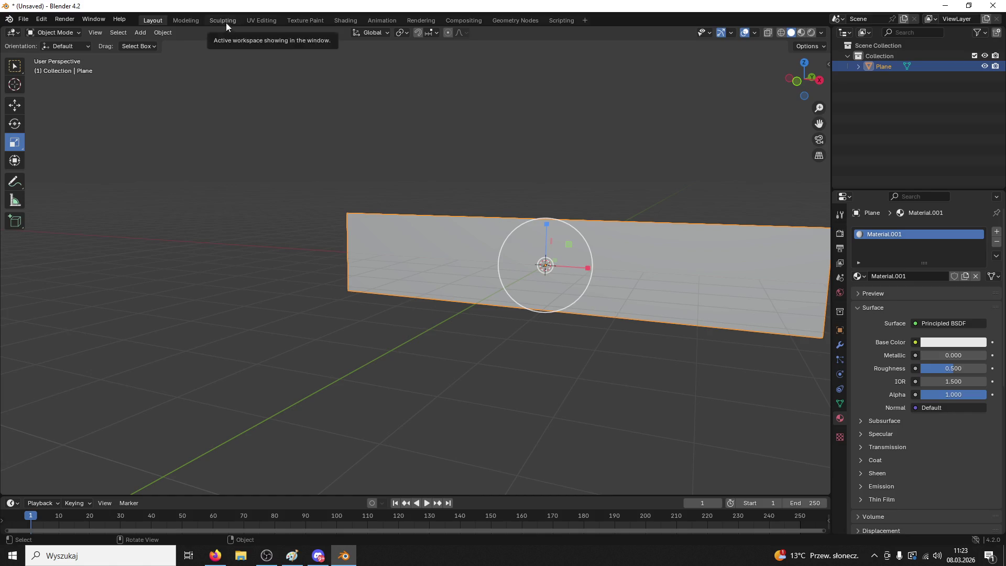
left_click(352, 21)
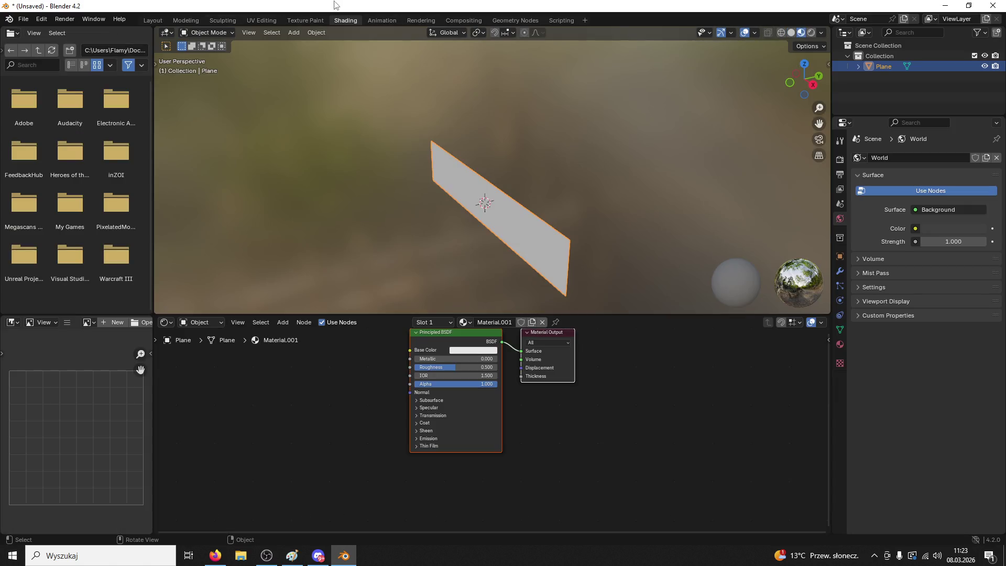
left_click(338, 560)
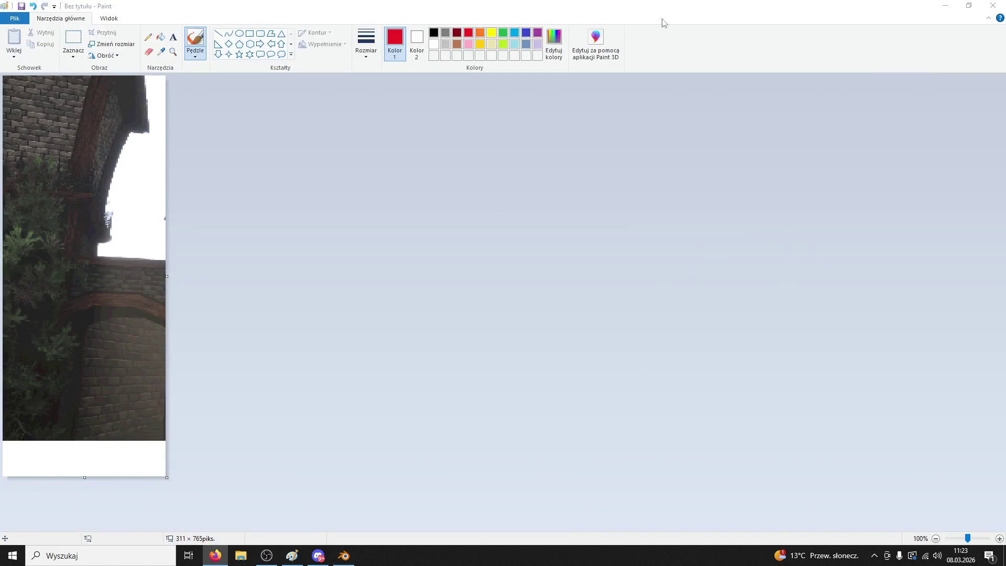
Minimize Paint to reveal the desktop with the Textury folder
left_click(947, 8)
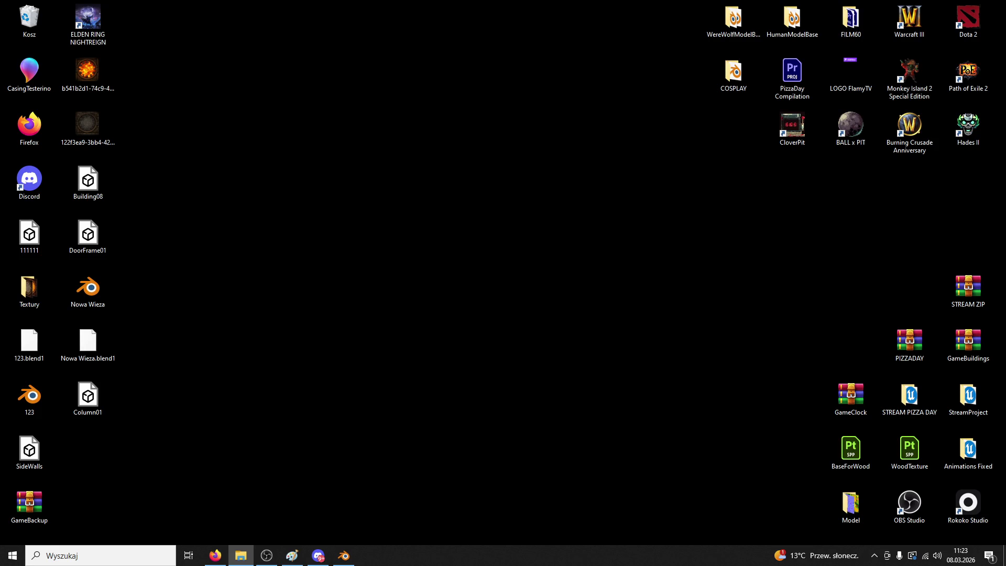
Bring up Unreal Editor 5.4.4 on ThirdPersonMap and open its Content Drawer
mouse_move(568, 402)
left_mouse_down()
mouse_move(356, 485)
mouse_move(763, 363)
left_mouse_up()
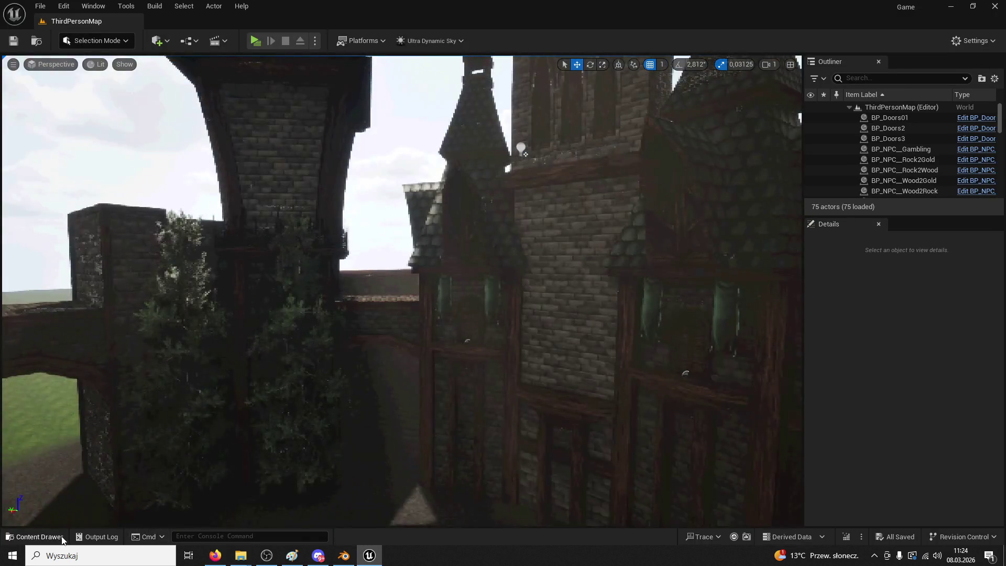
left_click(62, 538)
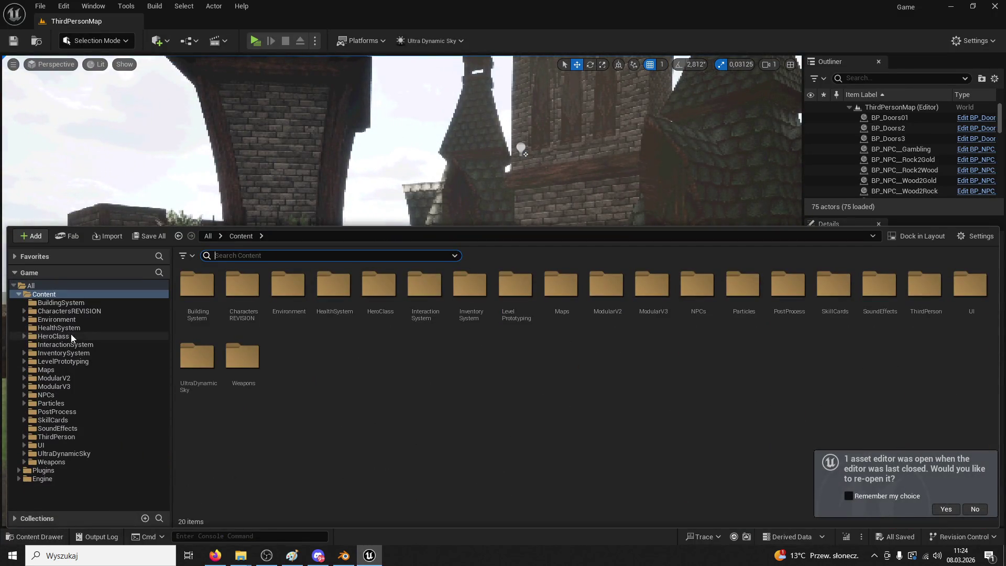
Browse from the ModularV2 folder into the ModularV3 assets in the Content Drawer
double_click(52, 378)
left_click(57, 386)
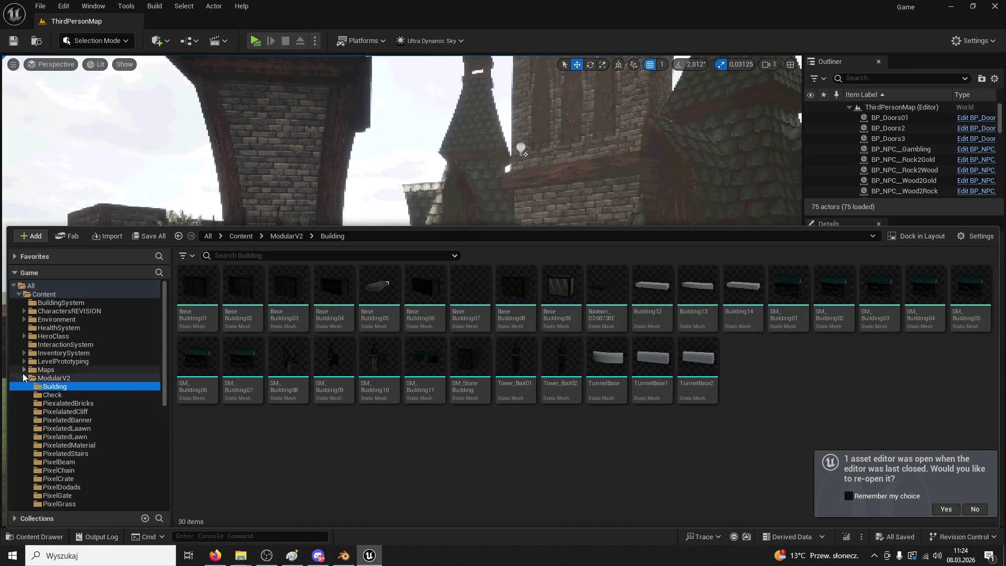
left_click(31, 378)
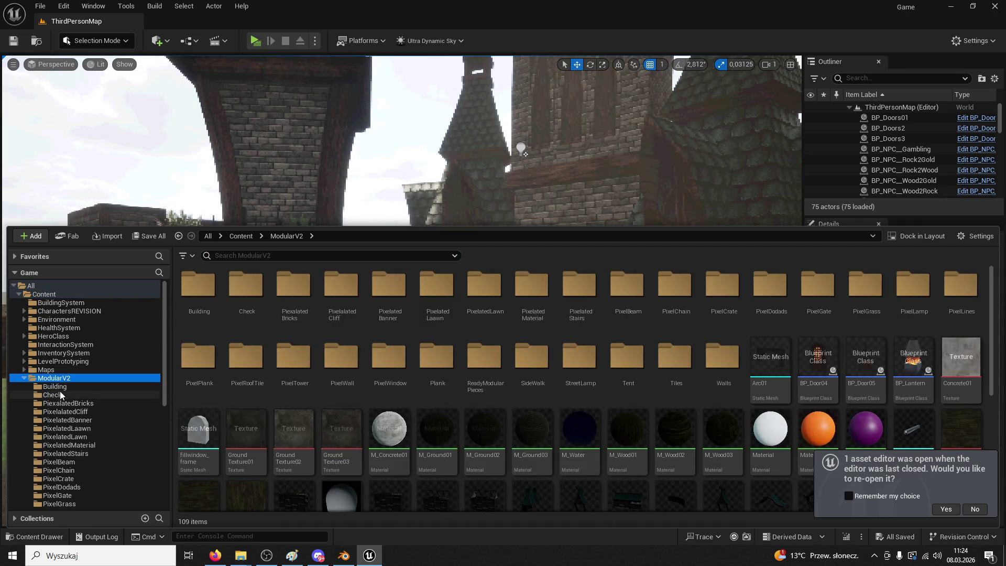
left_click(25, 379)
left_click(52, 386)
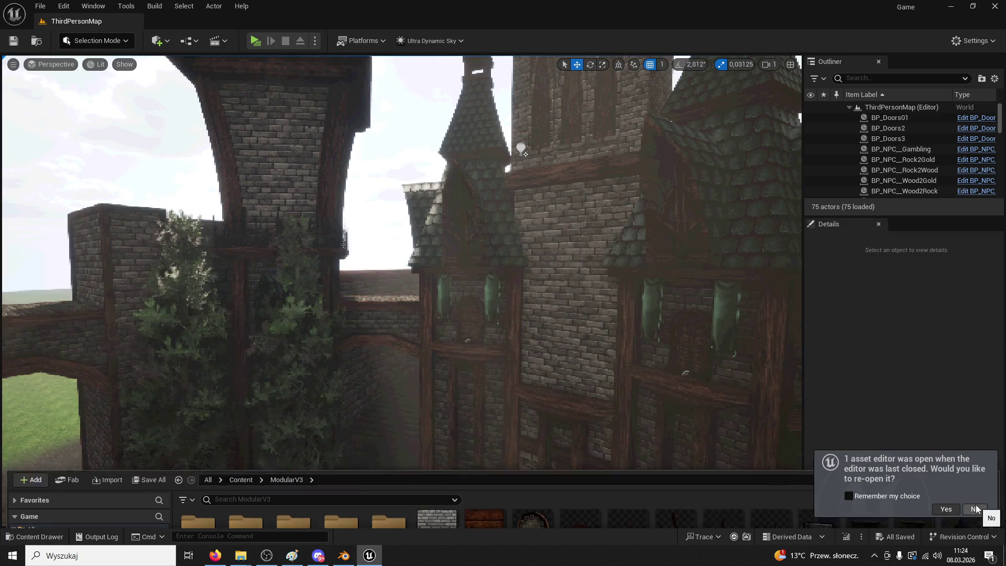
left_click(976, 509)
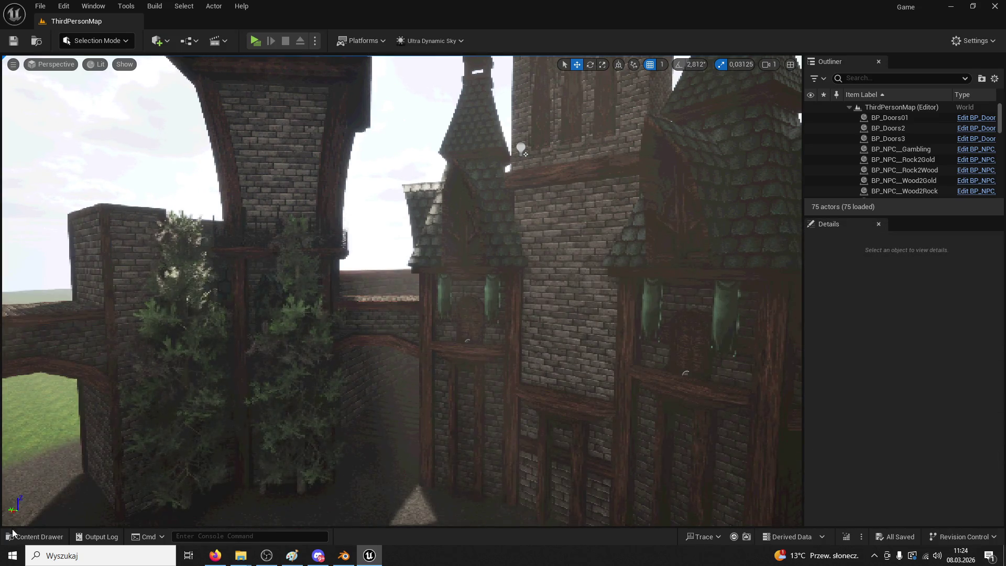
key("ctrl+space")
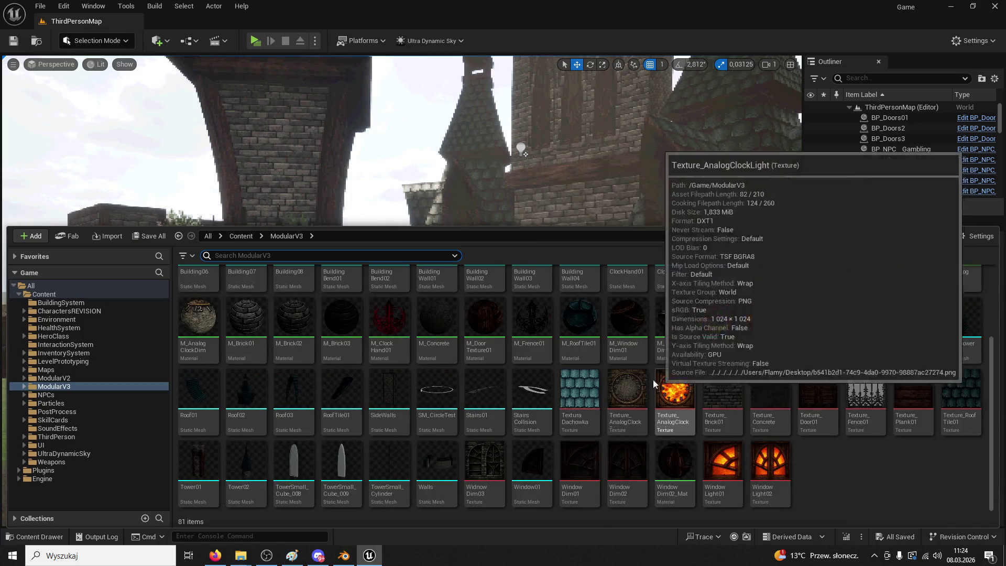
Export Texture_Fence01 as a PNG to the Desktop, then go back to Blender
scroll(916, 468, "down", 1)
left_click(863, 456)
right_click(864, 456)
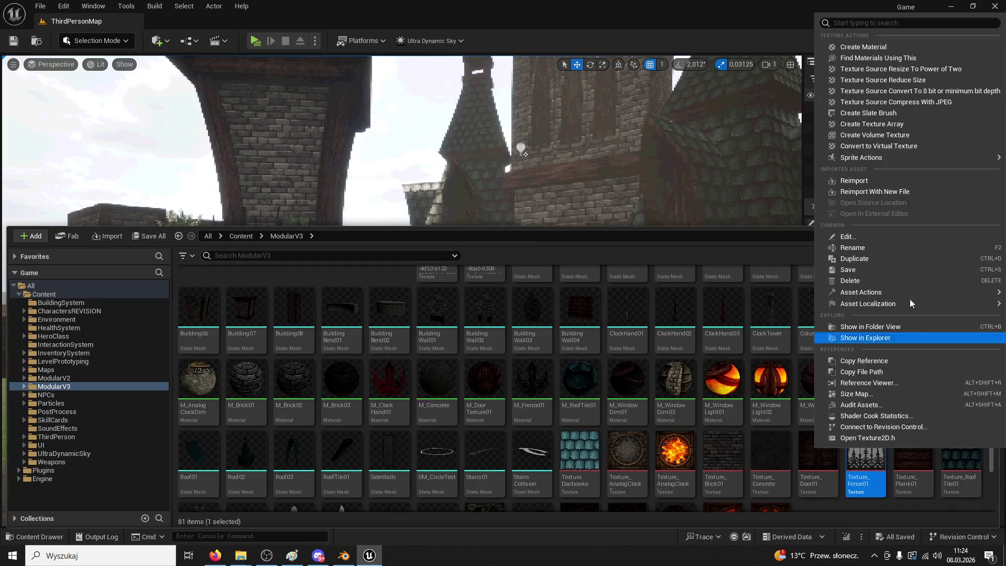
mouse_move(876, 292)
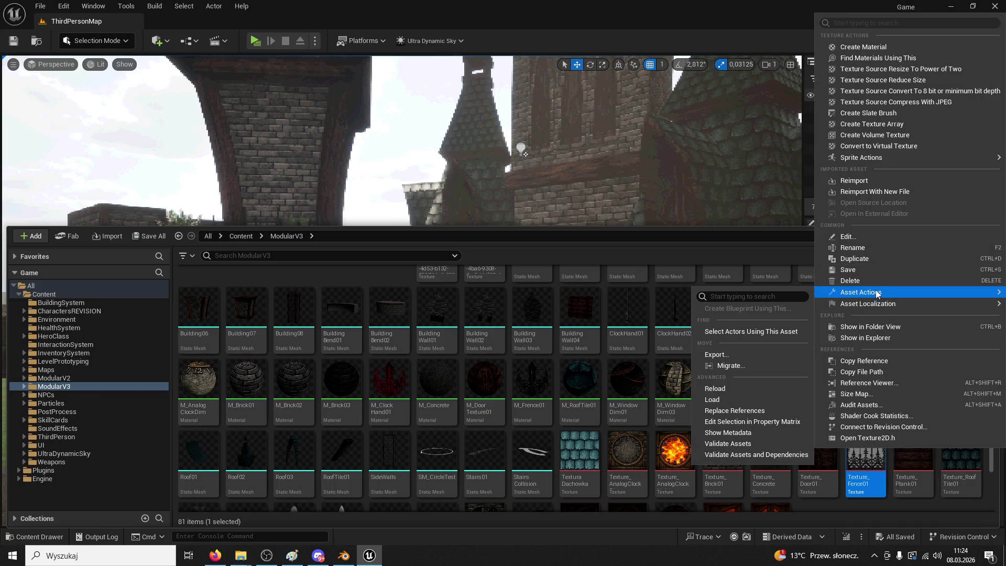
left_click(726, 359)
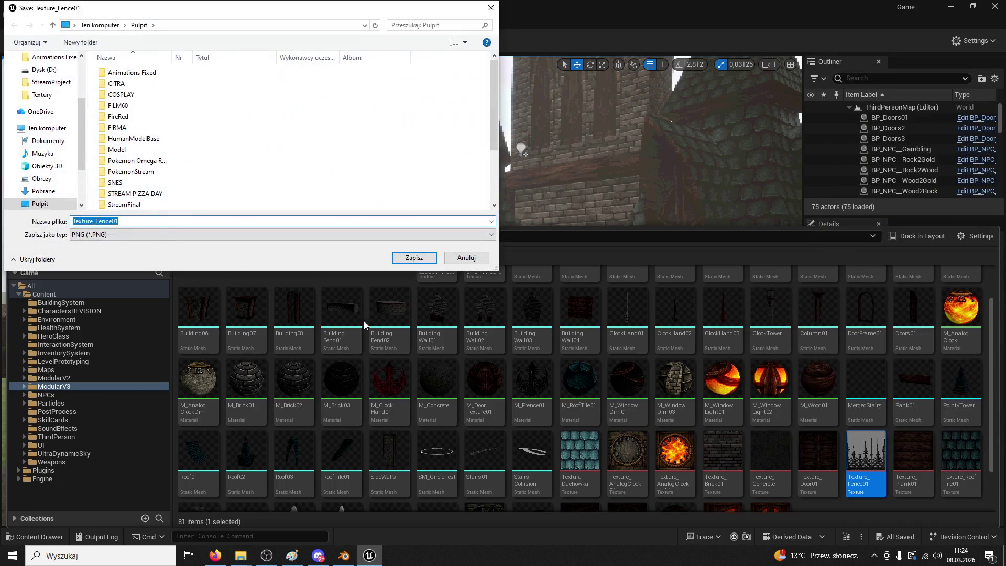
left_click(31, 205)
left_click(398, 259)
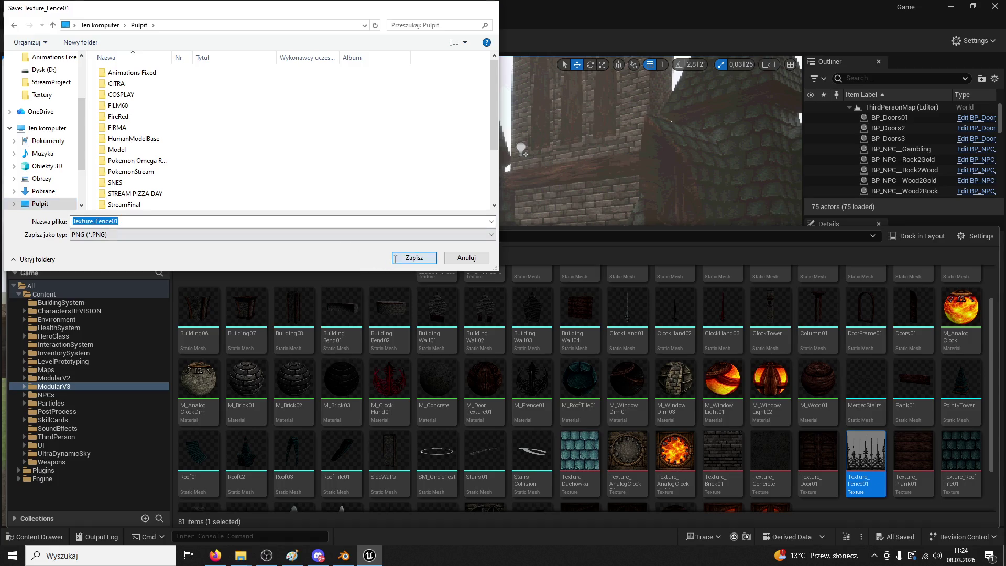
left_click(950, 6)
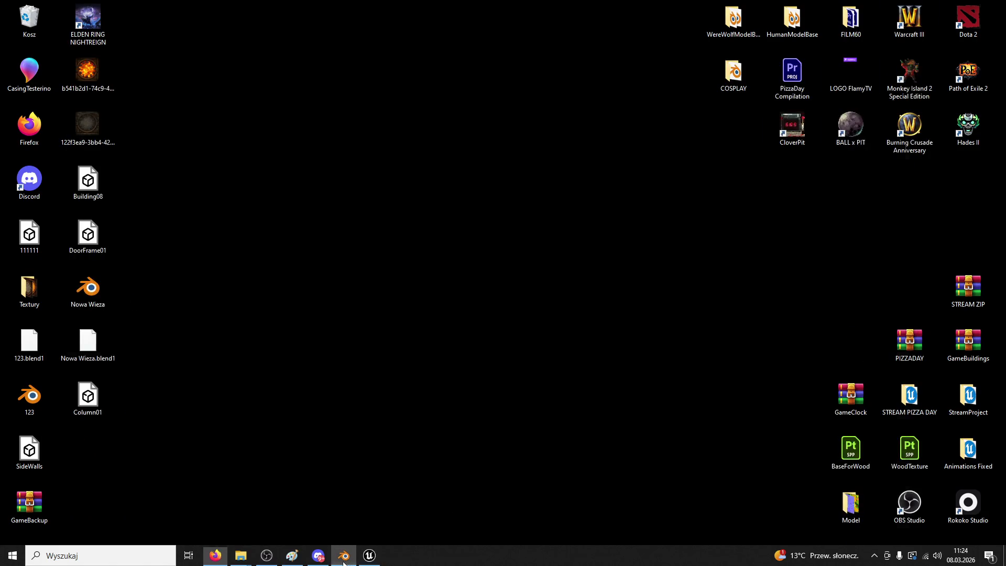
left_click(344, 556)
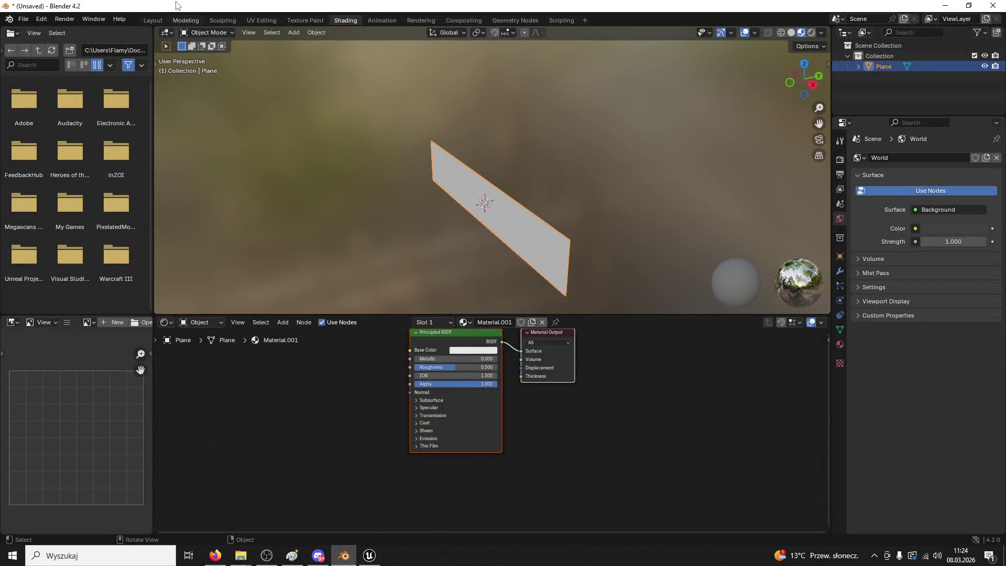
Drop Texture_Fence01.PNG into the plane's shader nodes and link it to Base Color and Alpha
left_click_drag(176, 5, 400, 45)
mouse_move(87, 451)
left_mouse_down()
mouse_move(124, 461)
mouse_move(489, 414)
left_mouse_up()
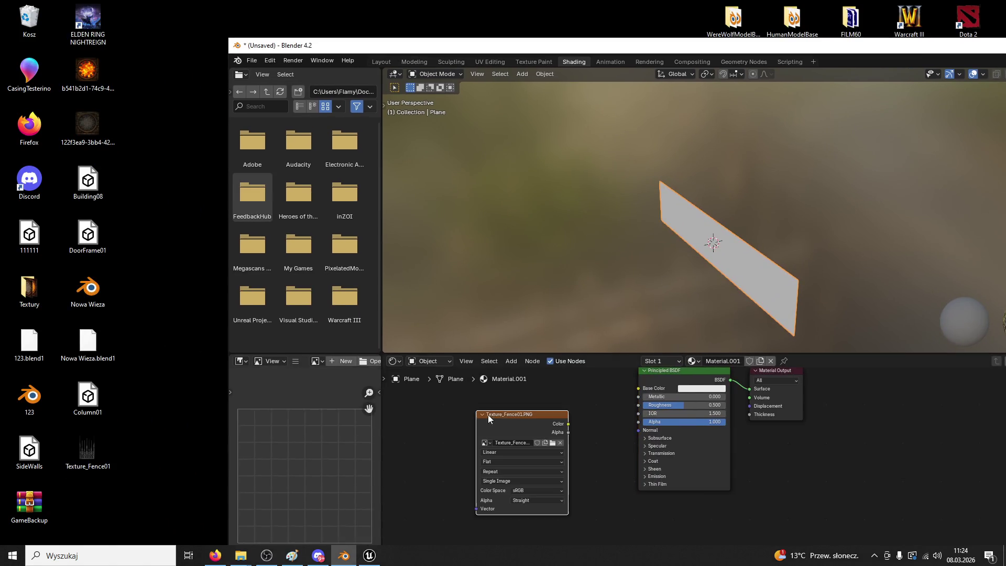
mouse_move(636, 398)
left_mouse_down()
mouse_move(640, 388)
mouse_move(637, 422)
left_mouse_up()
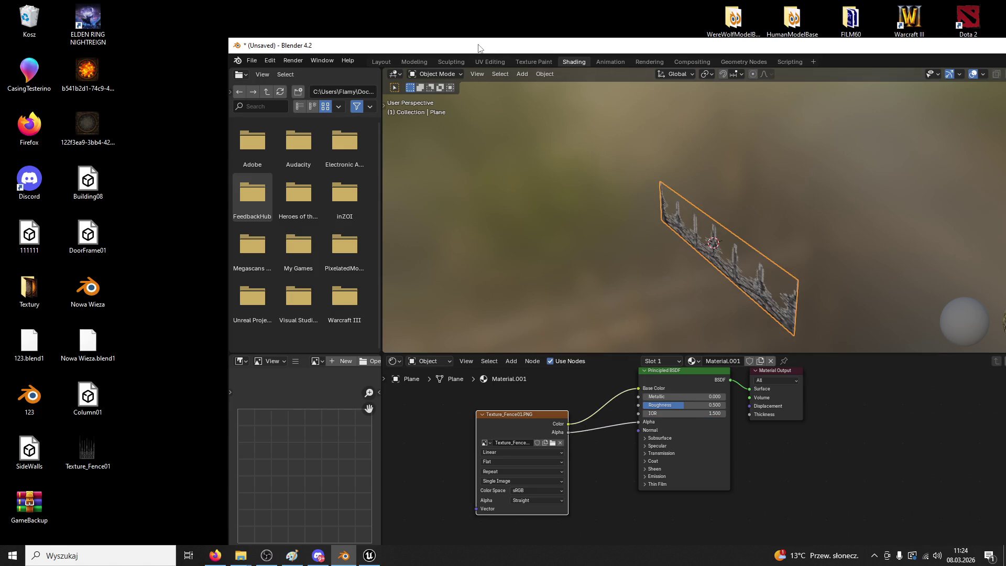
double_click(479, 47)
mouse_move(478, 44)
left_mouse_down()
mouse_move(554, 211)
mouse_move(590, 193)
mouse_move(330, 82)
left_mouse_up()
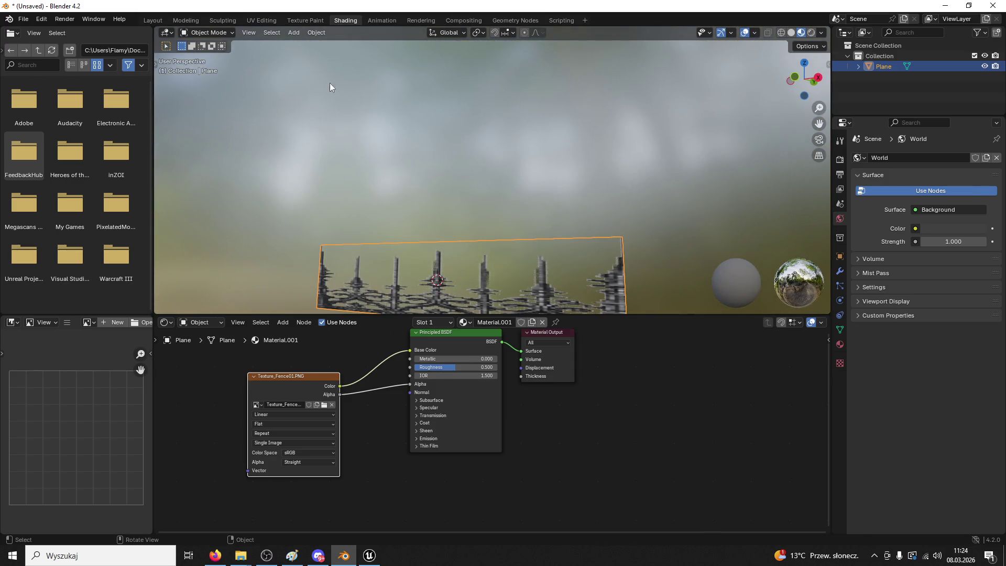
left_click(256, 22)
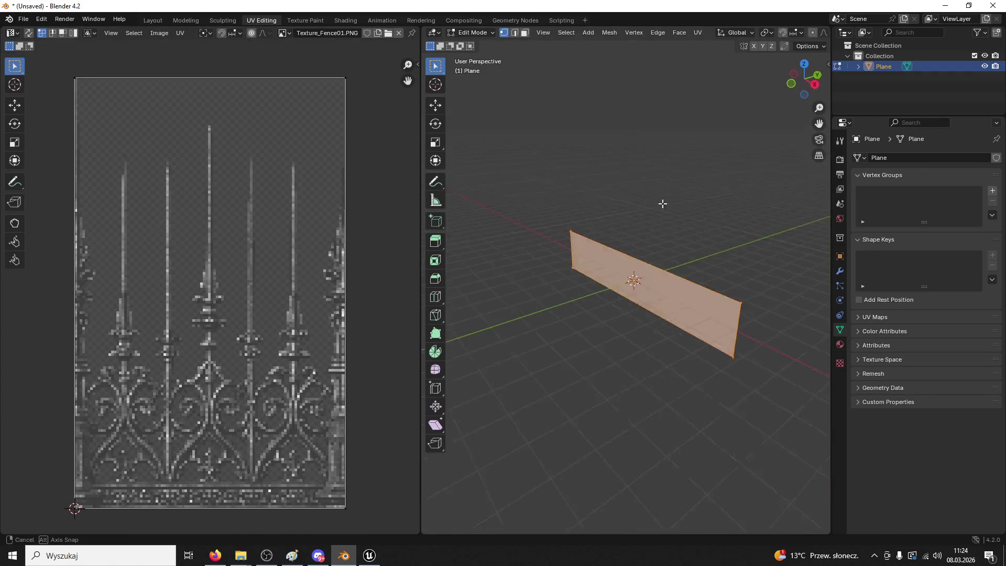
Turn on material preview and scale all the plane's UVs along X to repeat the fence
left_click_drag(832, 116, 993, 116)
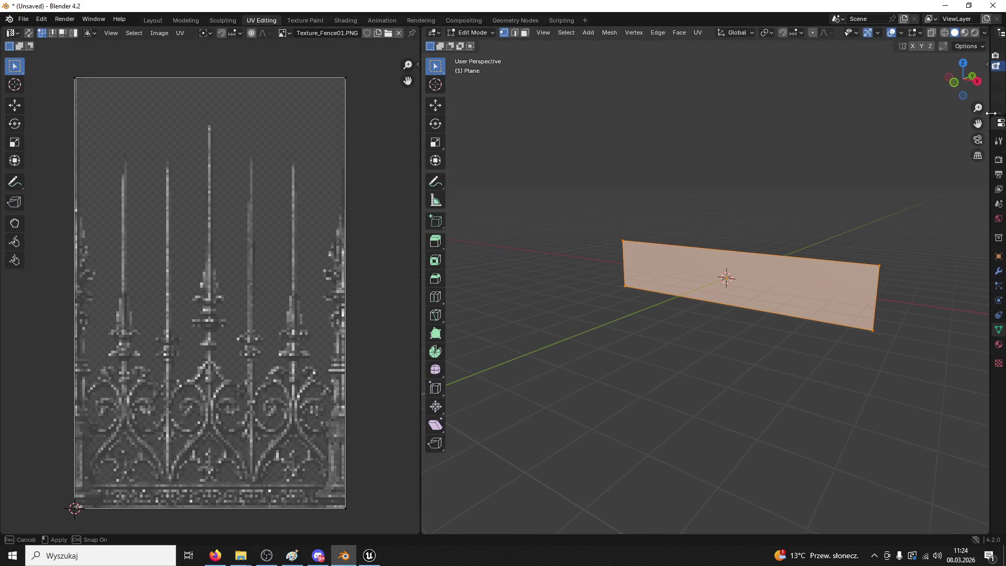
left_click(965, 32)
mouse_move(796, 216)
left_mouse_down()
mouse_move(693, 184)
mouse_move(726, 170)
mouse_move(854, 201)
left_mouse_up()
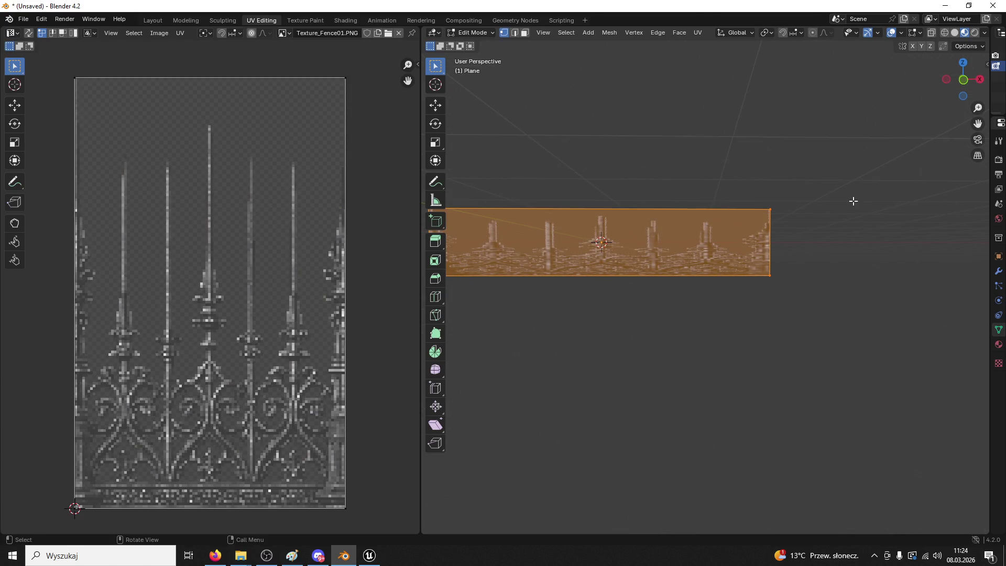
key("a")
key("s")
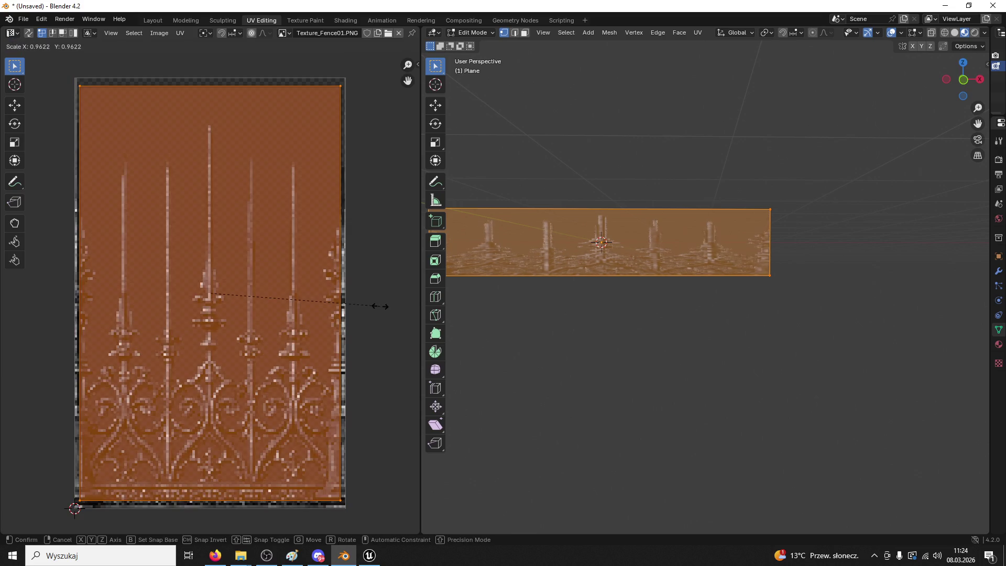
key("x")
scroll(388, 315, "down", 2)
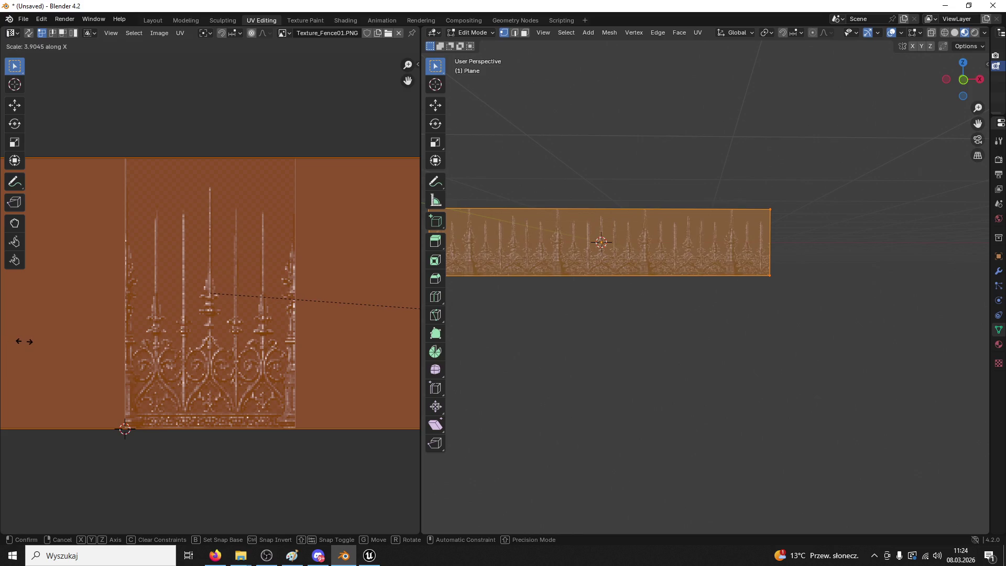
left_click(24, 341)
scroll(310, 375, "down", 2)
scroll(683, 337, "down", 2)
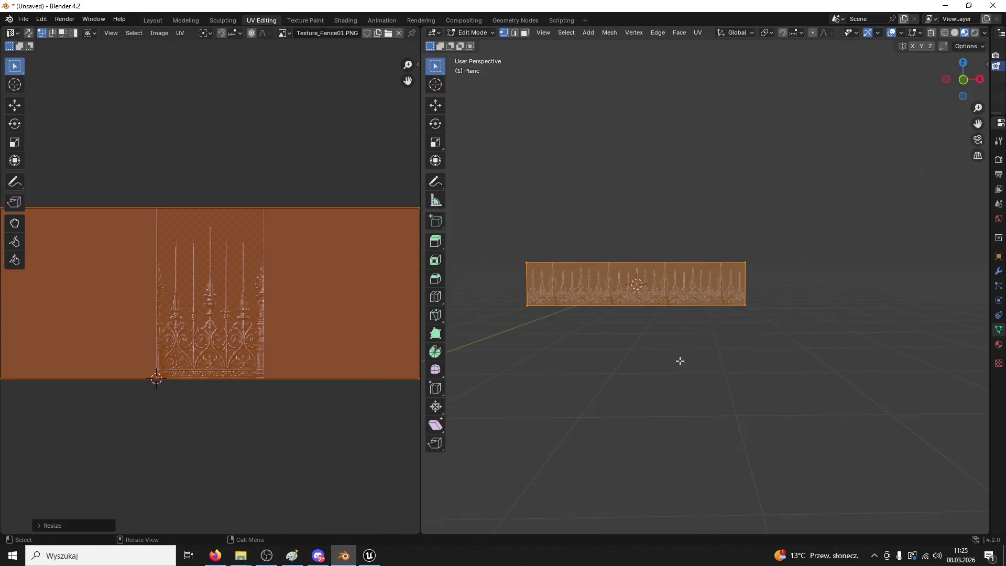
scroll(663, 353, "up", 2)
mouse_move(663, 353)
left_mouse_down()
mouse_move(647, 355)
mouse_move(670, 360)
mouse_move(643, 354)
mouse_move(746, 379)
mouse_move(710, 375)
mouse_move(677, 353)
left_mouse_up()
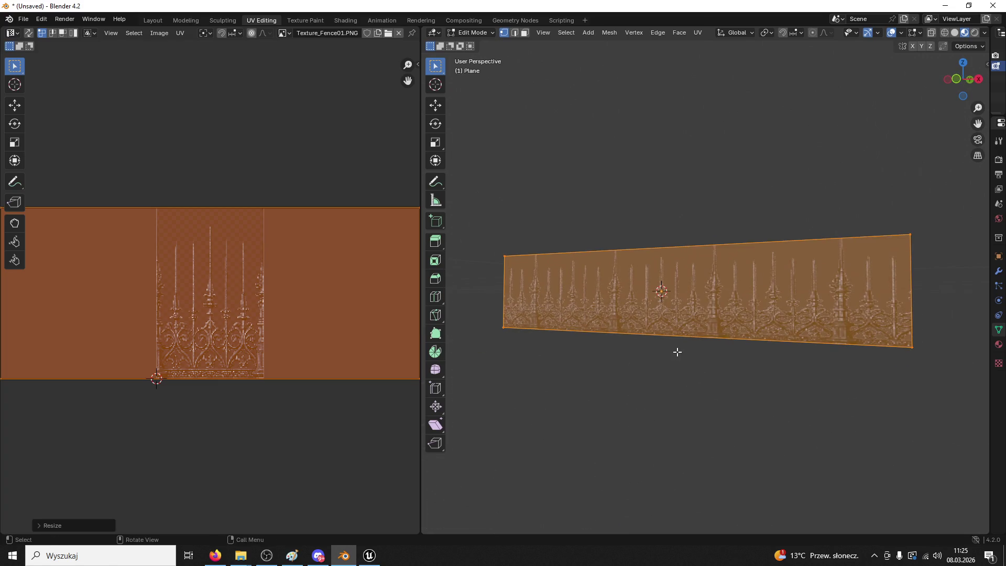
Redo the horizontal UV scale with a new stretch amount
key("s")
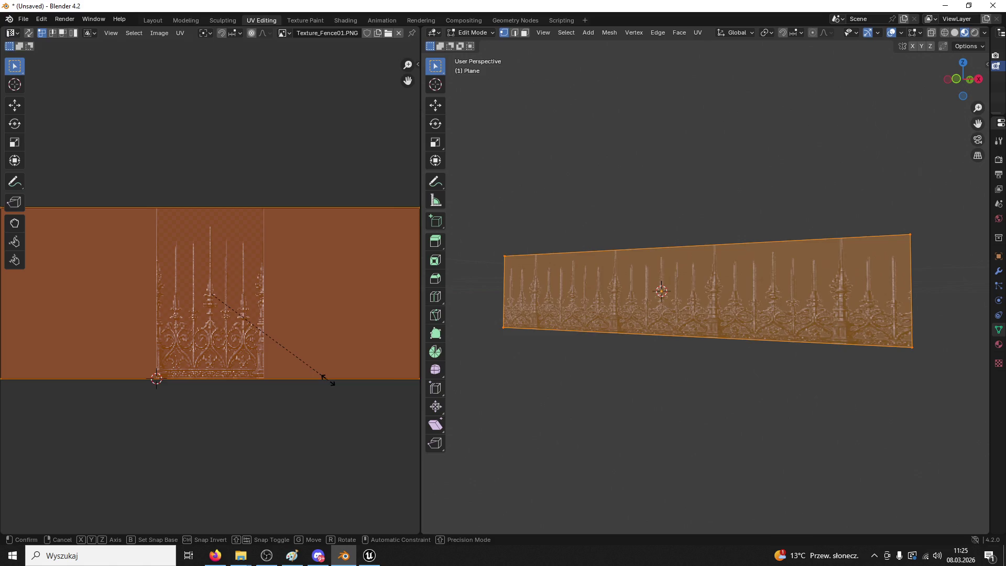
key("Escape")
key("s")
key("x")
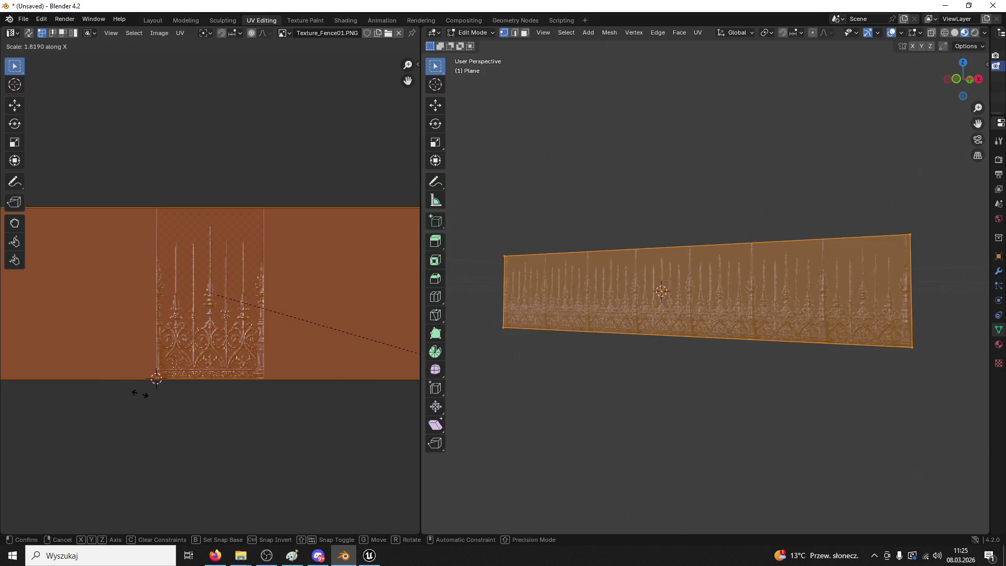
left_click(591, 373)
left_click_drag(592, 373, 681, 440)
Return to Object Mode and inspect the repeating fence from around the plane
left_click(472, 32)
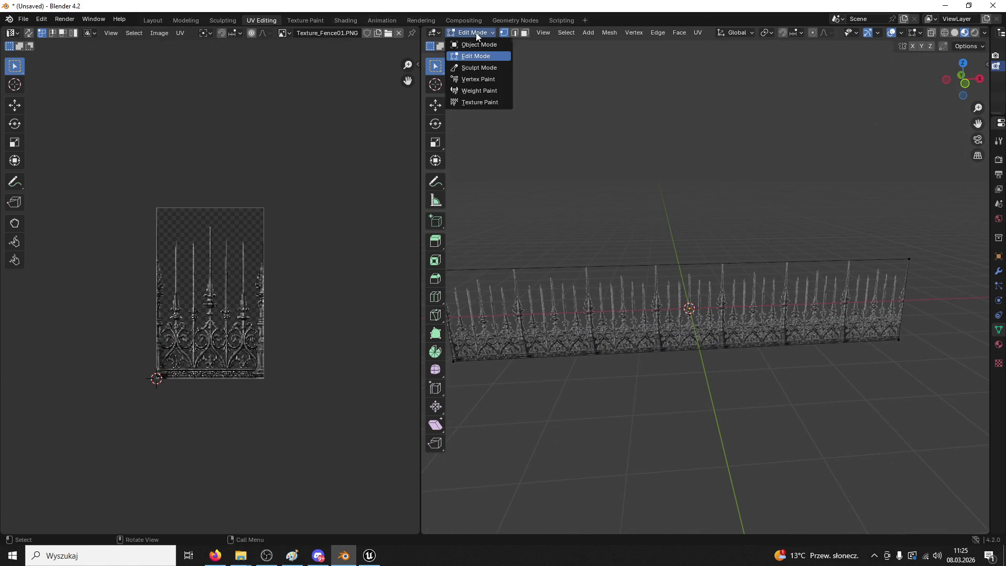
left_click(474, 43)
scroll(640, 212, "up", 6)
scroll(633, 247, "down", 6)
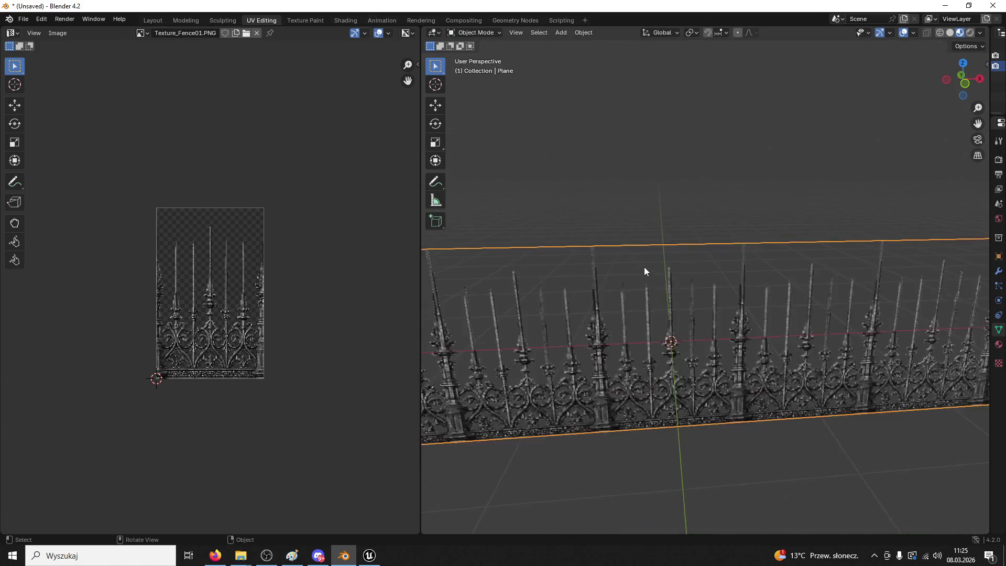
left_click_drag(663, 294, 606, 281)
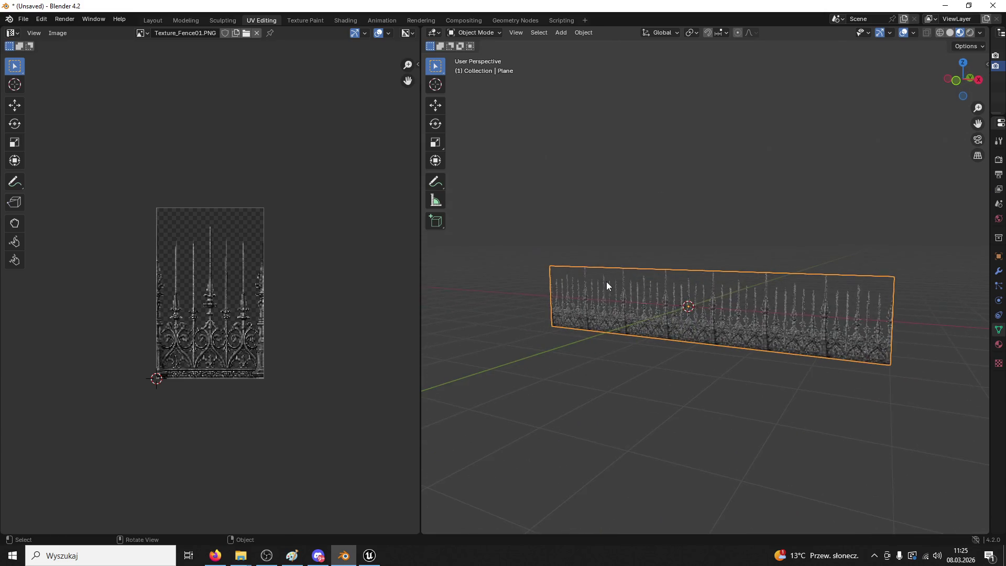
left_click(188, 22)
Apply transforms to the fence plane and reselect it
left_click_drag(435, 284, 480, 262)
key("ctrl+a")
left_click(457, 284)
left_click(409, 187)
key("a")
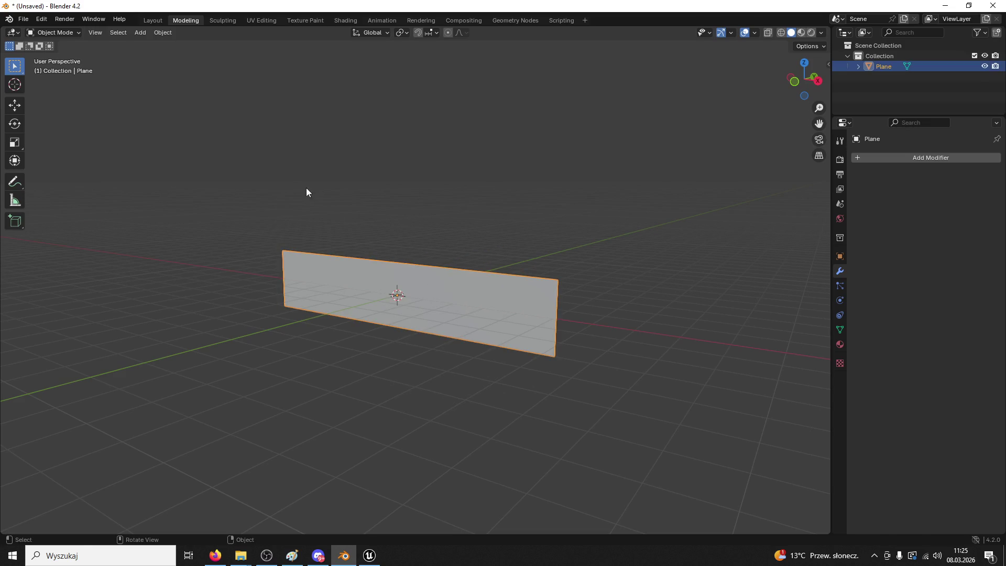
Export the plane as Fence02.fbx, then quit Blender without saving
left_click(23, 19)
mouse_move(58, 176)
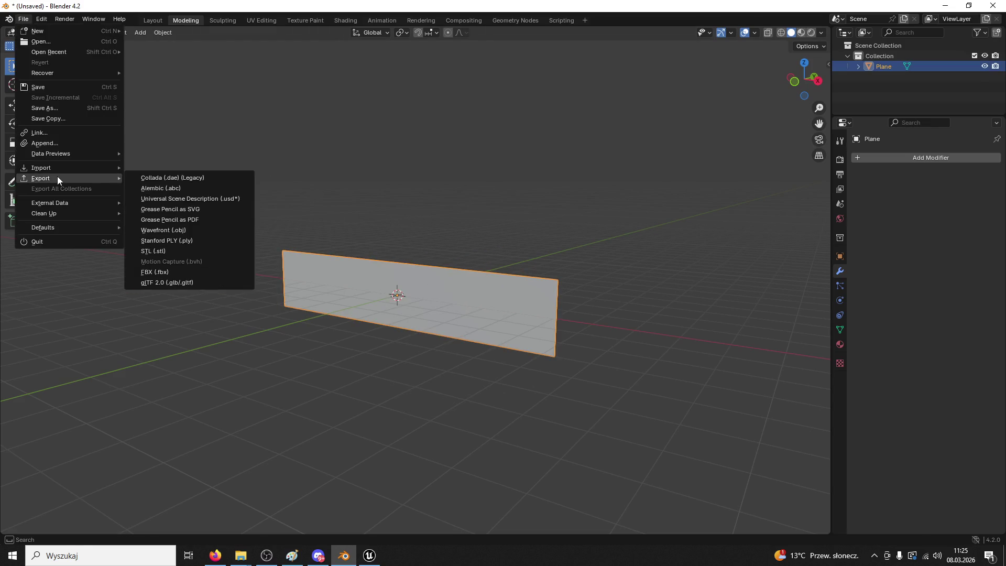
left_click(169, 272)
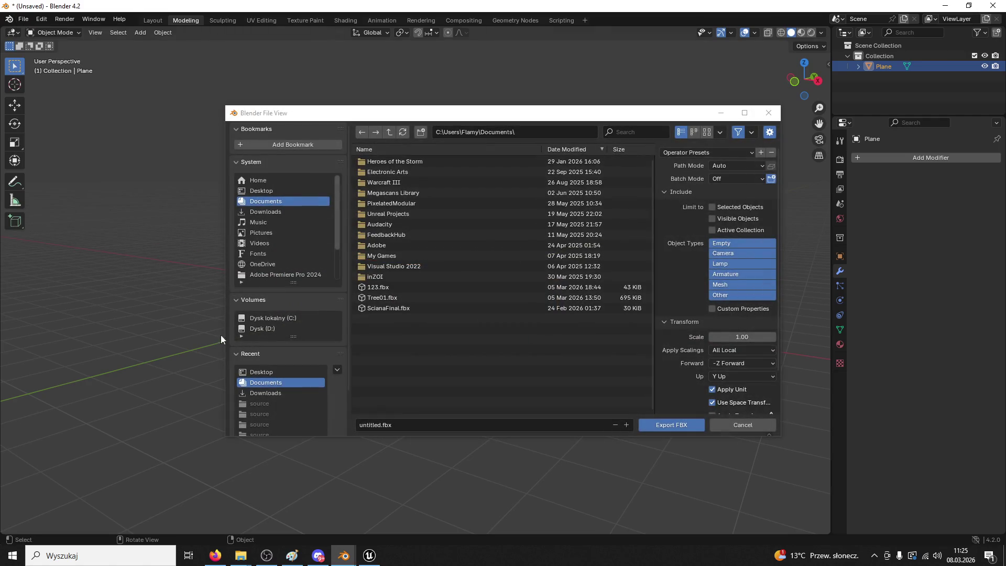
left_click(400, 424)
type("ce02")
key("Return")
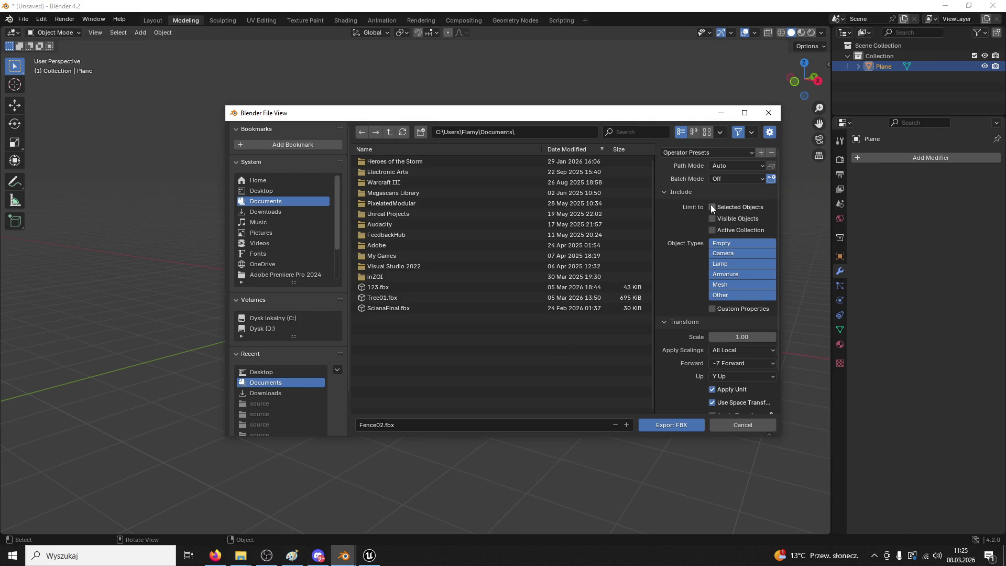
left_click(687, 425)
left_click(987, 6)
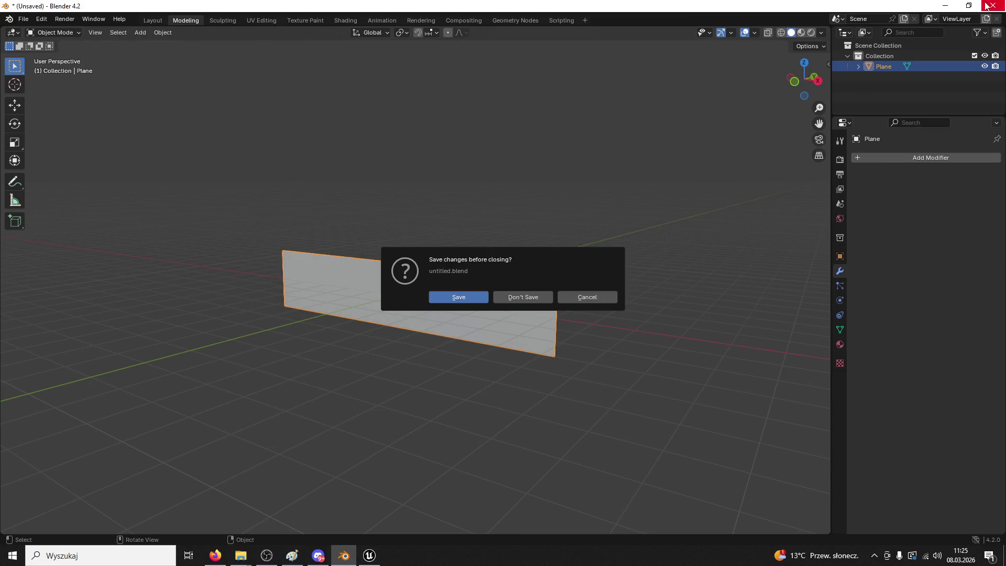
left_click(512, 297)
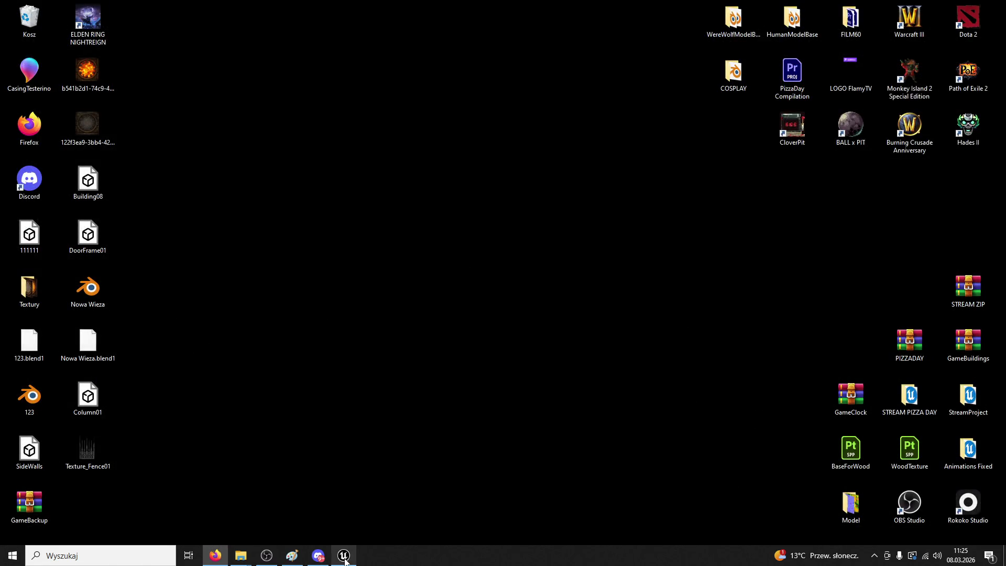
Restore the Unreal editor as a window and open the Content Drawer at ModularV3
left_click(344, 557)
double_click(262, 4)
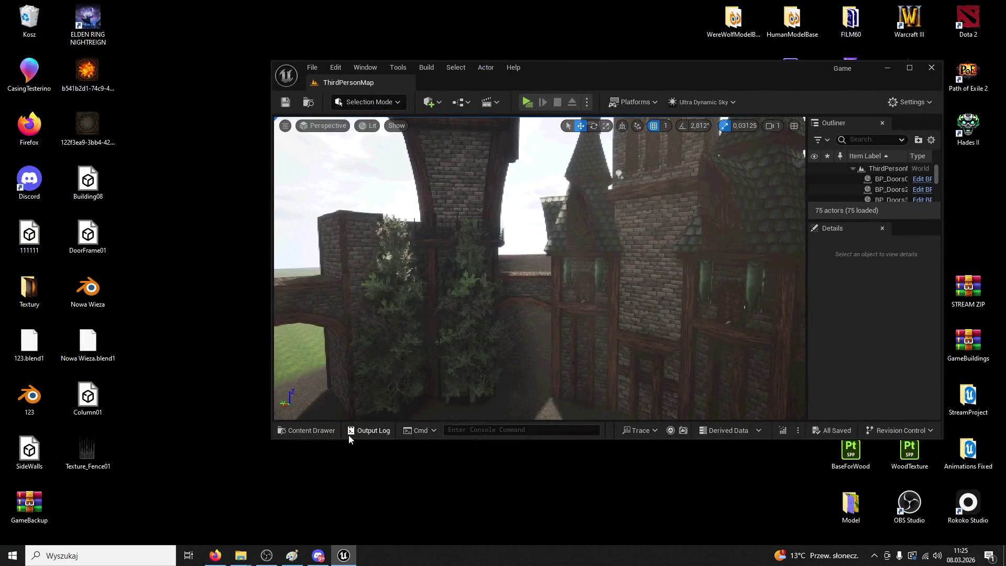
left_click(309, 431)
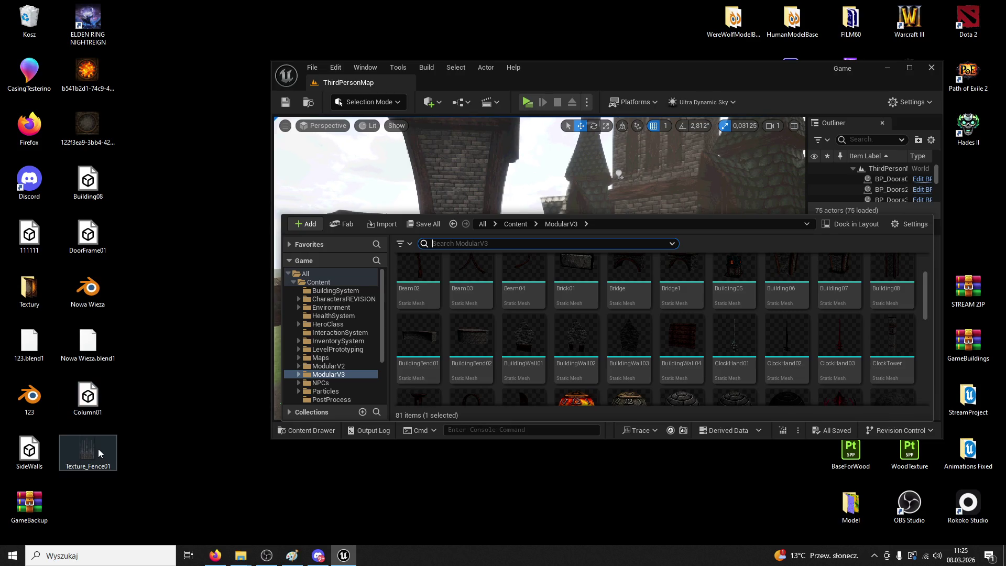
Import the fence FBX from the Textury folder into ModularV3 and open Fence02
double_click(29, 288)
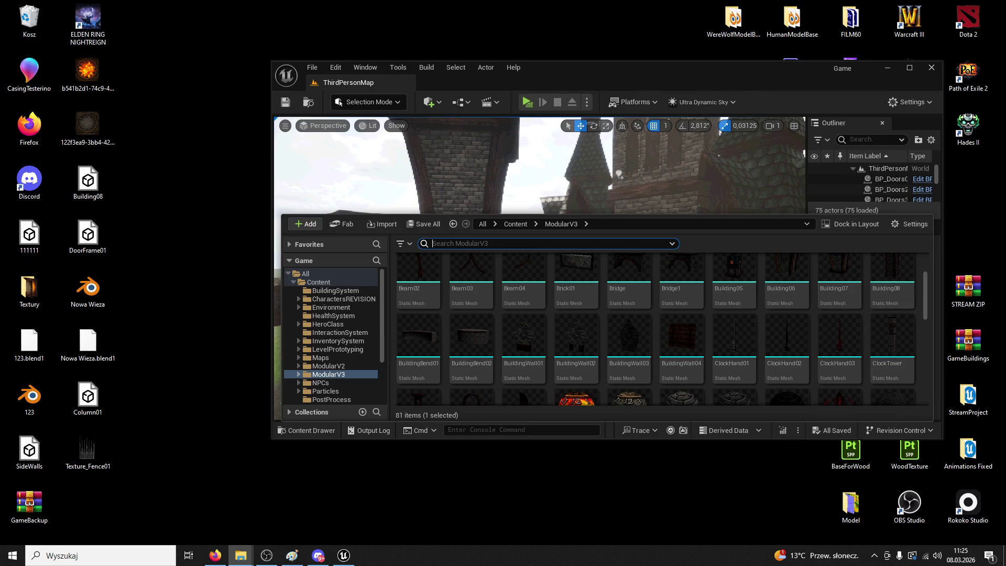
left_click_drag(659, 312, 658, 312)
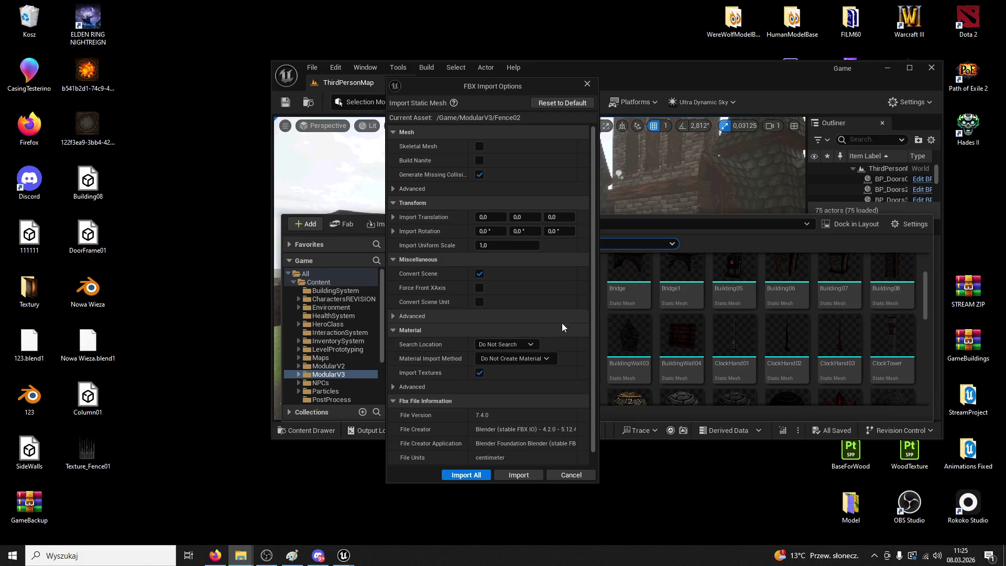
left_click(538, 477)
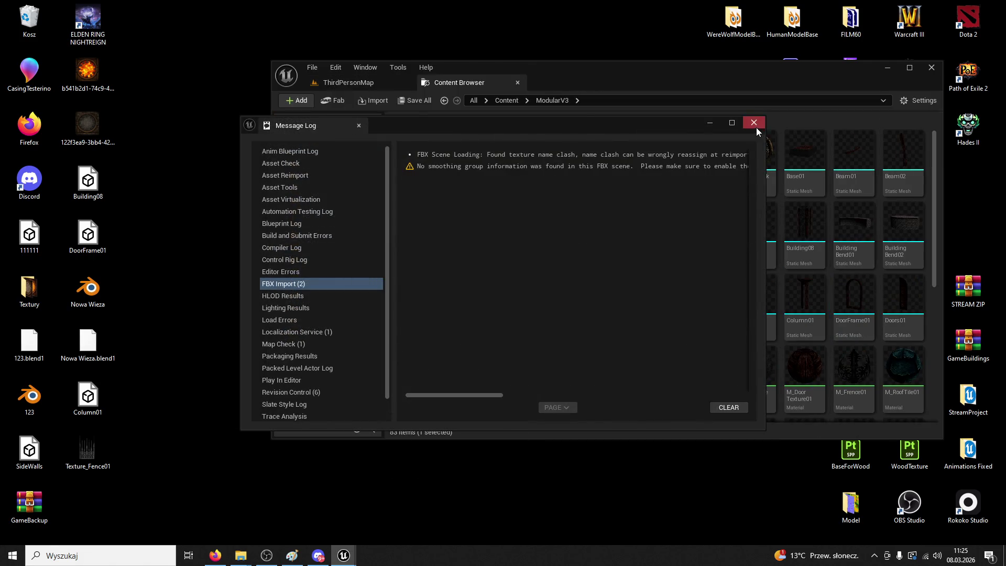
left_click(753, 124)
double_click(414, 387)
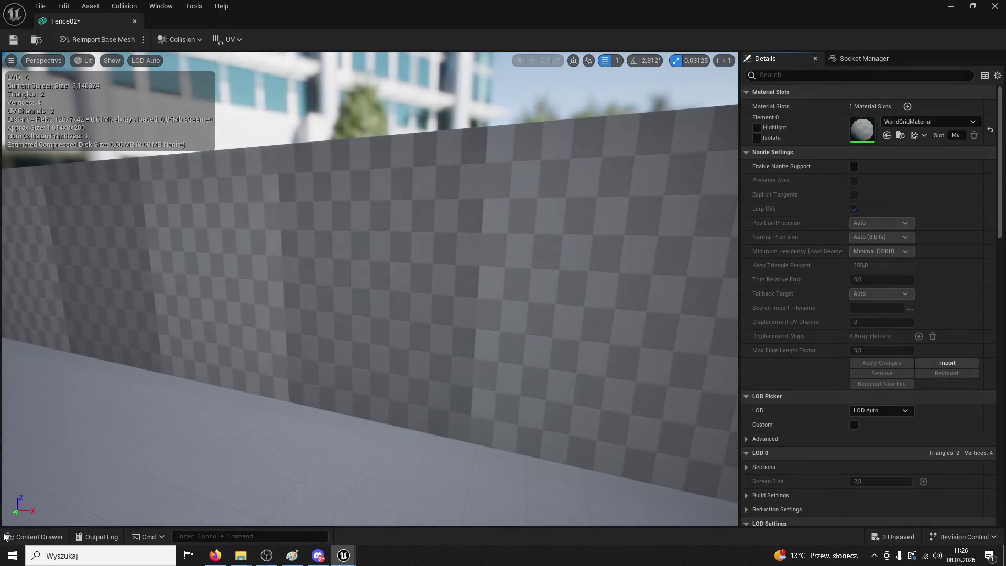
Assign M_Frence01 to Fence02's Element 0 material slot and save the mesh
left_click(34, 536)
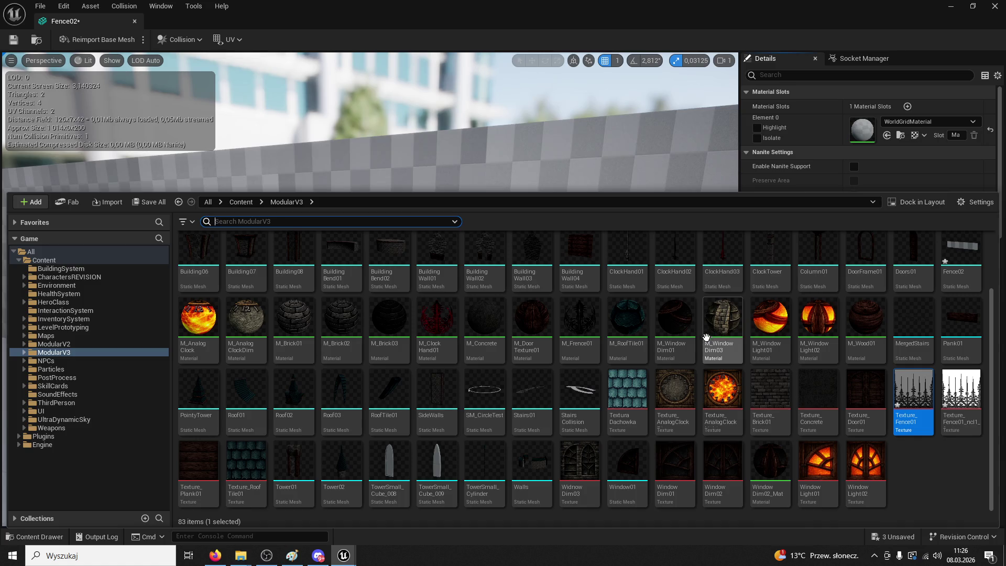
scroll(530, 407, "up", 2)
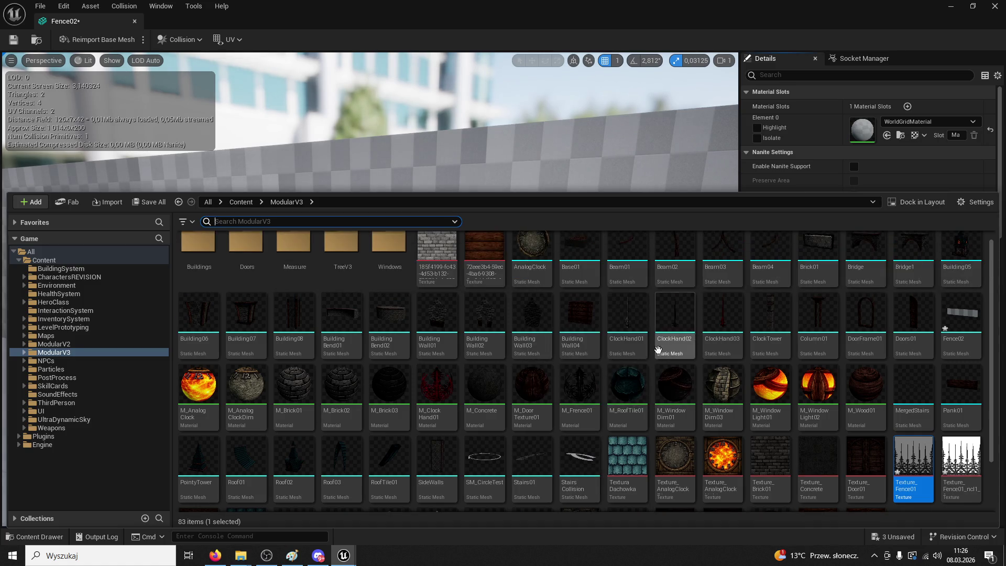
left_click(580, 399)
left_click(887, 135)
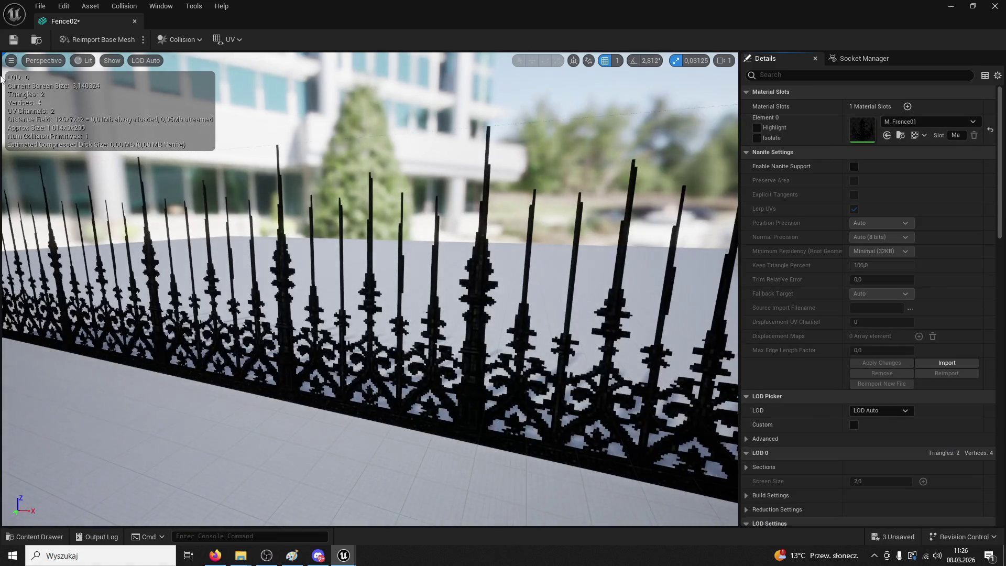
left_click(10, 41)
Close the mesh editor without saving other content and return to the maximized ThirdPersonMap level
left_click(134, 21)
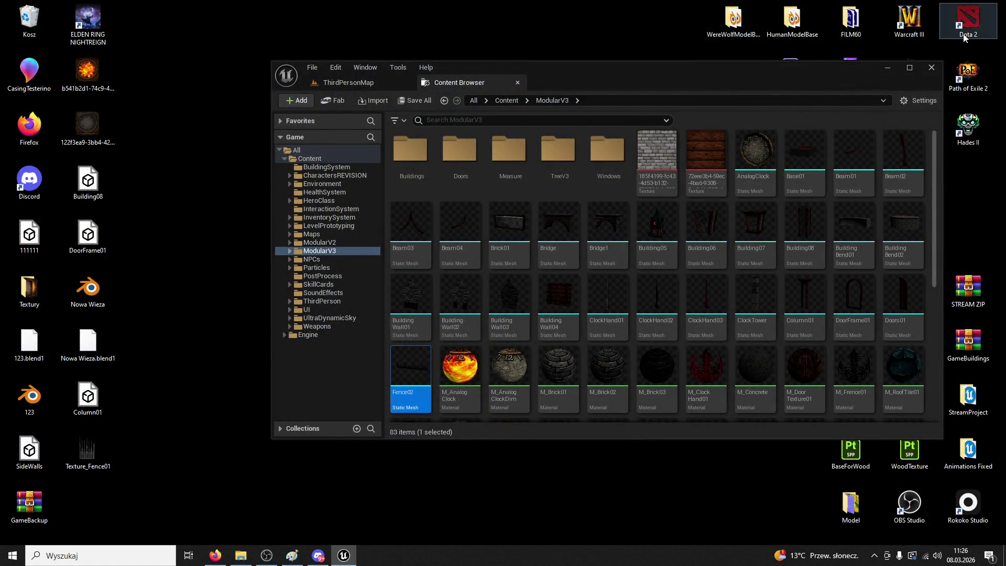
left_click(932, 67)
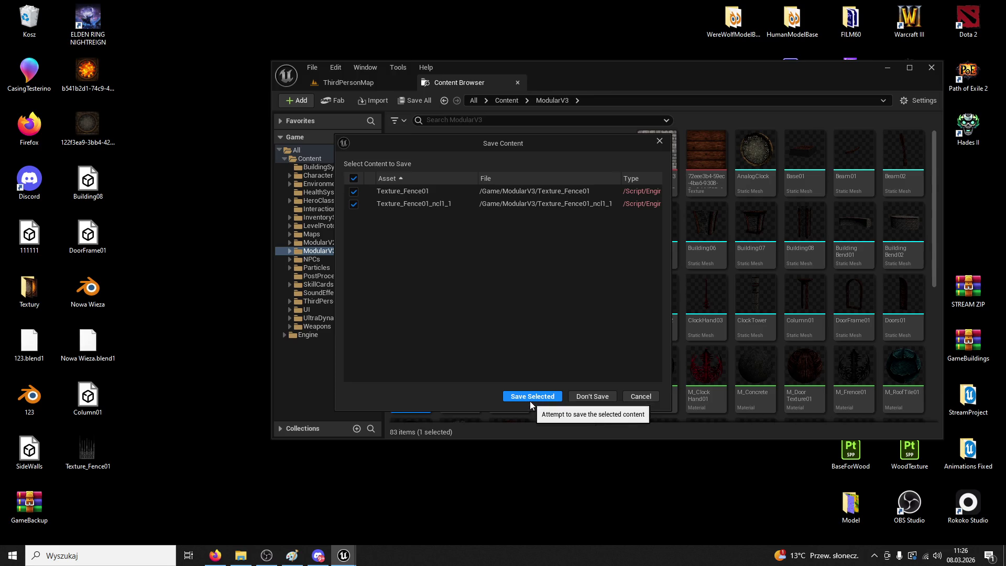
left_click(641, 397)
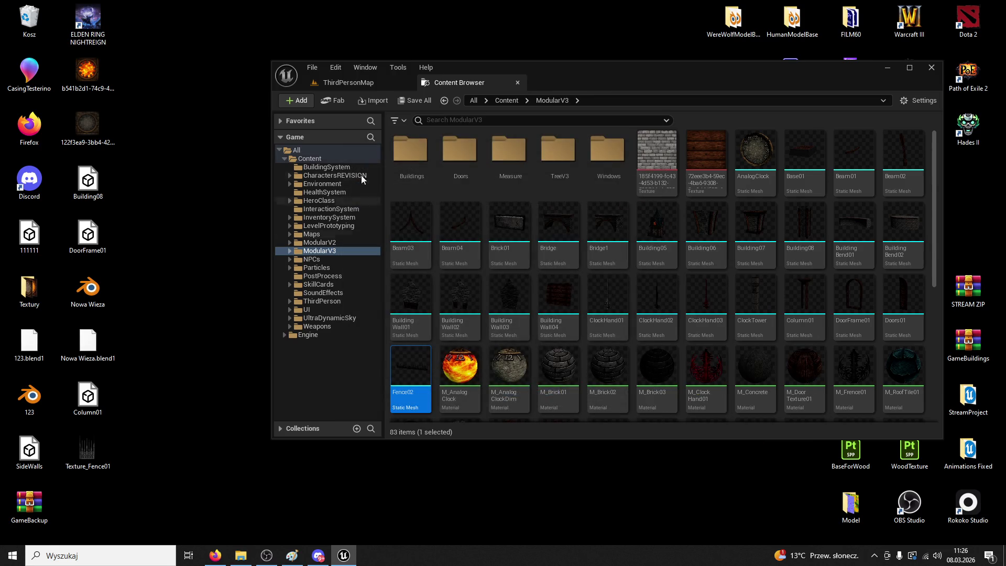
double_click(466, 68)
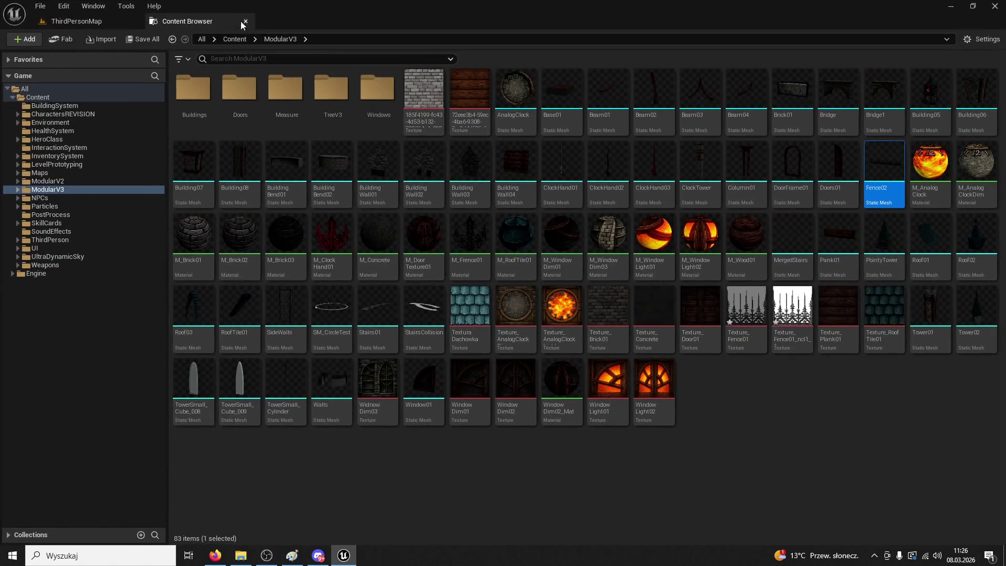
left_click(76, 21)
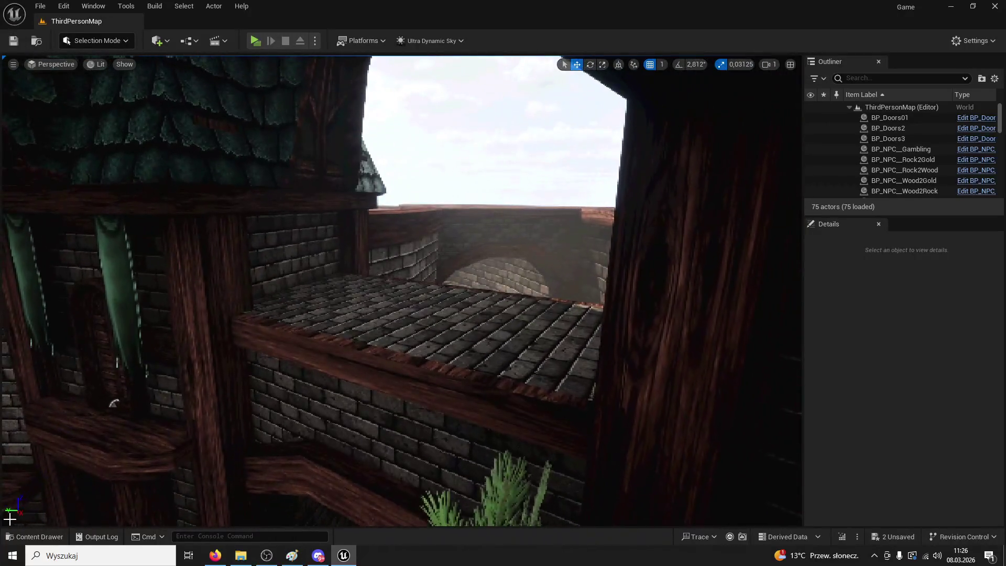
Place Fence02 into the level at the roof, turned 90 degrees
left_click(34, 536)
scroll(680, 418, "down", 3)
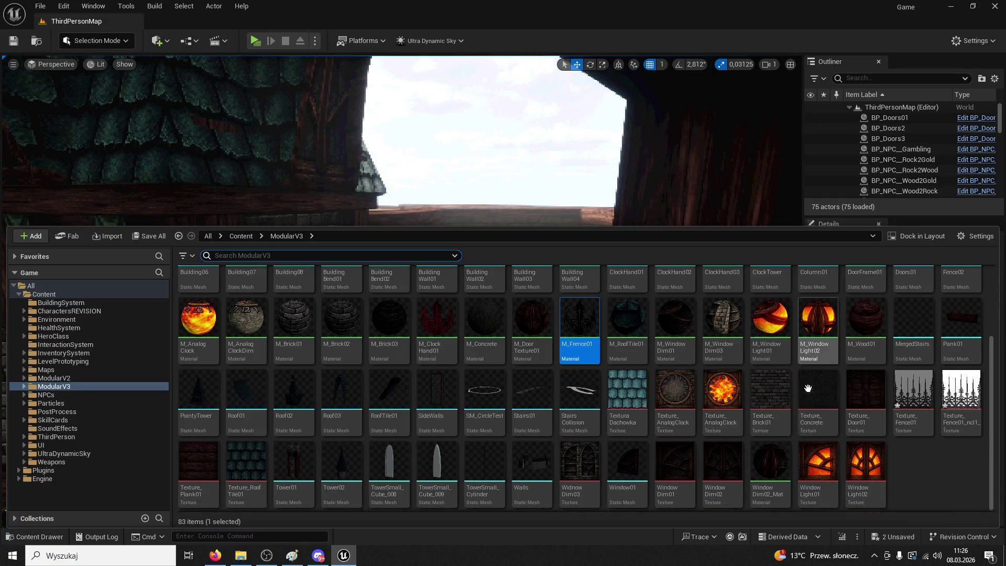
scroll(638, 385, "up", 3)
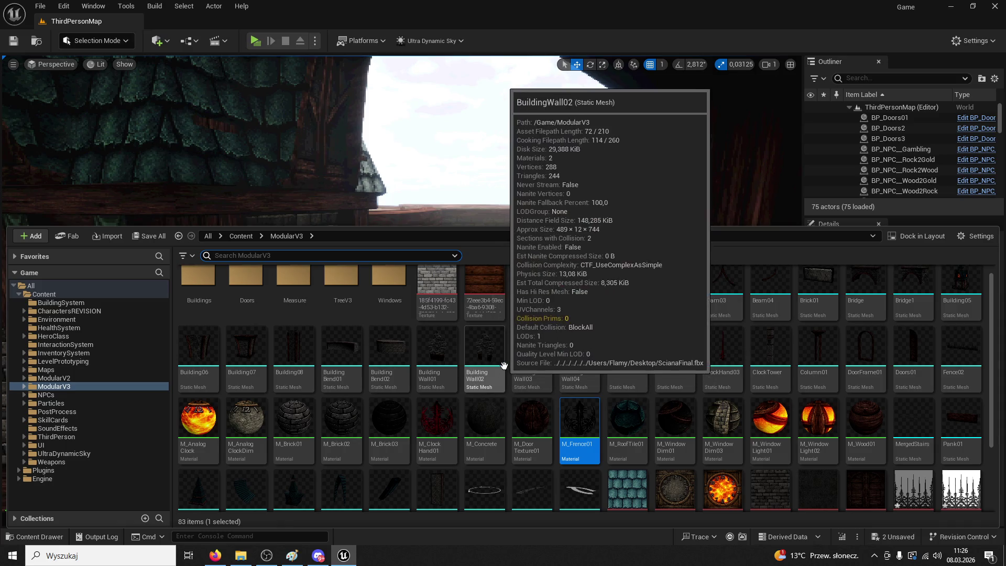
mouse_move(962, 490)
left_mouse_down()
mouse_move(734, 205)
mouse_move(405, 287)
mouse_move(418, 343)
left_mouse_up()
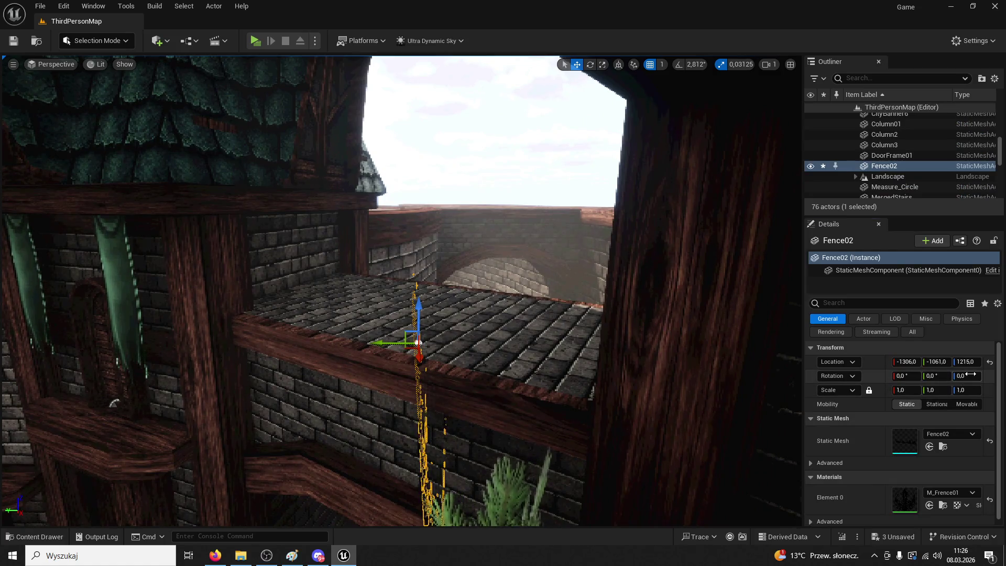
type("90")
key("Return")
Reset the fence's Z rotation to 0 and frame it in view
left_click_drag(399, 293, 314, 294)
left_click_drag(606, 76, 605, 76)
left_click_drag(480, 304, 369, 308)
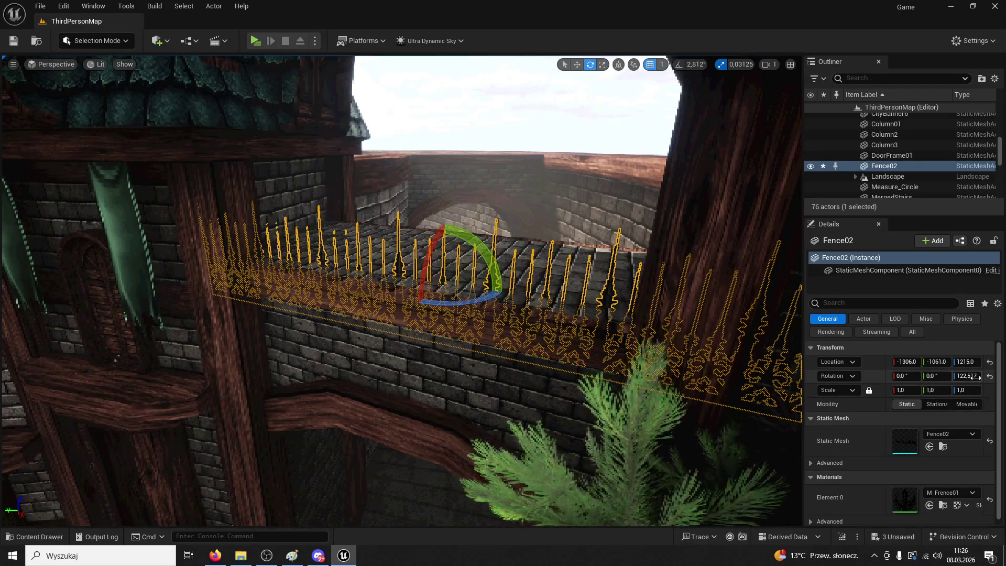
left_click(978, 376)
type("0")
key("Return")
mouse_move(533, 321)
left_mouse_down()
mouse_move(498, 319)
mouse_move(532, 320)
left_mouse_up()
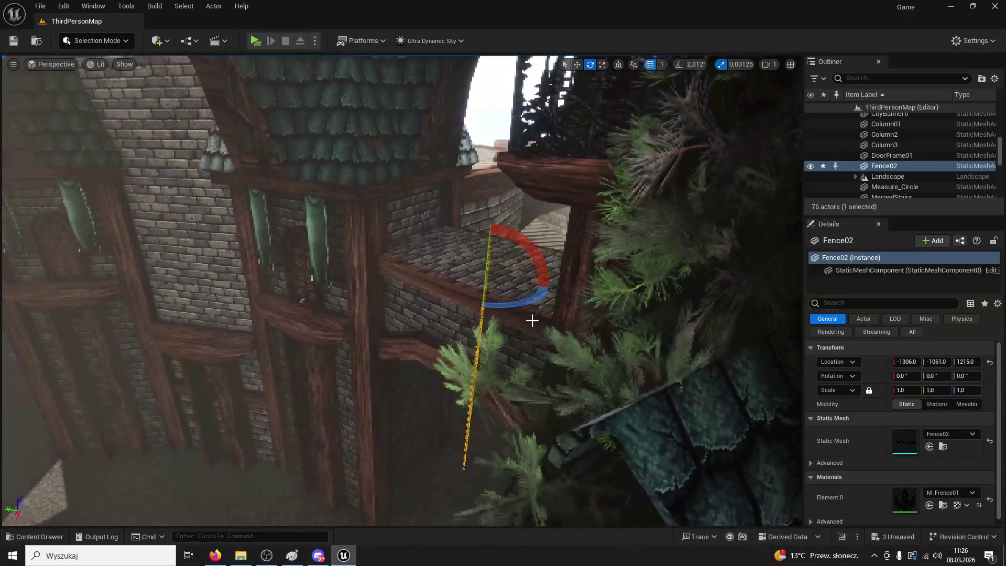
key("w")
key("f")
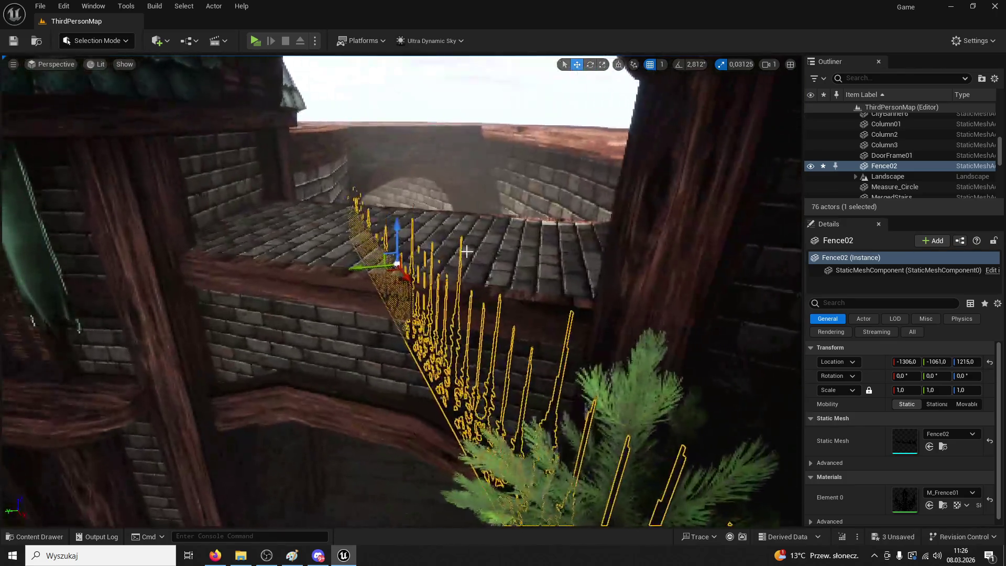
Slide the fence along X and raise it onto the roof ledge
mouse_move(381, 241)
left_mouse_down()
mouse_move(360, 243)
mouse_move(409, 271)
mouse_move(540, 91)
left_mouse_up()
key("e")
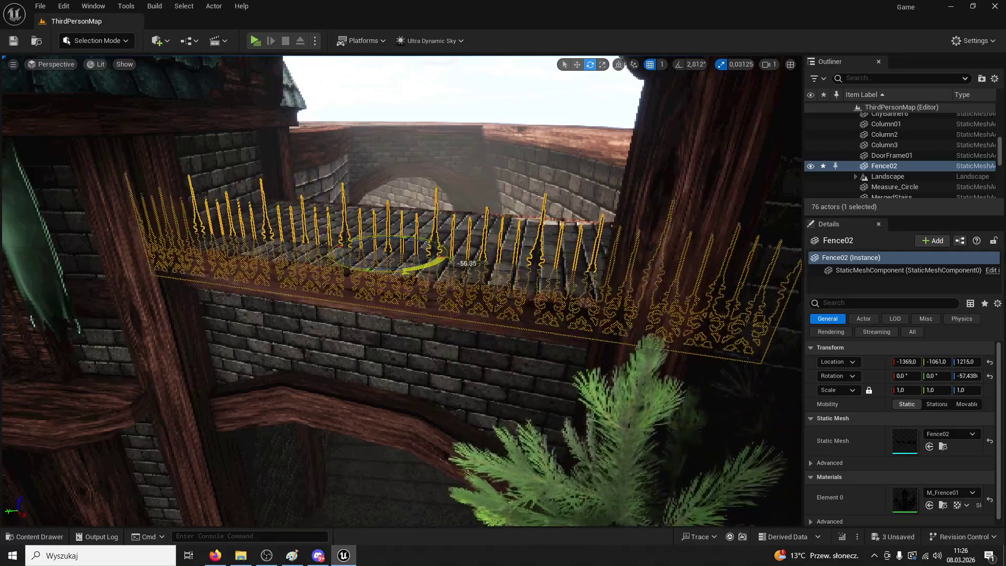
key("w")
left_click_drag(386, 202, 385, 152)
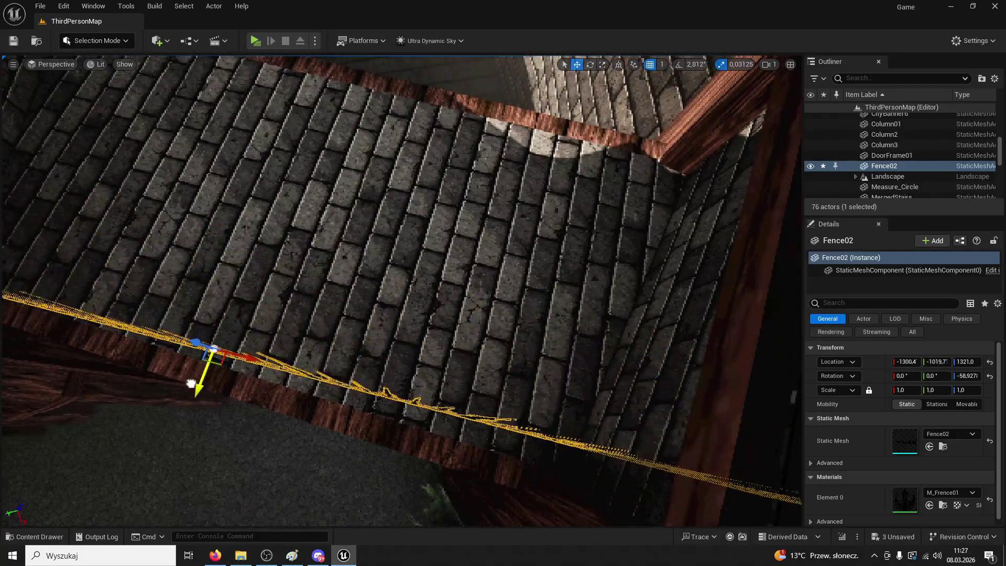
Fine-tune the fence's angle and position along the ledge, then select its mesh component
left_click(220, 362)
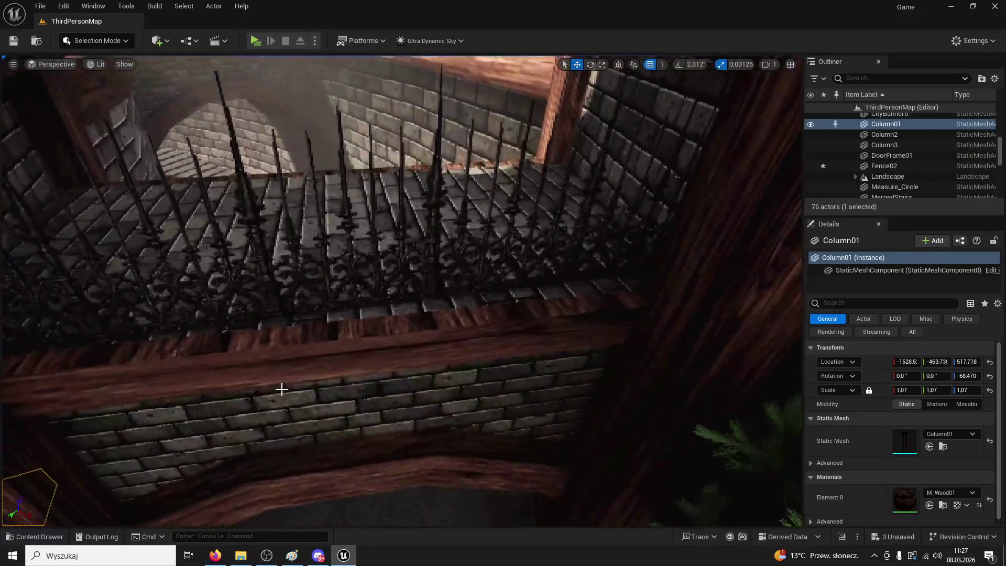
left_click(425, 198)
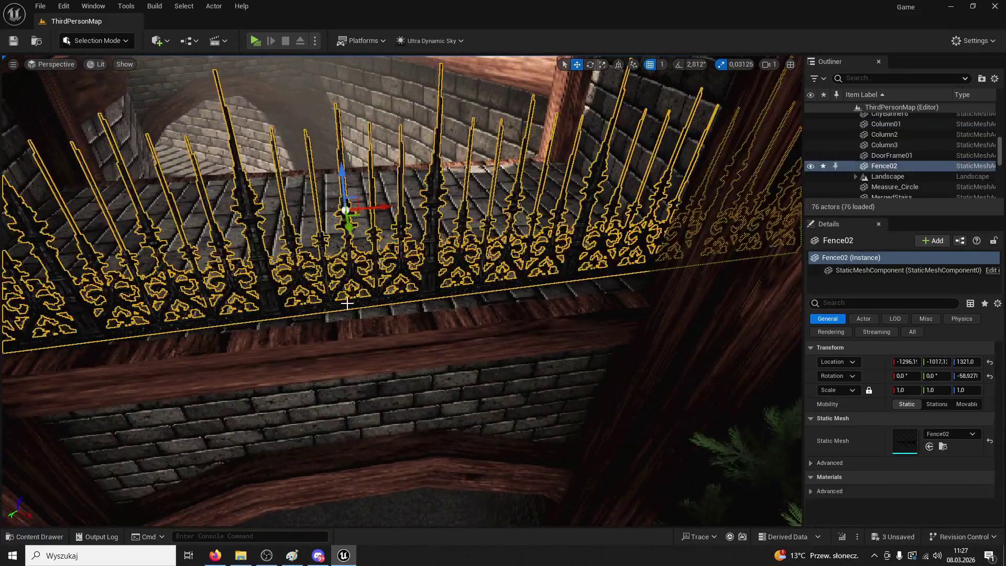
left_click(592, 63)
left_click_drag(337, 238, 406, 206)
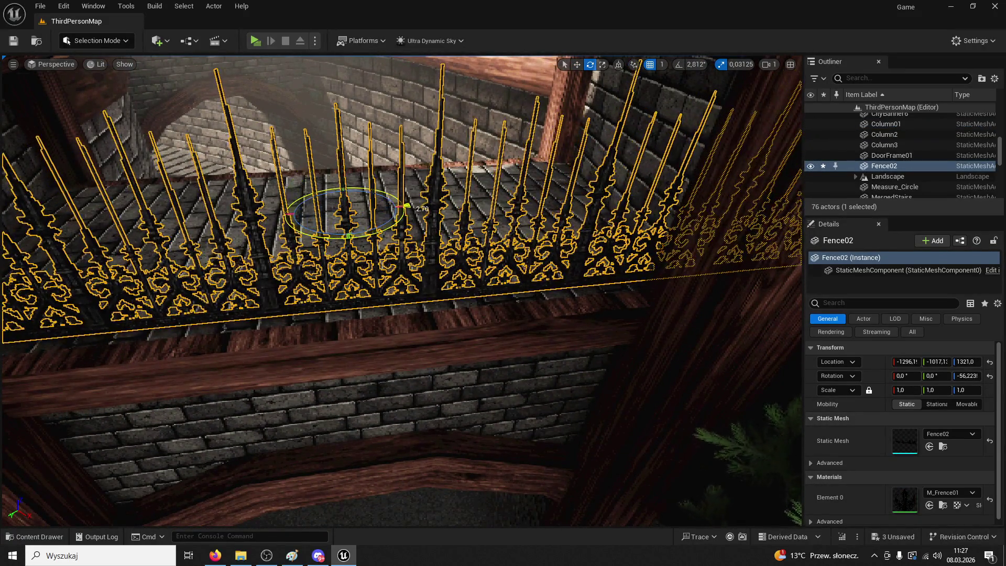
mouse_move(347, 226)
left_mouse_down()
mouse_move(292, 337)
mouse_move(461, 300)
left_mouse_up()
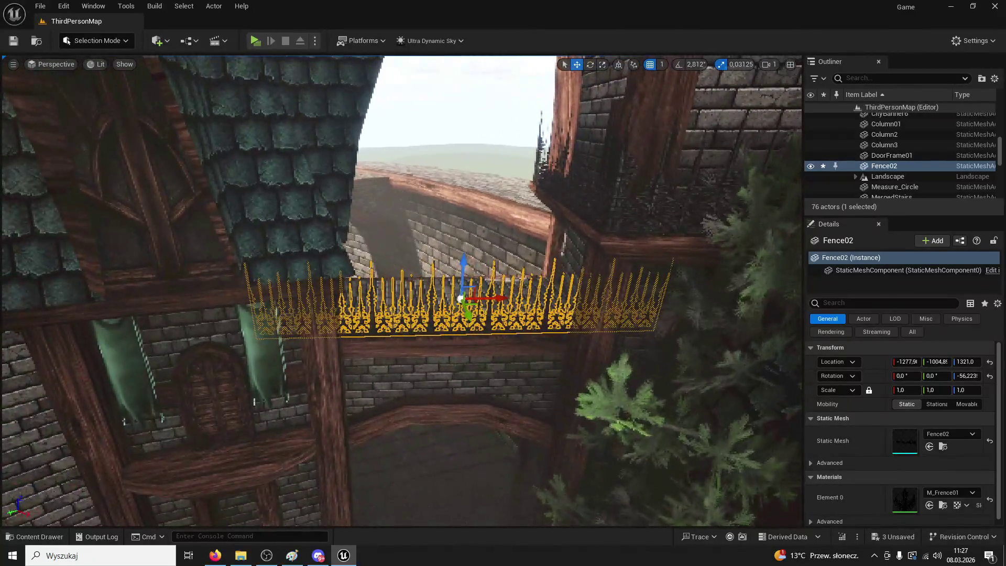
scroll(460, 299, "up", 10)
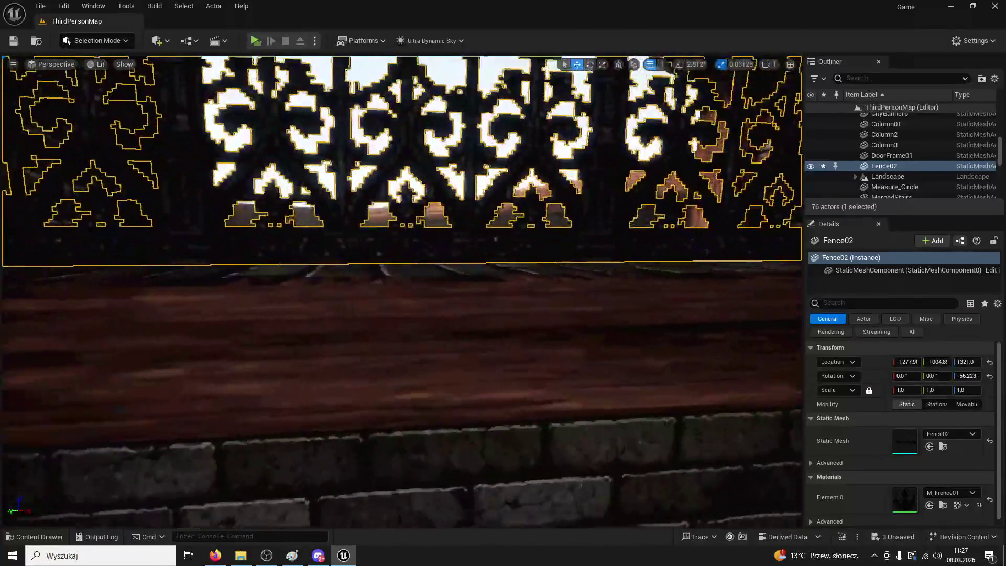
left_click_drag(510, 185, 531, 167)
left_click(529, 158)
Duplicate the Fence02 actor with Ctrl+D into Fence3 and move it onto the roof
left_click_drag(286, 350, 285, 349)
left_click(620, 355)
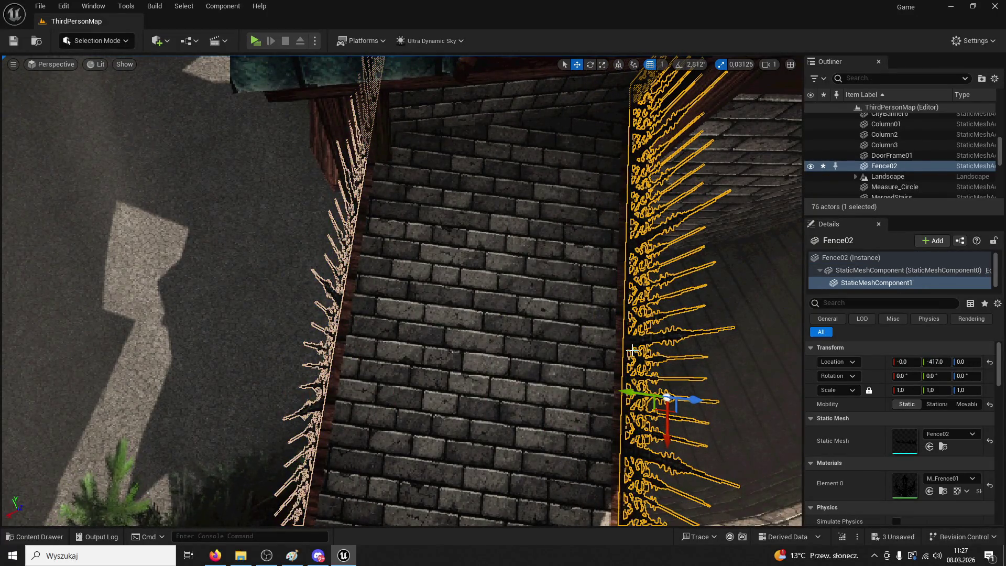
left_click(338, 333)
left_click_drag(653, 345, 595, 338)
mouse_move(661, 201)
left_mouse_down()
mouse_move(603, 293)
mouse_move(529, 356)
mouse_move(211, 237)
mouse_move(370, 233)
left_mouse_up()
key("ctrl+d")
mouse_move(234, 263)
left_mouse_down()
mouse_move(63, 370)
mouse_move(265, 346)
mouse_move(405, 360)
mouse_move(429, 340)
mouse_move(445, 367)
mouse_move(418, 415)
mouse_move(355, 325)
mouse_move(298, 206)
left_mouse_up()
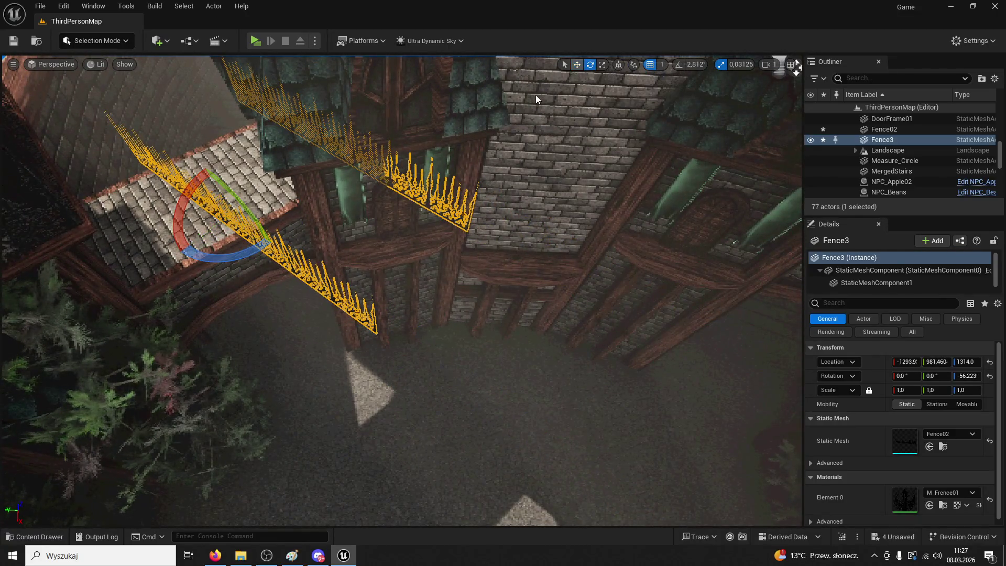
Rotate Fence3 to about -132.5° on Z along the brick wall and undo the stray click
mouse_move(243, 256)
left_mouse_down()
mouse_move(262, 238)
mouse_move(273, 244)
mouse_move(249, 266)
mouse_move(271, 296)
left_mouse_up()
mouse_move(372, 266)
left_mouse_down()
mouse_move(383, 258)
mouse_move(355, 245)
mouse_move(394, 251)
left_mouse_up()
scroll(402, 291, "down", 5)
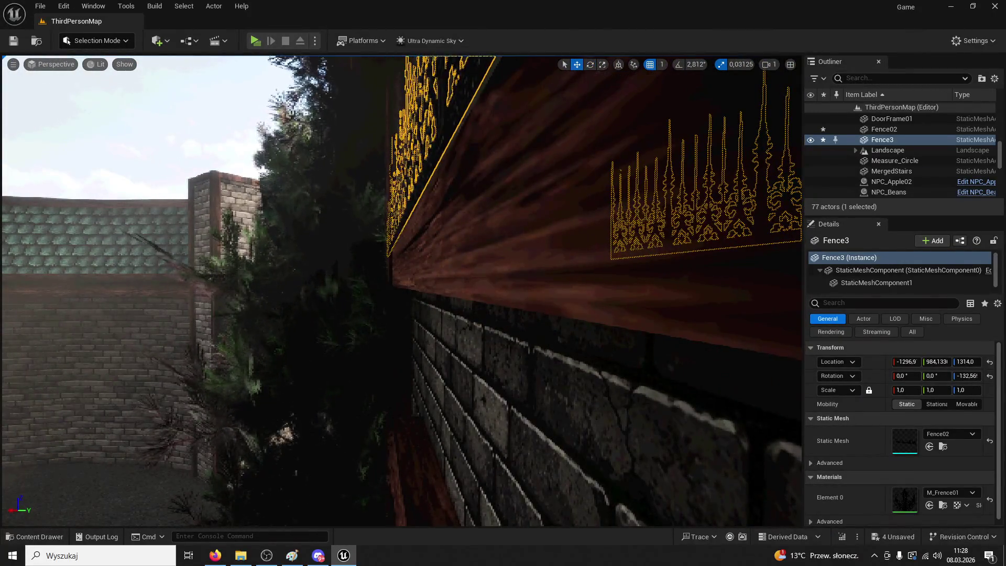
key("w")
right_click(404, 222)
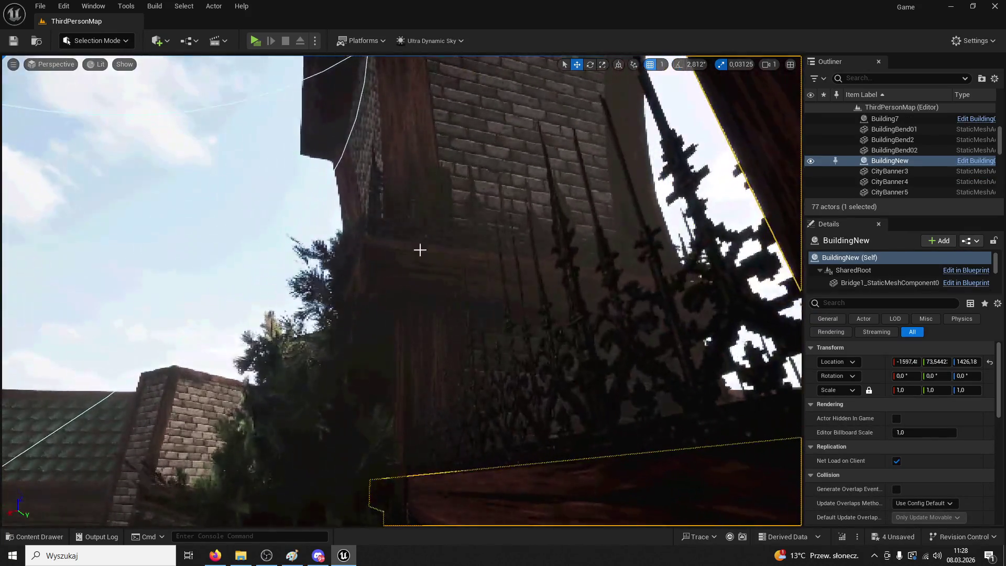
key("ctrl+z")
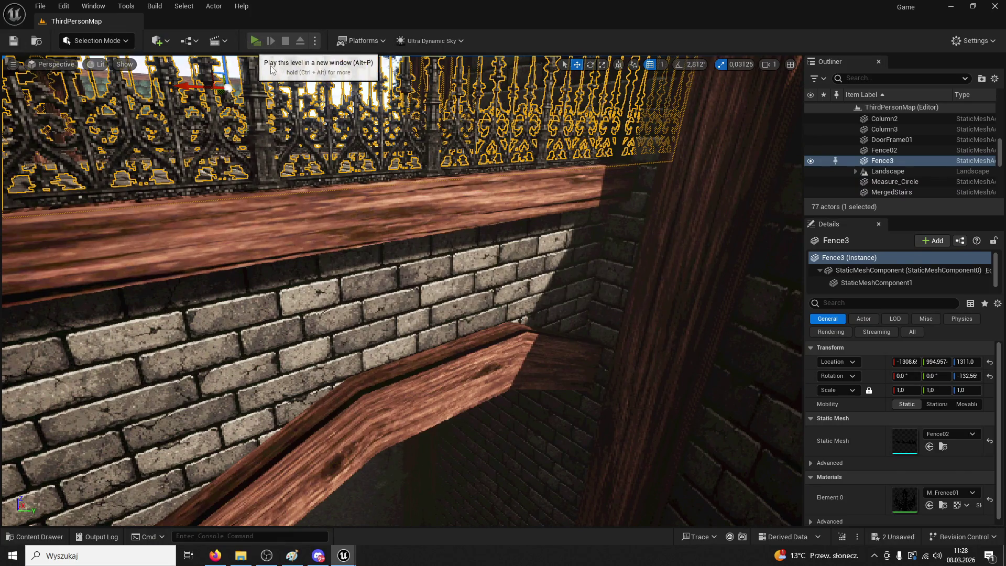
left_click(256, 41)
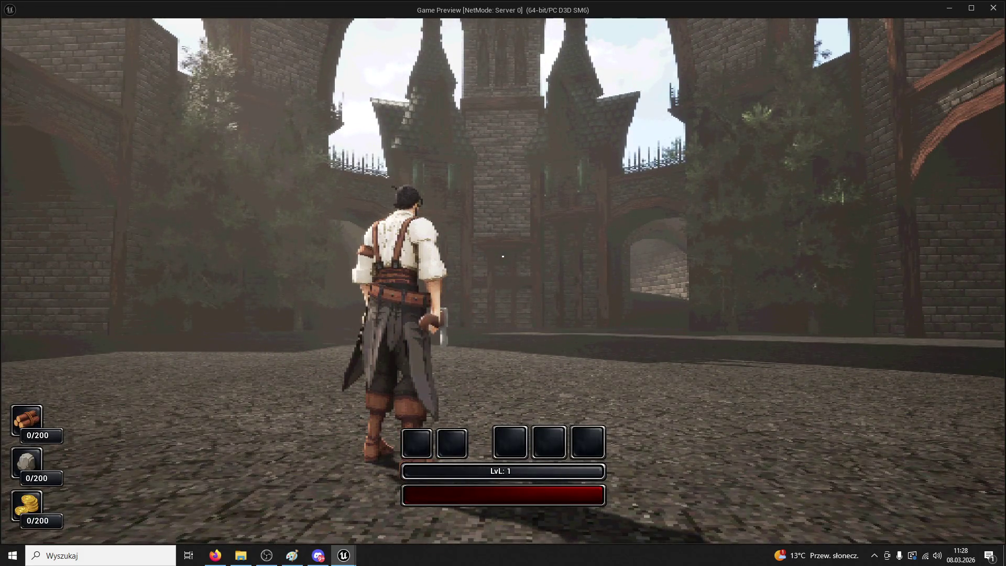
key("w")
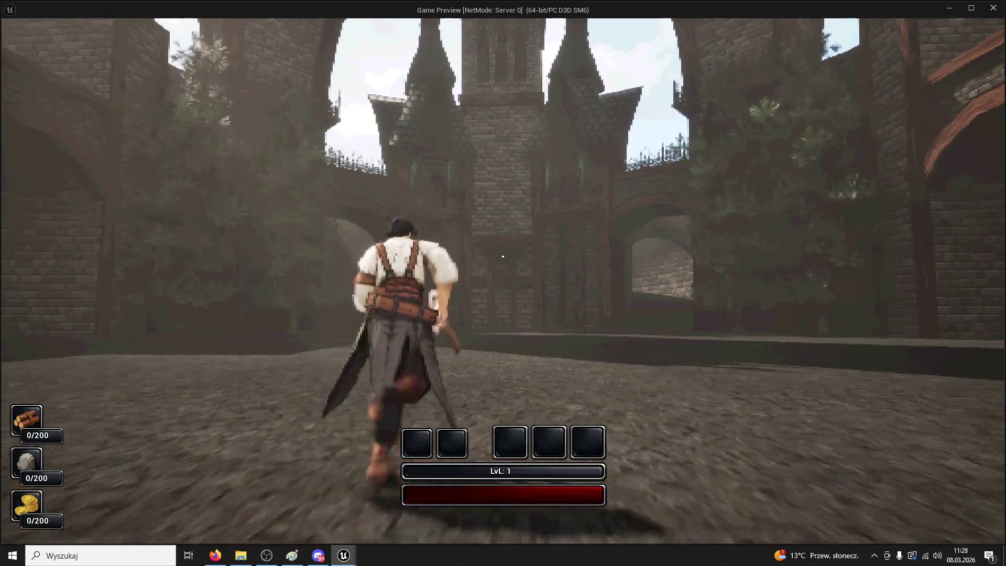
key("w")
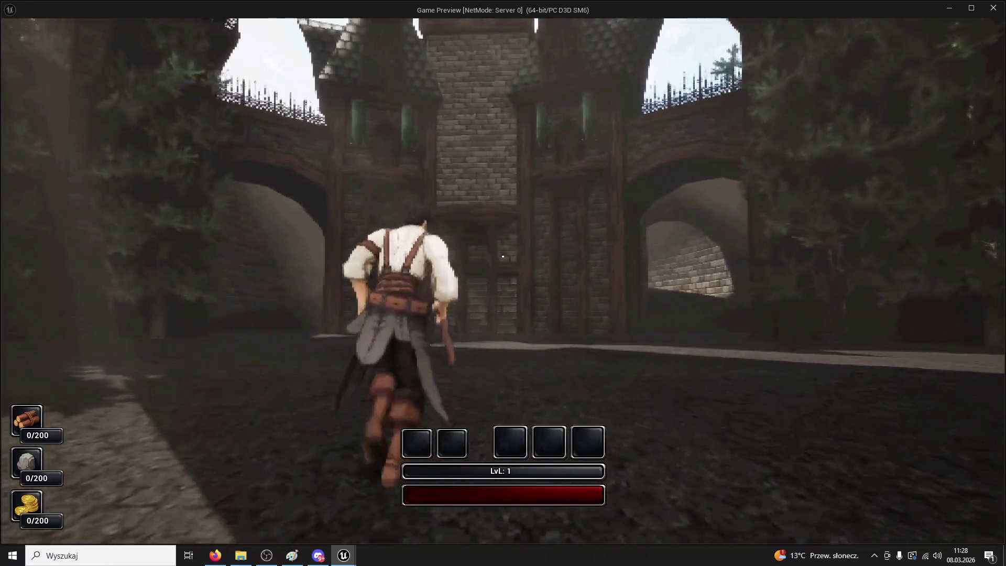
key("w")
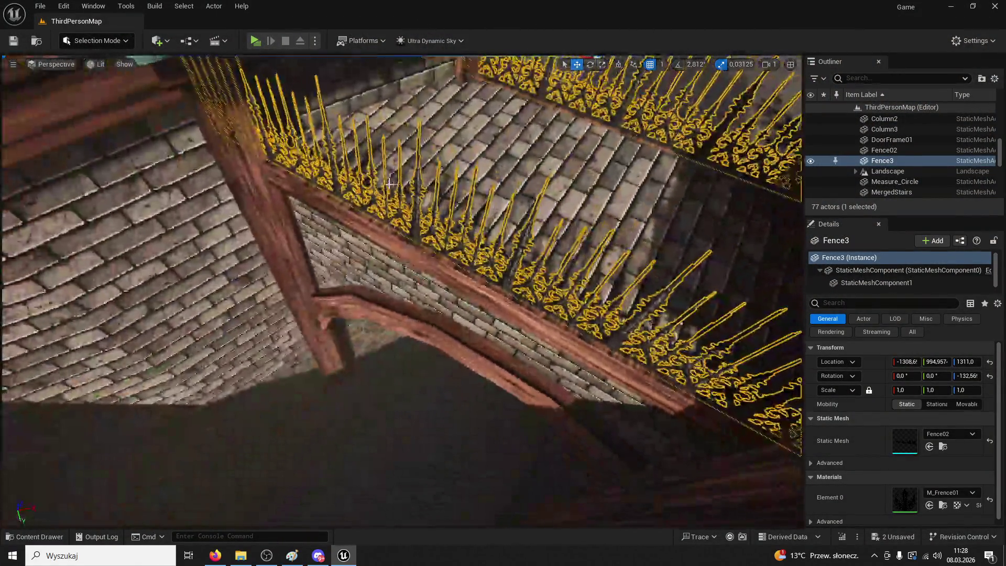
left_click(395, 203)
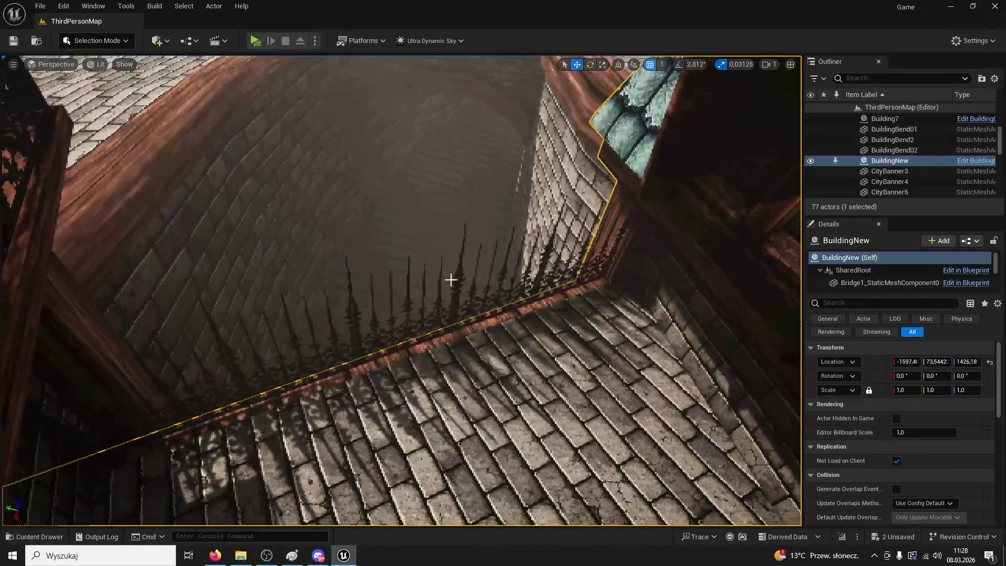
left_click(445, 282)
left_click(526, 265)
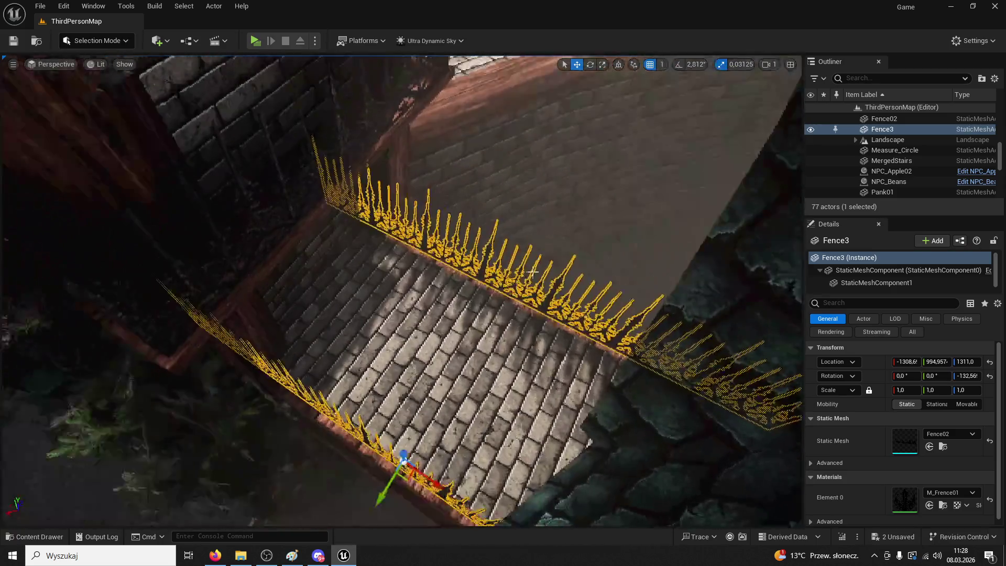
left_click(533, 272)
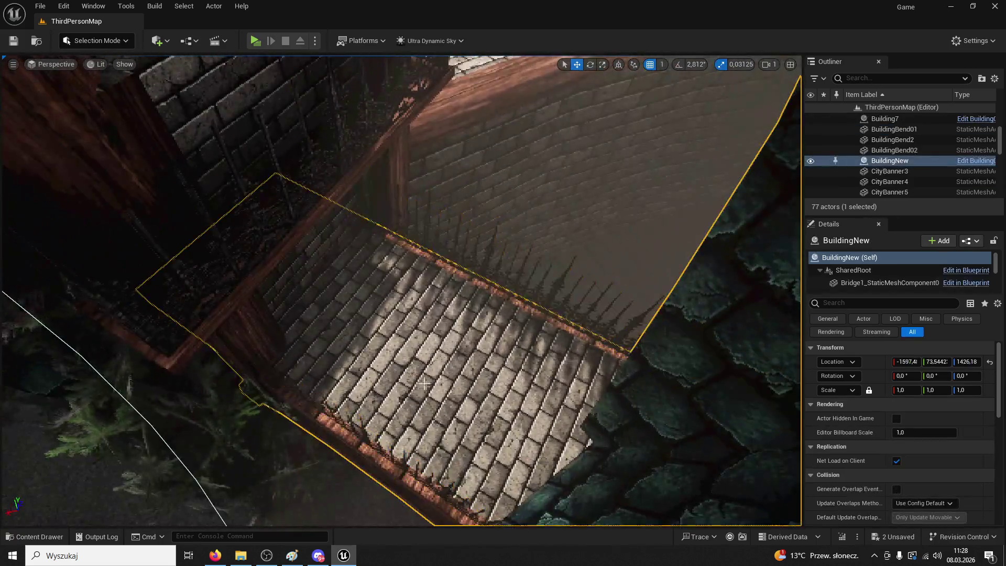
left_click(365, 434)
left_click_drag(364, 434, 662, 257)
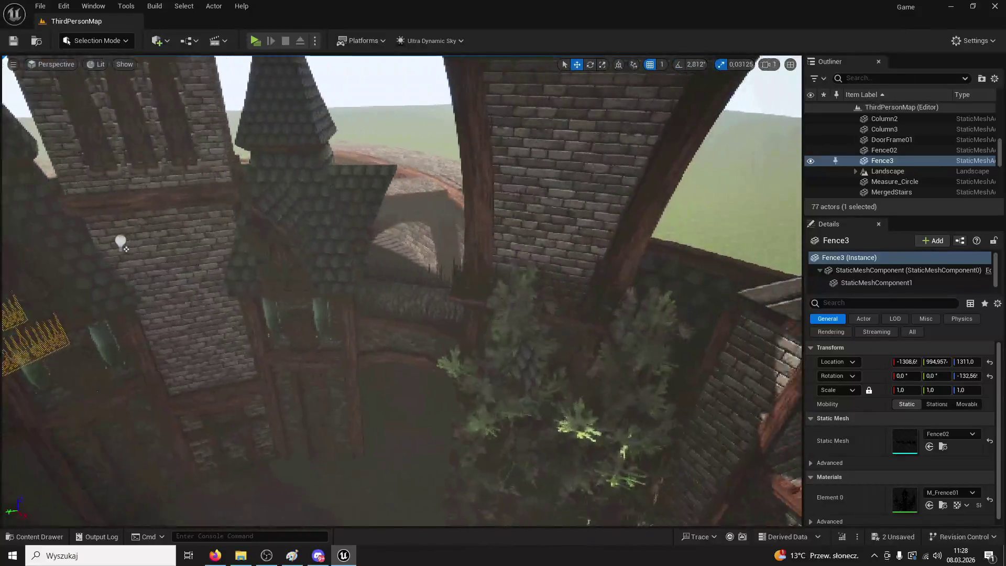
left_click(411, 309)
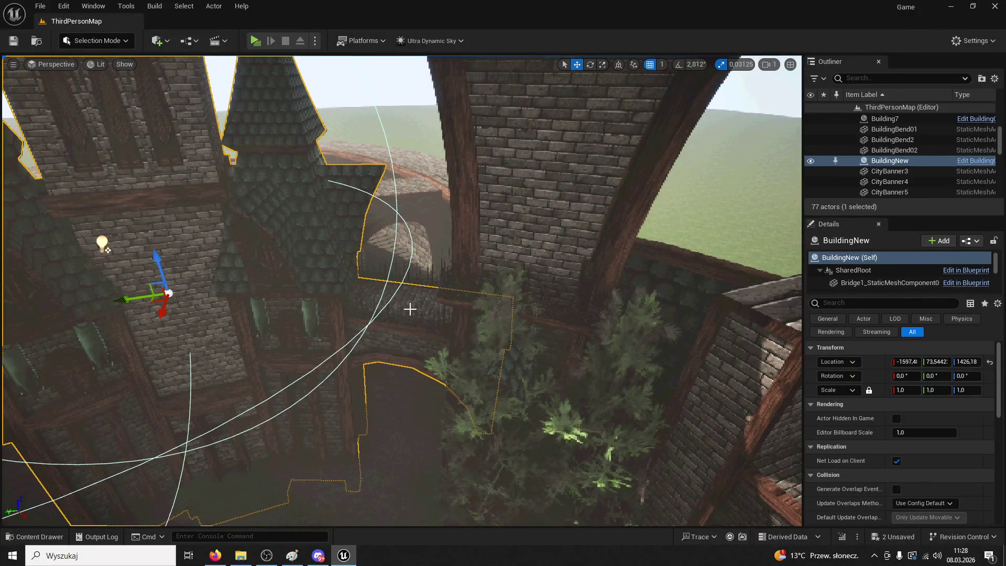
left_click(442, 323)
double_click(885, 160)
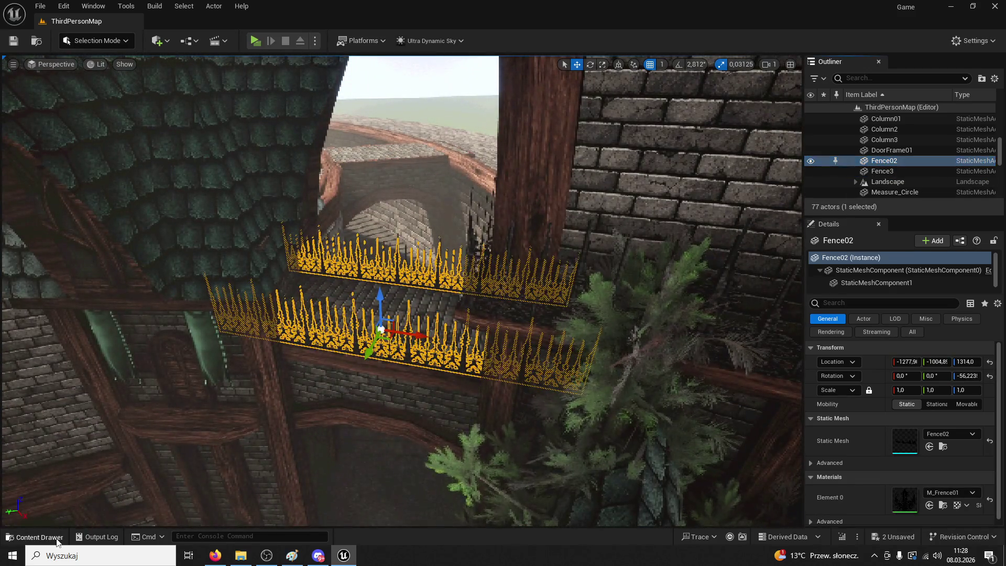
Place a new Fence4 piece from ModularV3 and turn it -90° along the walkway
key("ctrl+b")
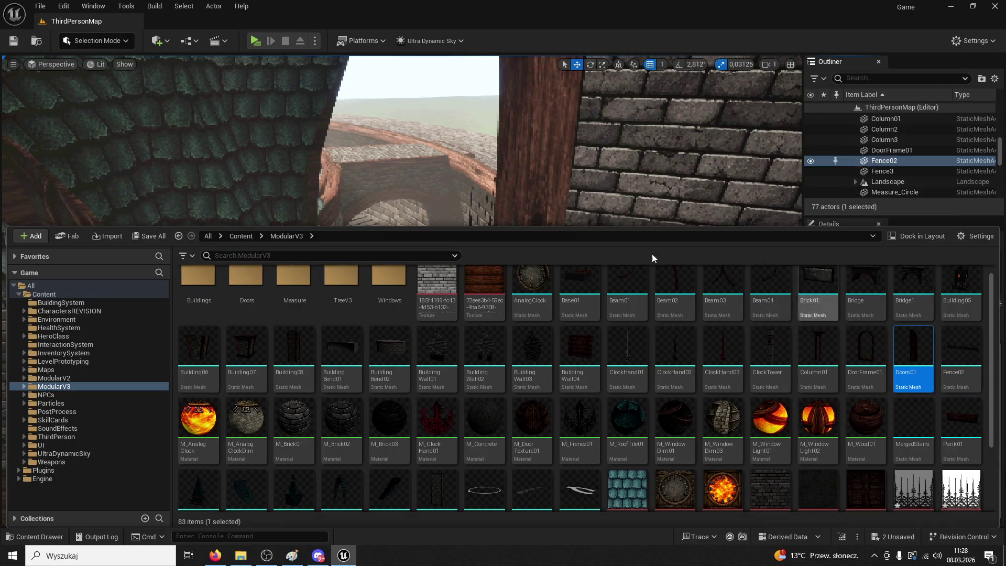
left_click(409, 199)
left_click(36, 537)
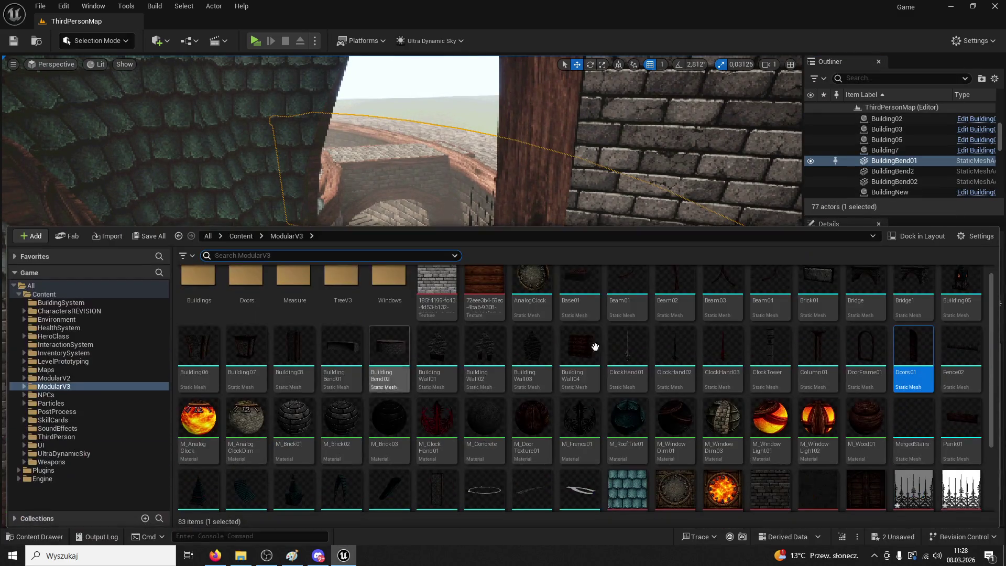
mouse_move(974, 423)
left_mouse_down()
mouse_move(943, 382)
mouse_move(550, 169)
mouse_move(380, 158)
left_mouse_up()
key("f")
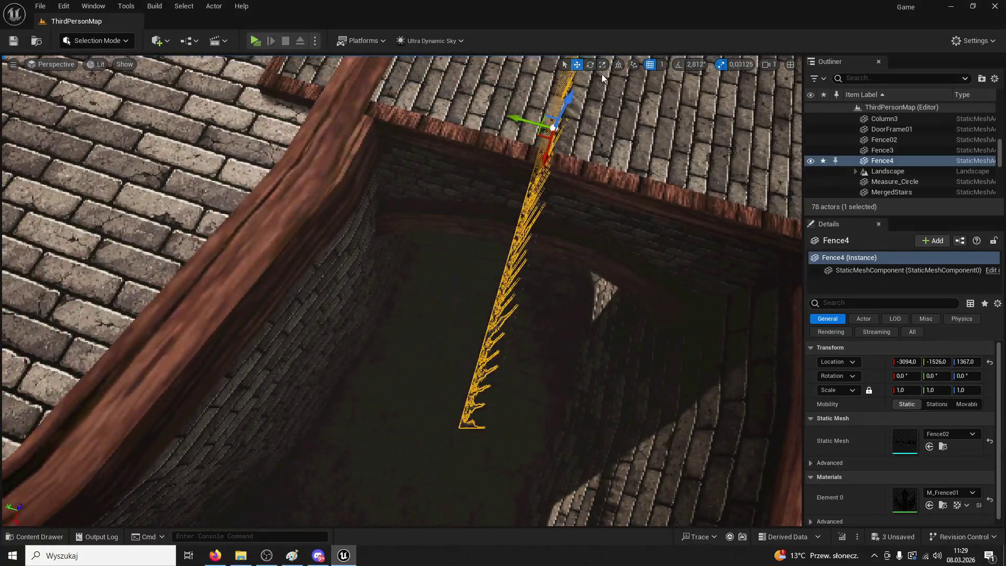
key("e")
mouse_move(509, 154)
left_mouse_down()
mouse_move(606, 175)
mouse_move(593, 173)
left_mouse_up()
Raise Fence4 to about Z 1446 onto the walkway's wooden edge
left_click(577, 64)
left_click_drag(560, 99, 559, 74)
key("f")
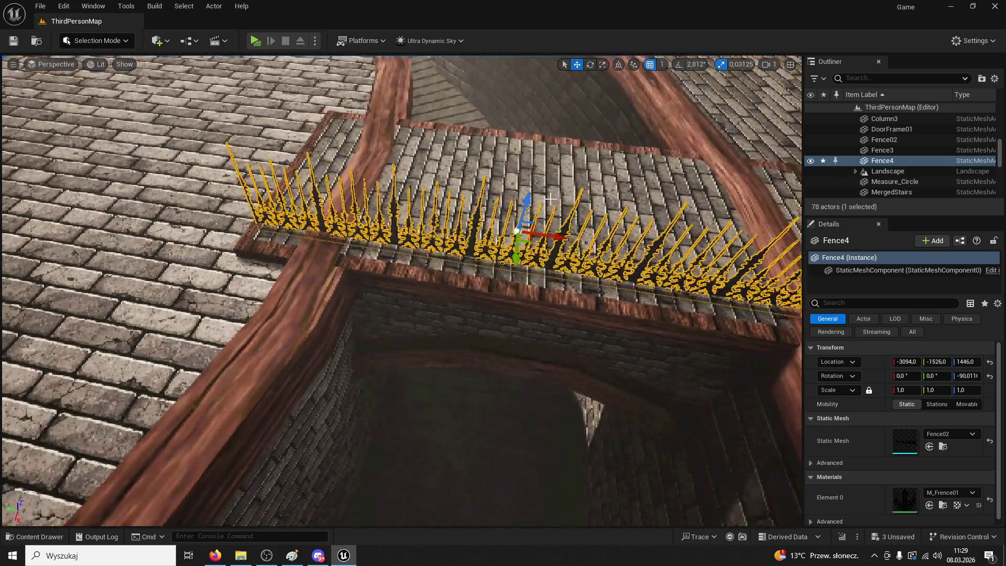
left_click_drag(530, 201, 534, 194)
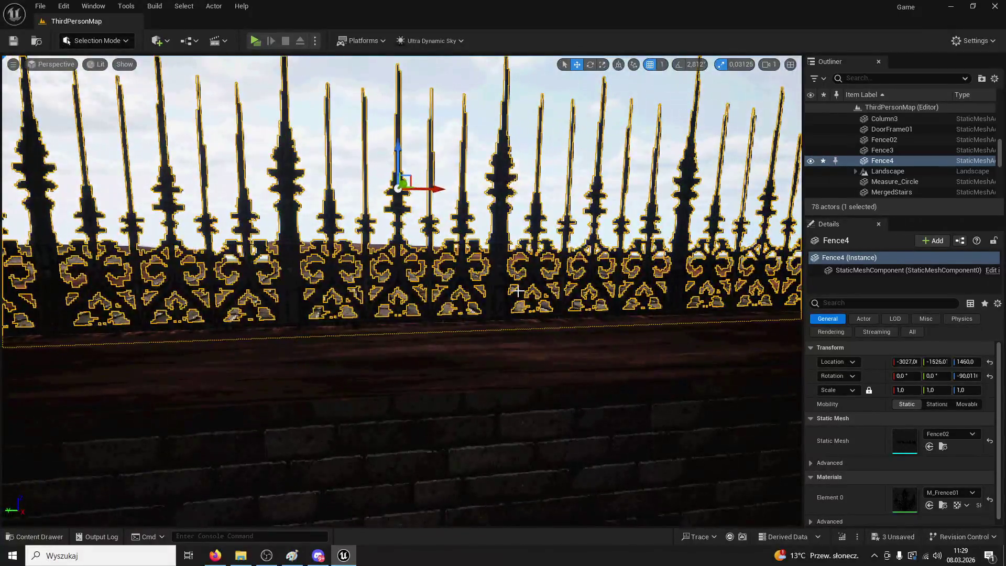
left_click_drag(397, 147, 396, 135)
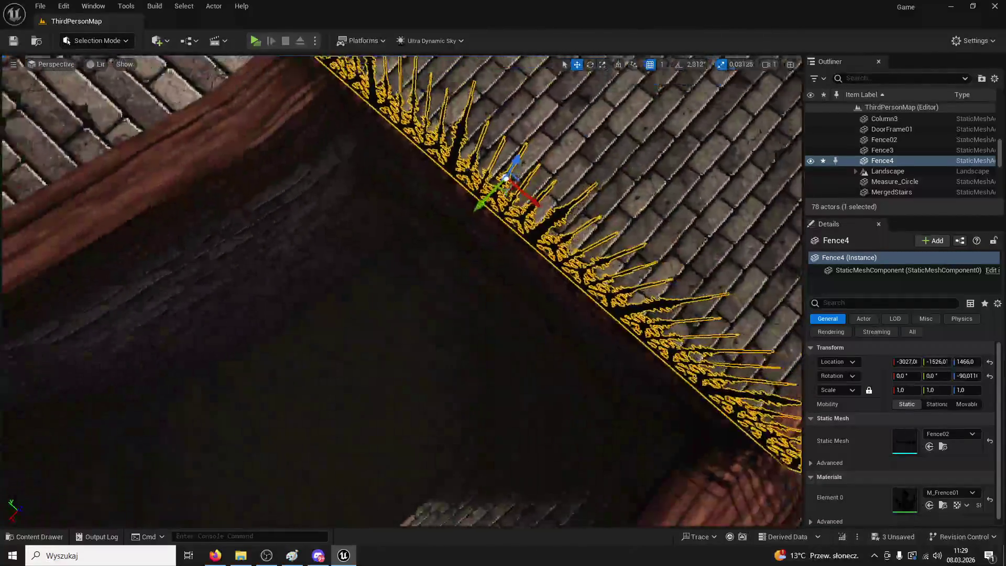
Duplicate Fence4 along the walkway edges into more fence pieces, then play the level
mouse_move(387, 243)
left_mouse_down()
mouse_move(377, 233)
mouse_move(387, 243)
mouse_move(703, 254)
left_mouse_up()
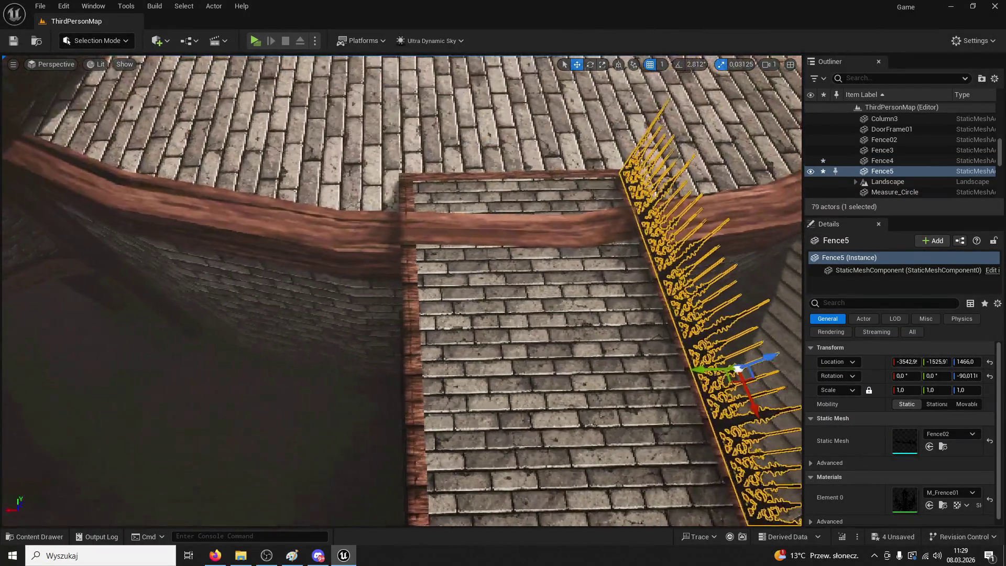
left_click_drag(524, 457, 525, 456)
key("ctrl+d")
scroll(601, 283, "down", 10)
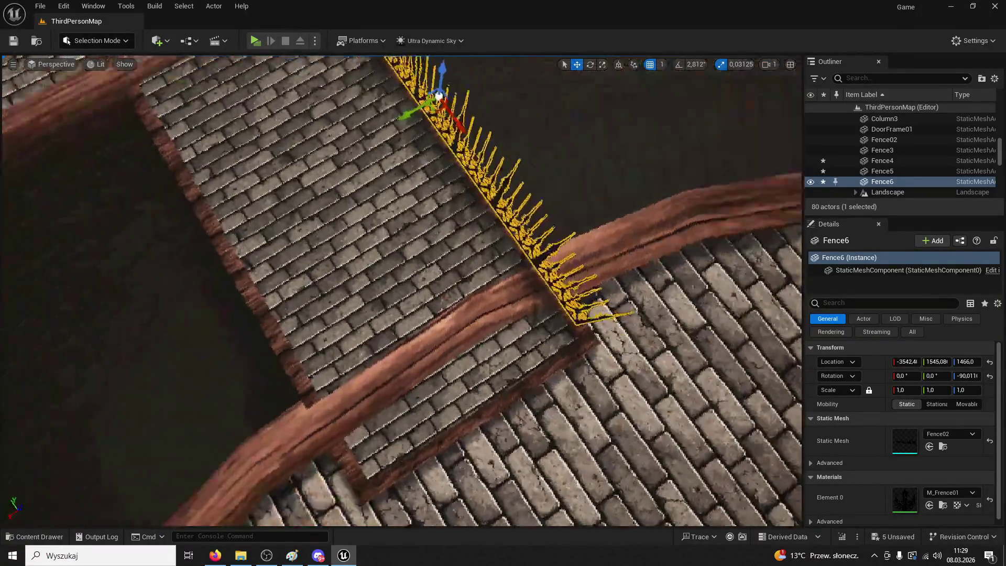
key("ctrl+d")
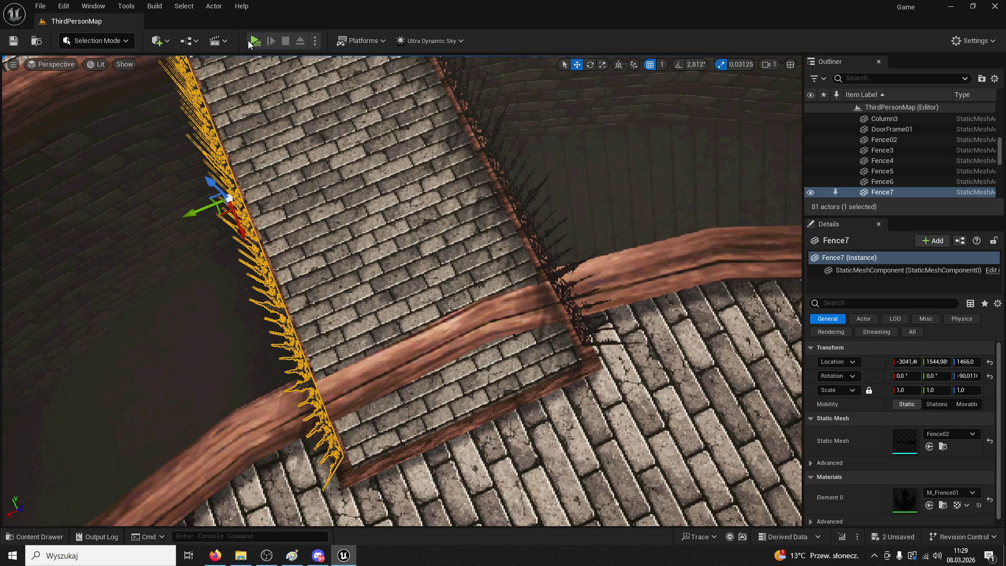
key("alt+p")
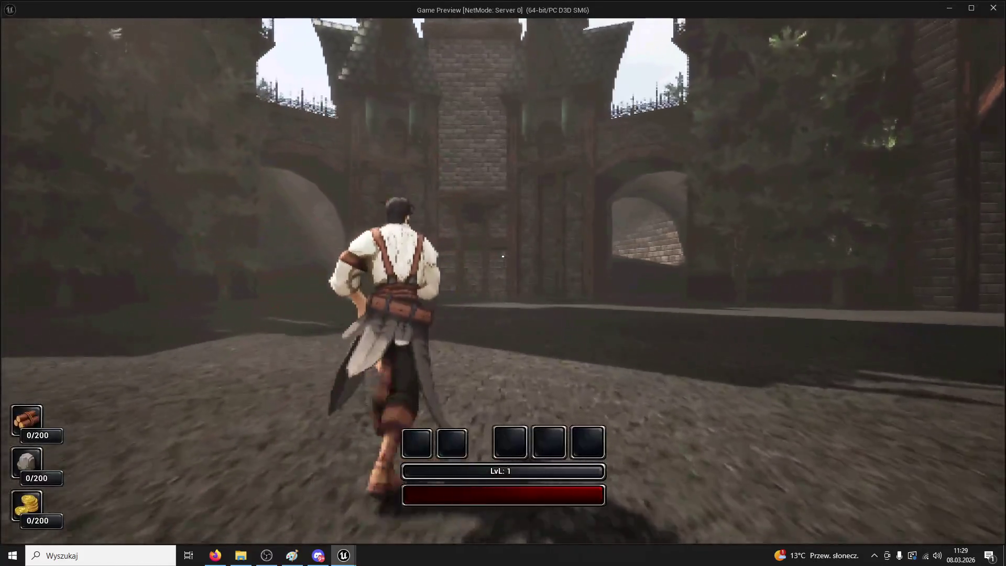
key("w")
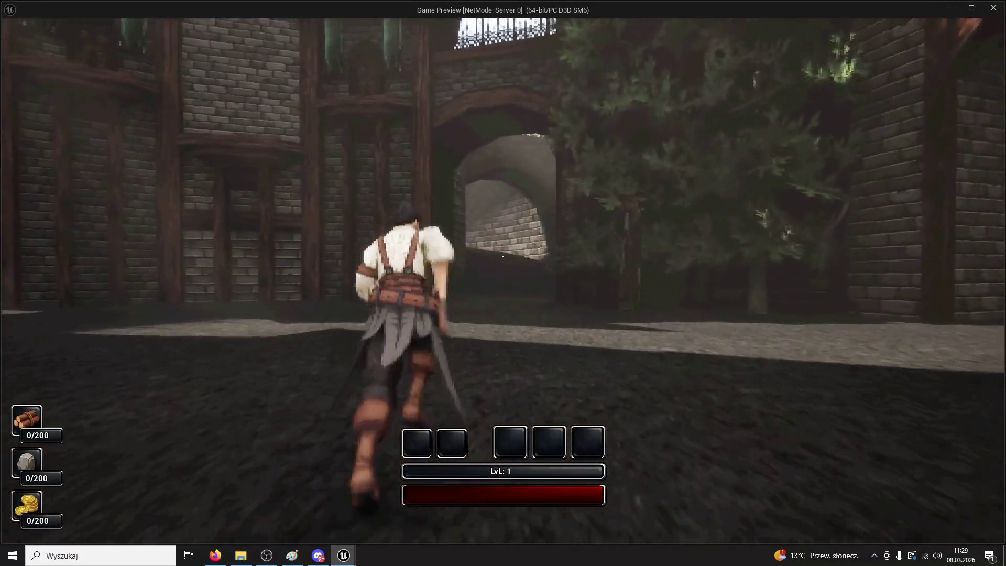
key("w")
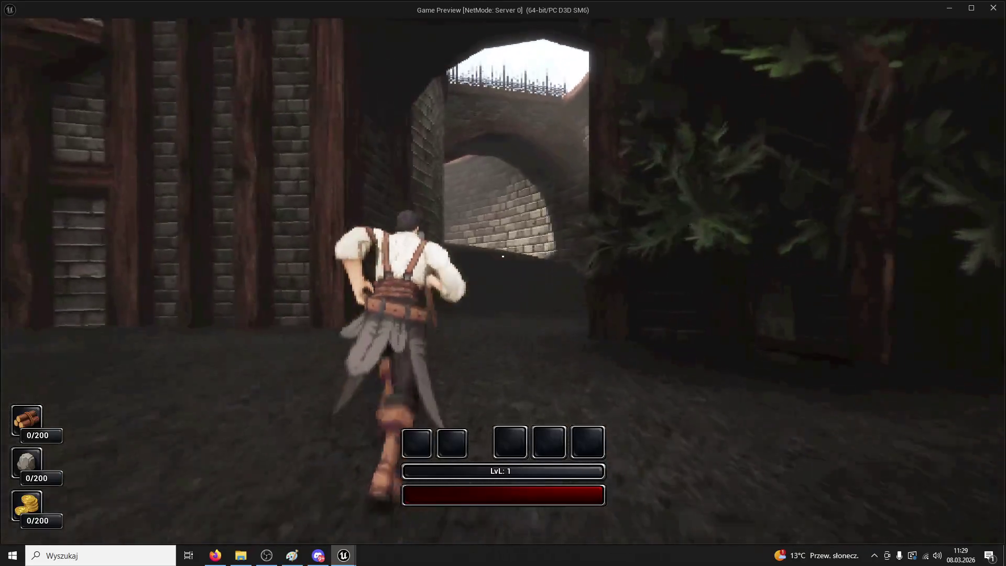
key("w")
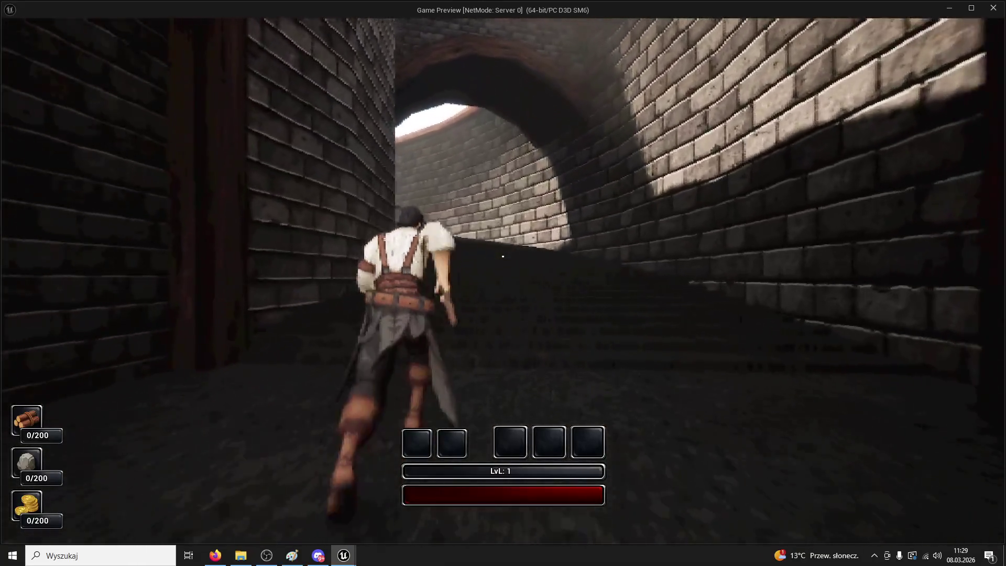
key("w")
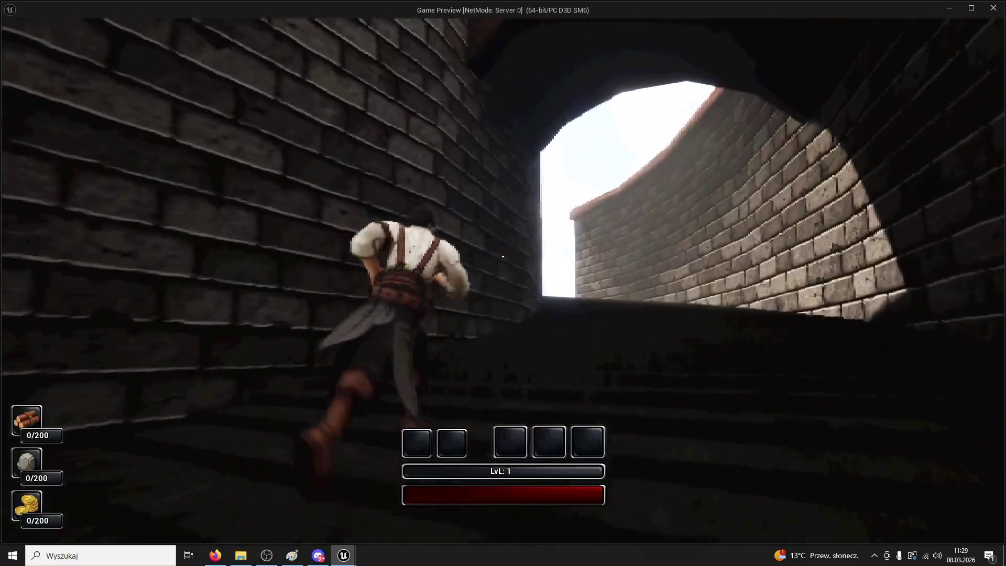
key("w")
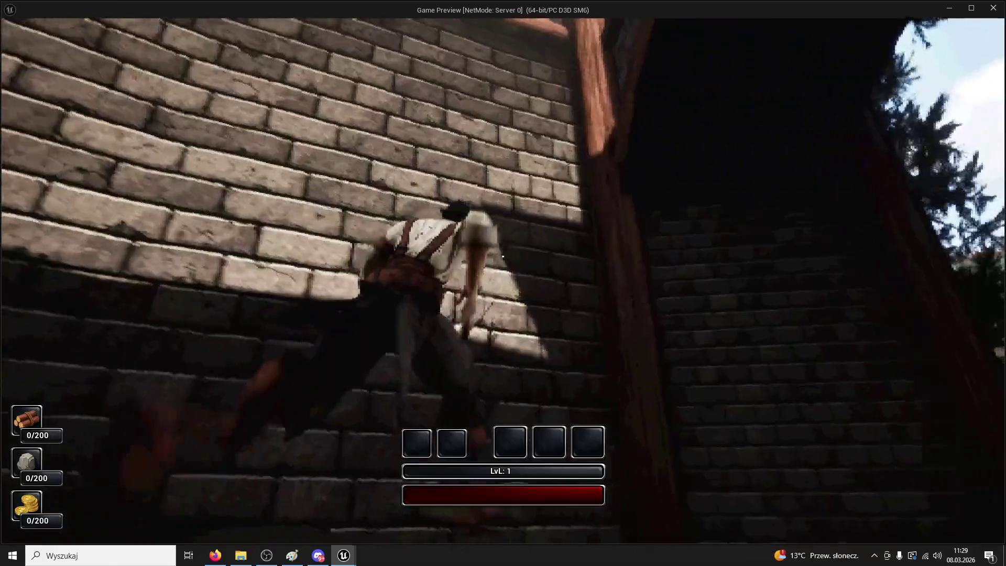
key("w")
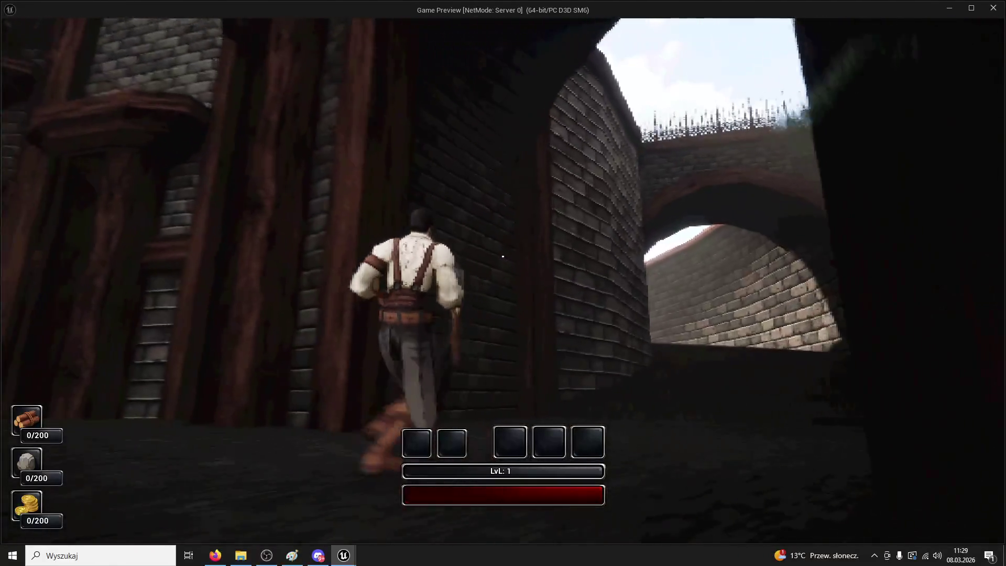
key("w")
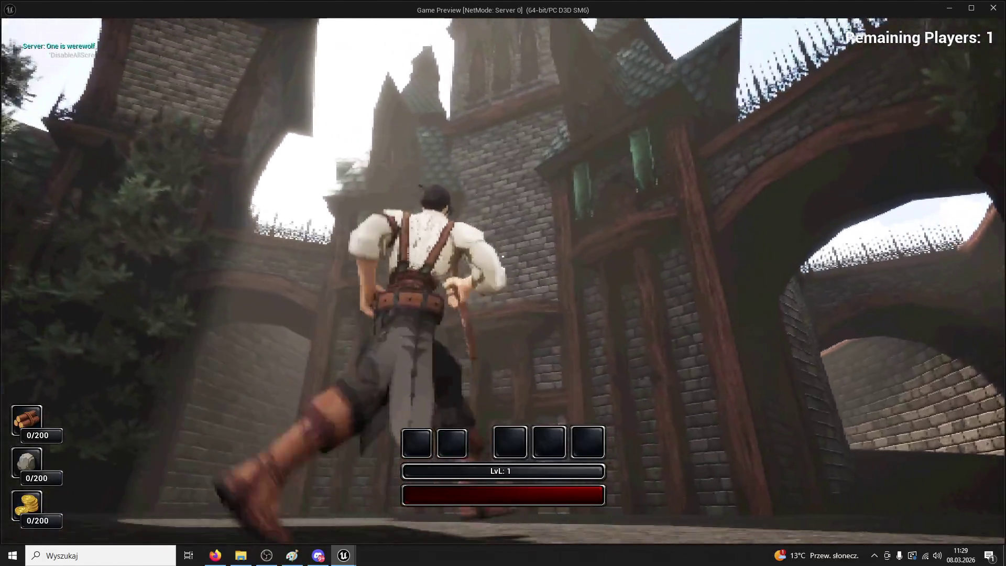
key("w")
key("Escape")
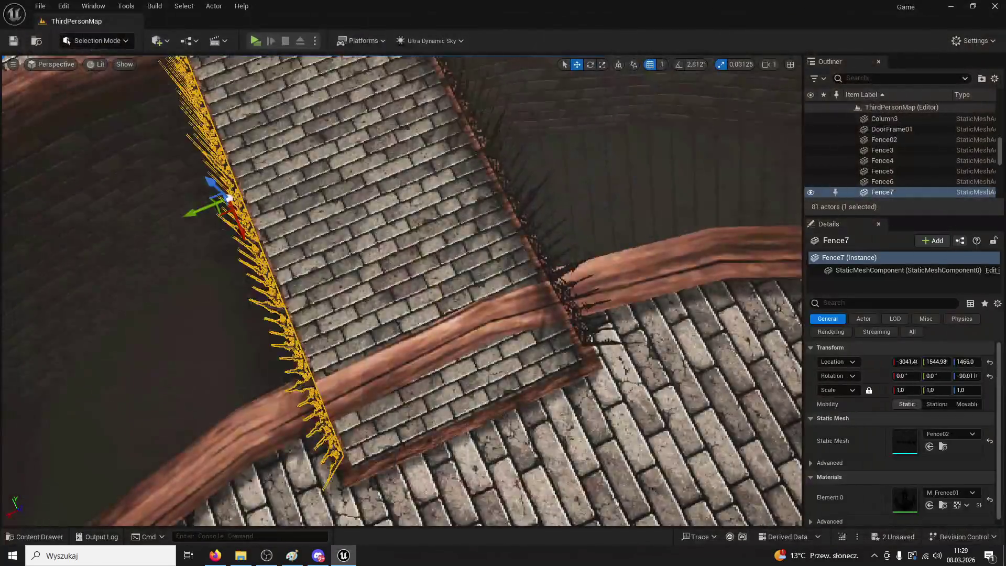
key("w")
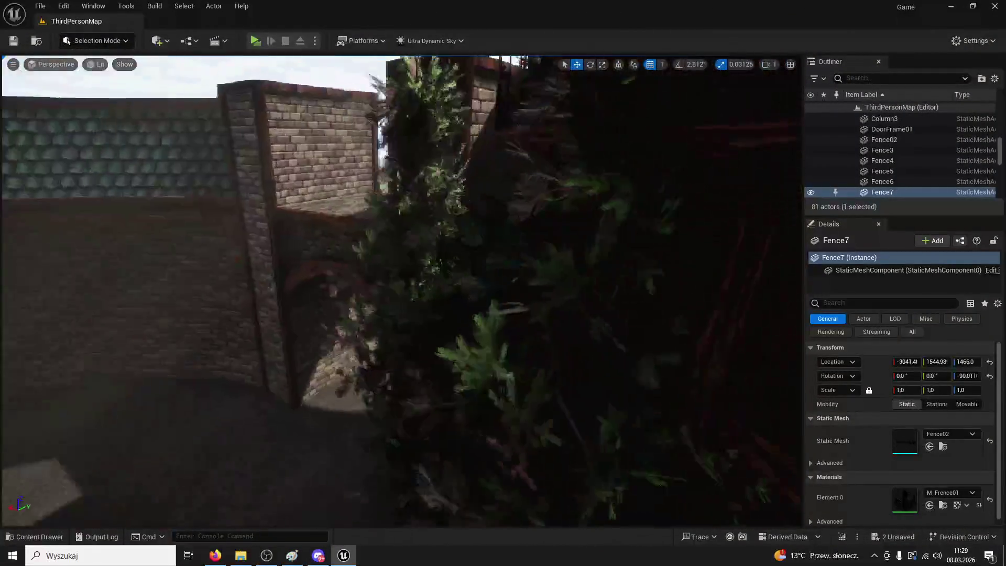
key("w")
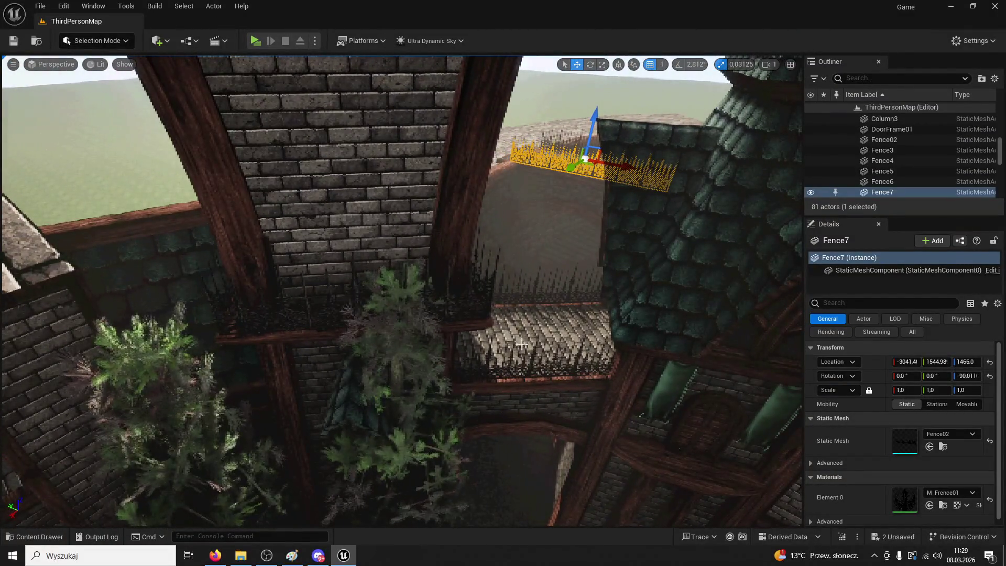
left_click(532, 365)
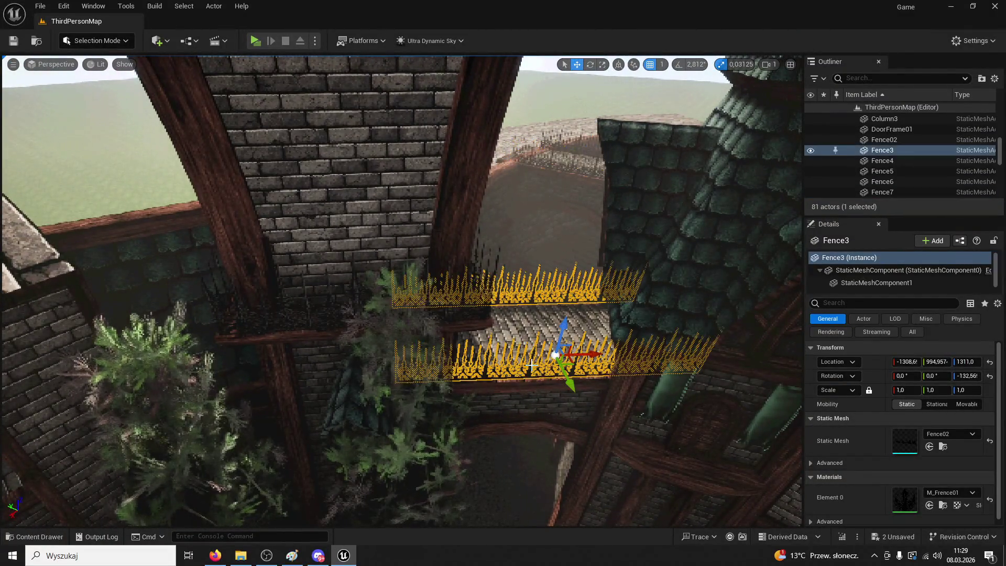
left_click(554, 163)
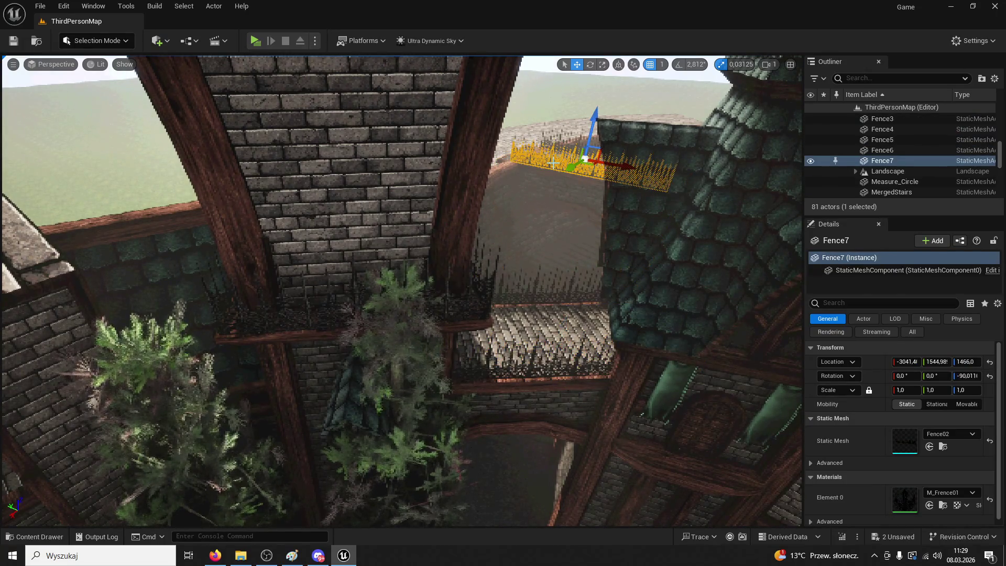
left_click_drag(566, 168, 292, 320, "alt")
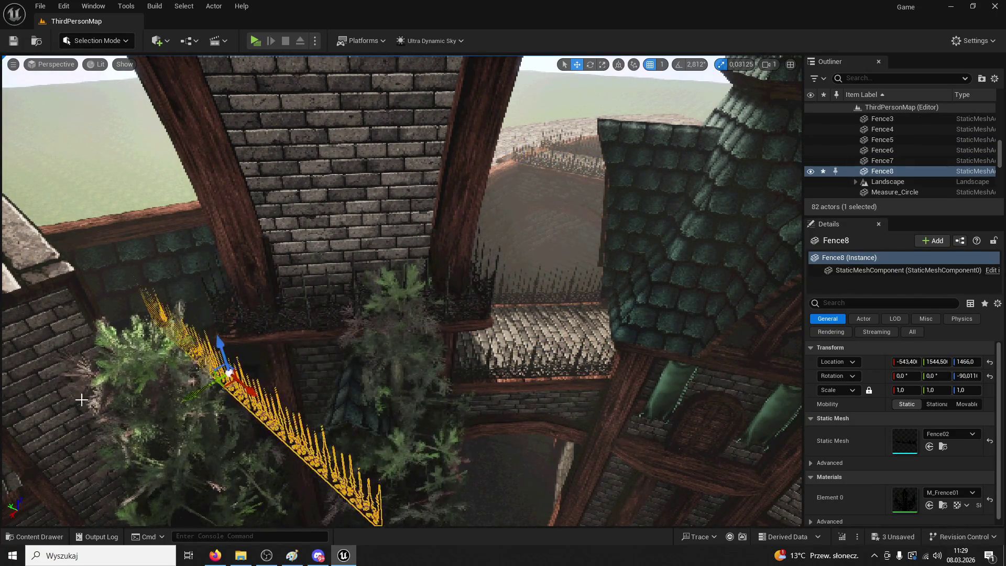
left_click(81, 399)
key("ctrl+z")
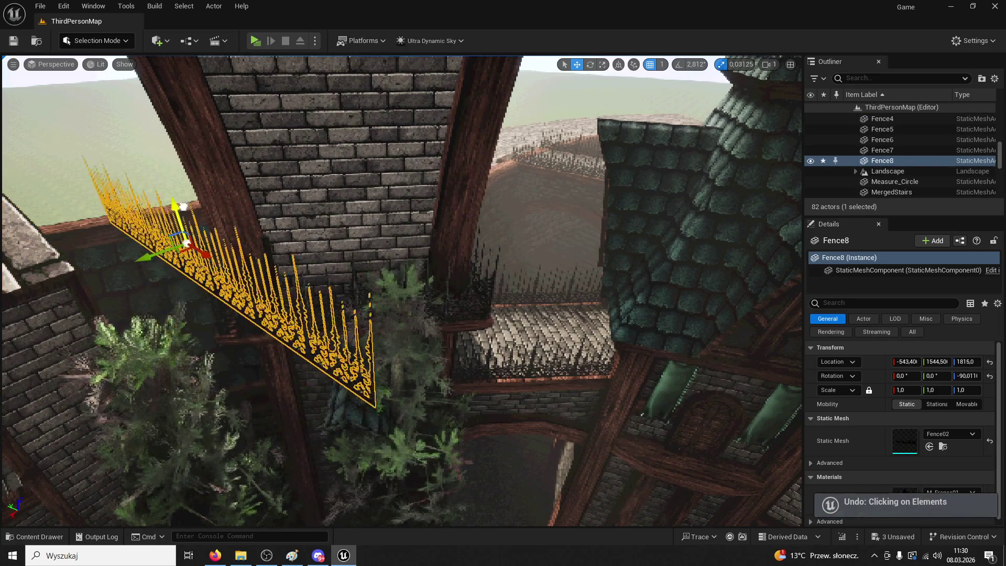
left_click_drag(183, 206, 183, 200)
key("f")
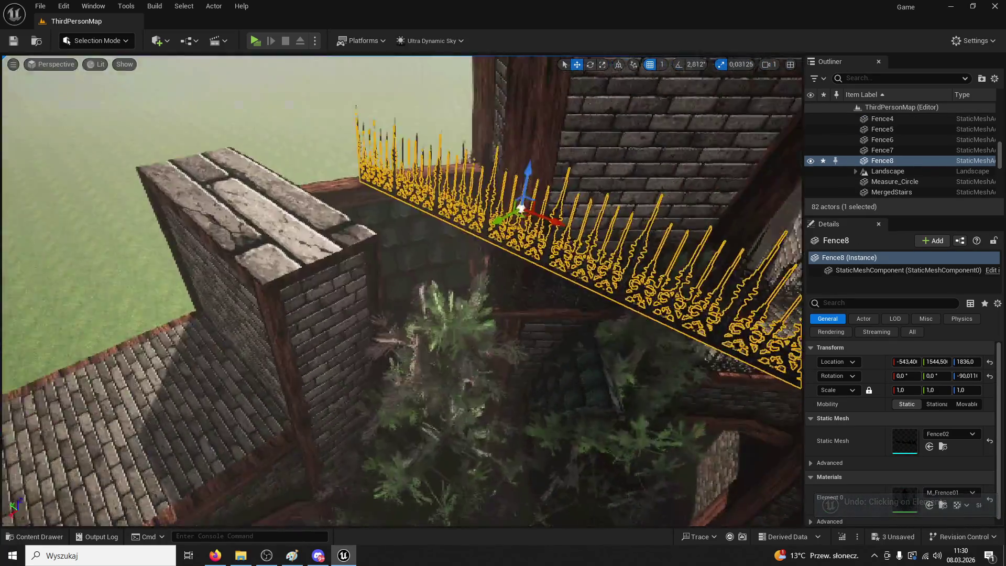
left_click(590, 64)
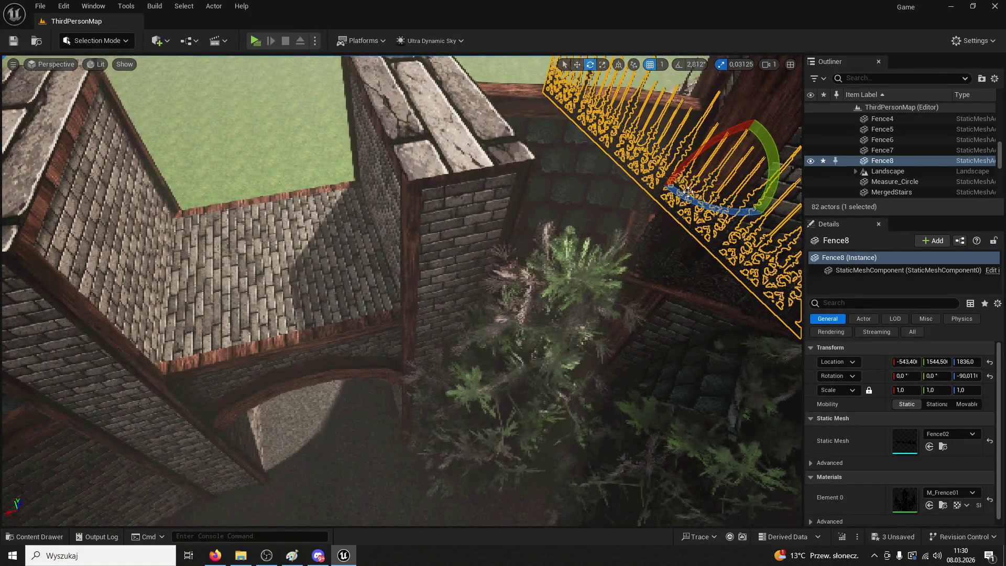
mouse_move(697, 209)
left_mouse_down()
mouse_move(729, 173)
mouse_move(754, 173)
left_mouse_up()
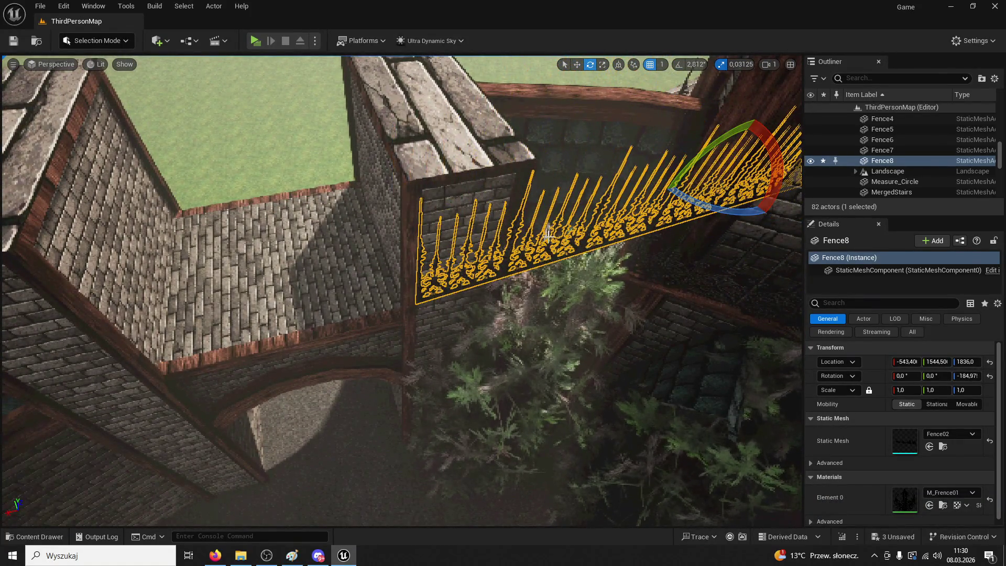
key("Delete")
key("s")
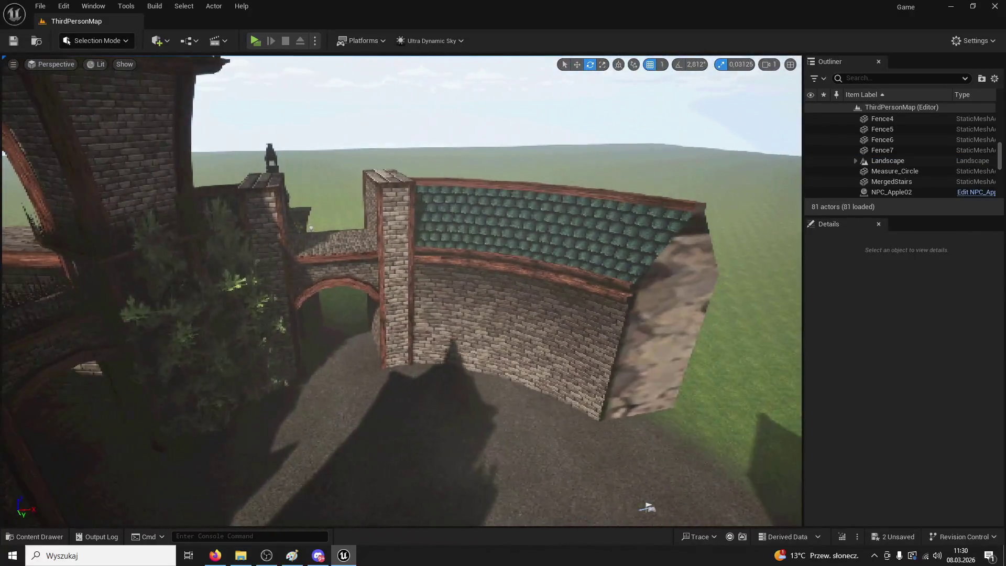
key("w")
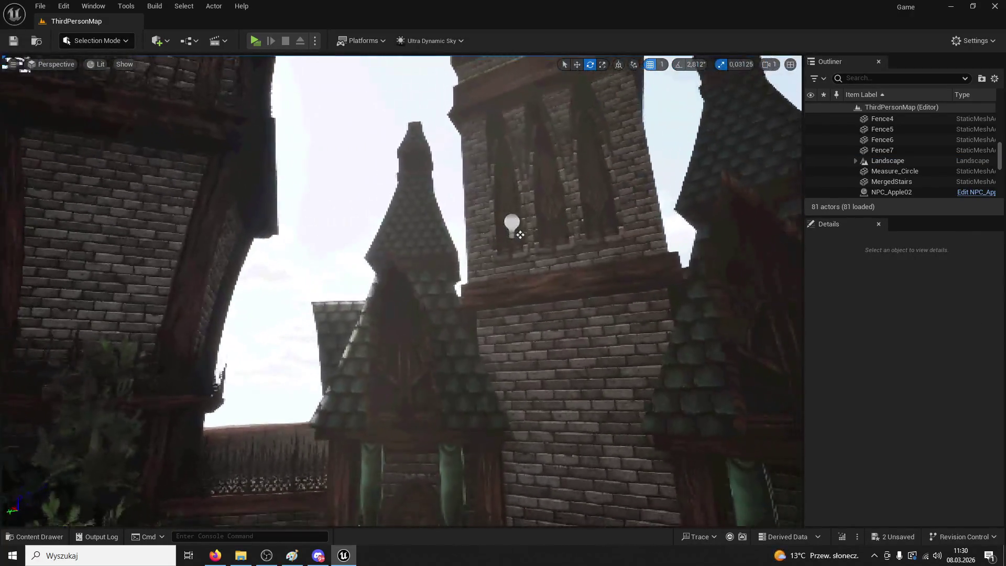
left_click(255, 40)
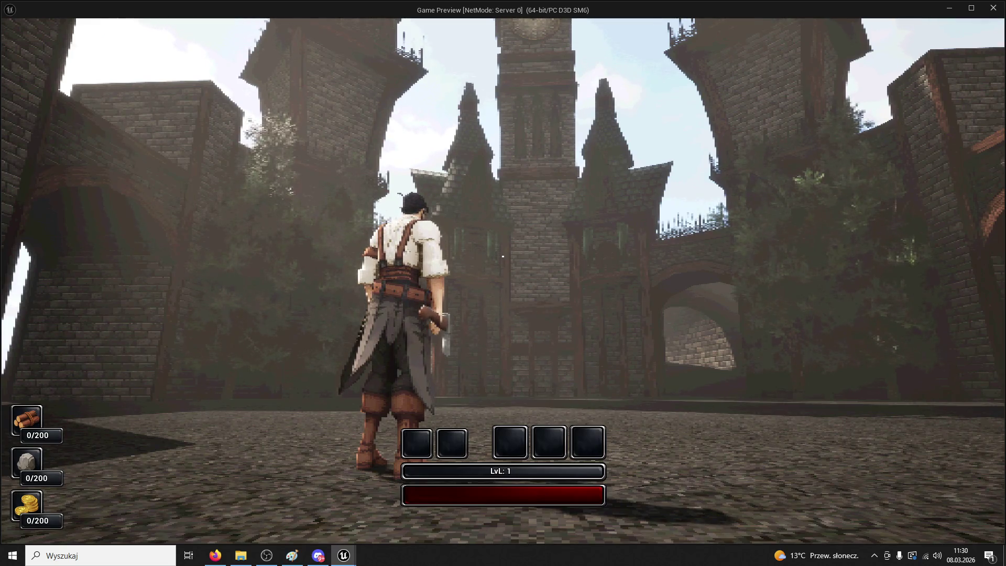
mouse_move(504, 283)
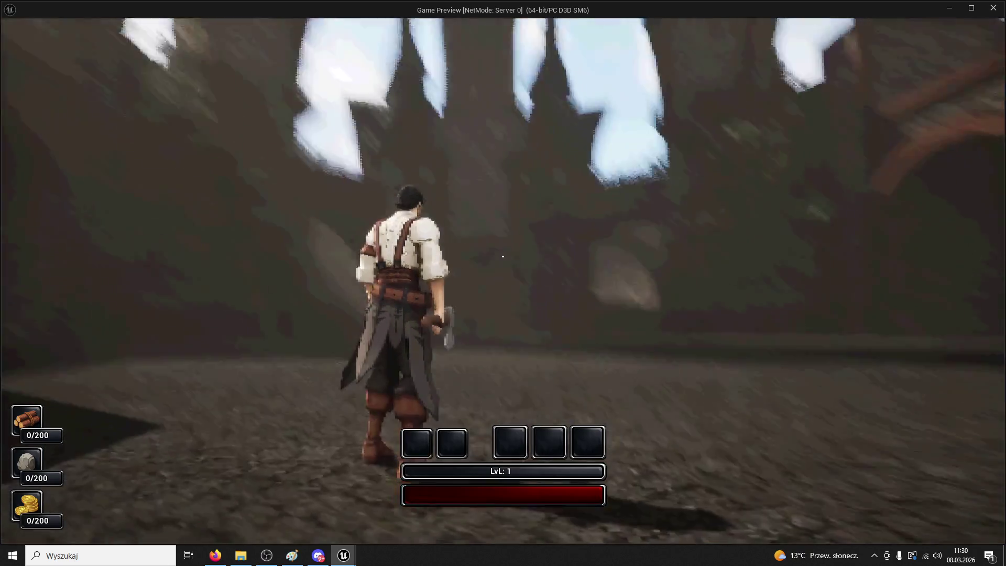
key("Escape")
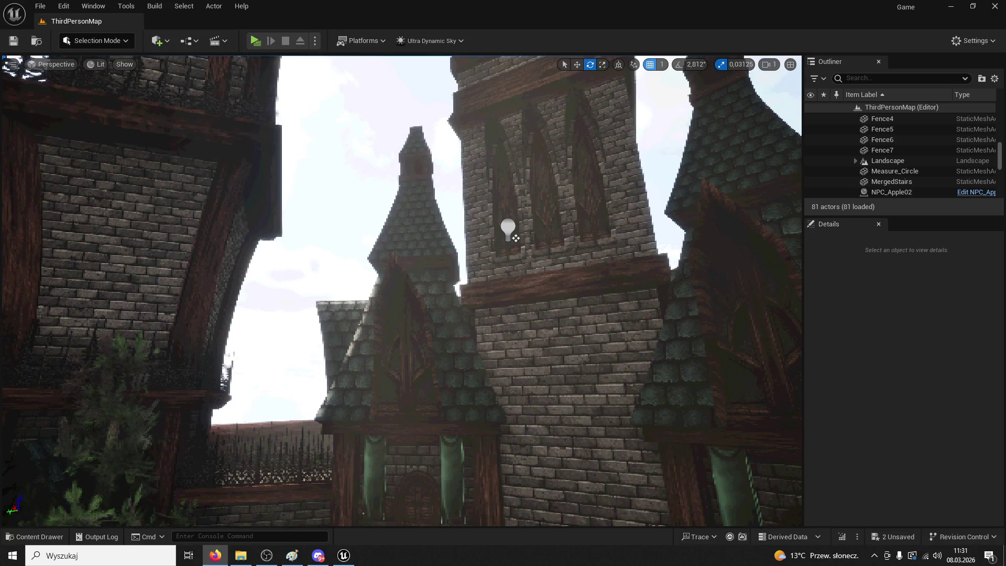
key("alt+Tab")
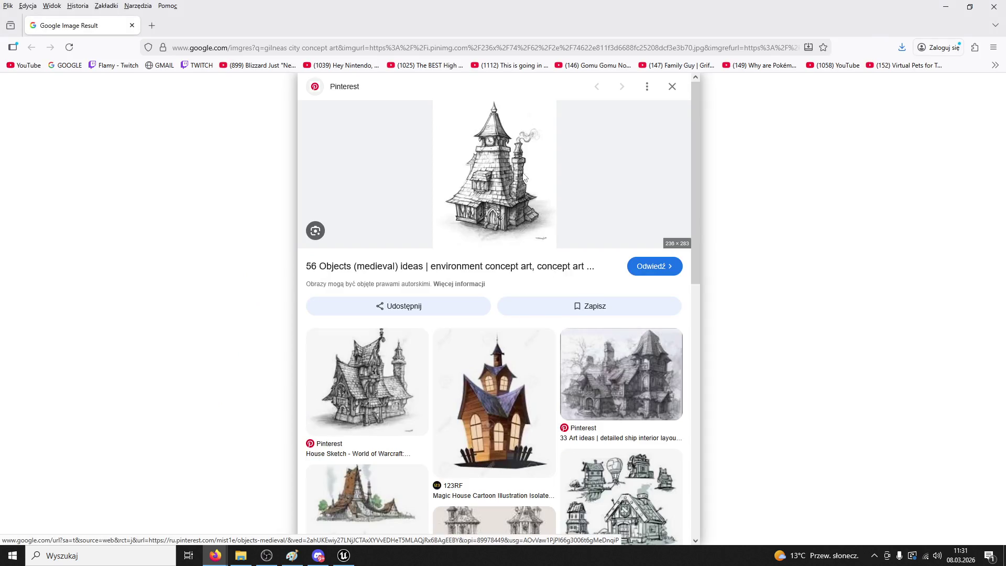
Open the full house image in a new tab and view it
right_click(527, 234)
left_click(573, 320)
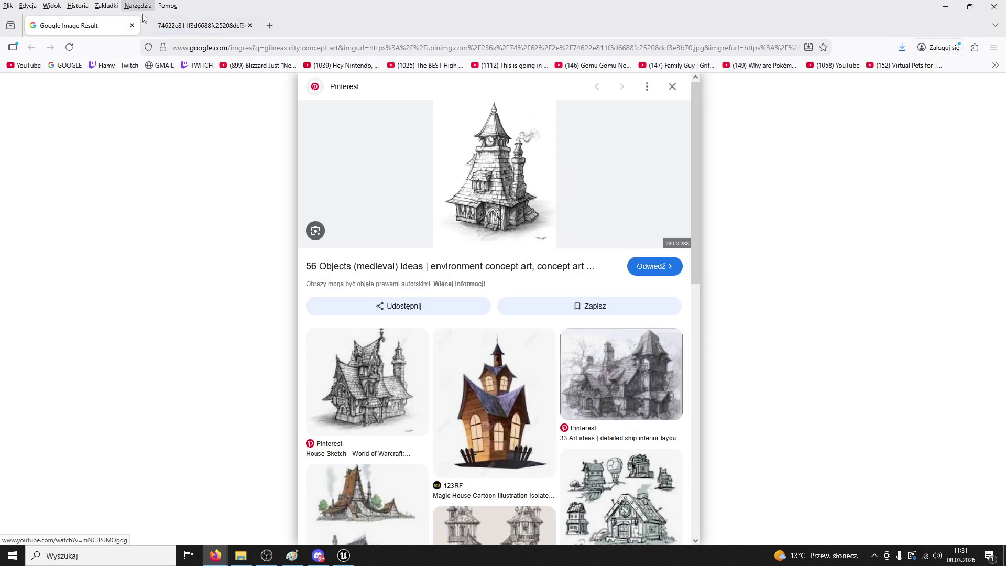
left_click(225, 25)
scroll(590, 267, "up", 8, "ctrl")
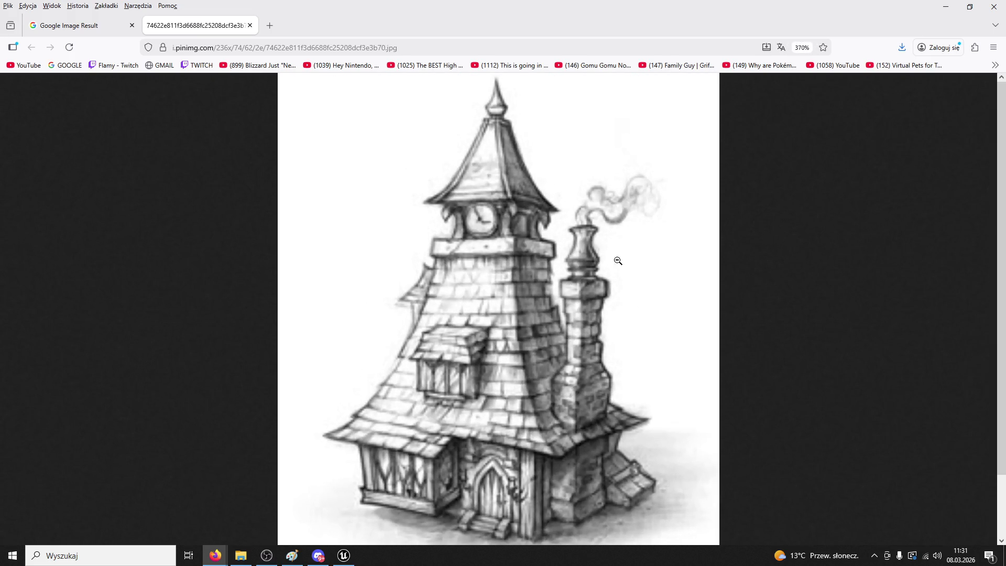
Back on the results tab, preview the House Sketch - World of Warcraft image
left_click(84, 25)
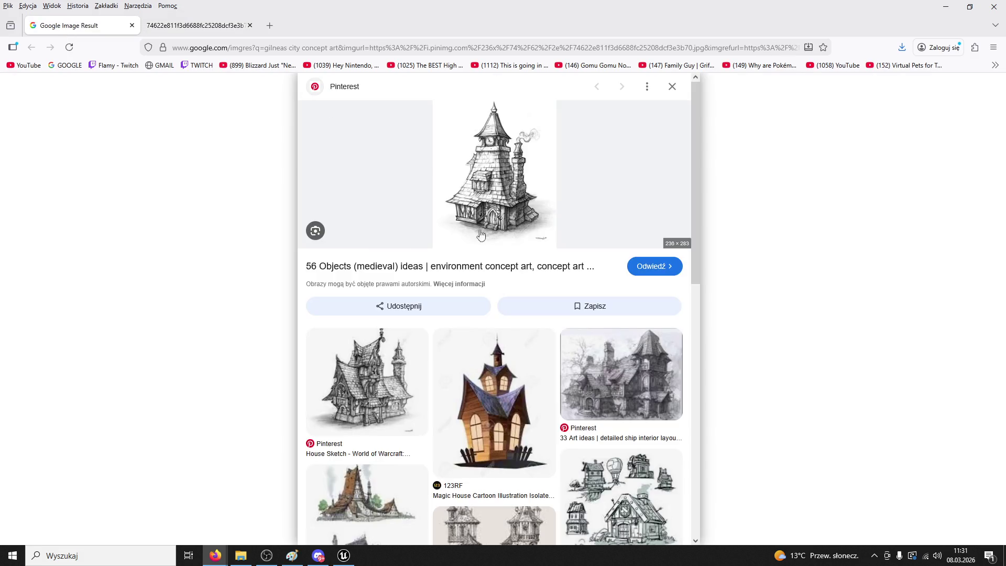
scroll(490, 246, "down", 3)
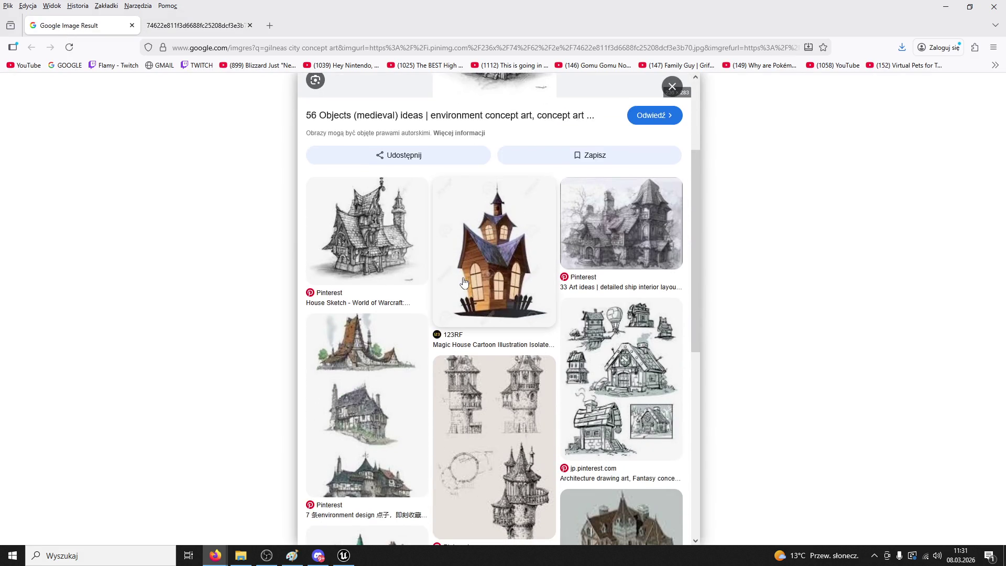
left_click(367, 231)
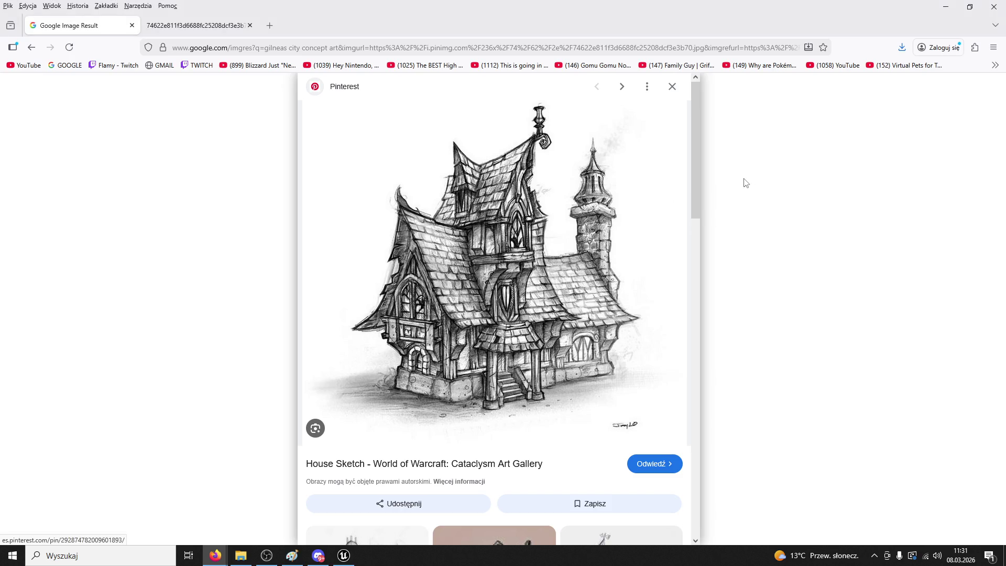
Browse related images, preview the clock-tower house sketch, then go back
scroll(586, 325, "down", 7)
scroll(504, 394, "down", 4)
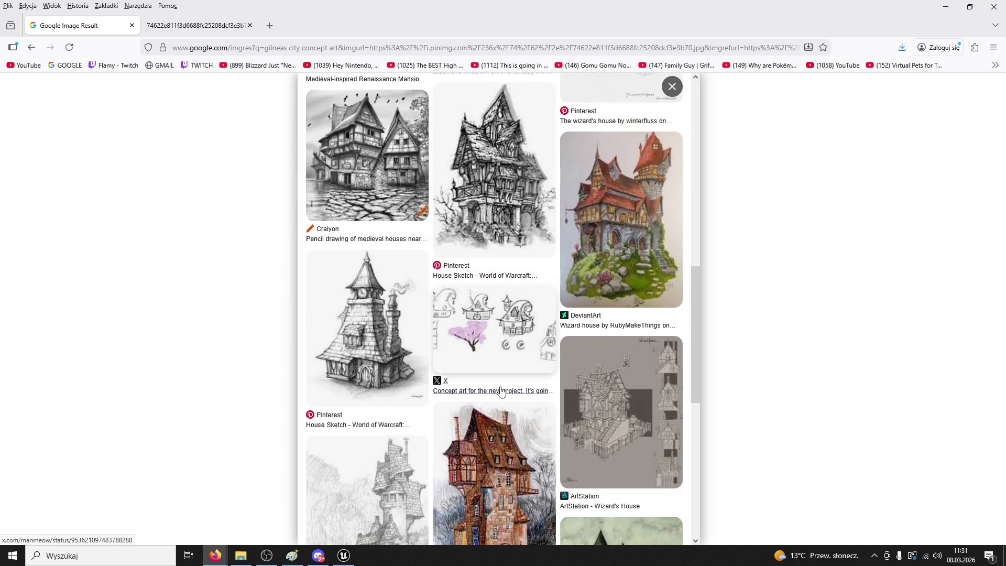
scroll(470, 356, "down", 4)
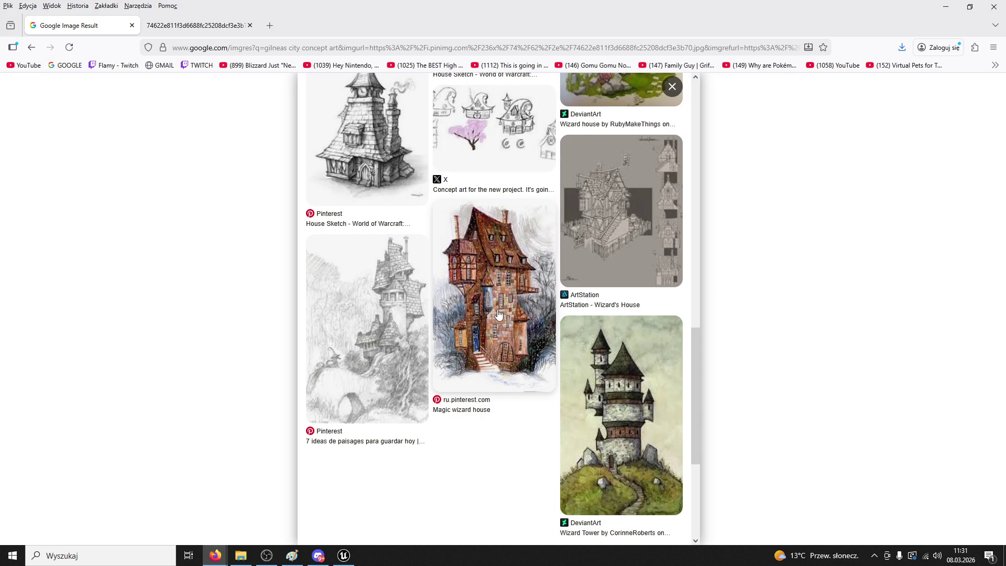
scroll(512, 317, "down", 5)
scroll(517, 321, "up", 8)
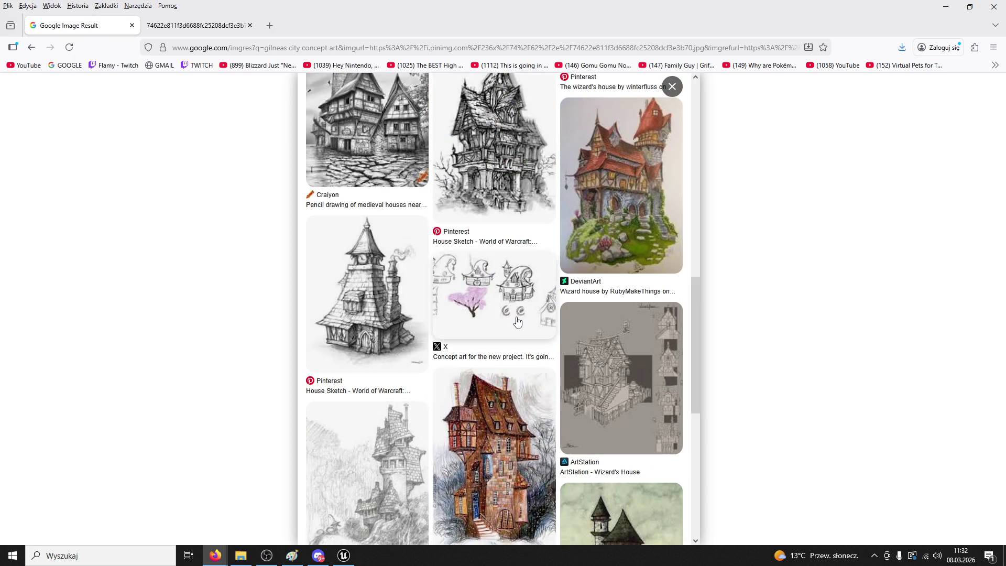
scroll(518, 321, "up", 3)
left_click(394, 430)
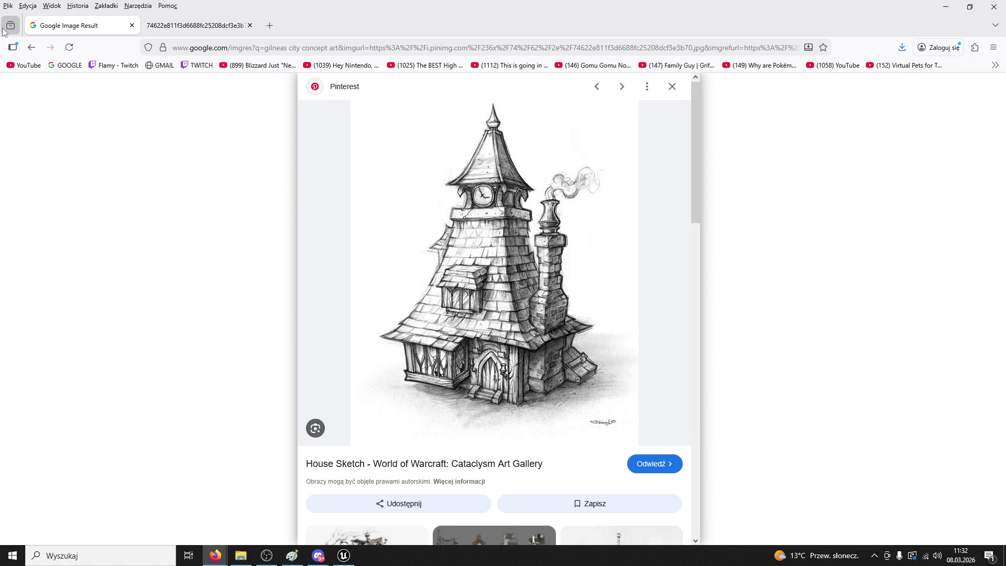
left_click(32, 47)
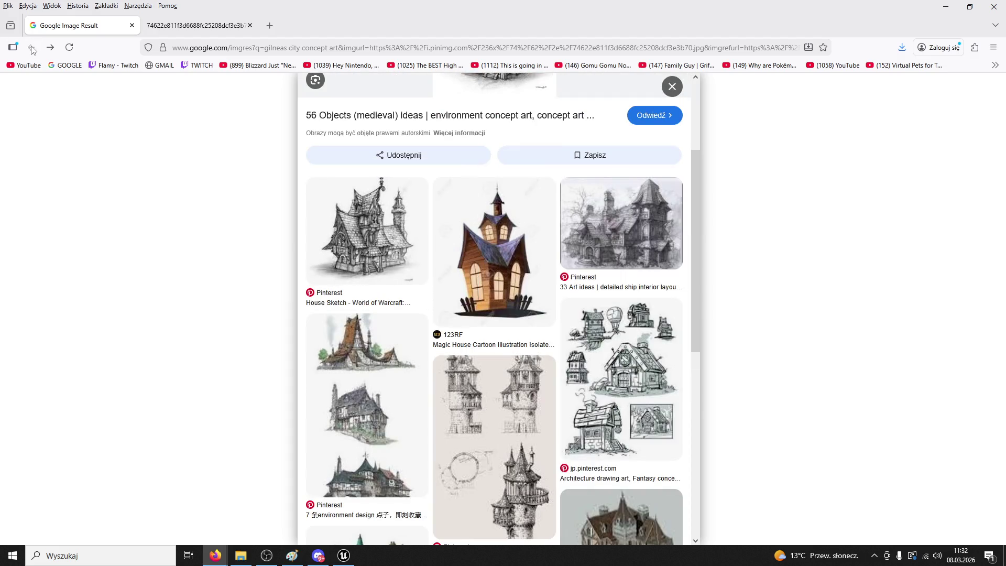
Preview the 130 Drawings ideas tower image and bookmark its page
scroll(456, 270, "down", 6)
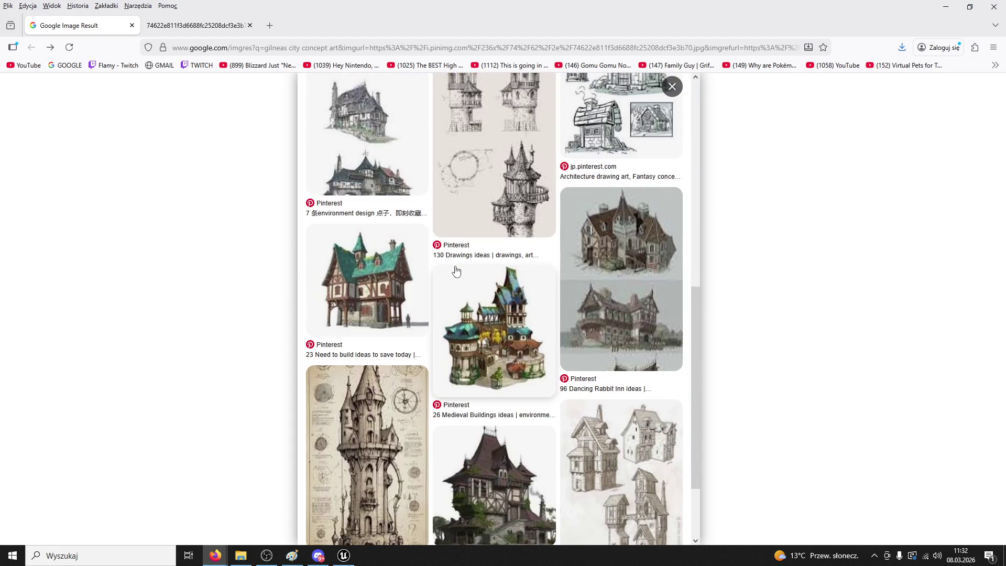
scroll(431, 349, "down", 2)
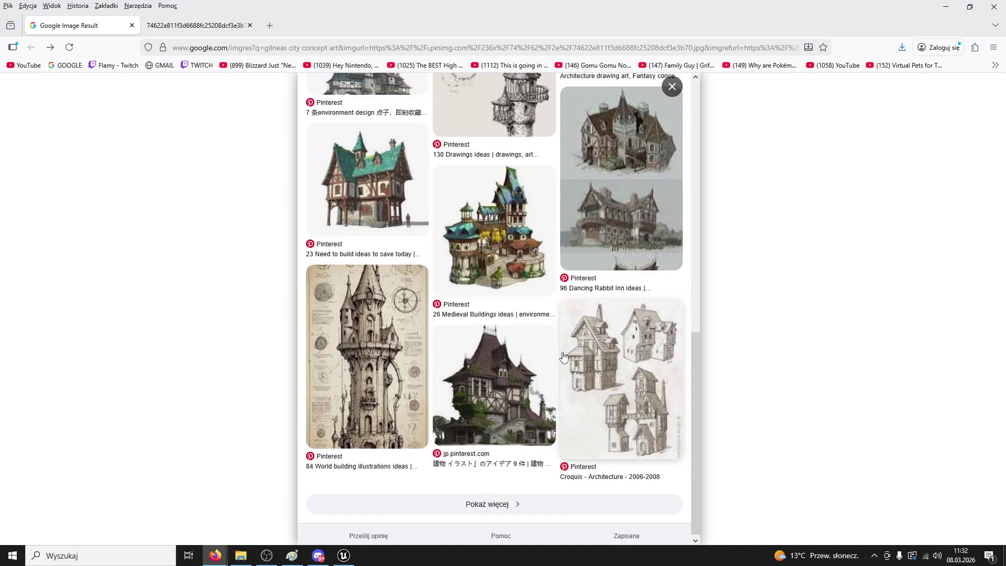
scroll(563, 357, "up", 4)
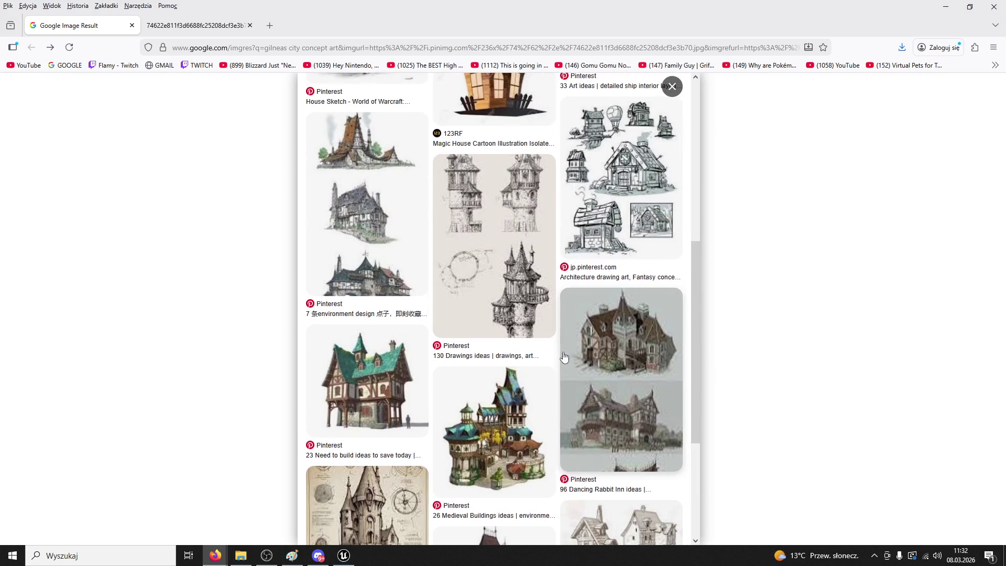
left_click(551, 293)
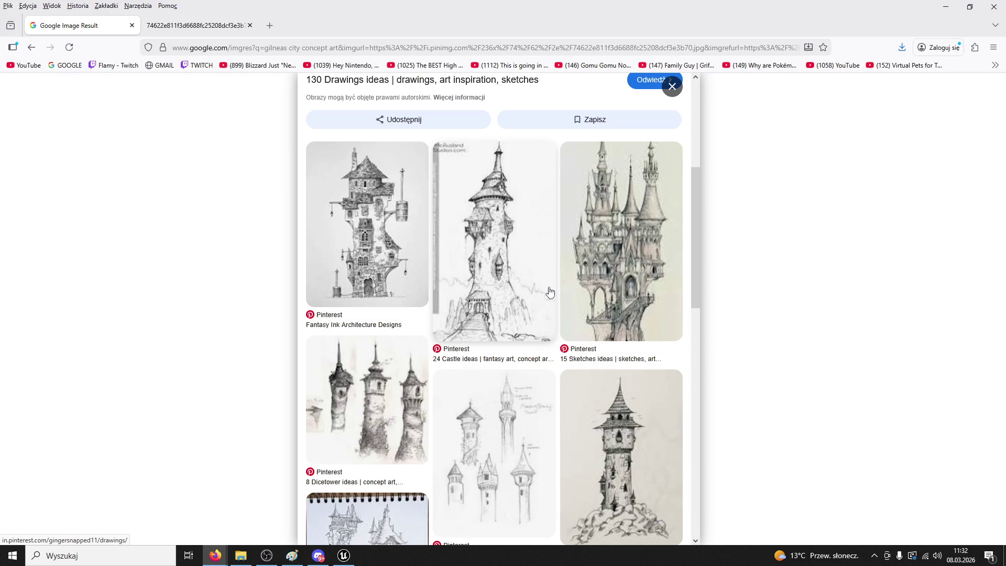
scroll(550, 293, "down", 3)
left_click(824, 48)
left_click(767, 187)
Preview the Reddit wizard tower concept image
scroll(678, 251, "down", 5)
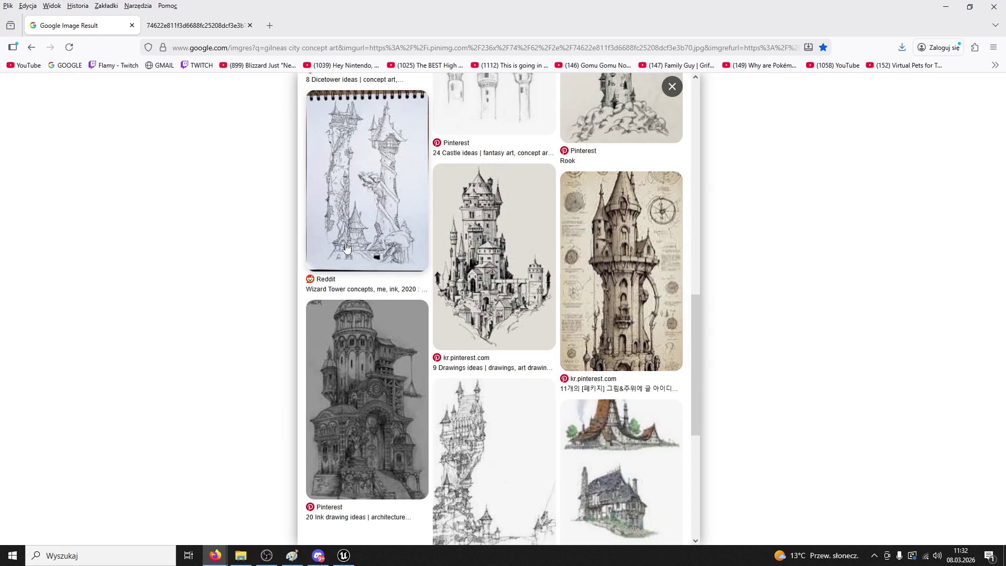
left_click(355, 227)
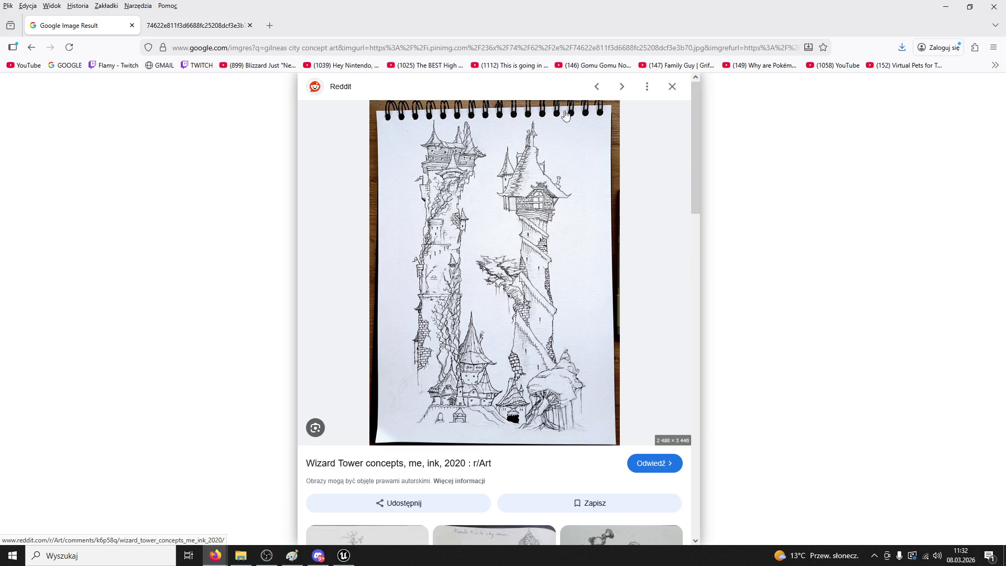
scroll(645, 260, "down", 10)
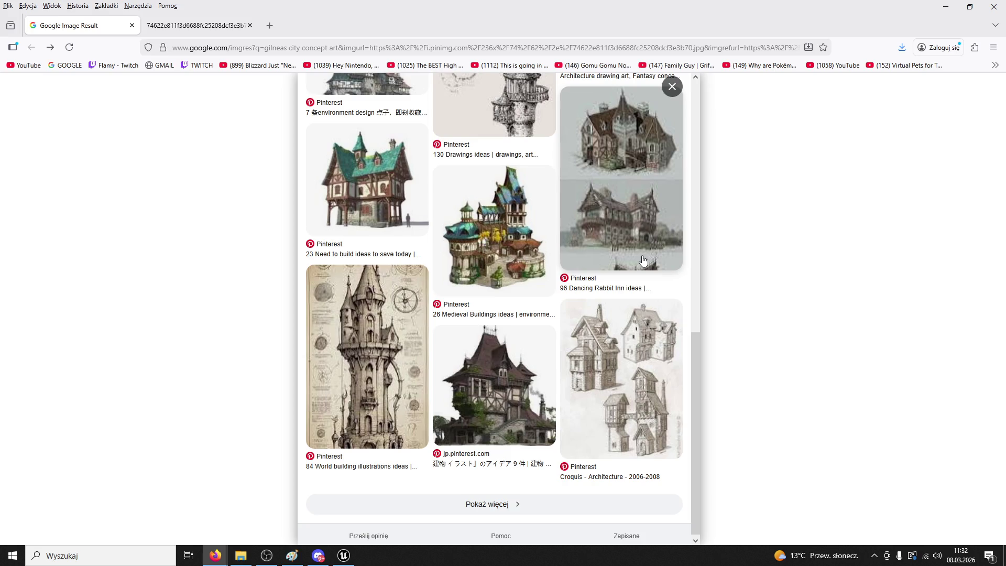
scroll(644, 261, "up", 10)
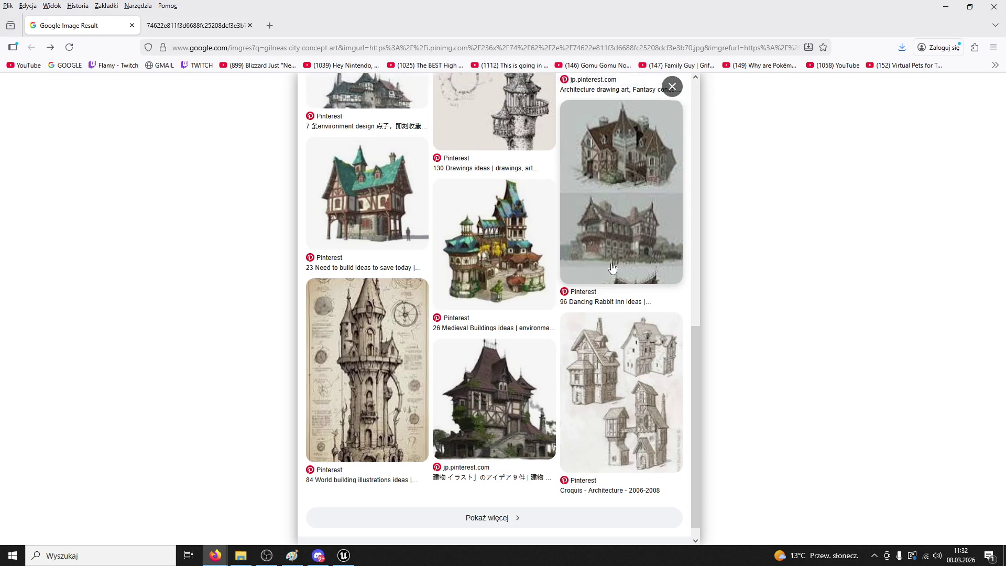
View the clock-tower sketch at full size, then close that tab and the results tab
left_click(195, 25)
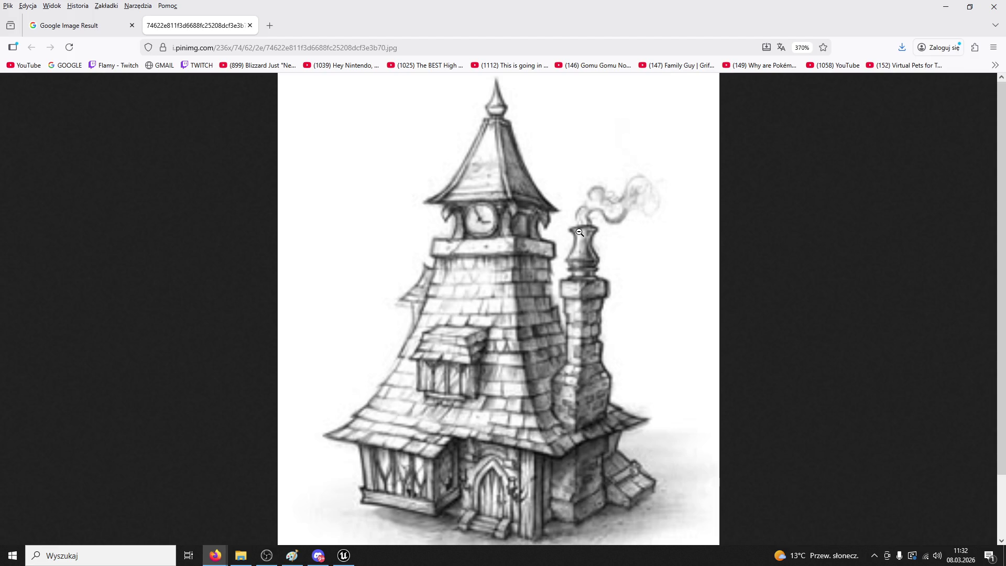
key("ctrl+w")
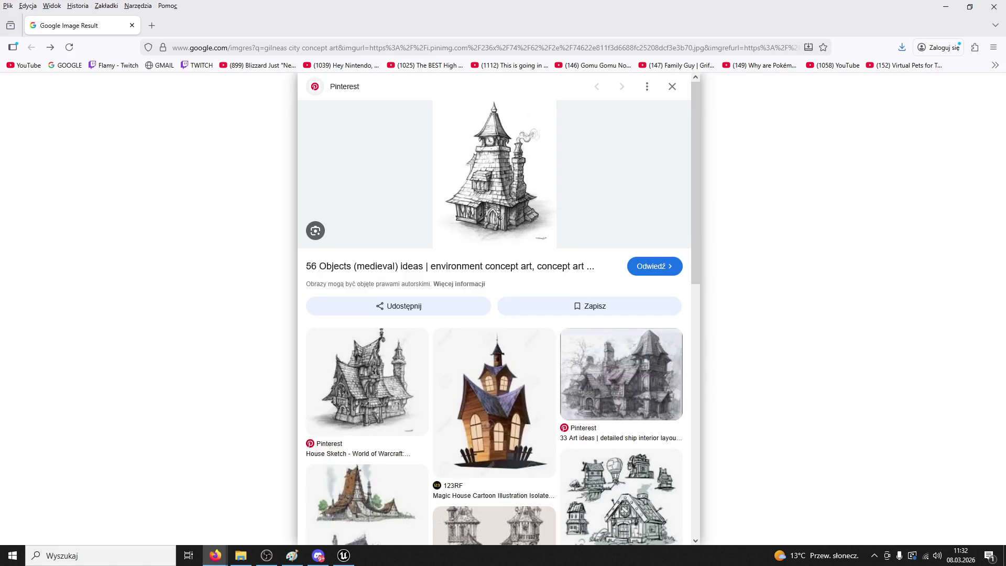
left_click(133, 26)
key("s")
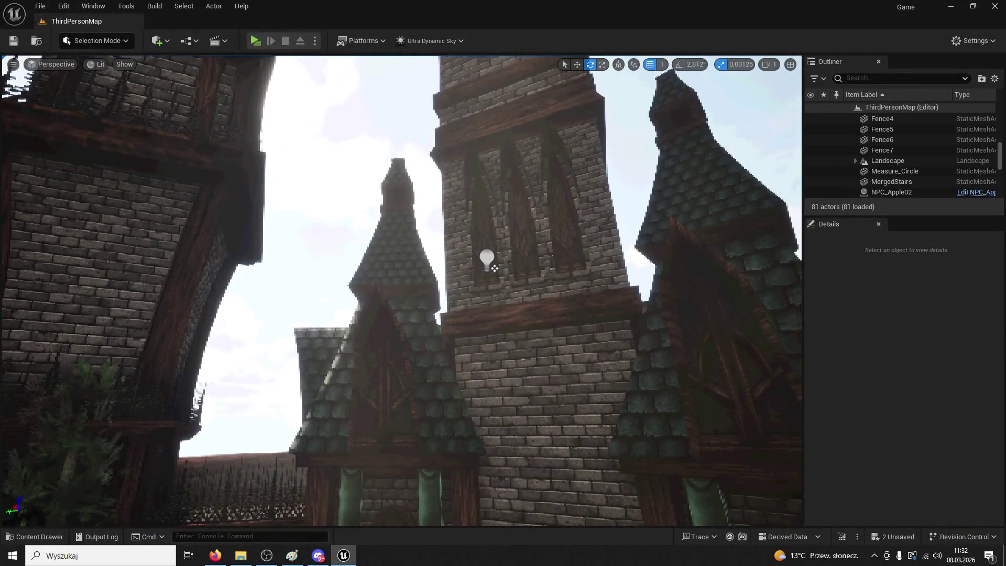
key("s")
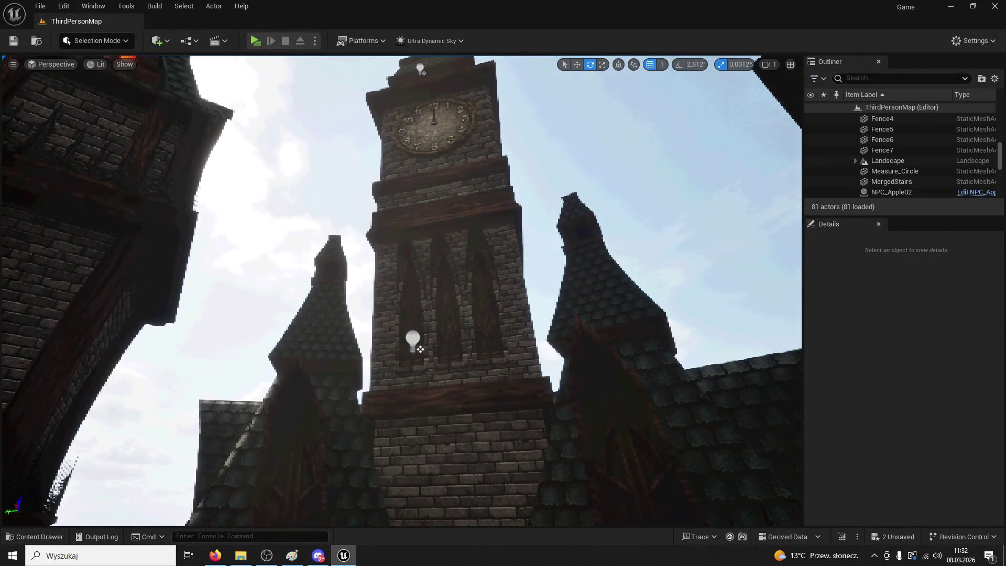
key("s")
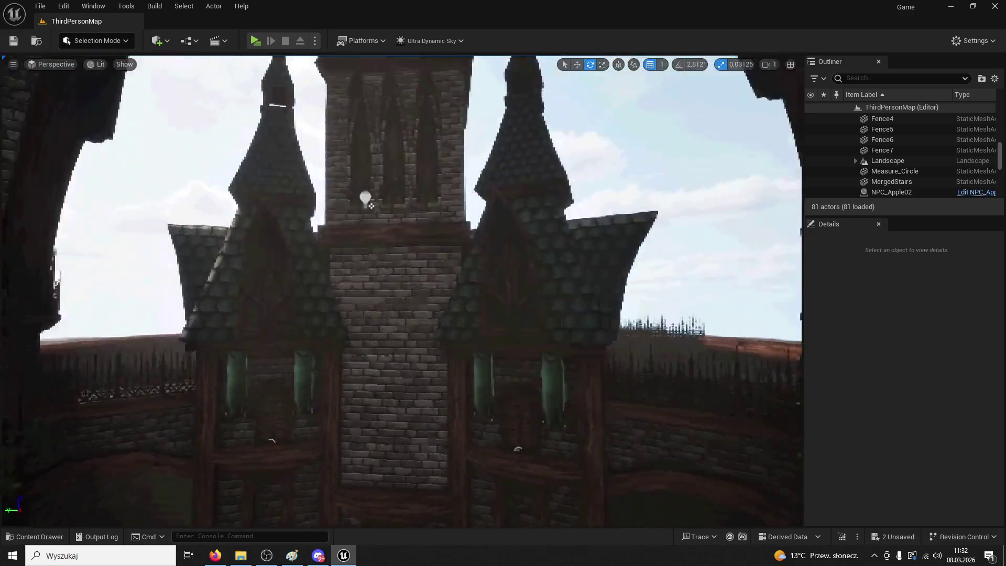
key("s")
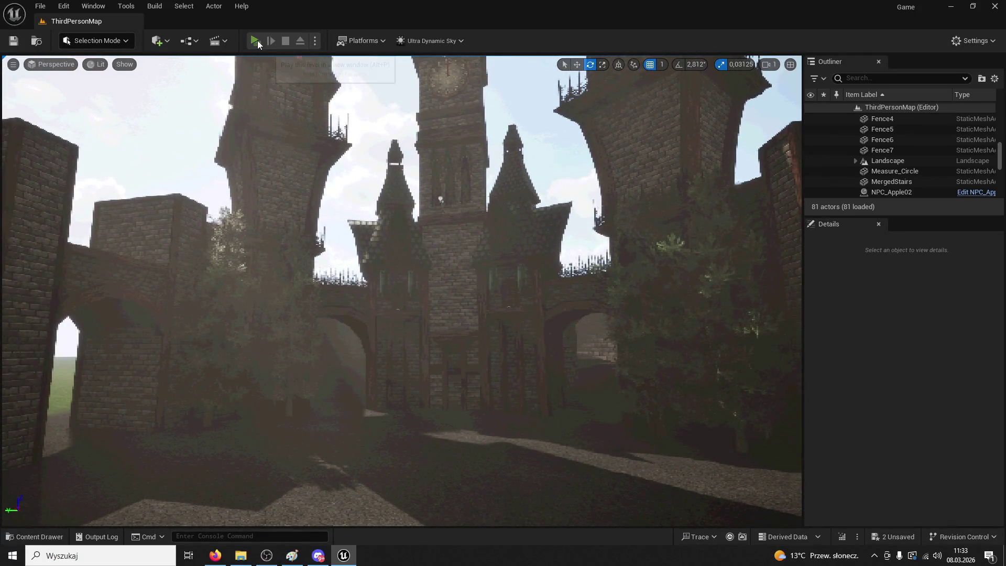
Play the courtyard level, walking the character toward the clock tower, then stop with Esc
left_click(256, 40)
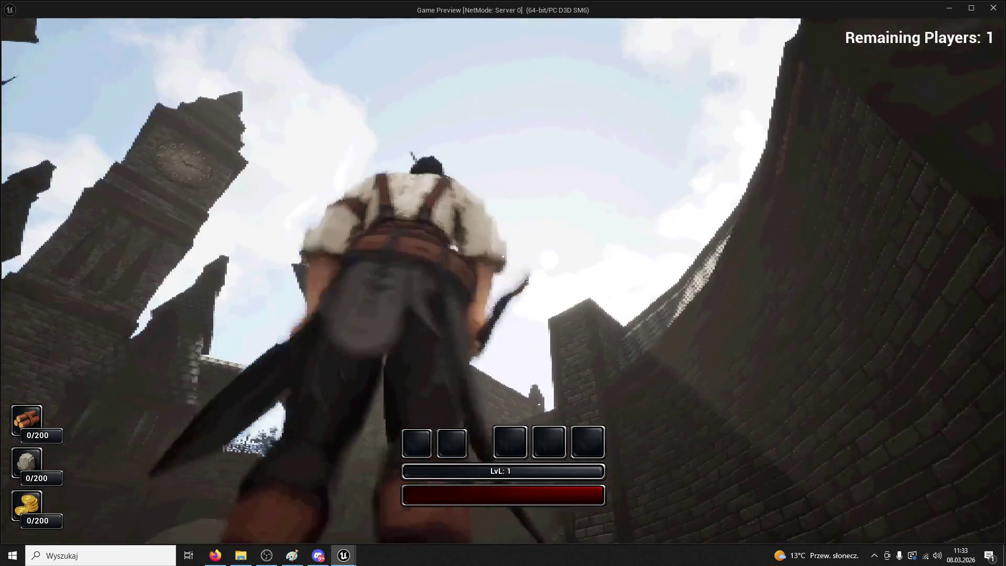
key("super")
key("super")
key("super")
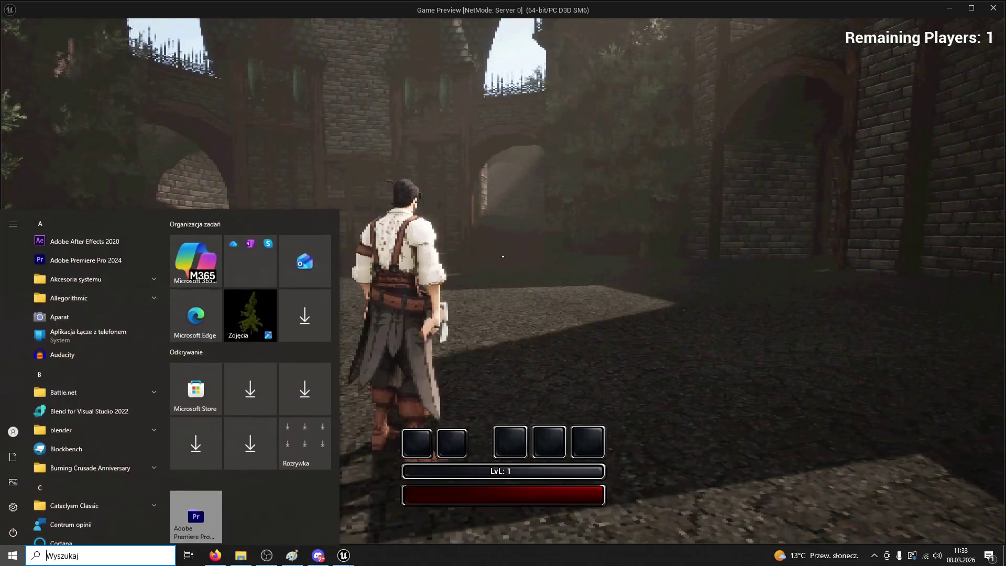
key("super")
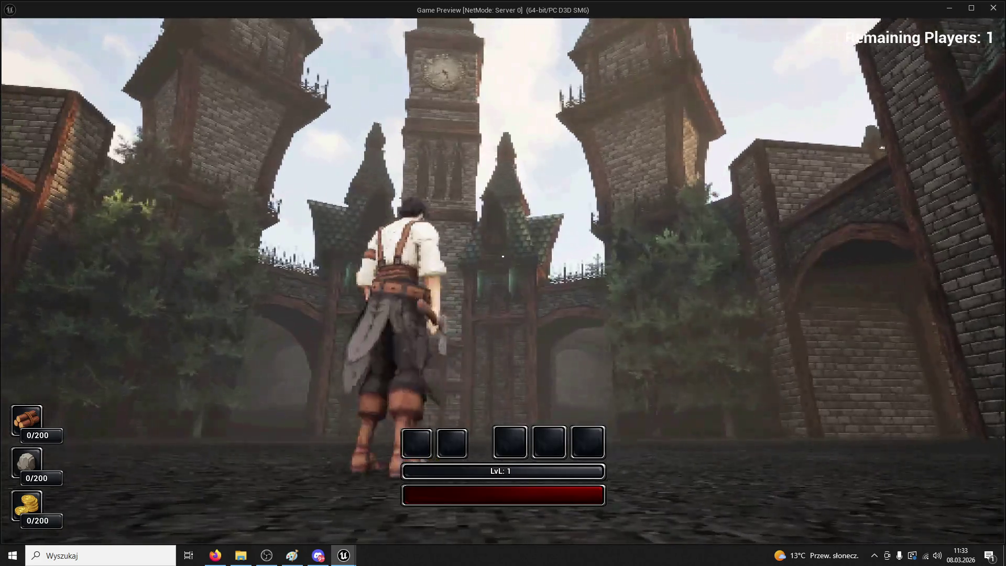
key("super")
key("super")
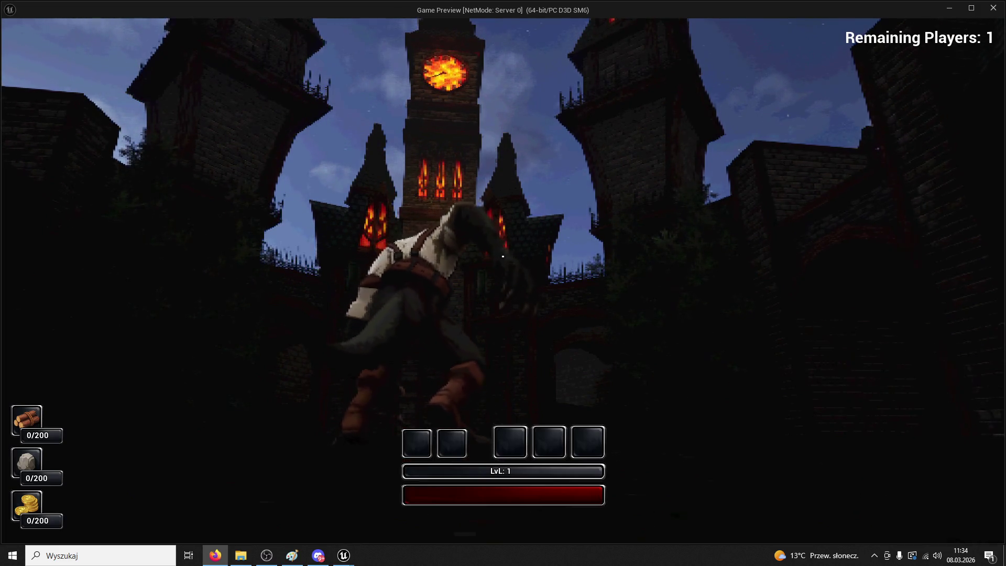
left_click(556, 193)
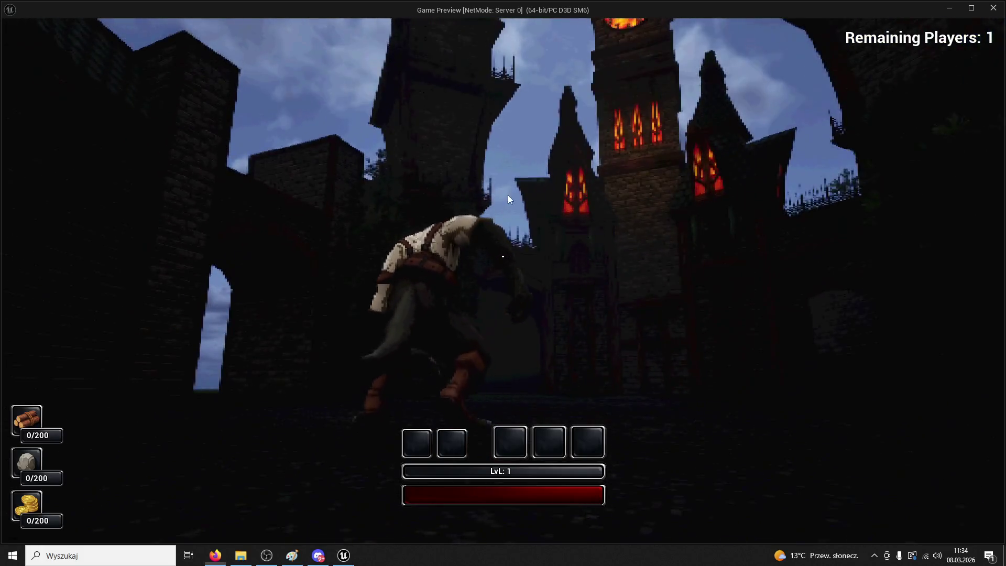
key("Escape")
left_click(292, 556)
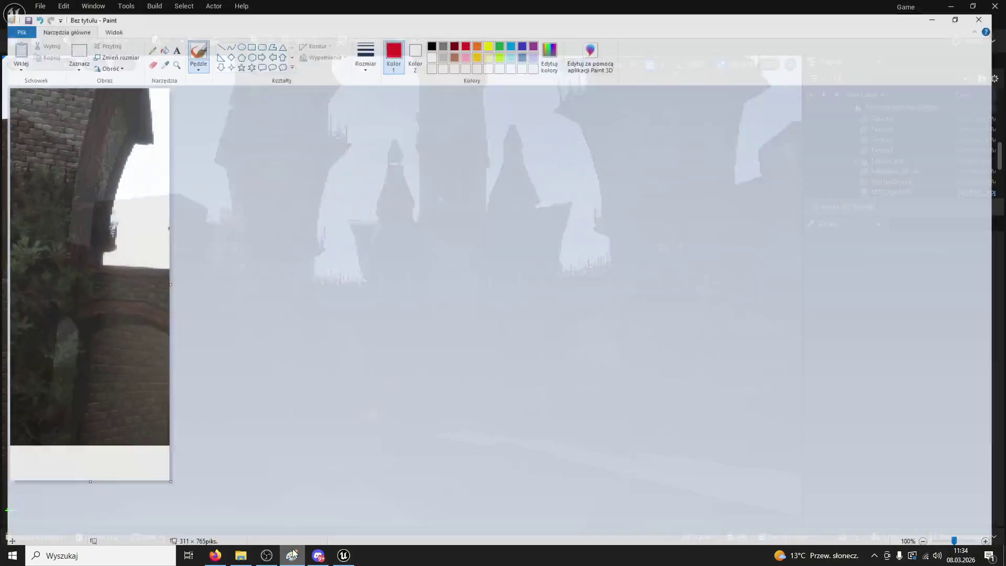
Close Paint without saving and launch Blender 4.2, dismissing its splash screen
left_click(992, 6)
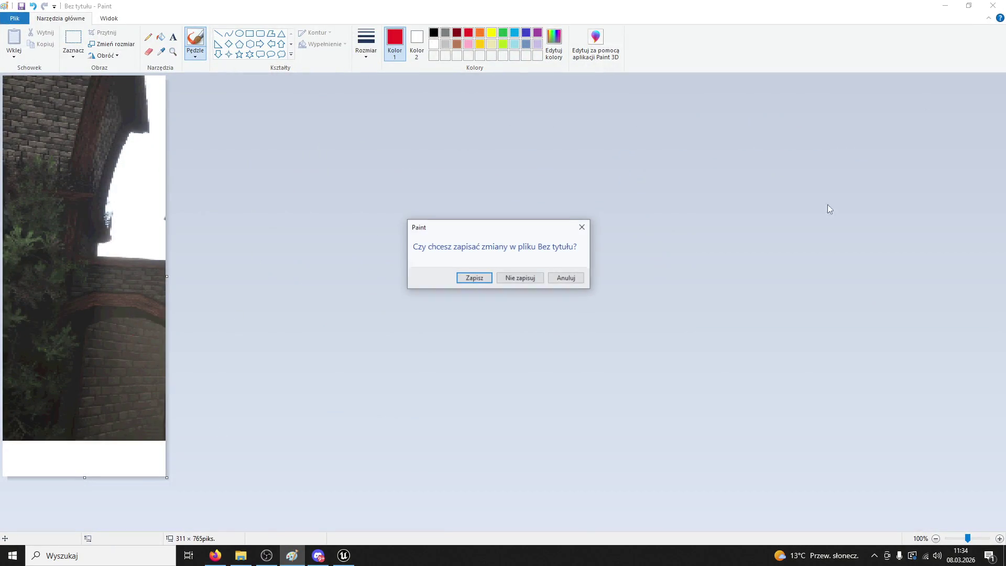
left_click(535, 278)
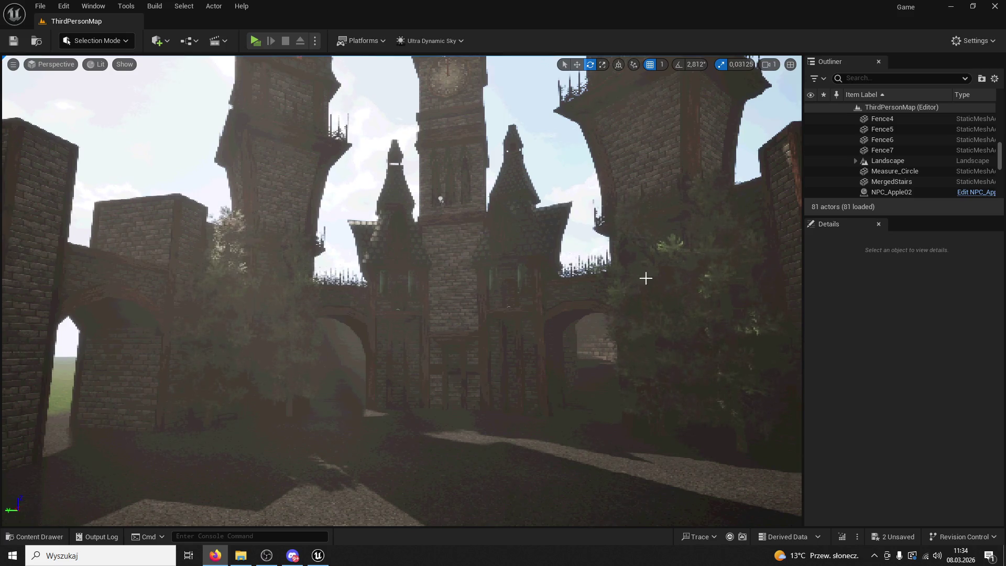
left_click(133, 552)
type("ble")
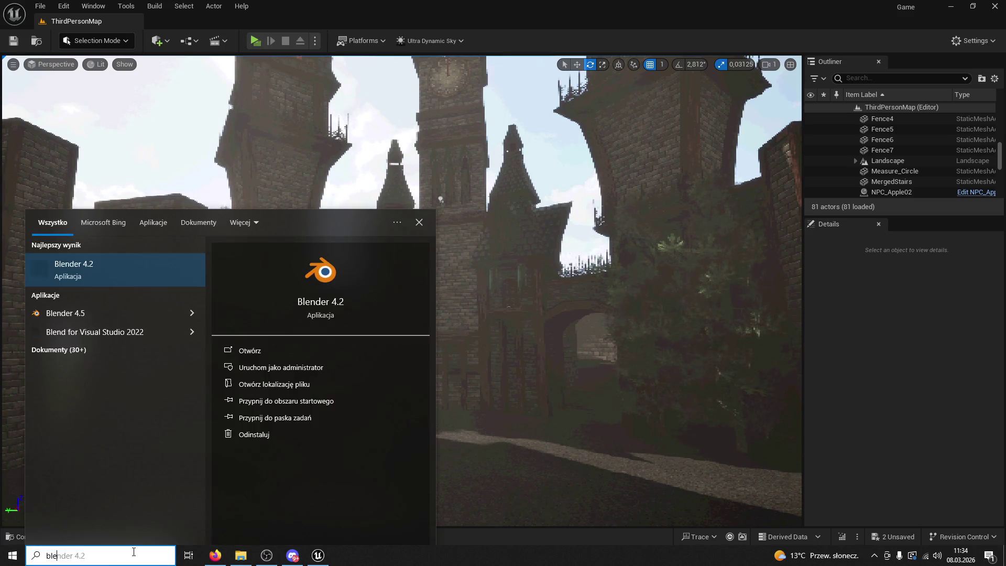
key("Return")
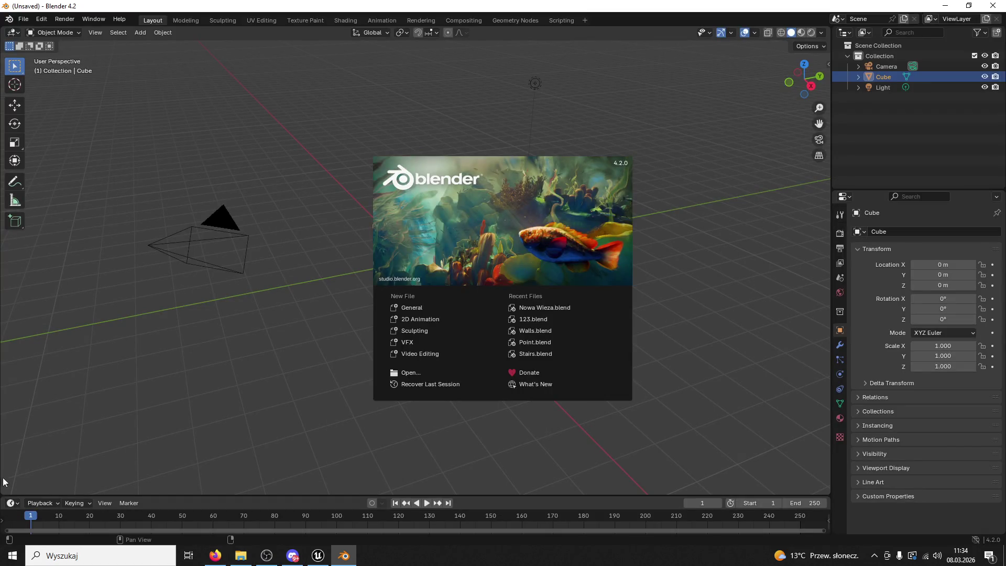
left_click(259, 248)
Select and delete the default camera, cube and light
left_click(247, 248)
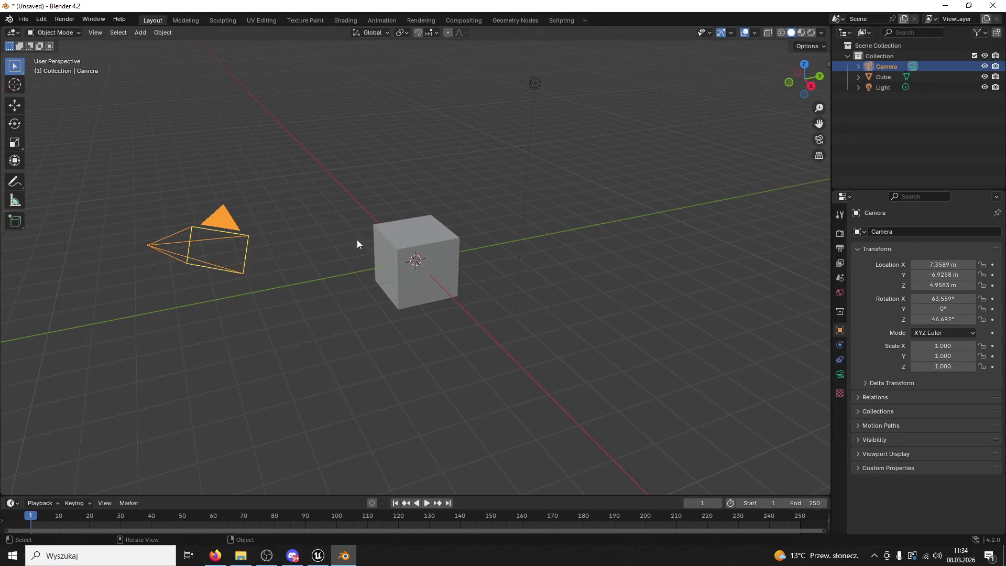
key("Delete")
left_click(414, 262)
key("Delete")
left_click(535, 83)
key("Delete")
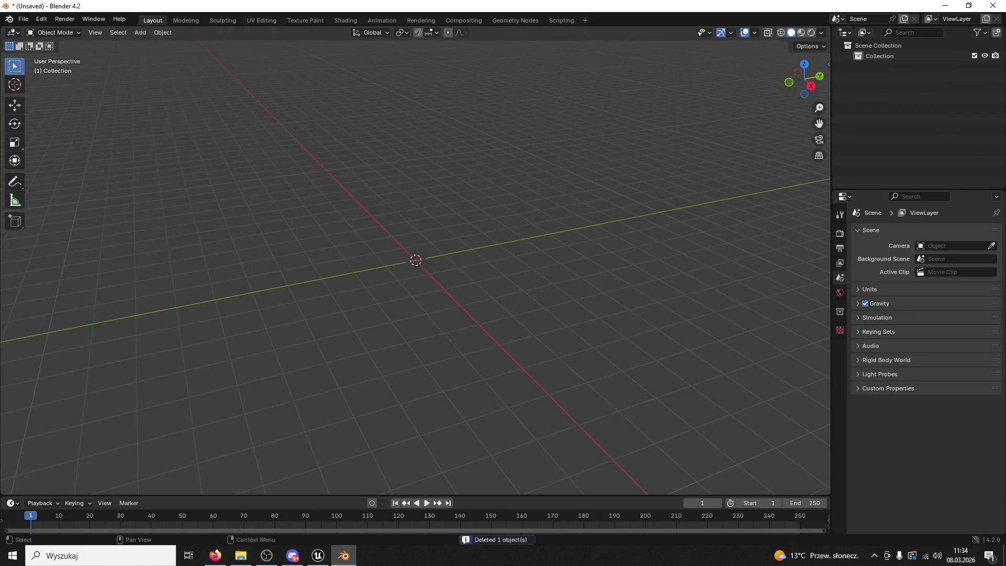
key("alt+Tab")
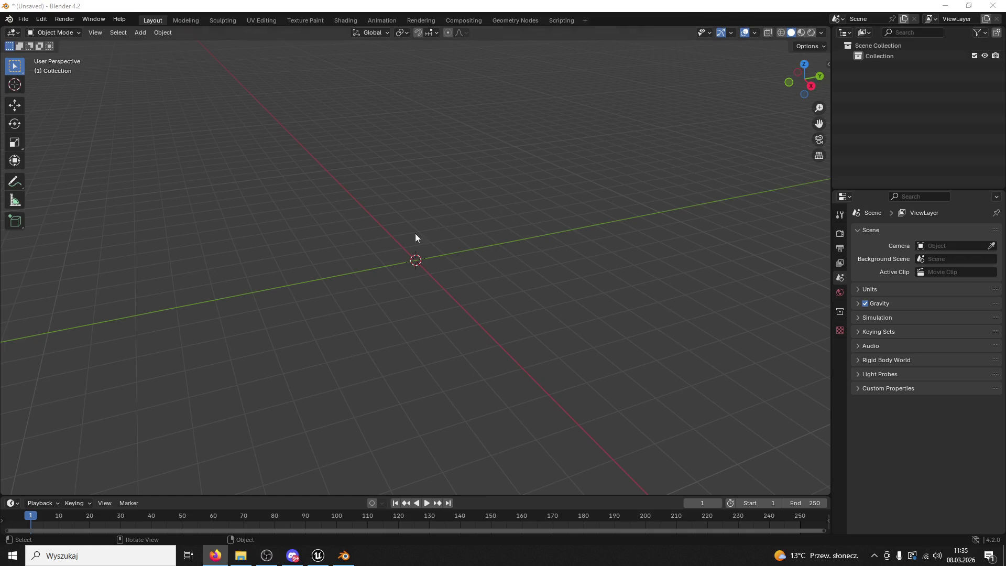
left_click(137, 33)
Add a cylinder mesh, then save the pending Unreal level content and return to Blender
mouse_move(173, 45)
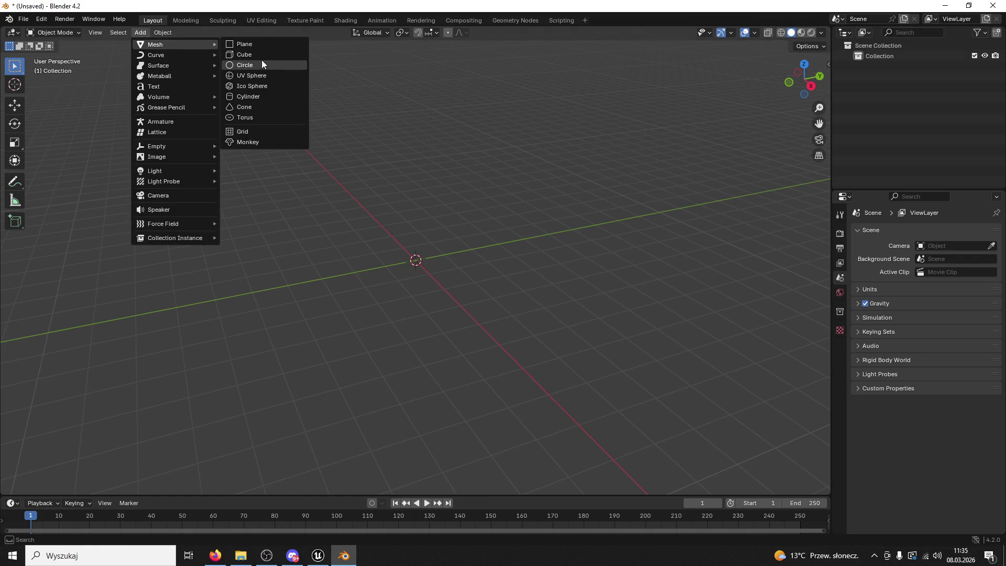
left_click(259, 96)
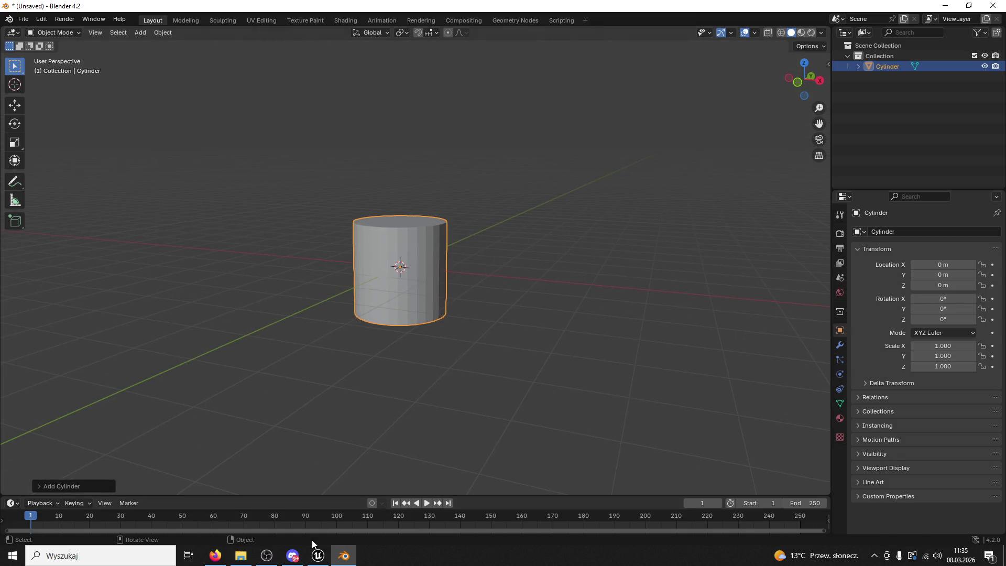
left_click(318, 556)
key("ctrl+shift+s")
left_click(549, 396)
key("alt+Tab")
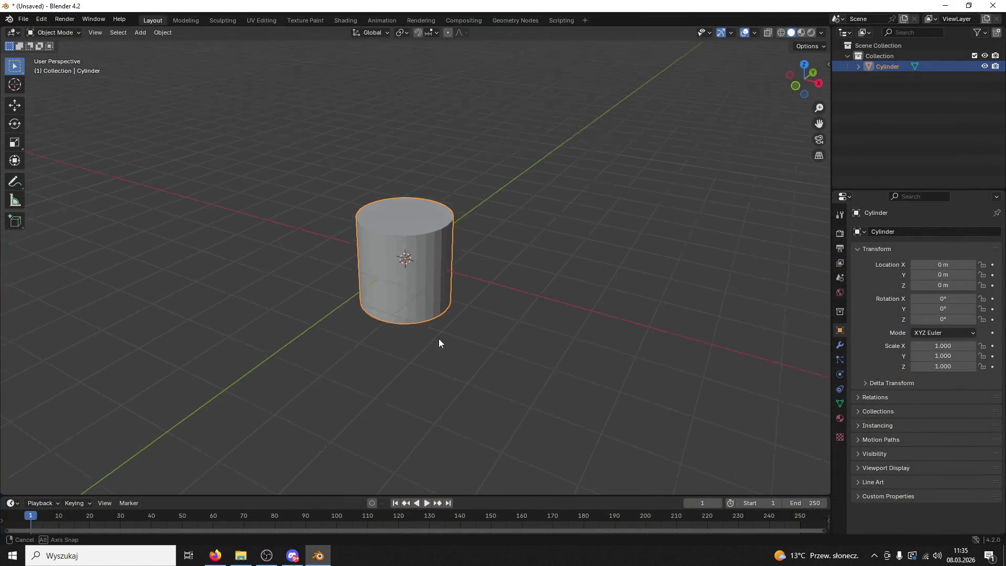
Flatten the cylinder along Z to 0.188, then further to a 0.102 height scale
key("s")
key("z")
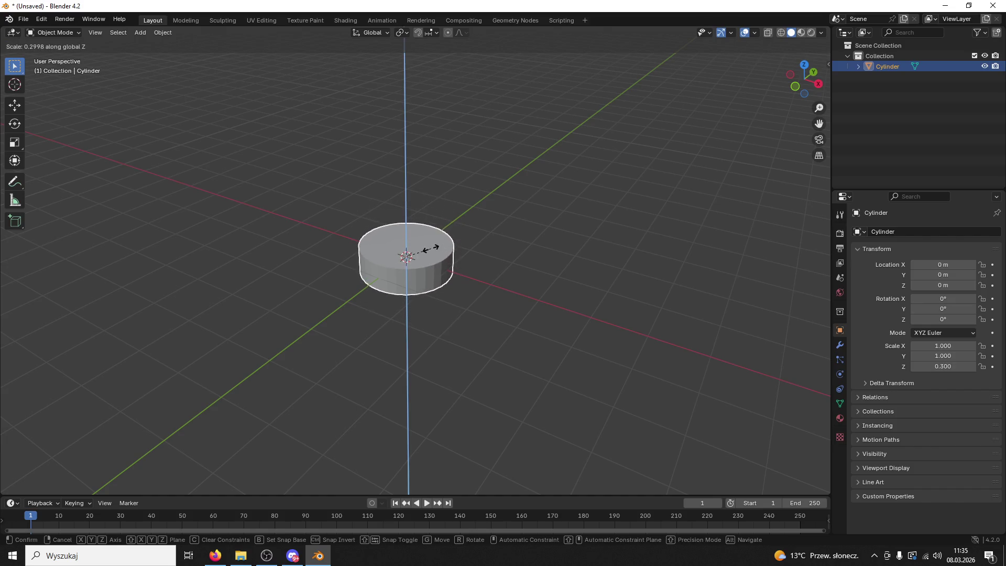
left_click(444, 250)
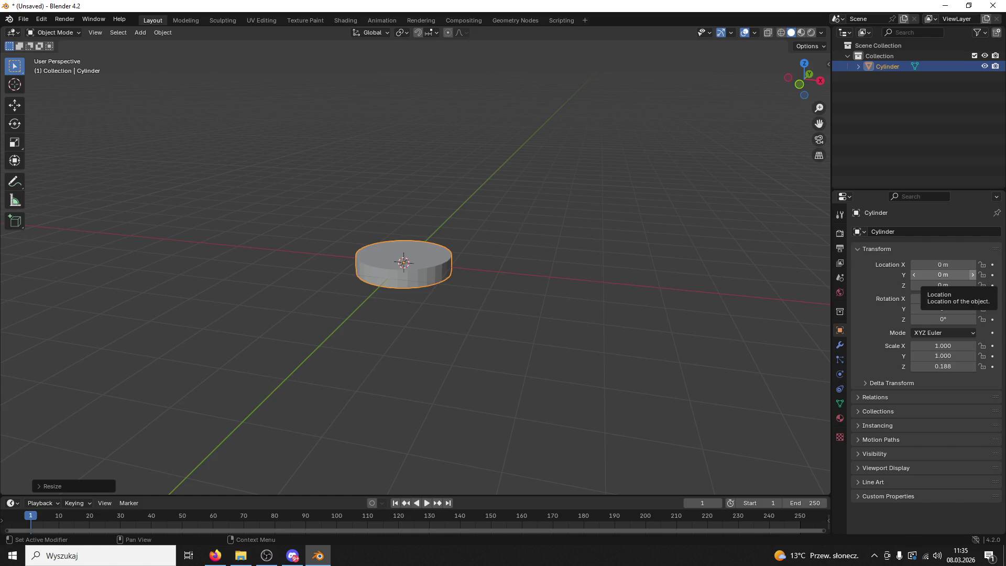
left_click(216, 555)
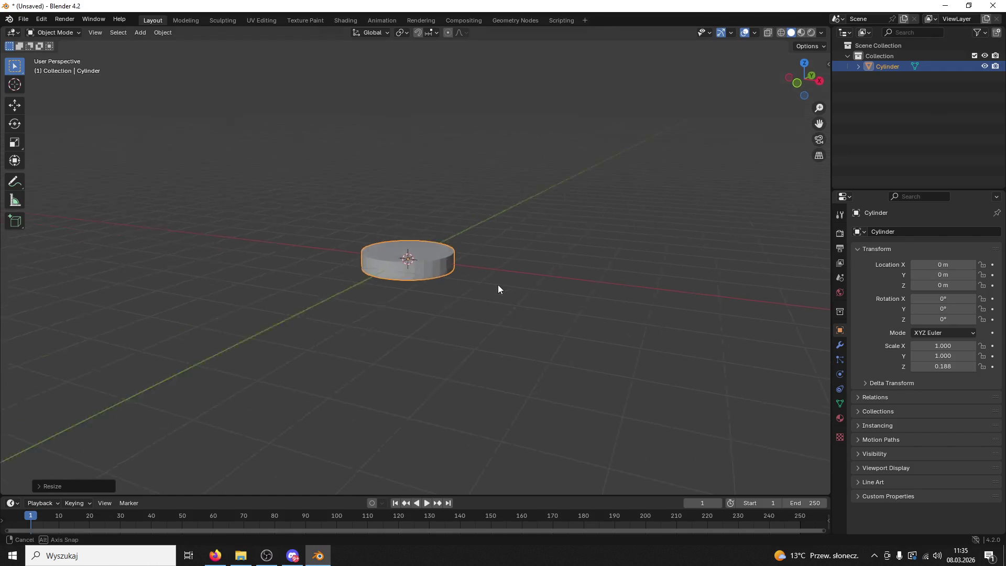
scroll(490, 284, "up", 3)
key("s")
key("z")
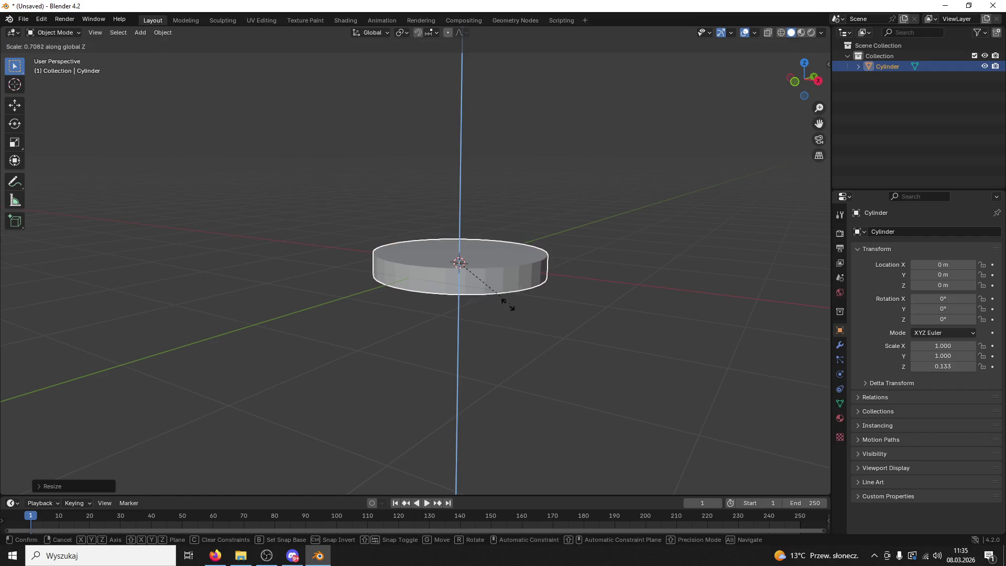
left_click(475, 299)
Apply Shade Auto Smooth to the disc and orbit the view around it
right_click(491, 283)
left_click(484, 294)
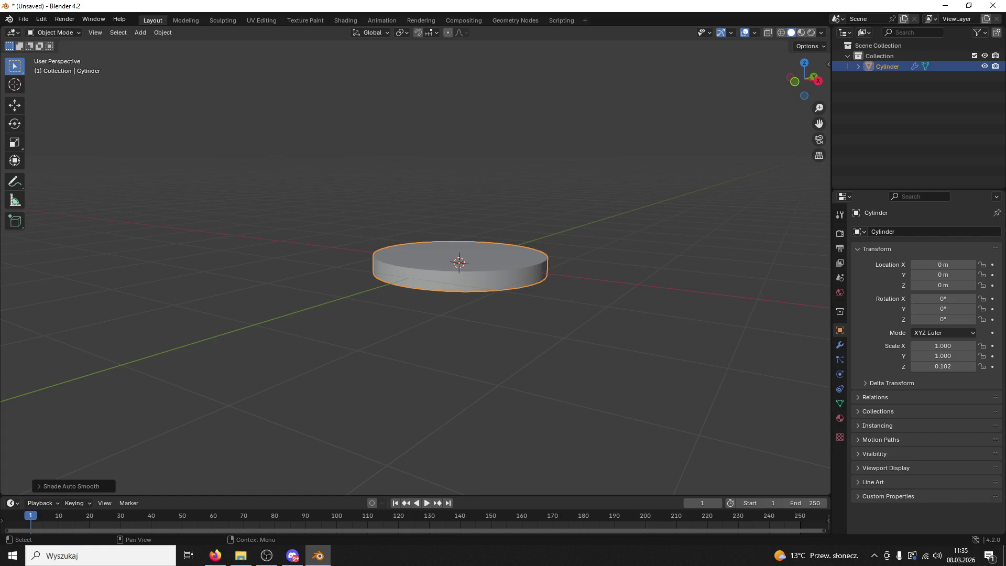
key("alt+Tab")
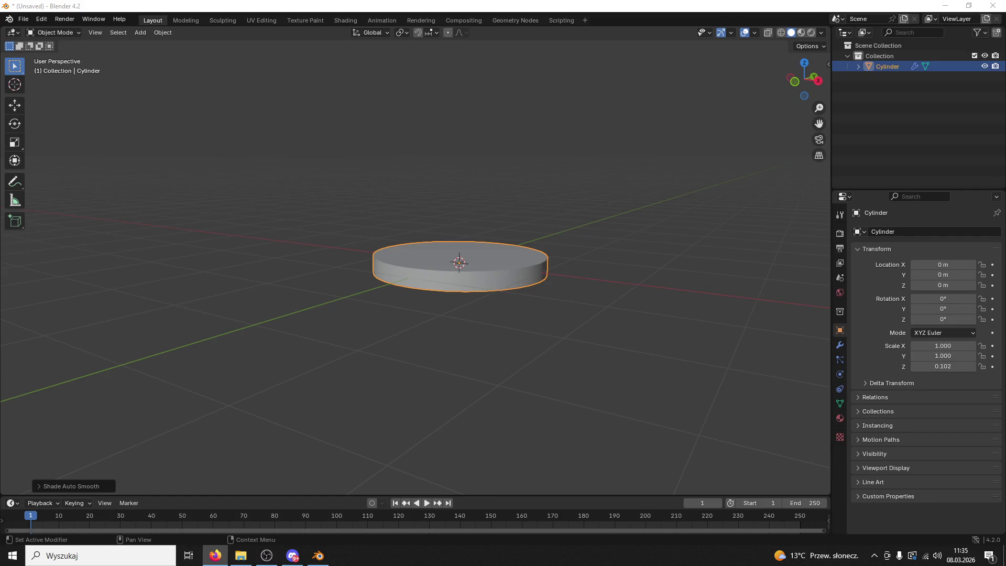
mouse_move(826, 248)
left_mouse_down()
mouse_move(806, 262)
mouse_move(571, 266)
left_mouse_up()
Enter Edit Mode and squash the cylinder vertically into a thin disc
left_click(53, 33)
left_click(56, 54)
key("s")
key("z")
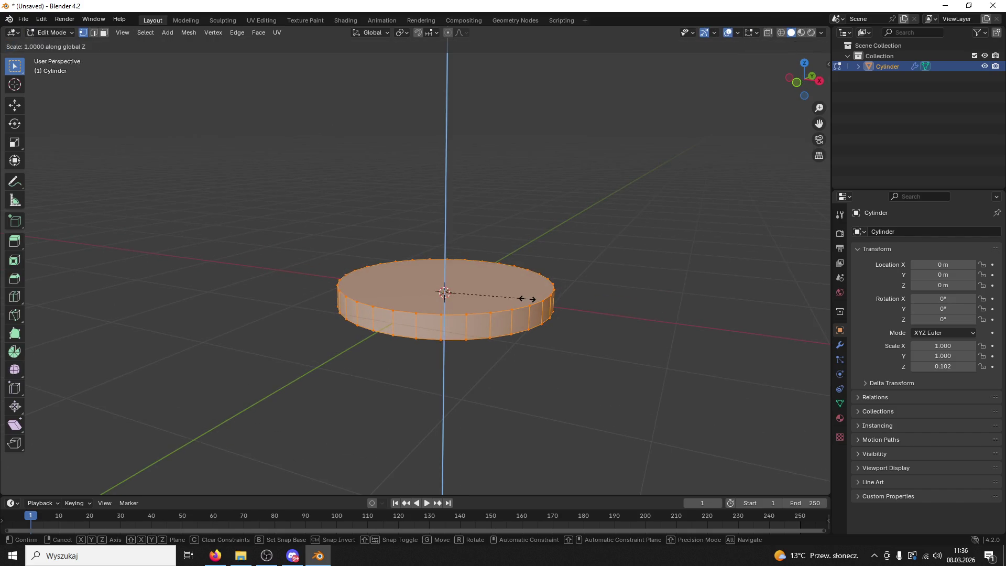
left_click(484, 303)
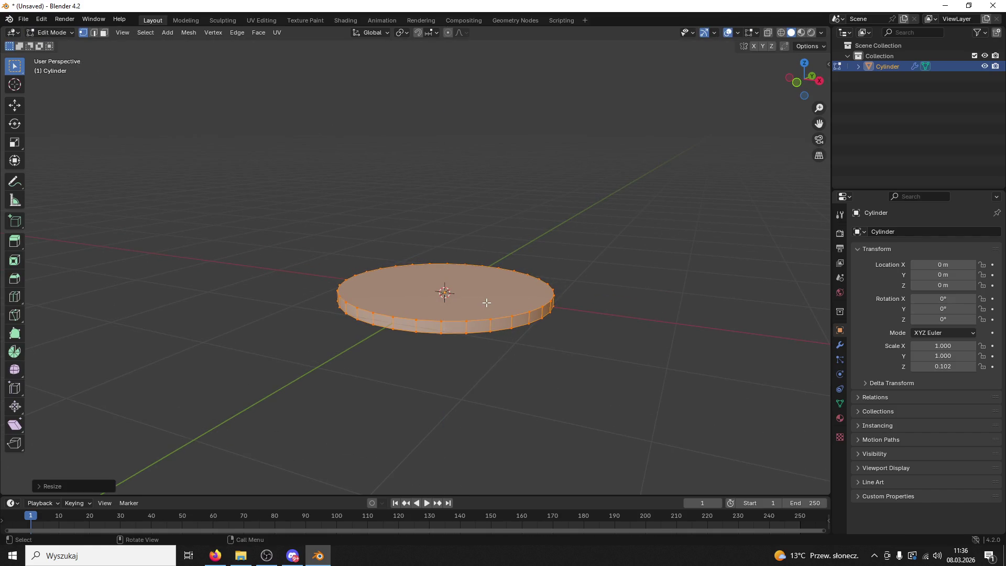
left_click_drag(487, 302, 492, 316)
Inset the disc's top face and extrude the inner face up into a raised column
key("i")
left_click(415, 223)
left_click(448, 208)
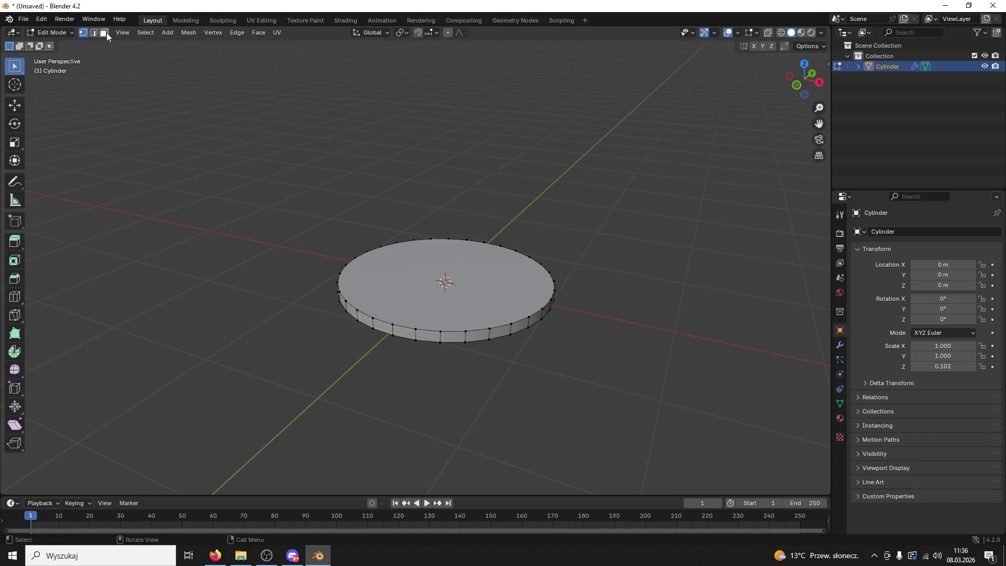
left_click(387, 312)
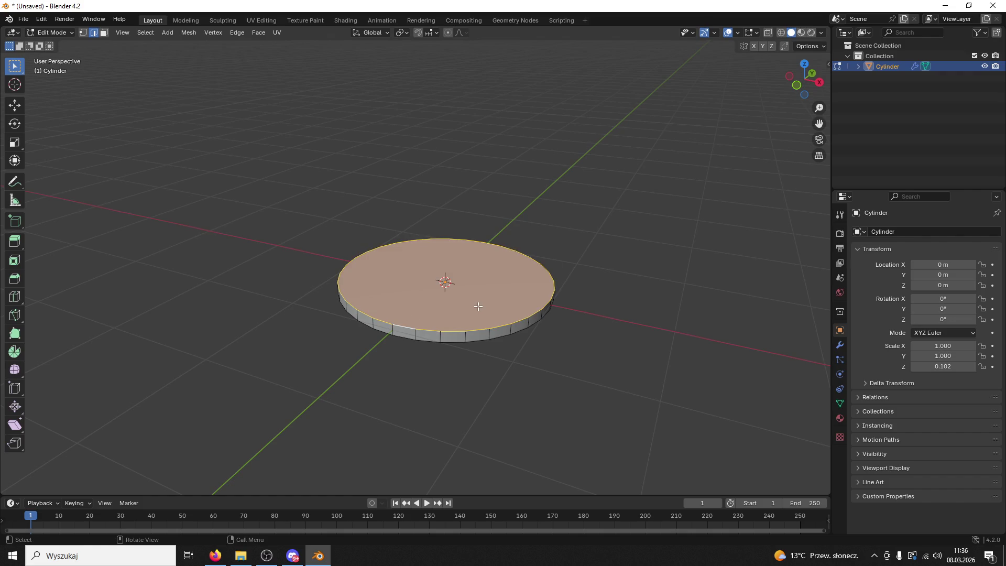
key("i")
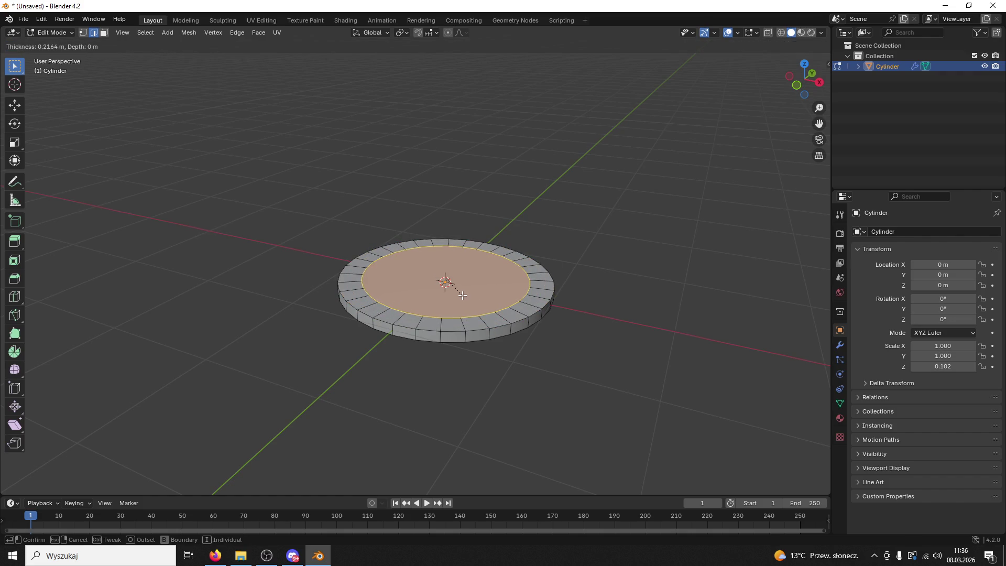
left_click(461, 291)
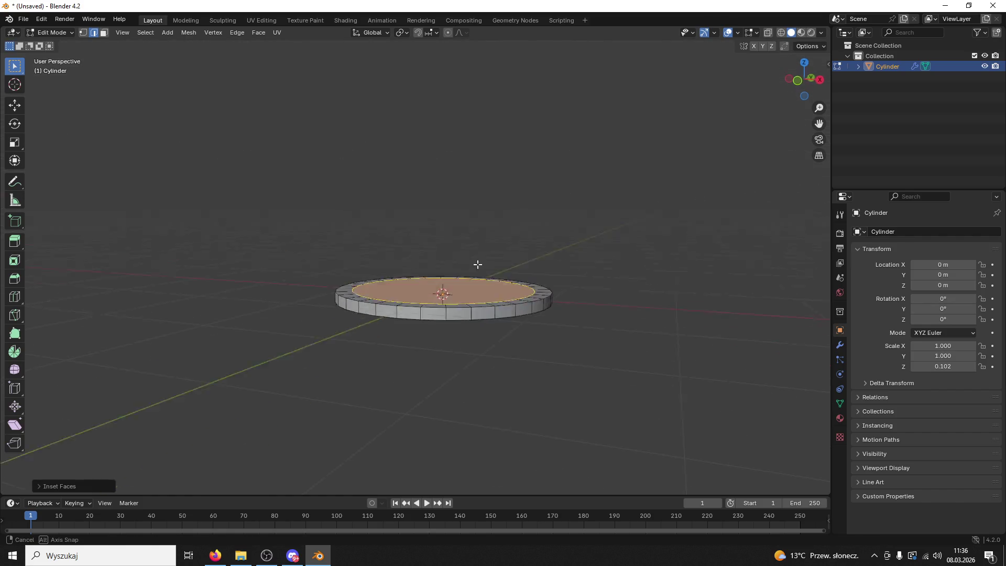
key("e")
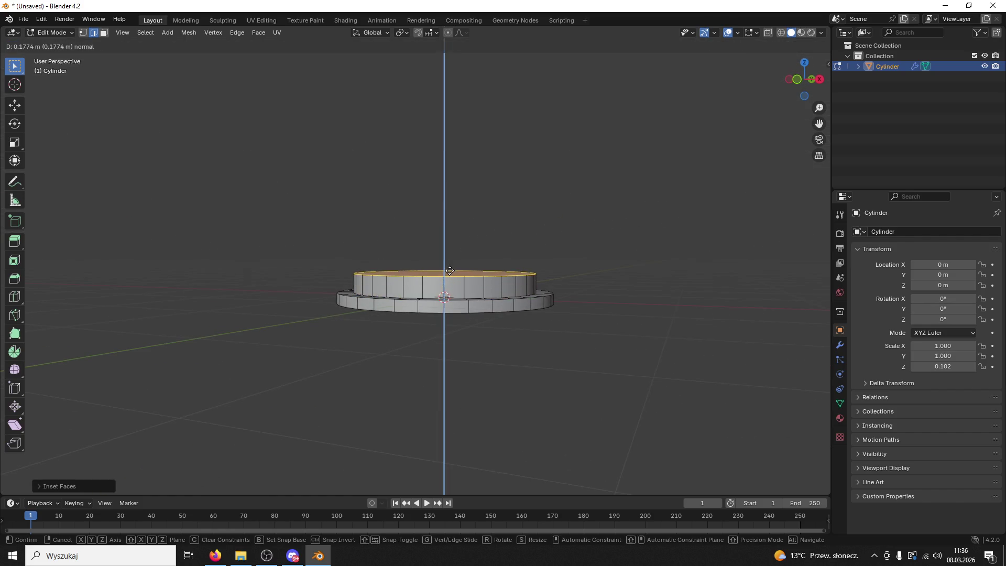
left_click(449, 263)
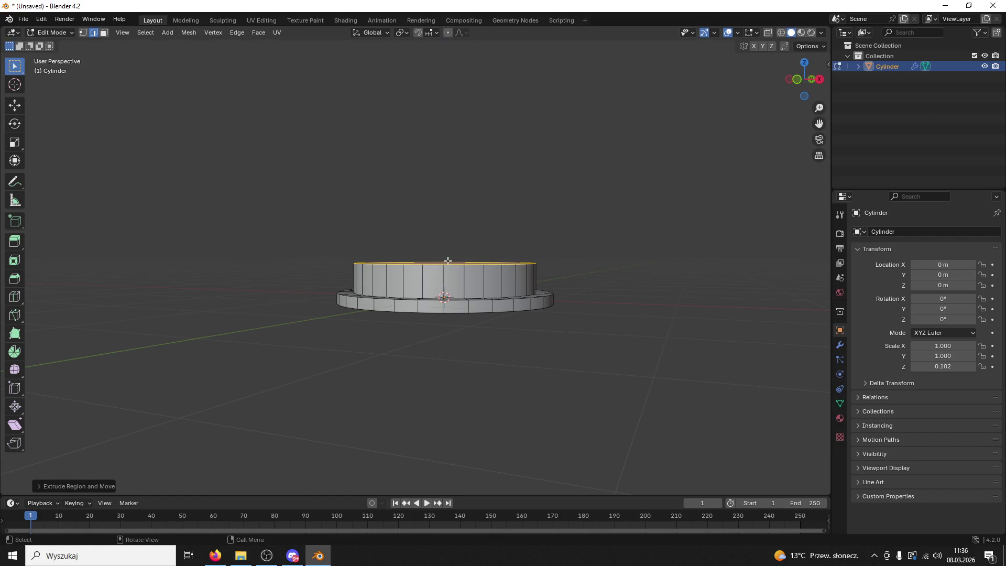
Extrude the column top into a widened ring, then extrude it upward to form a lip
key("e")
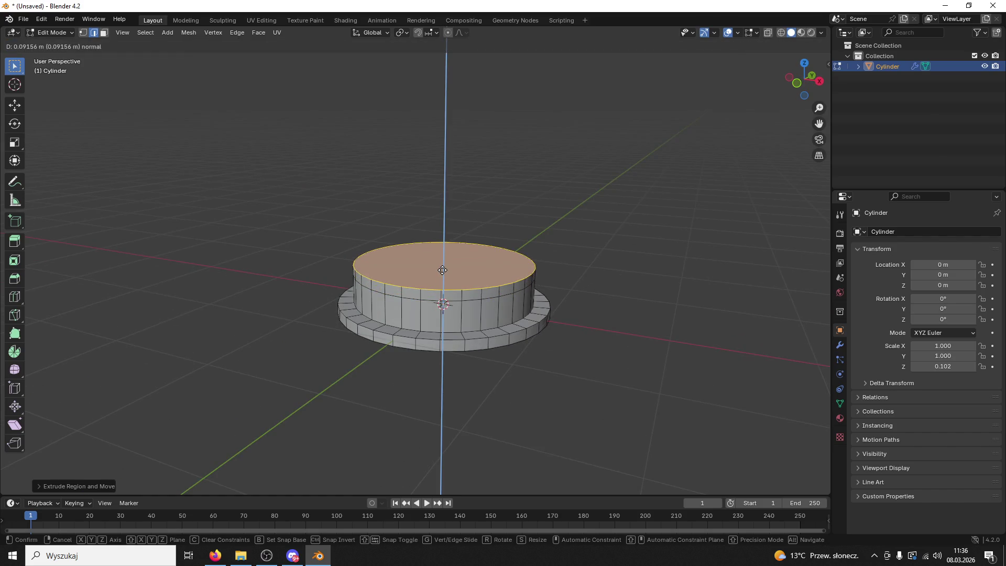
left_click(443, 270)
key("ctrl+z")
key("e")
left_click(456, 272)
key("ctrl+z")
key("s")
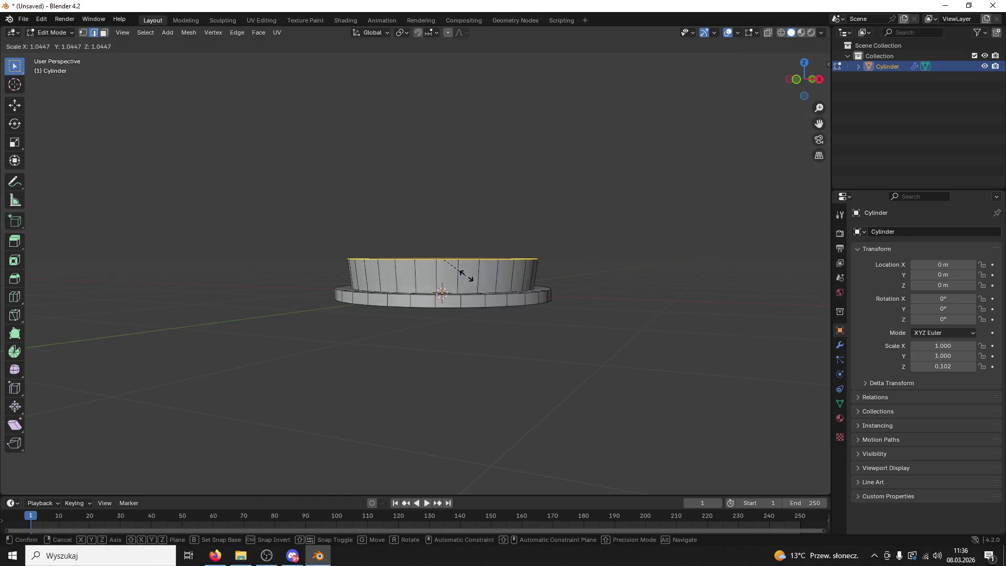
key("Escape")
key("e")
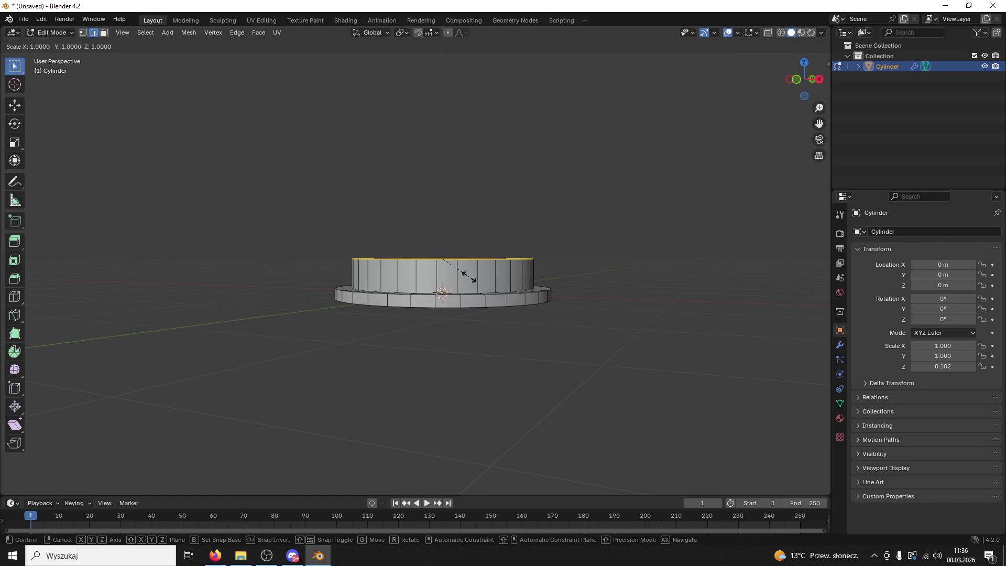
left_click(475, 277)
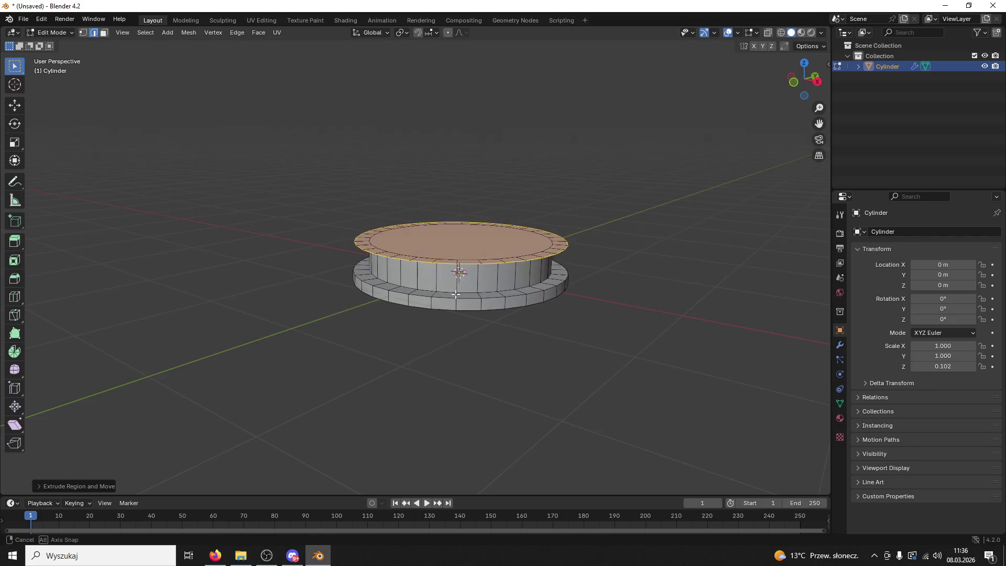
key("e")
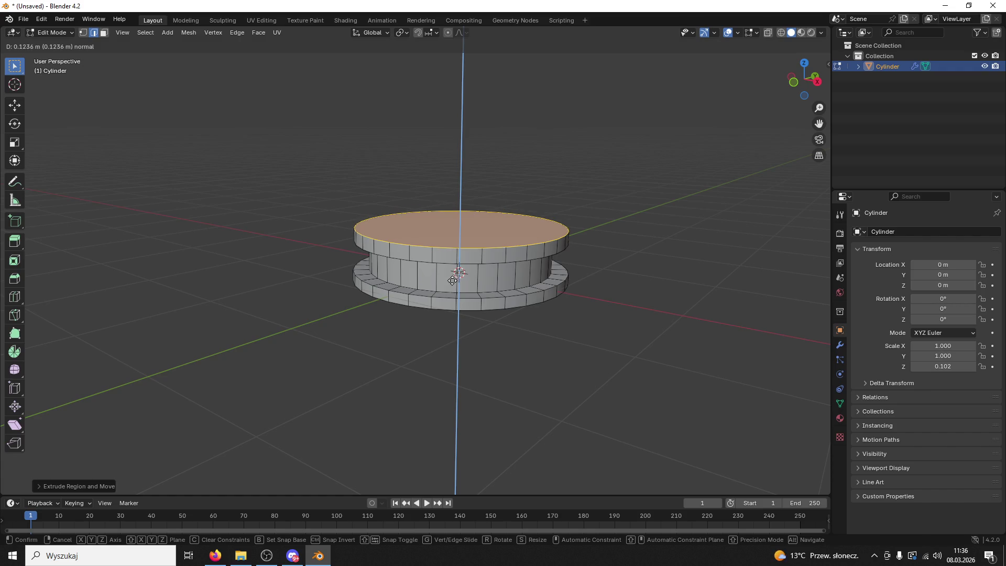
left_click(458, 276)
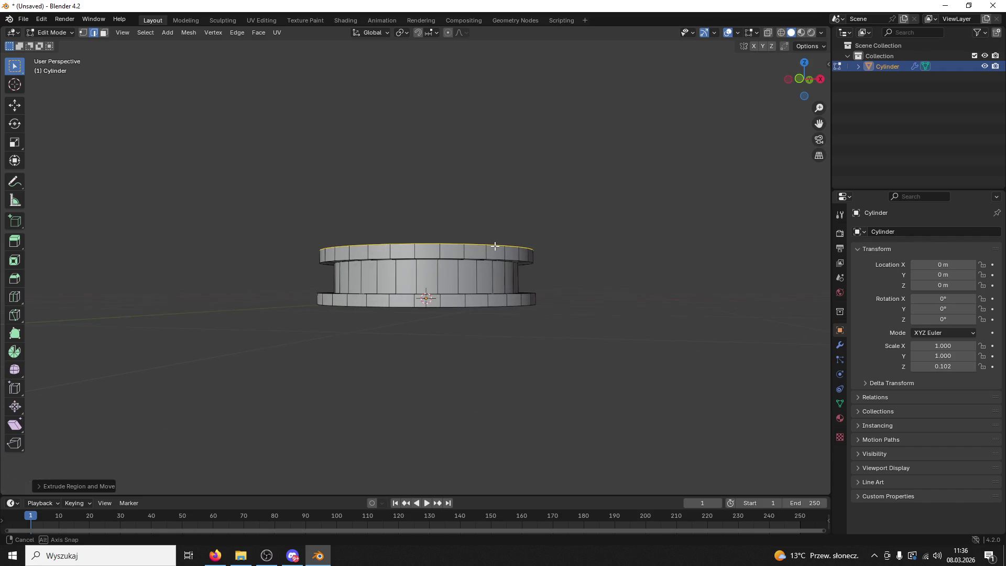
With the Move tool, lower the top face slightly and scale it inward
scroll(475, 258, "up", 2)
left_click(15, 105)
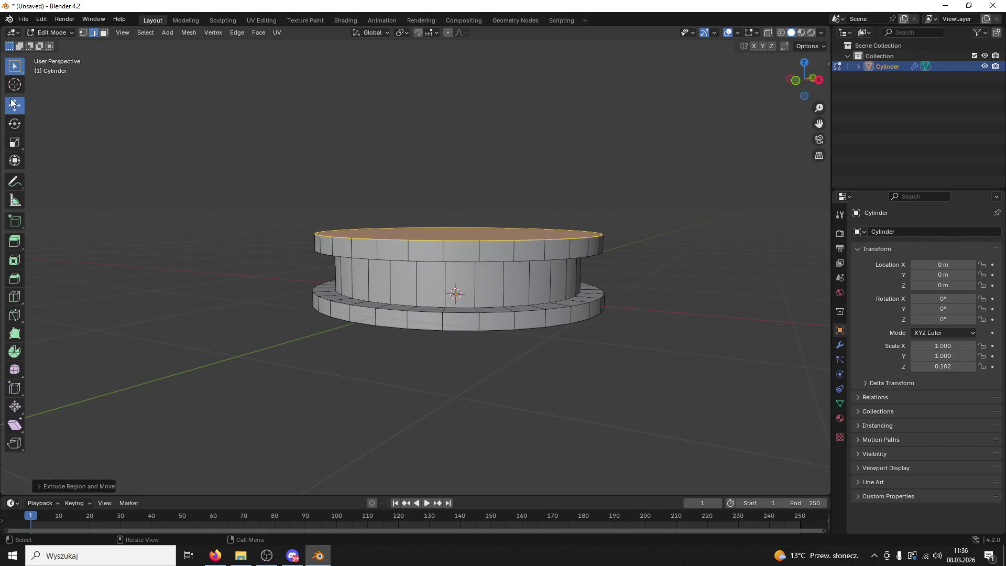
left_click(456, 192)
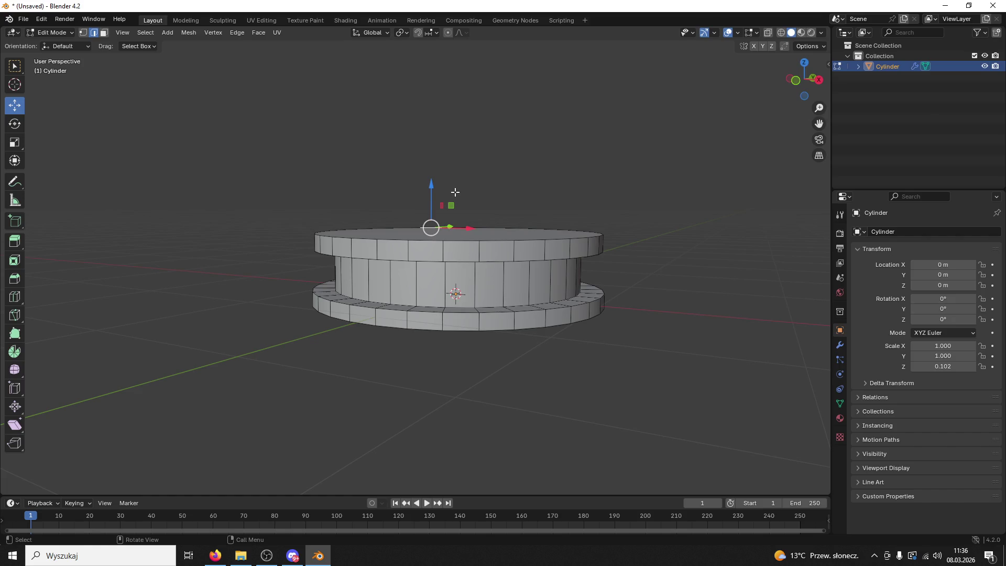
left_click_drag(472, 193, 499, 182)
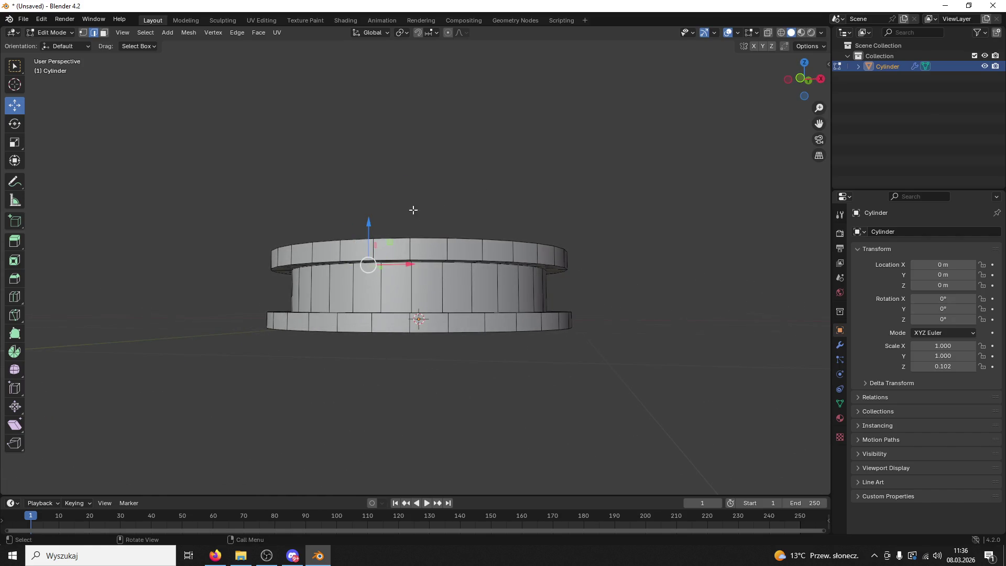
left_click(370, 222)
left_click(393, 219, "ctrl")
left_click_drag(423, 186, 447, 173)
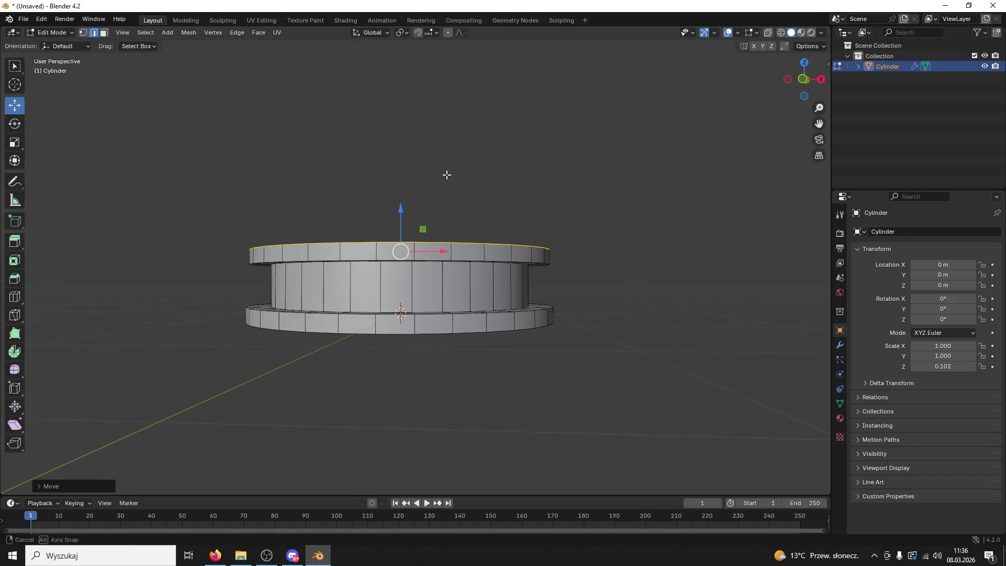
mouse_move(402, 209)
left_mouse_down()
mouse_move(437, 211)
mouse_move(436, 223)
left_mouse_up()
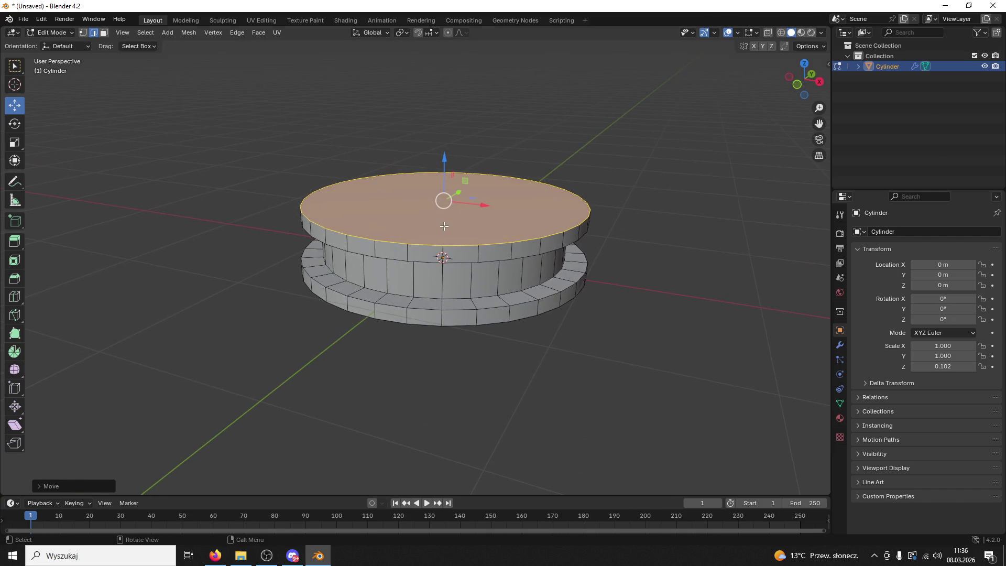
key("s")
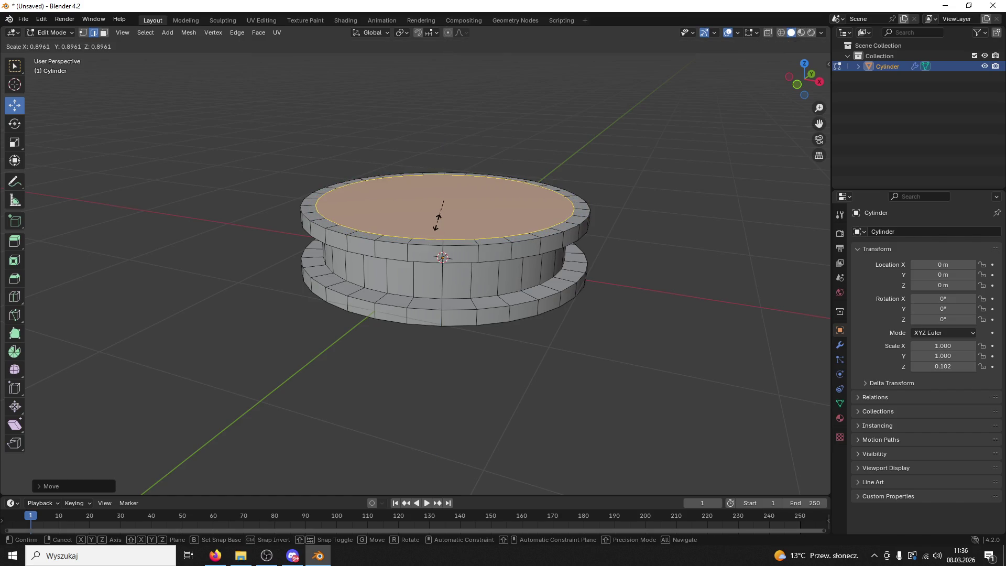
left_click(436, 220)
Switch to face select mode and select the pedestal's top face
mouse_move(443, 217)
left_mouse_down()
mouse_move(447, 197)
mouse_move(428, 164)
left_mouse_up()
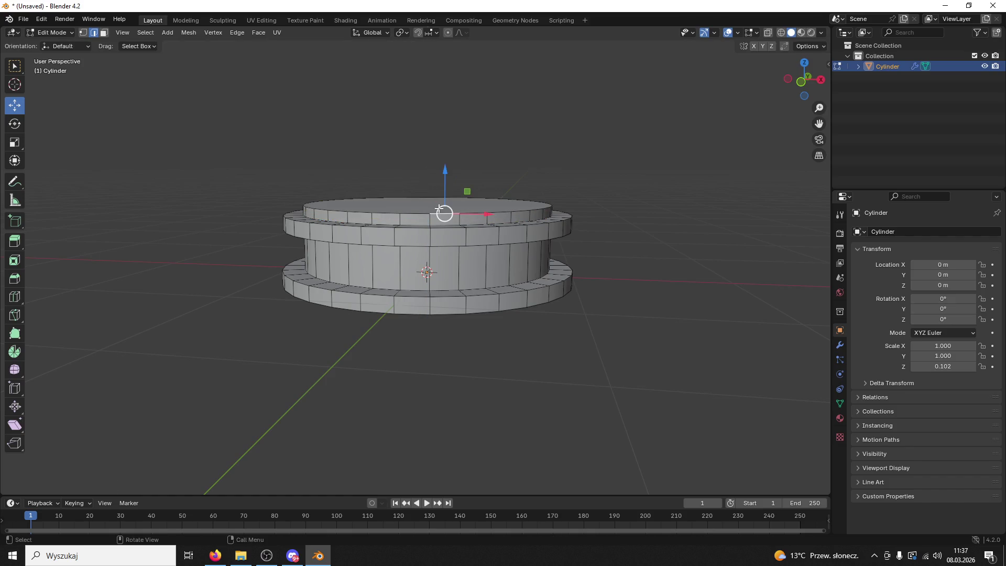
left_click(104, 32)
left_click(431, 211)
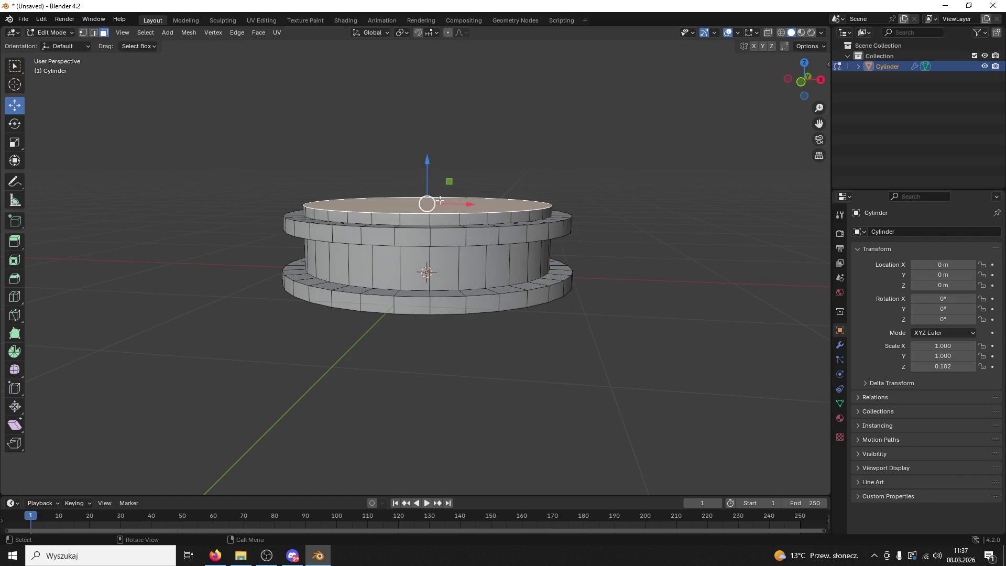
Enlarge the pedestal's top face, raise it slightly, and enlarge it again
key("s")
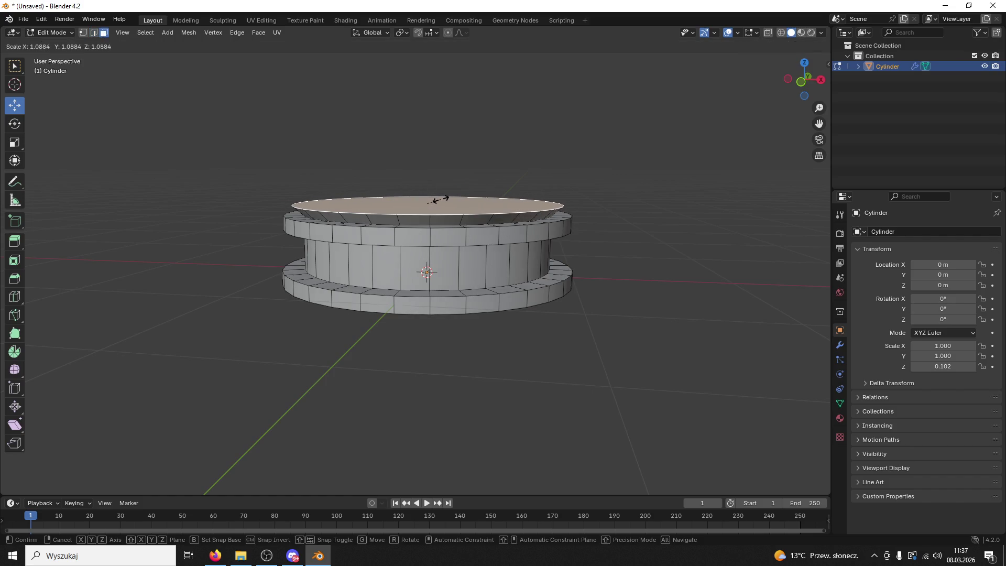
left_click(439, 199)
left_click(429, 152)
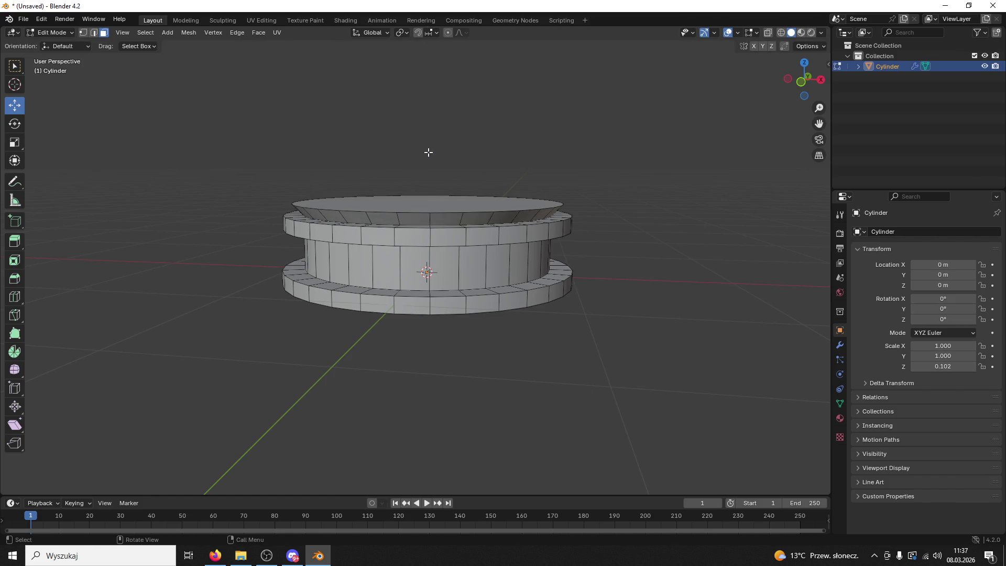
left_click(430, 196)
left_click_drag(428, 161, 427, 157)
left_click(428, 153)
left_click(426, 193)
key("s")
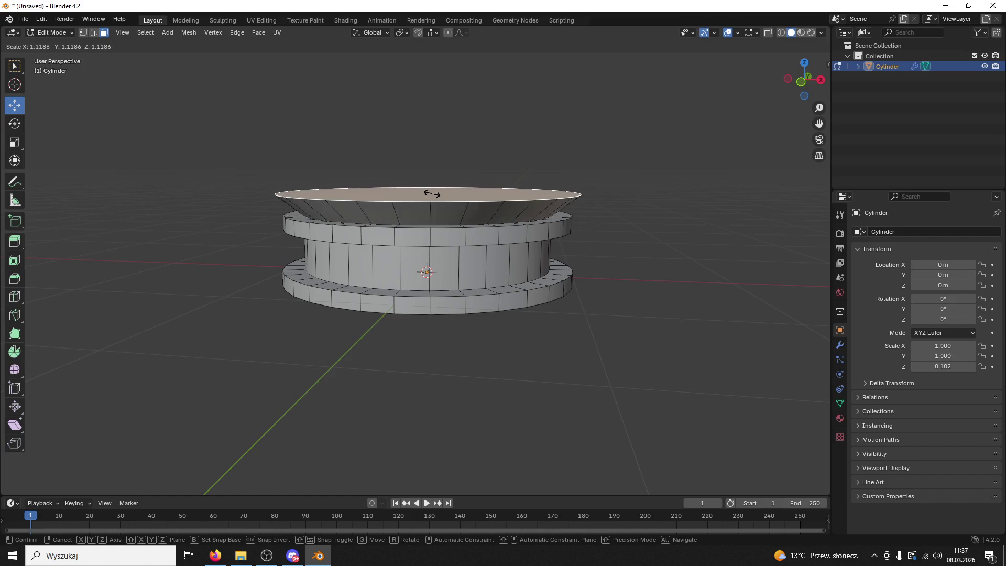
left_click(431, 193)
Extrude the top, scale it outward into a flared rim, raise it, and hide the pedestal
key("e")
right_click(431, 193)
key("s")
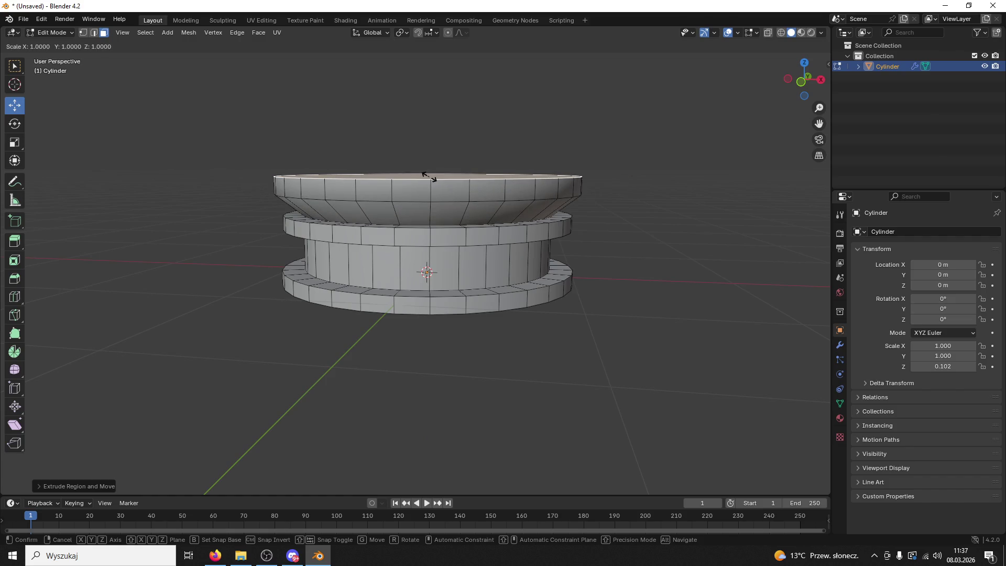
left_click(429, 173)
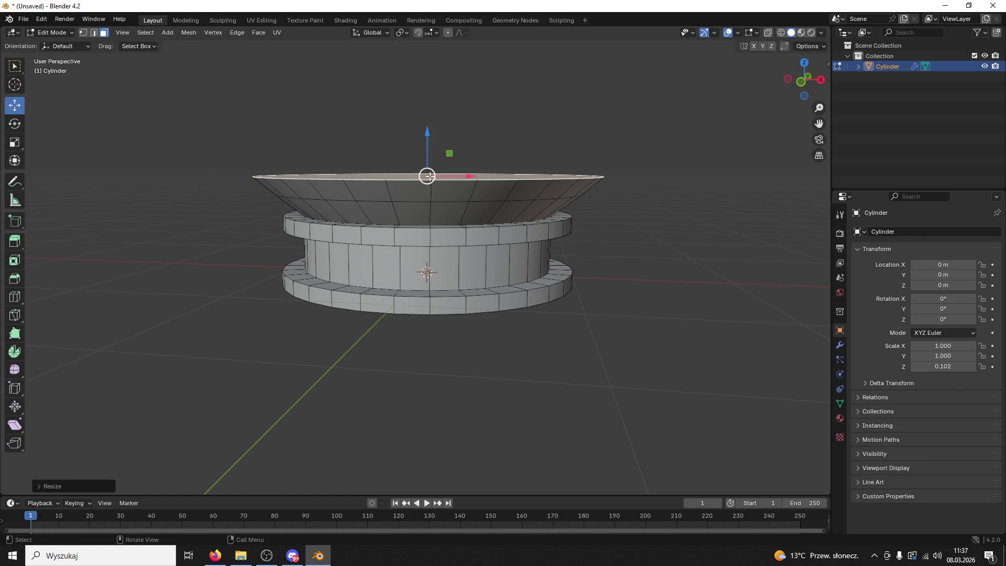
left_click_drag(422, 171, 433, 175)
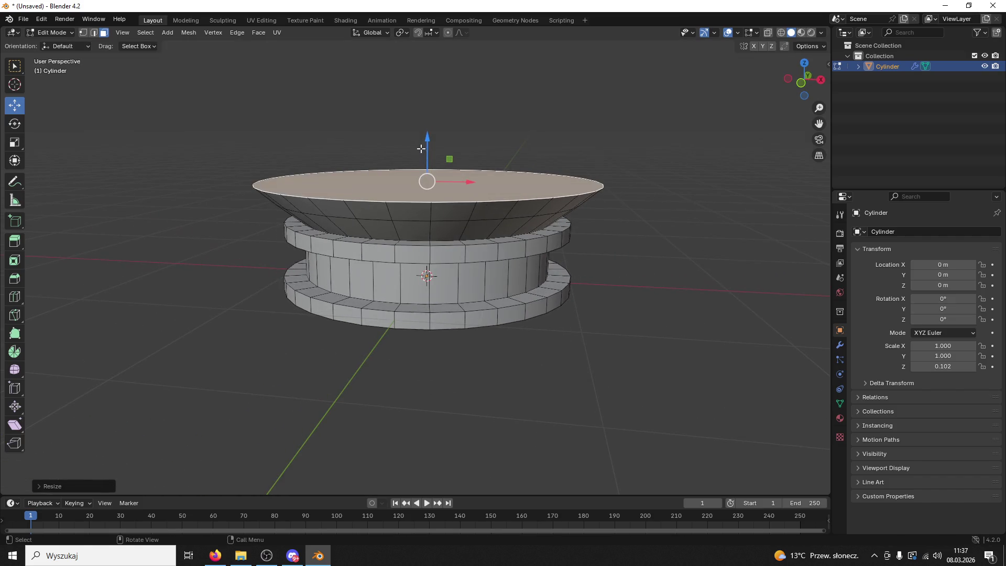
mouse_move(427, 139)
left_mouse_down()
mouse_move(545, 185)
mouse_move(570, 238)
mouse_move(546, 229)
mouse_move(547, 206)
mouse_move(597, 223)
left_mouse_up()
scroll(596, 223, "up", 5)
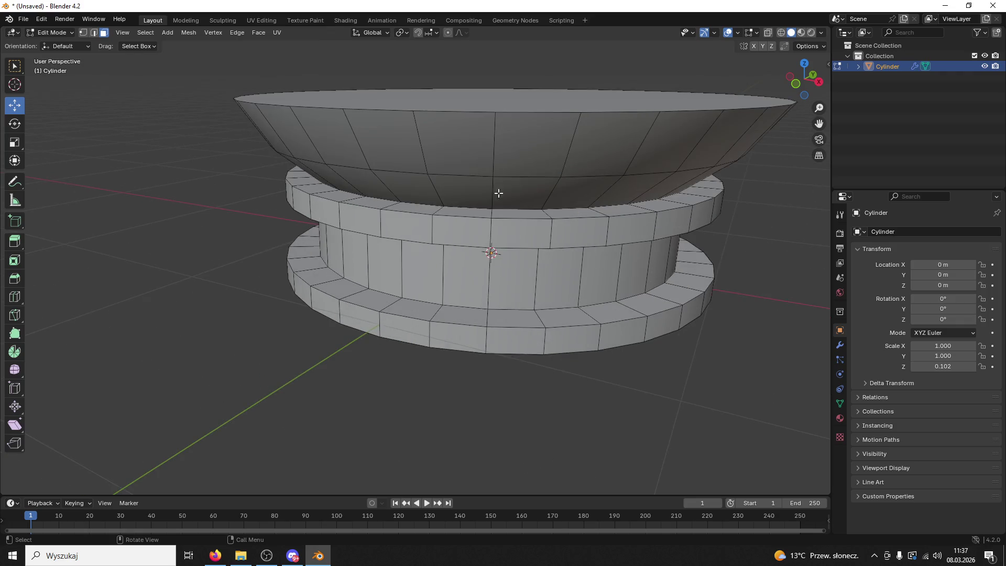
left_click(985, 66)
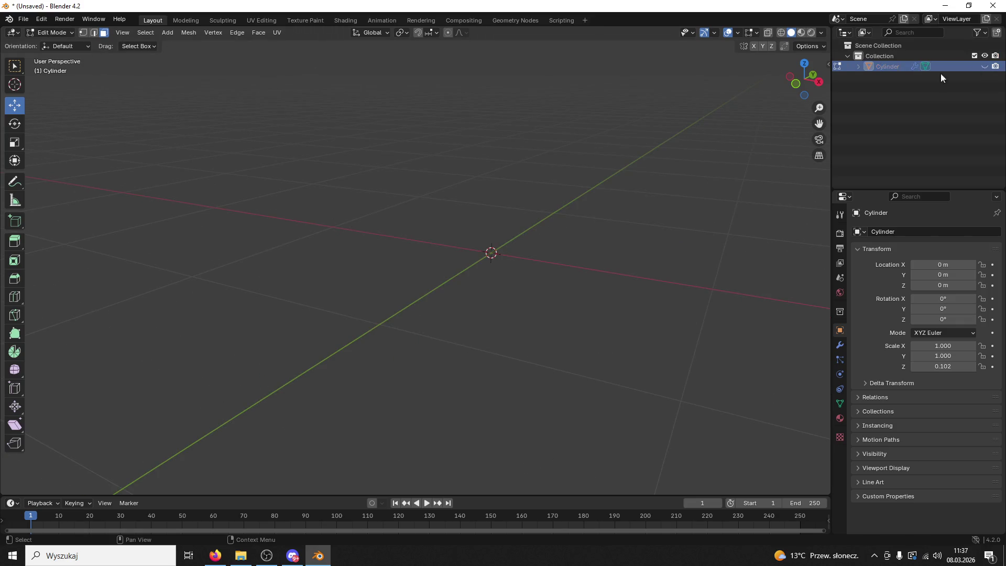
Return to Object Mode and add a new cylinder with 16 vertices
left_click(53, 32)
left_click(49, 43)
left_click(141, 31)
mouse_move(142, 46)
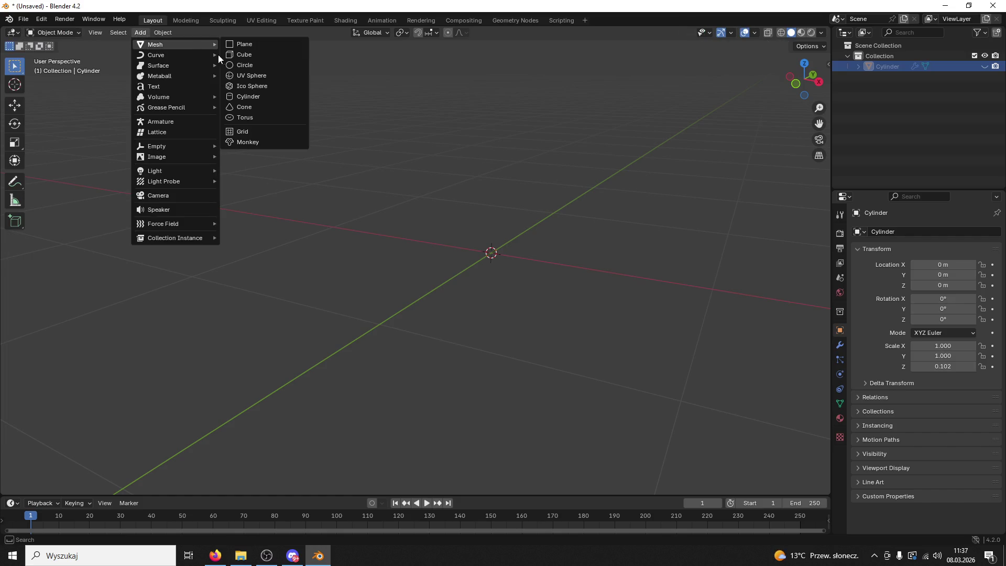
left_click(259, 97)
scroll(475, 196, "down", 4)
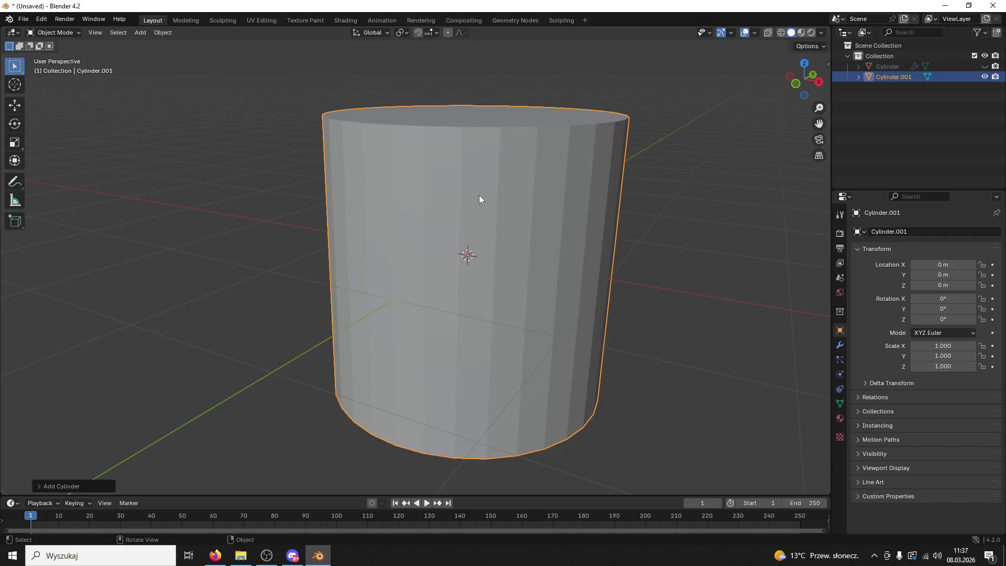
left_click(37, 484)
mouse_move(129, 362)
left_mouse_down()
mouse_move(110, 362)
mouse_move(130, 362)
left_mouse_up()
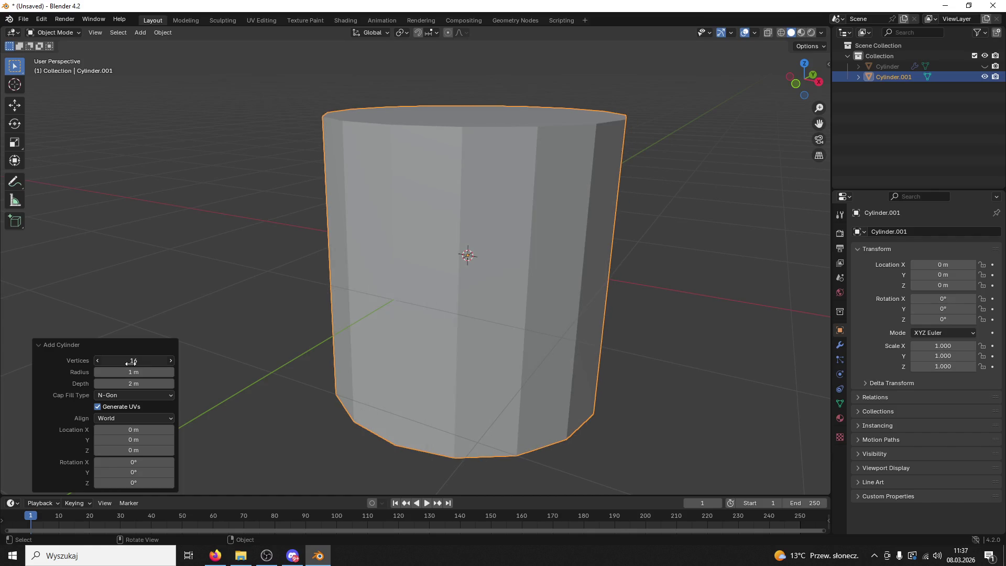
Scale the cylinder down on Z in three passes to a 0.054 thin disc
left_click(212, 310)
left_click(442, 213)
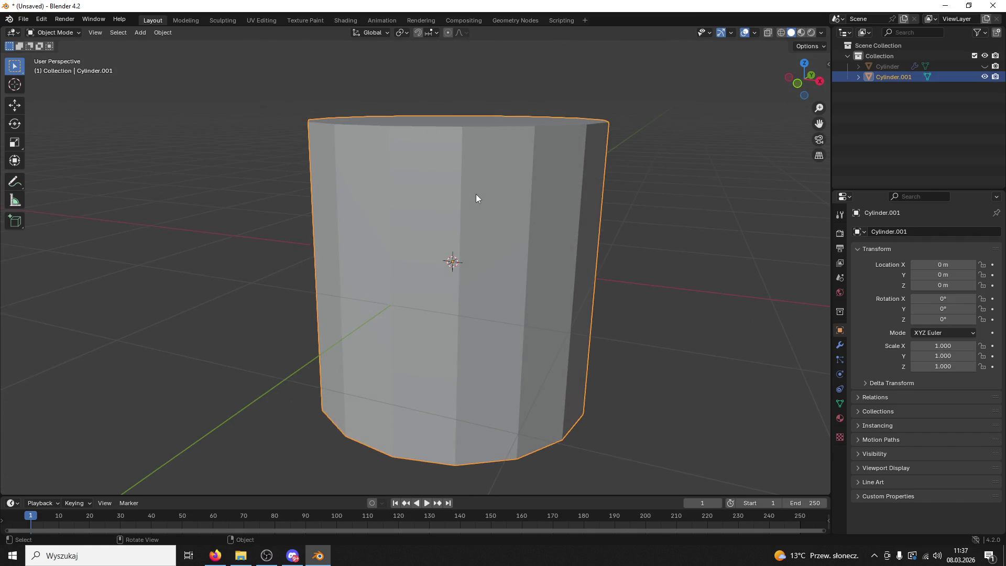
key("s")
key("z")
left_click(479, 275)
key("s")
key("z")
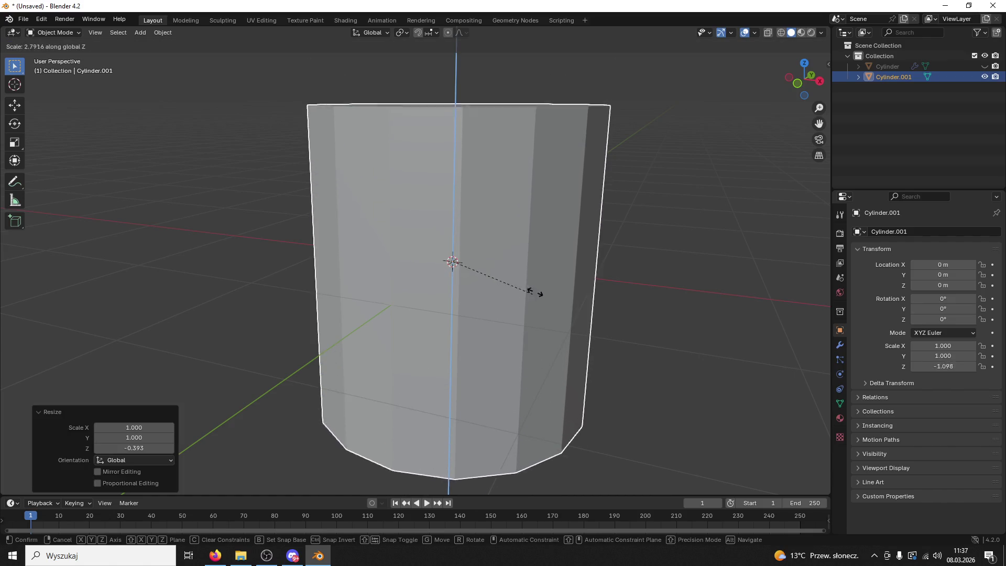
left_click(454, 244)
key("s")
key("z")
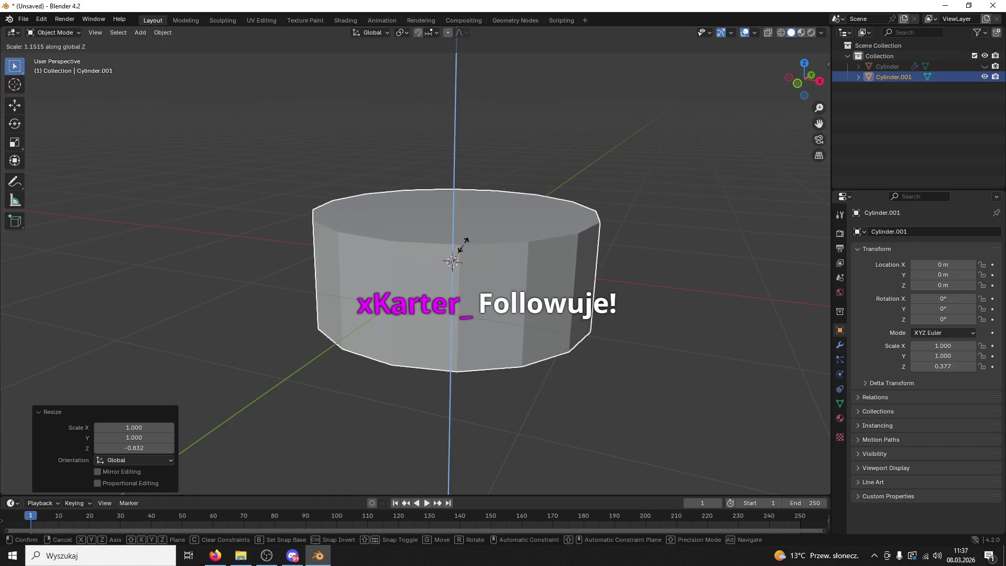
left_click(453, 259)
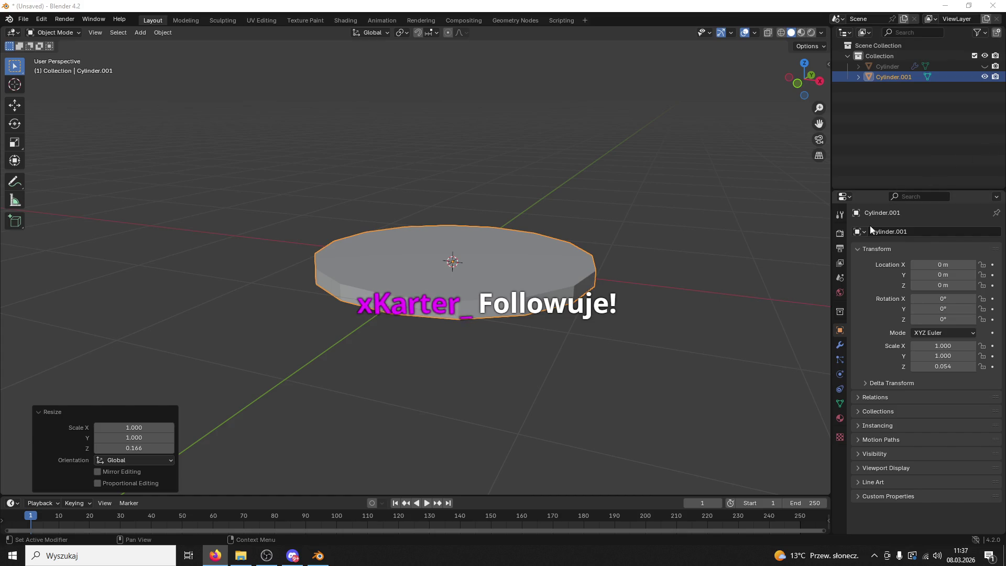
Apply Shade Auto Smooth to the disc and enter Edit Mode
right_click(531, 285)
left_click(527, 283)
left_click_drag(511, 256, 526, 264)
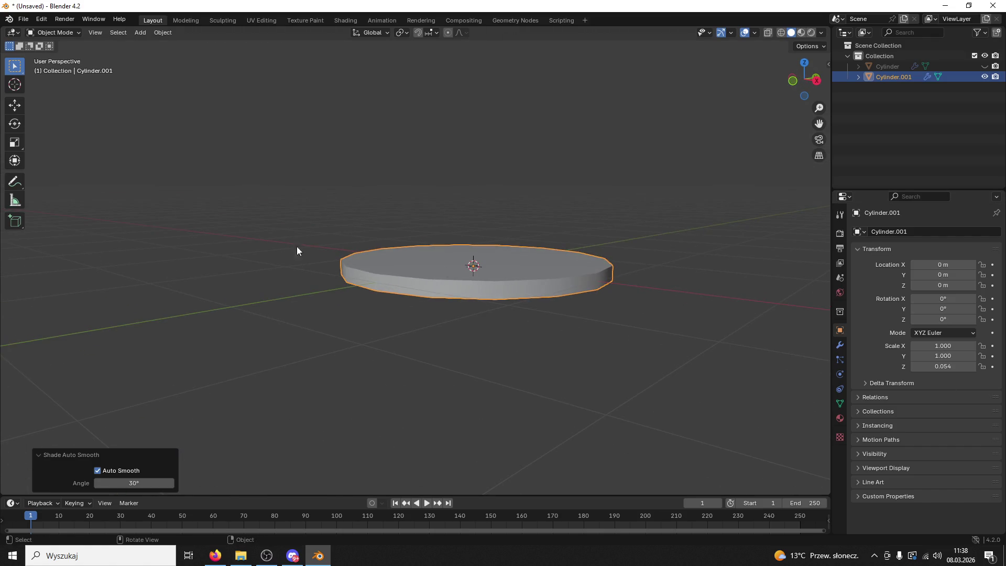
left_click(55, 32)
left_click(52, 55)
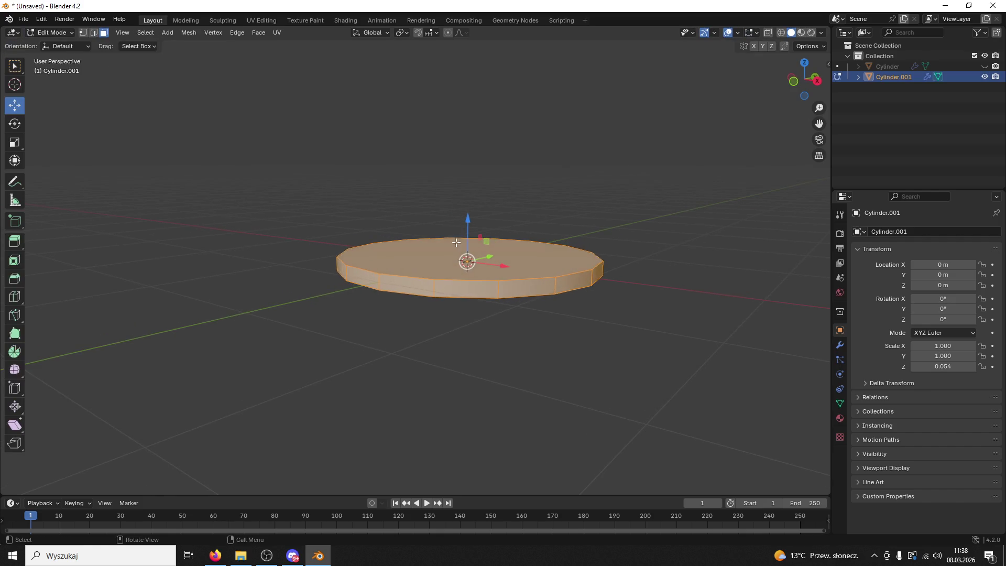
Shrink the top face to 0.740, adjust its size, and raise it along Z into a tier
key("s")
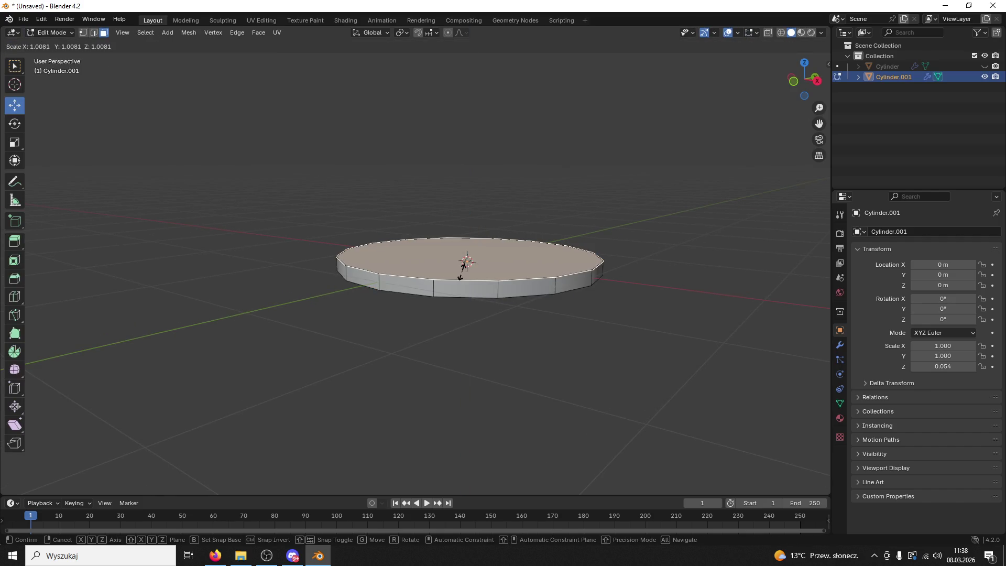
left_click(464, 267)
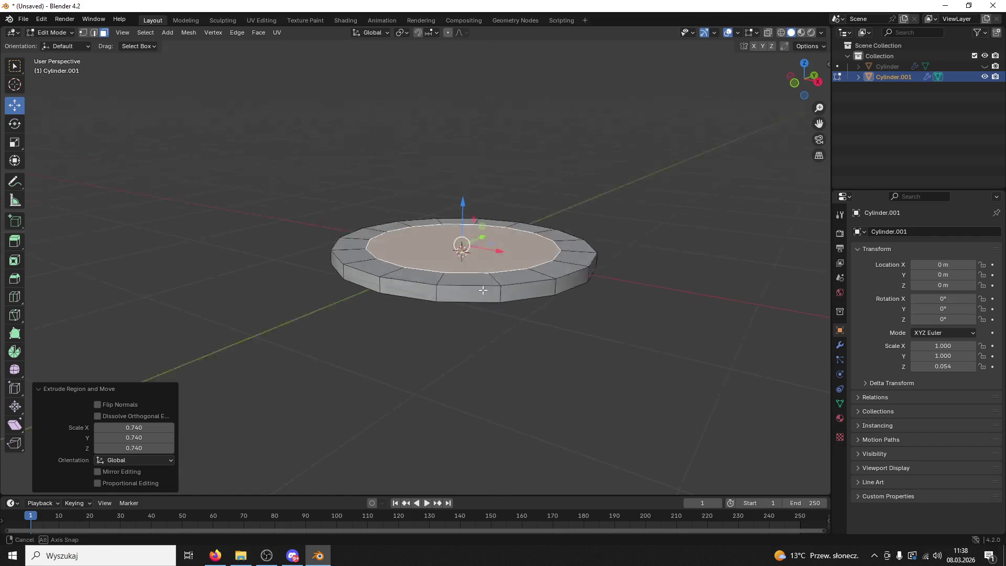
key("s")
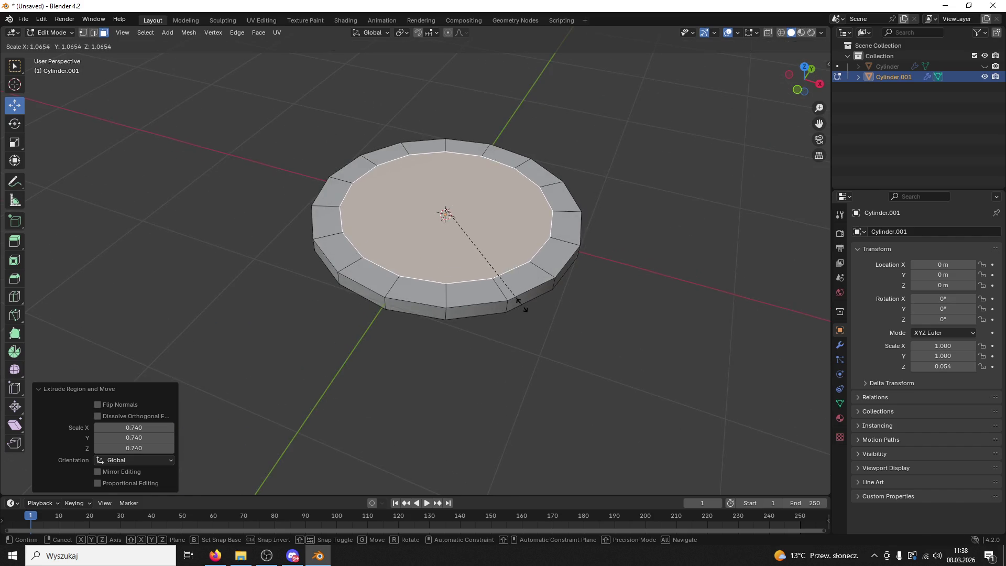
left_click(530, 311)
key("g")
key("z")
key("z")
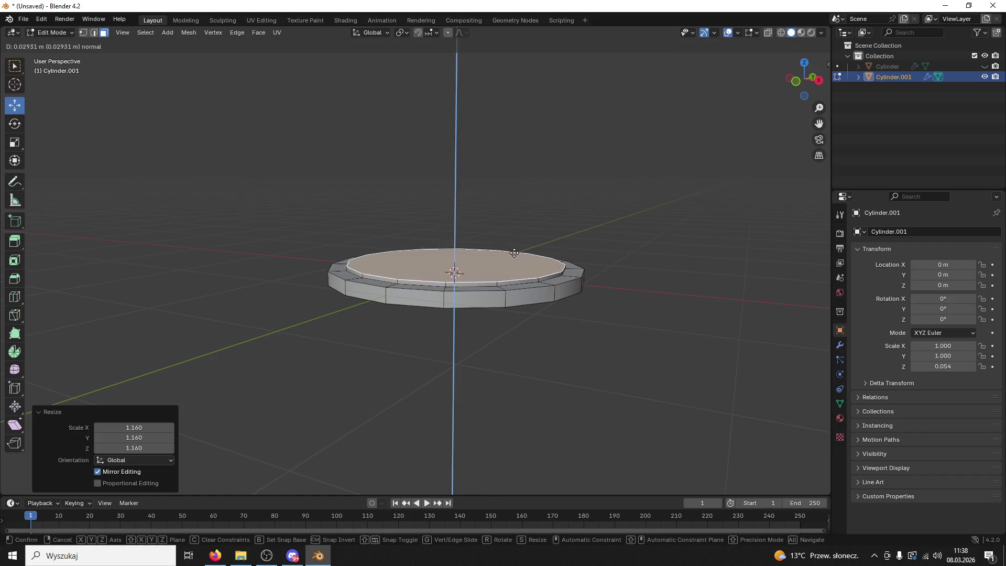
left_click(515, 246)
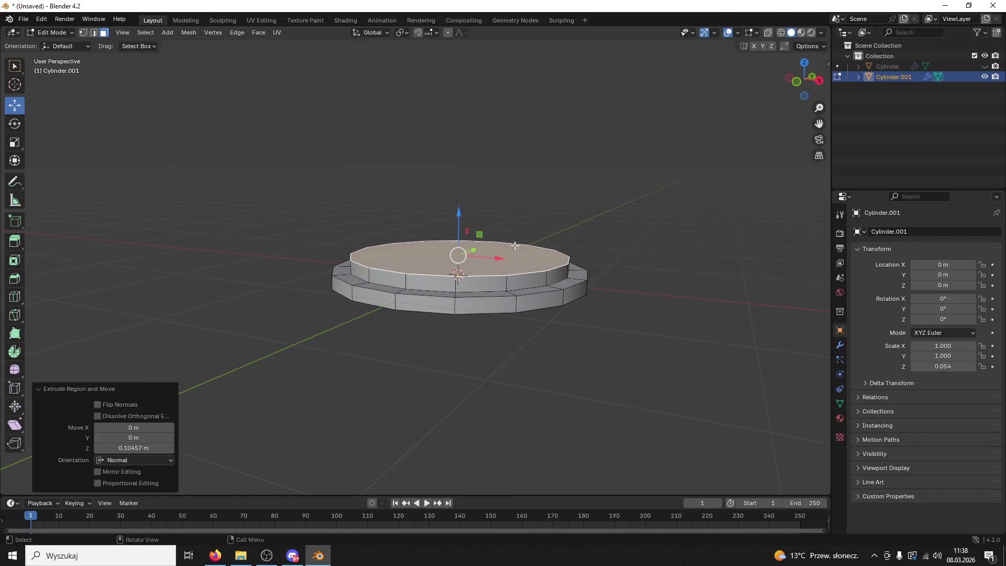
Undo the last change and, from top view, enlarge the top face
key("s")
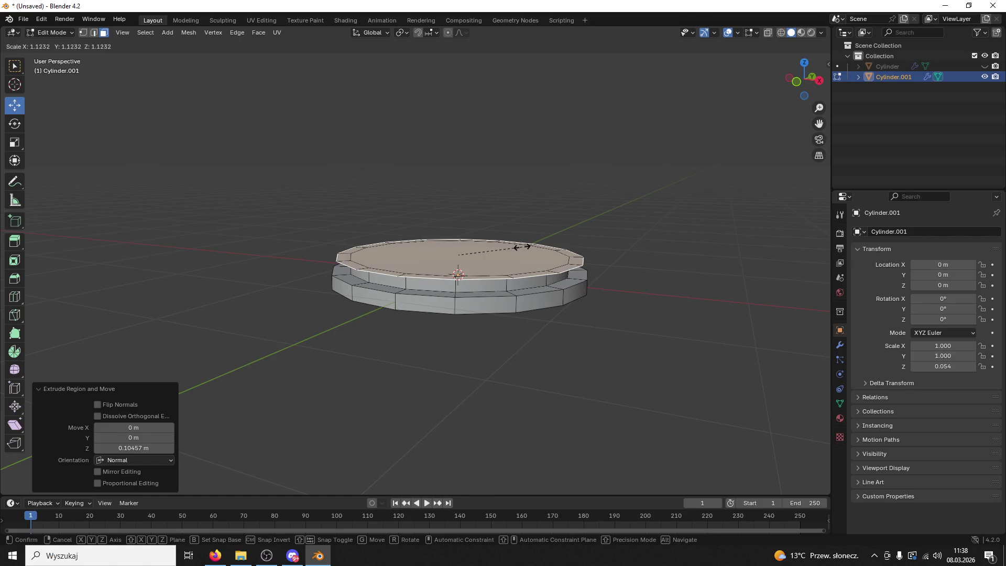
key("Escape")
key("ctrl+z")
left_click(798, 78)
left_click(806, 62)
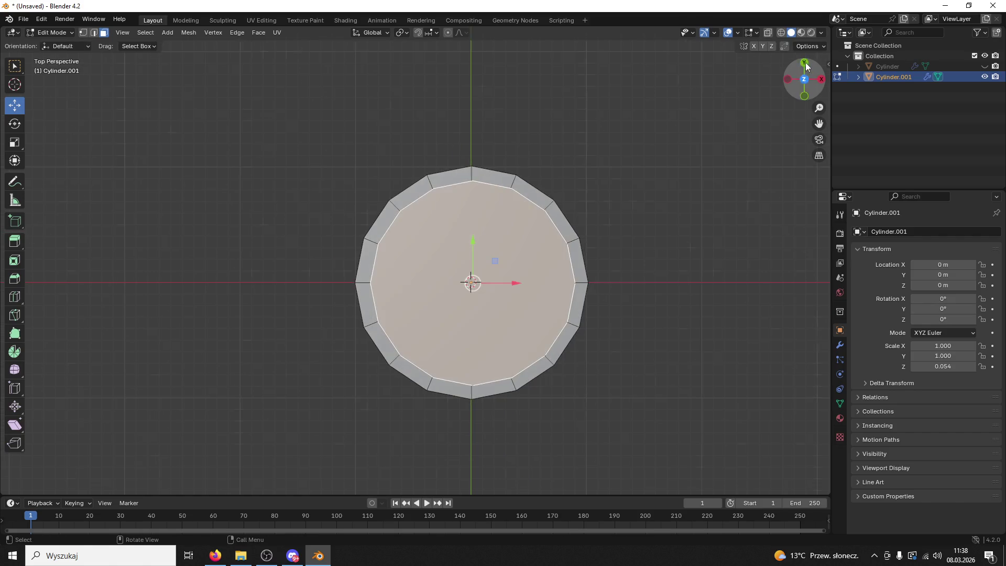
key("s")
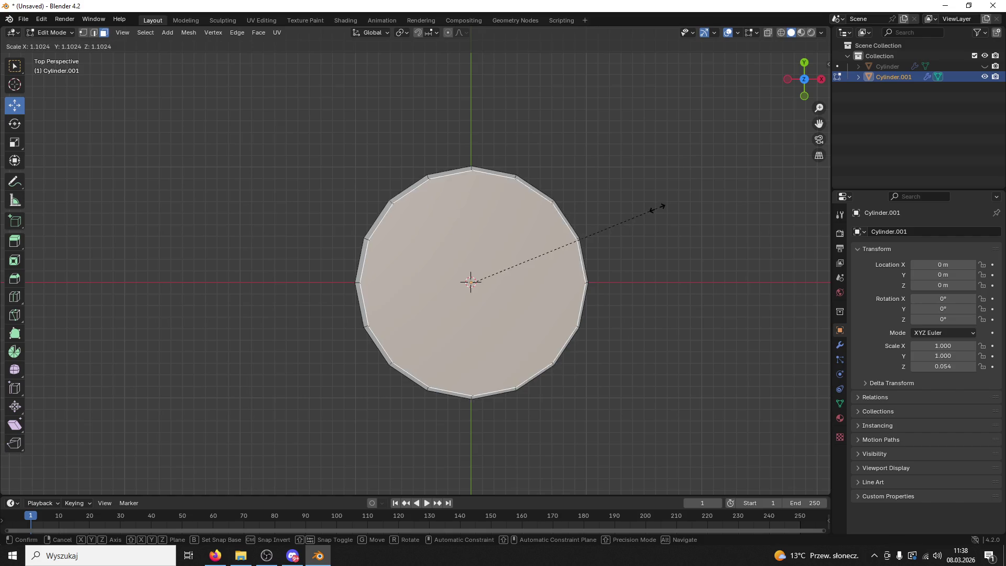
left_click(663, 208)
left_click_drag(647, 225, 627, 108)
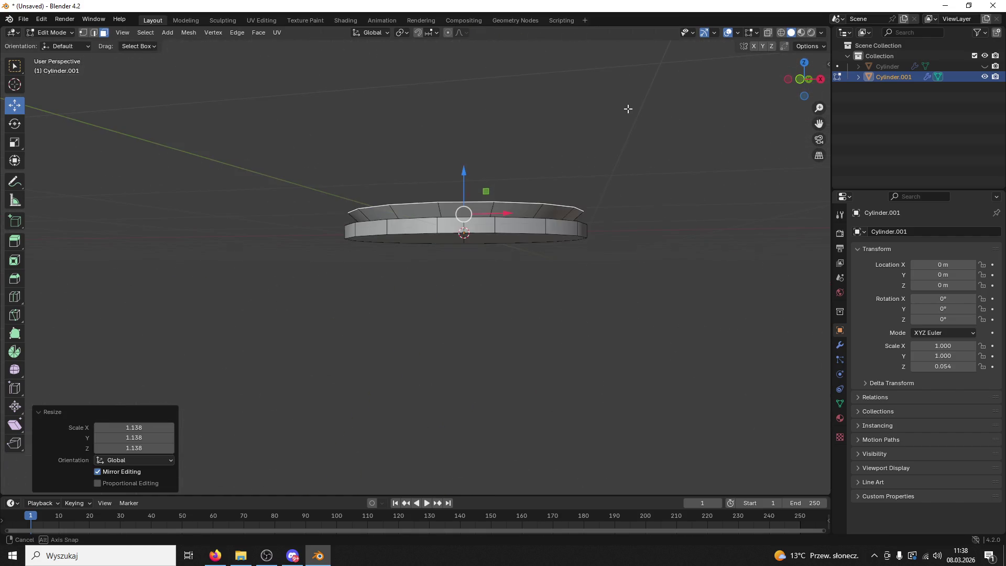
left_click_drag(616, 162, 618, 173)
Extrude a new tier, widen its top face to 1.153, then shrink it slightly
key("e")
left_click(618, 173)
key("s")
left_click(643, 177)
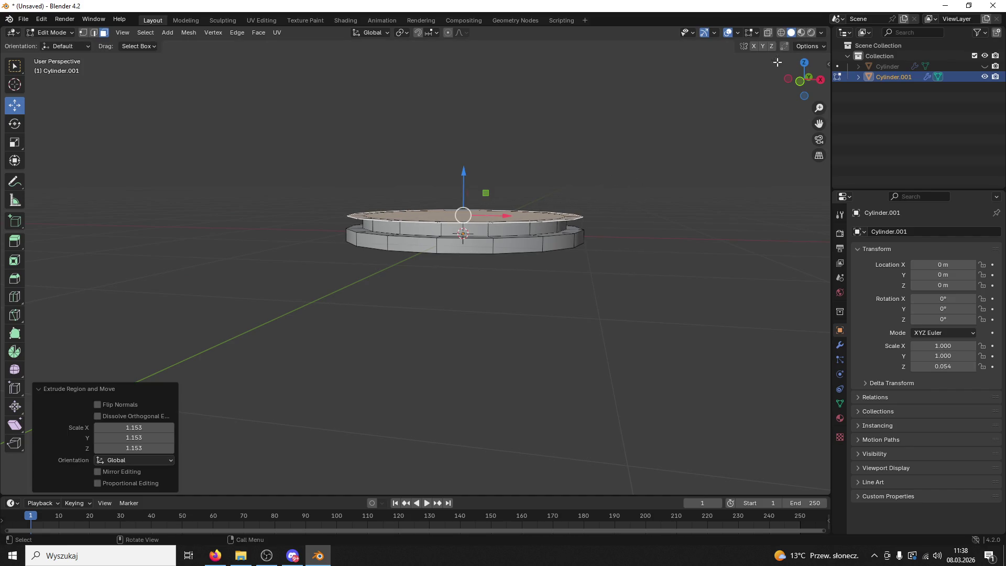
left_click(805, 62)
key("s")
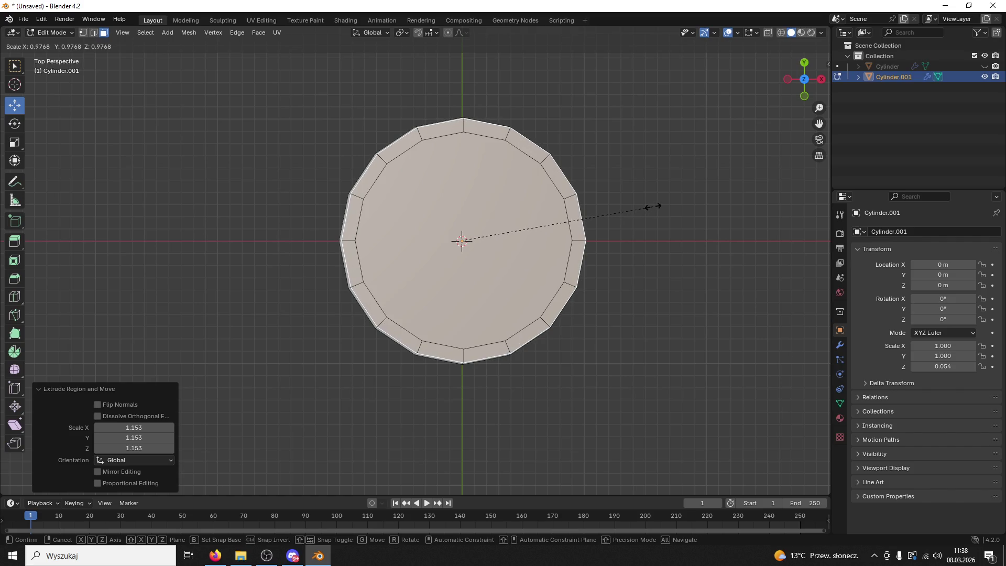
left_click(653, 207)
Extrude the third tier upward, deselect, and orbit to inspect the stacked tiers
mouse_move(653, 207)
left_mouse_down()
mouse_move(629, 110)
mouse_move(609, 112)
mouse_move(602, 141)
left_mouse_up()
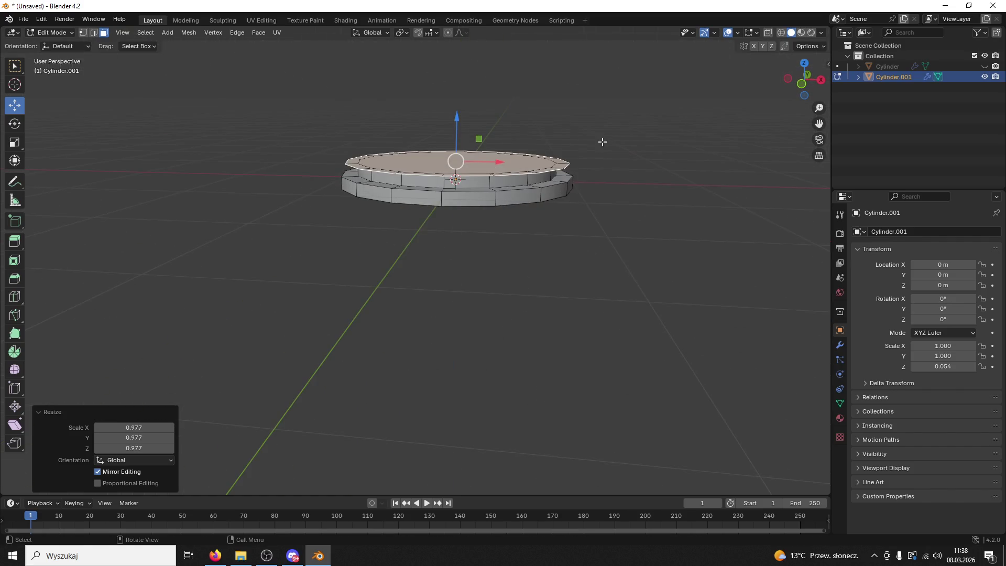
key("e")
left_click(594, 129)
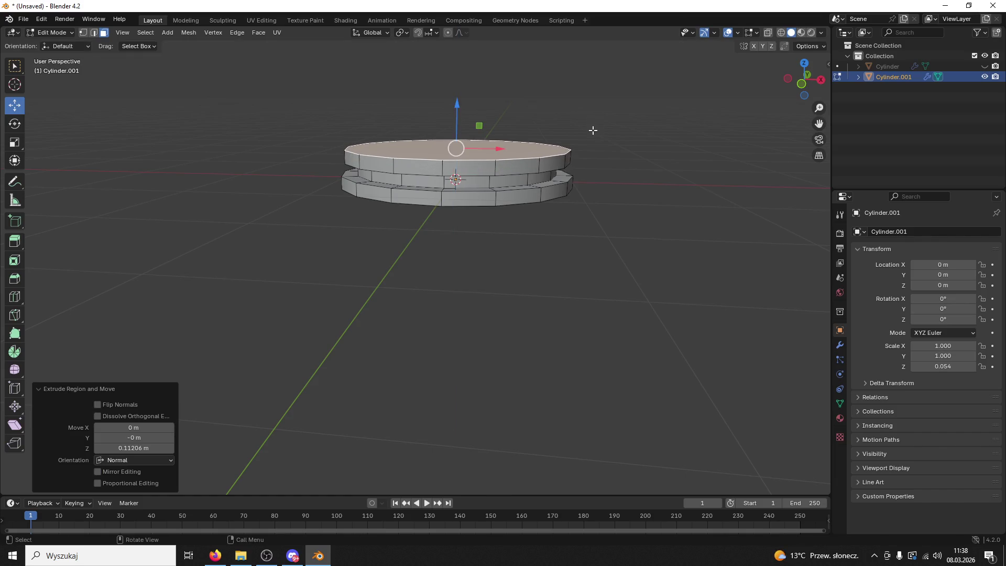
left_click(460, 104)
mouse_move(499, 114)
left_mouse_down()
mouse_move(481, 103)
mouse_move(514, 187)
mouse_move(595, 133)
left_mouse_up()
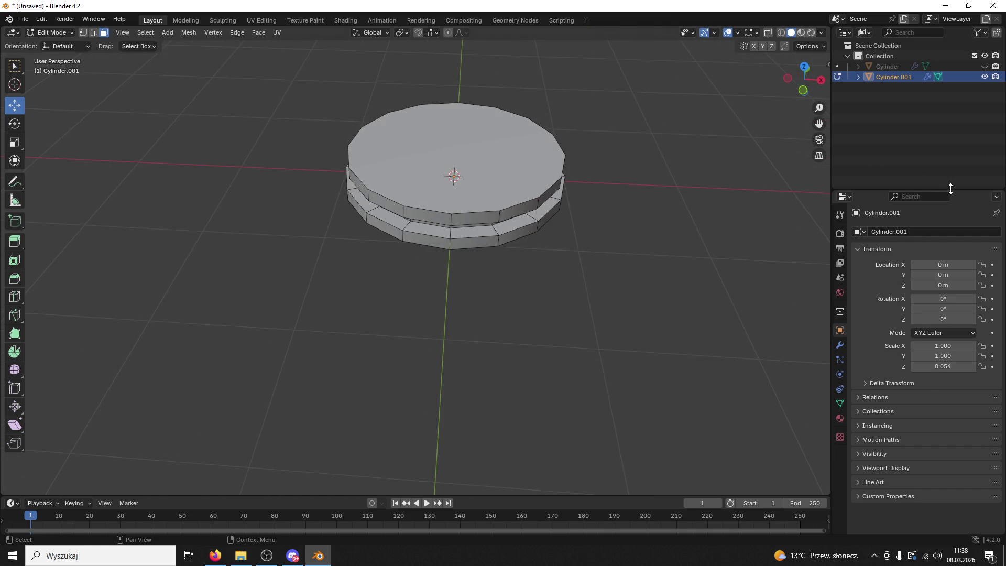
mouse_move(774, 217)
left_mouse_down()
mouse_move(701, 184)
mouse_move(720, 171)
left_mouse_up()
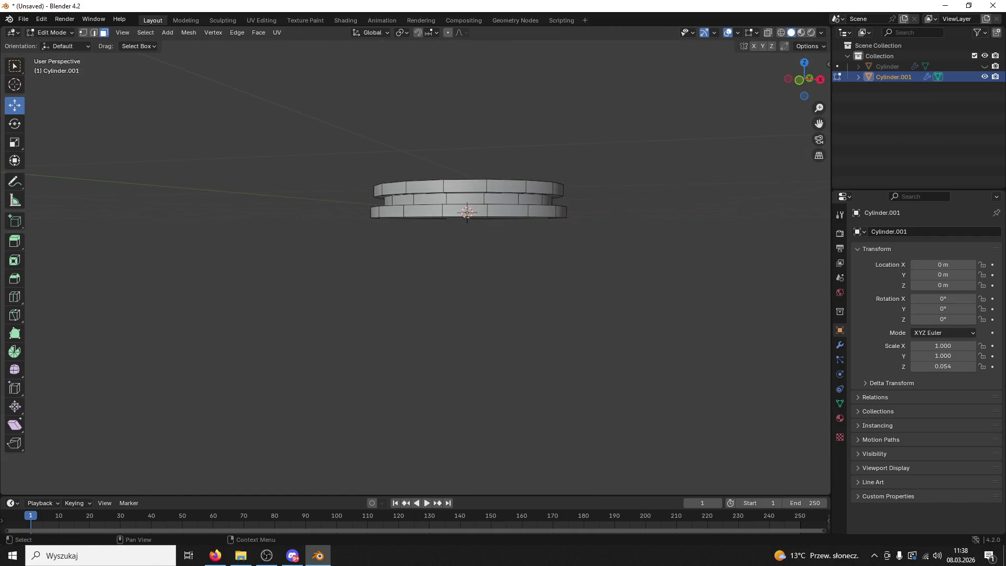
key("alt+Tab")
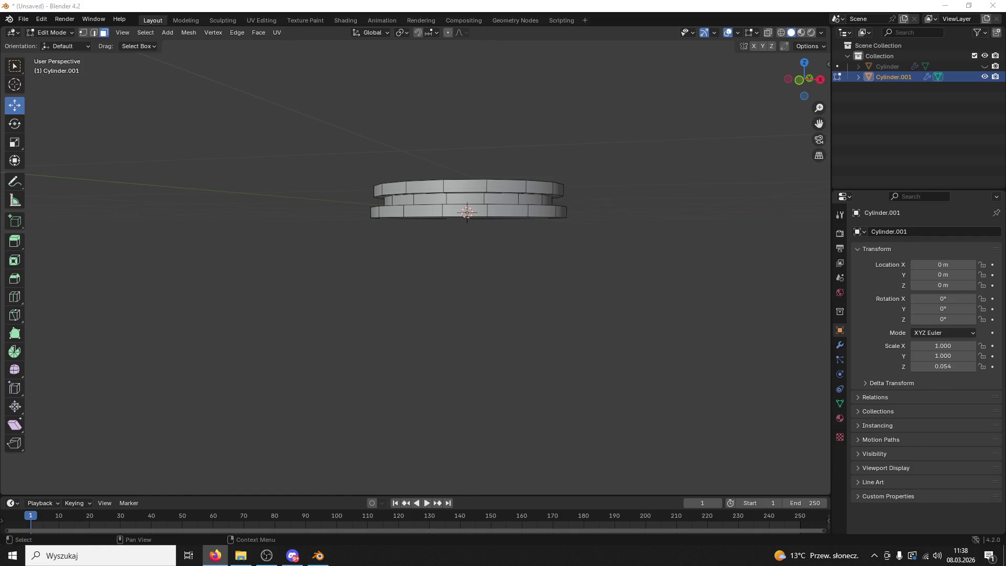
Extrude the cylinder's top face and scale it inward to 0.762
left_click(471, 135)
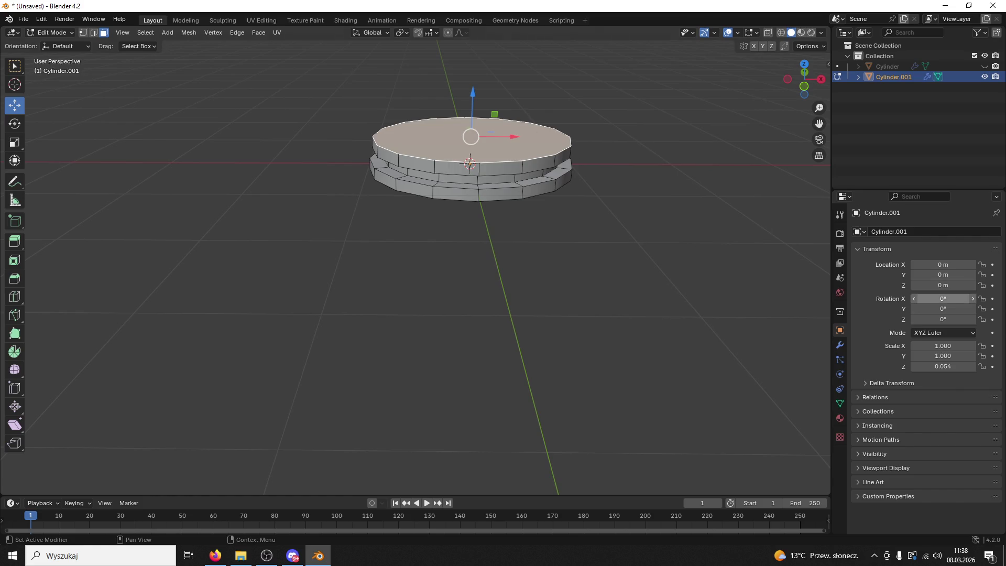
left_click(216, 556)
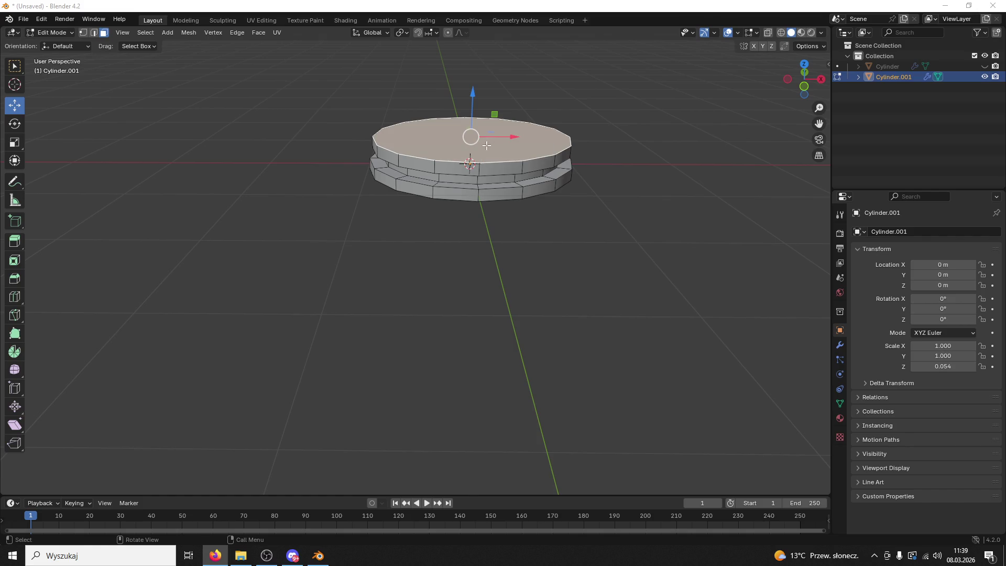
left_click_drag(439, 101, 524, 136)
left_click(631, 149)
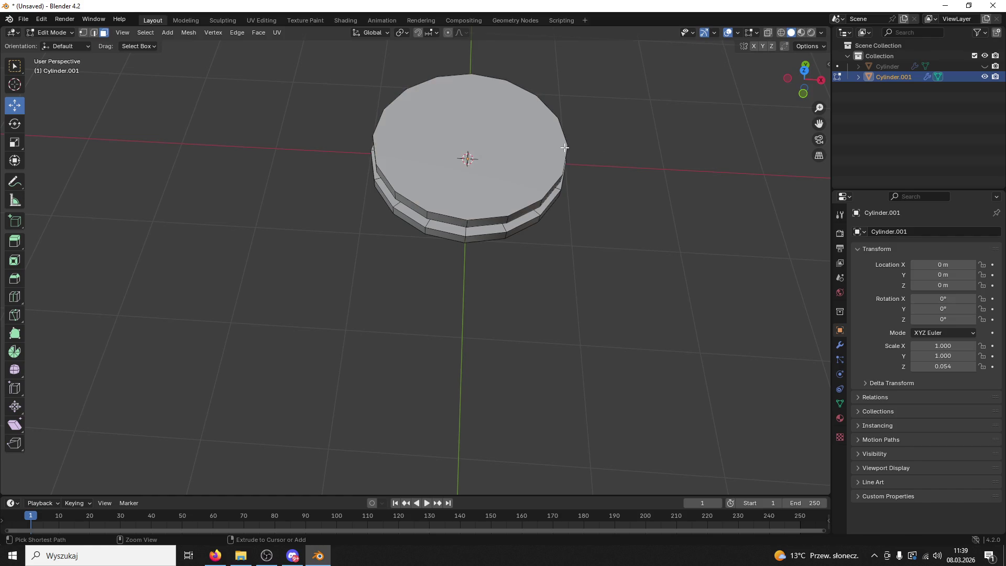
left_click(539, 150)
key("e")
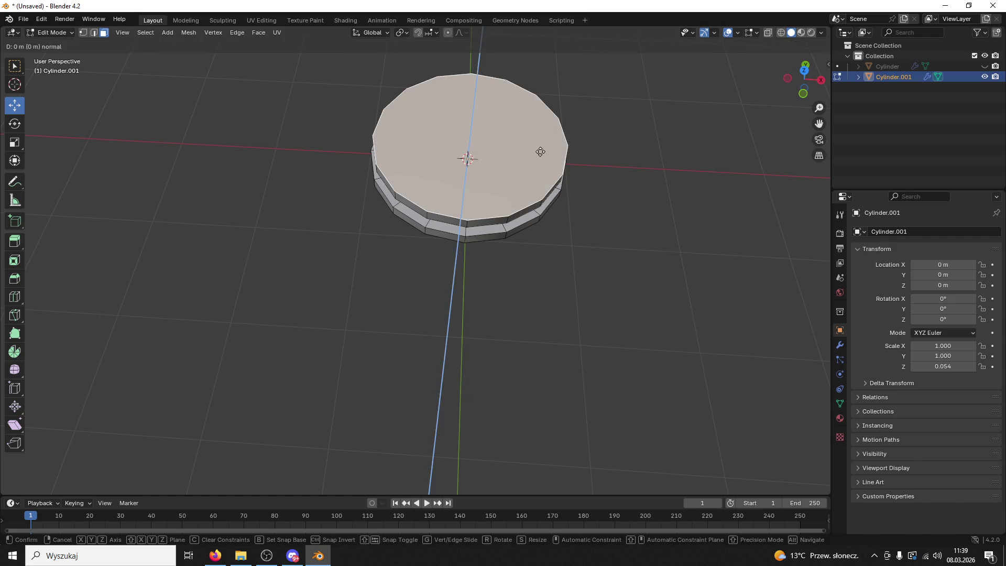
key("s")
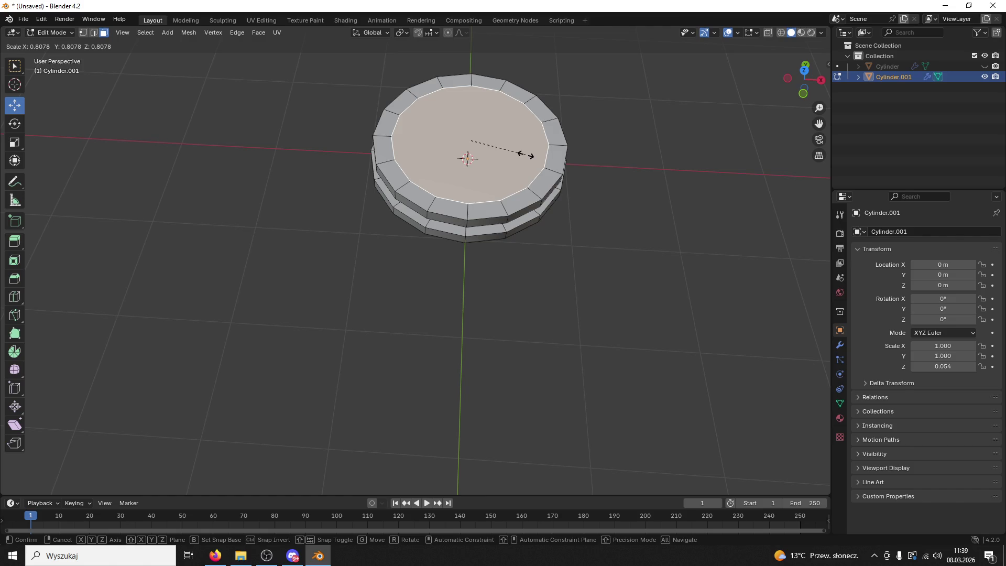
left_click(521, 159)
Snap to Front view, zoom in, and begin saving the file under a new name
left_click_drag(521, 158, 527, 89)
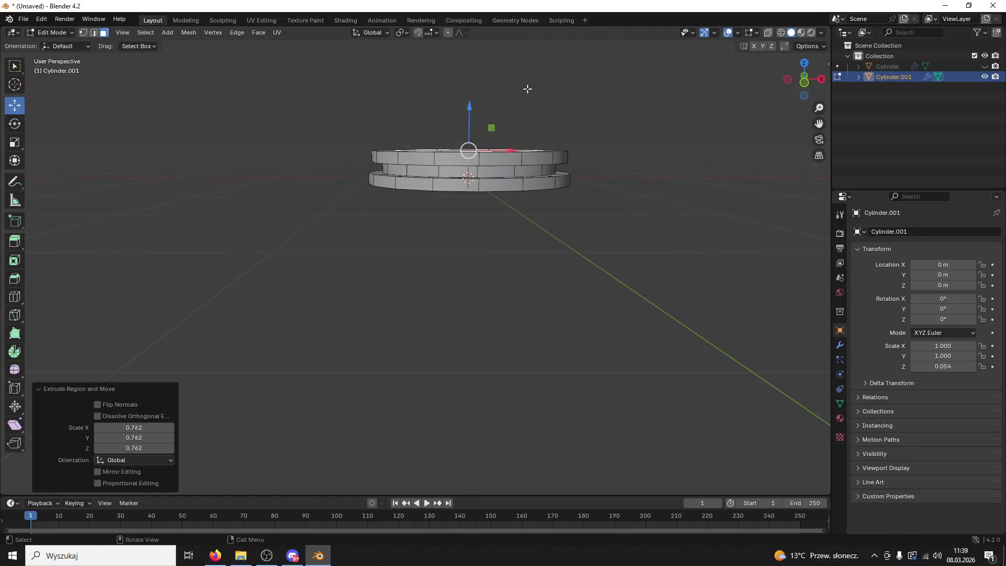
left_click(804, 84)
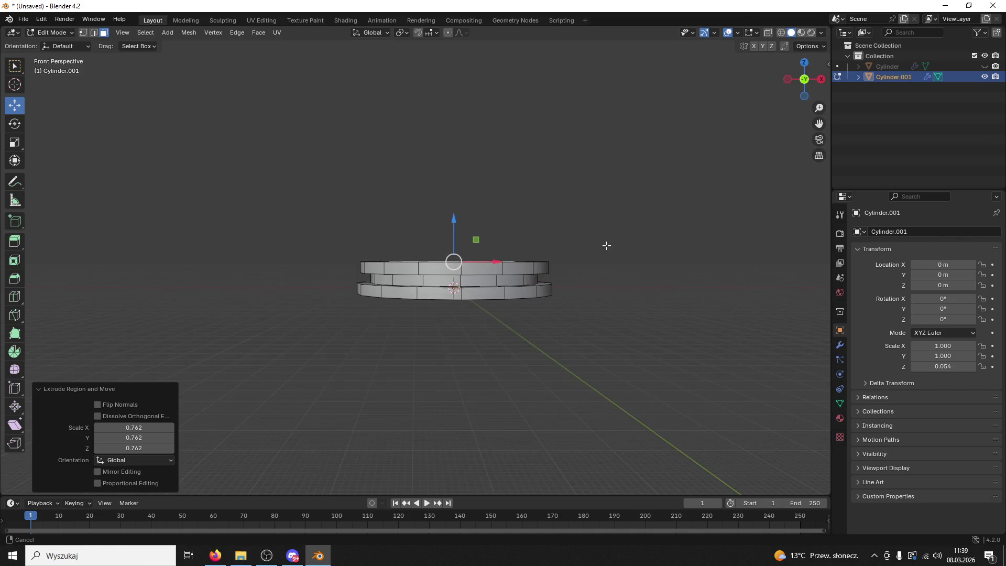
scroll(610, 254, "up", 3)
key("ctrl+s")
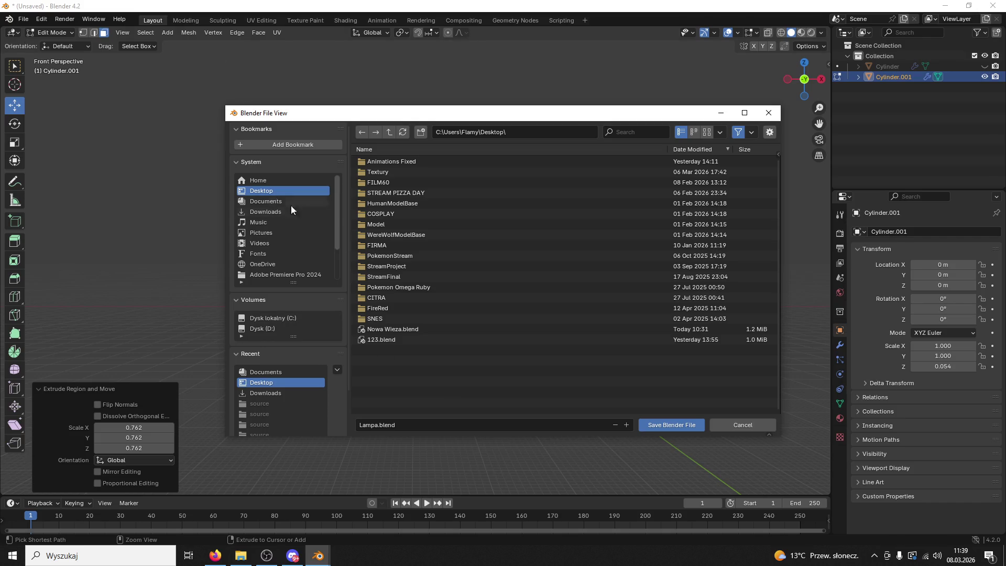
Save the file as Lampa.blend on the Desktop, close Blender, and reopen Lampa.blend
left_click(692, 425)
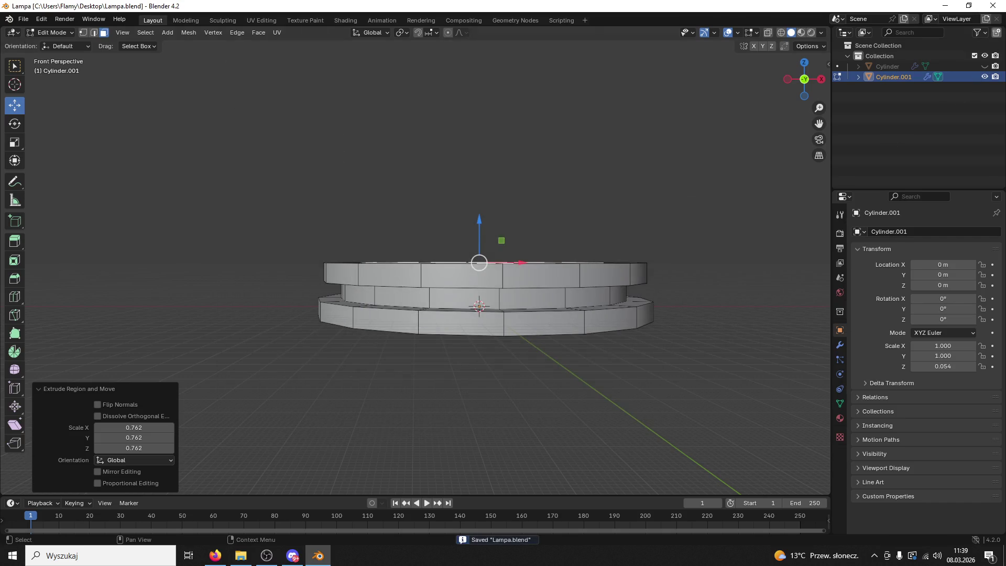
left_click(991, 5)
double_click(87, 498)
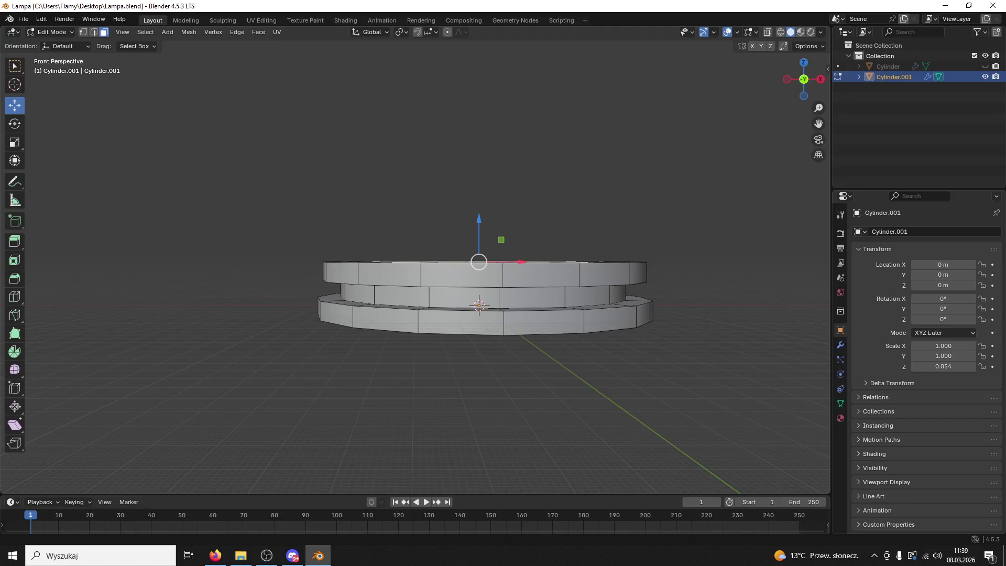
left_click_drag(804, 79, 811, 98)
In Right Ortho view, extrude the top twice, widening to 1.34 then flaring to 1.097
left_click(813, 87)
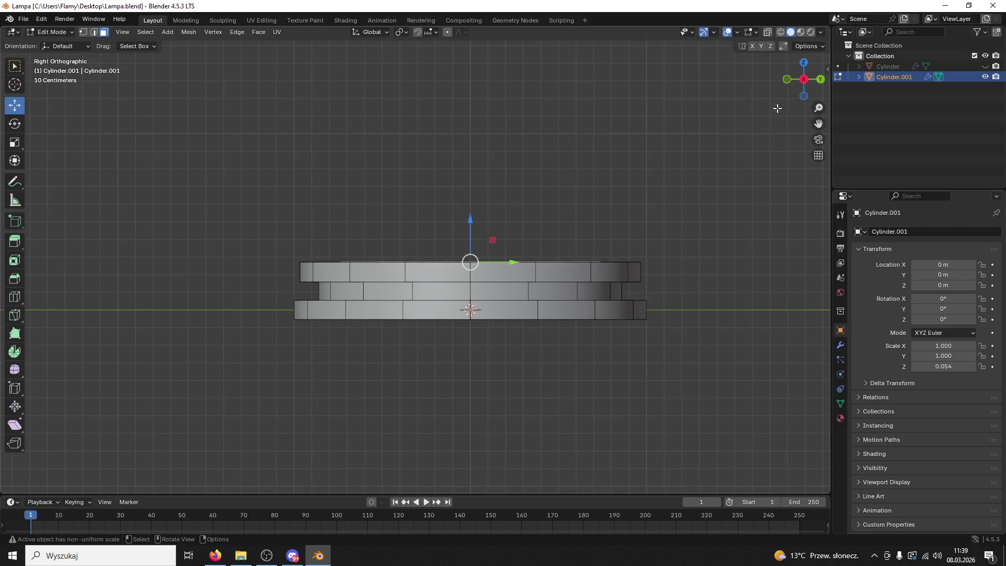
left_click_drag(642, 192, 575, 241)
key("e")
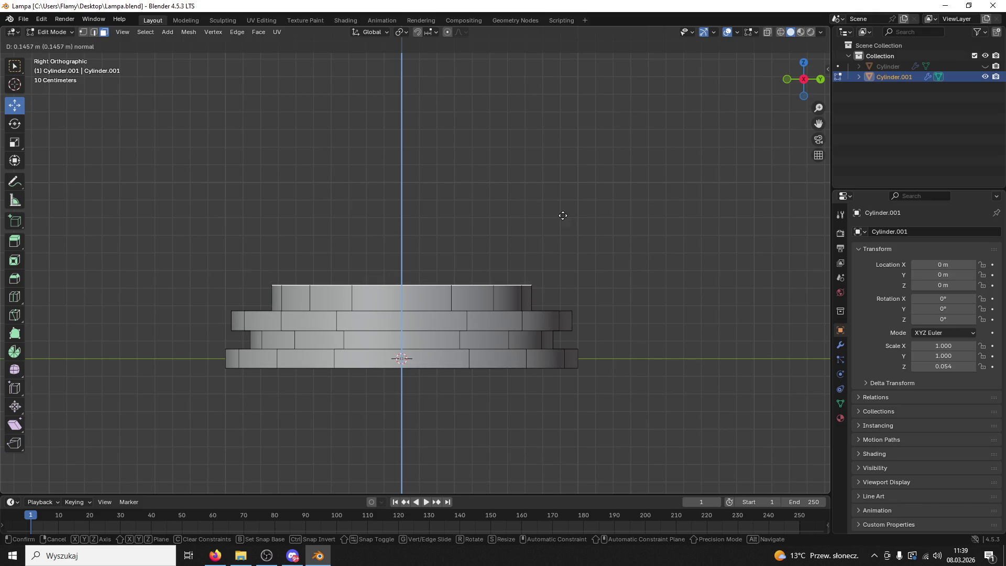
left_click(563, 217)
key("s")
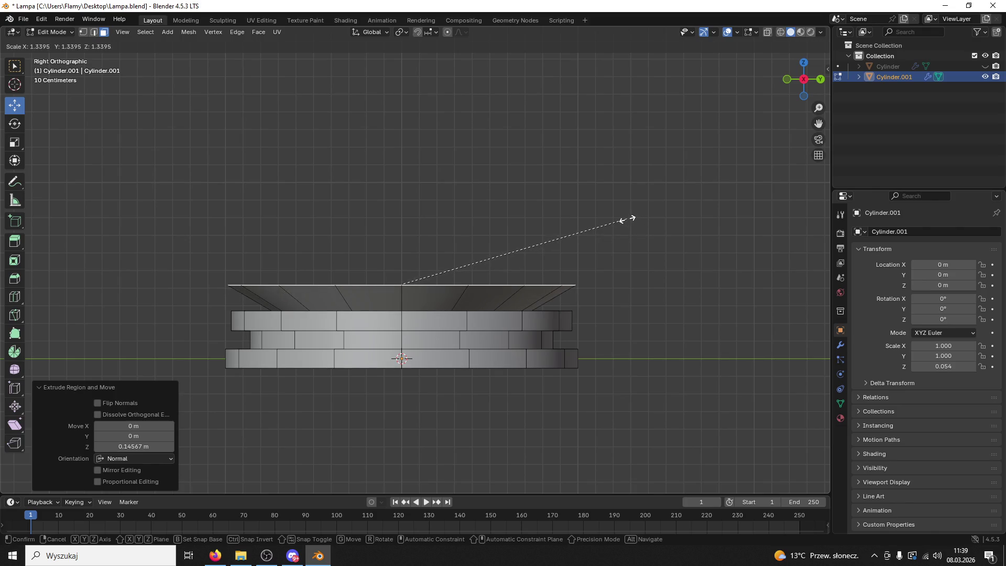
left_click(628, 219)
key("e")
left_click(616, 180)
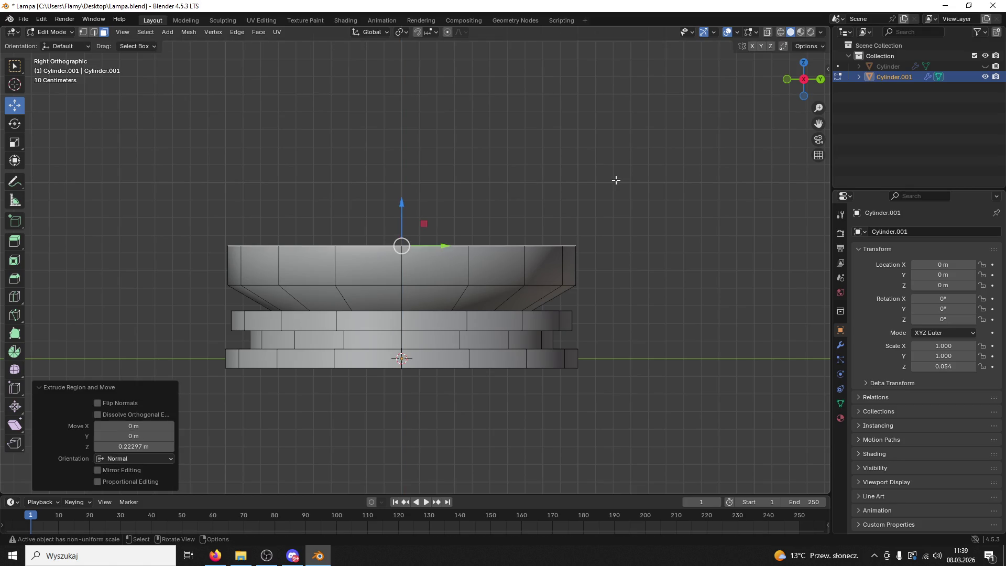
key("s")
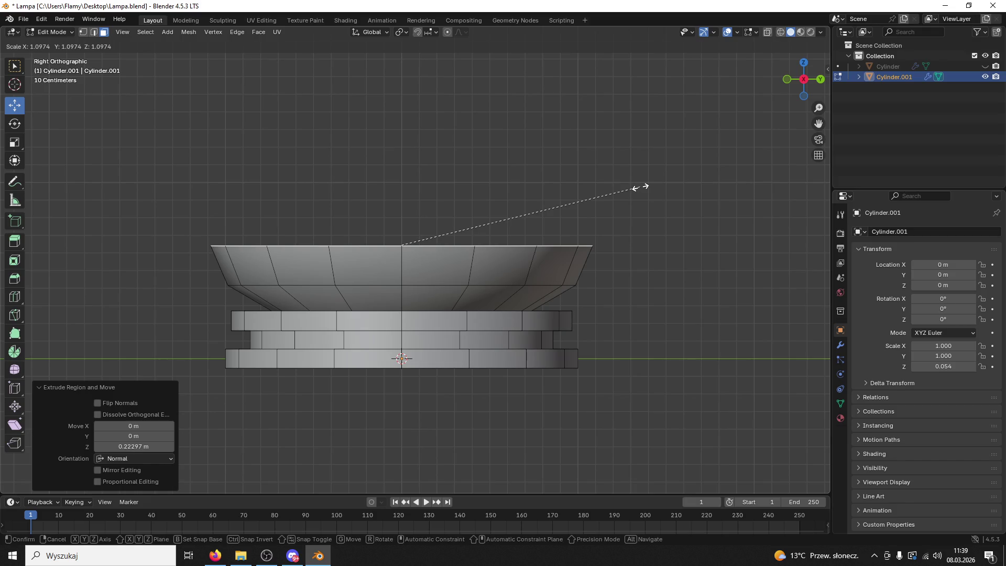
left_click(641, 187)
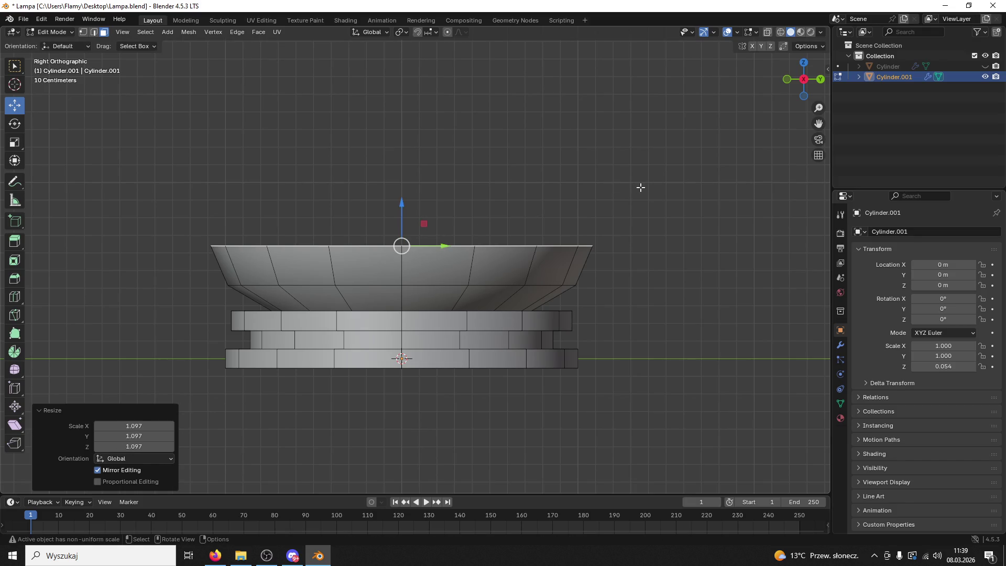
Extrude the top face again and widen the rim to 1.052
key("e")
left_click(637, 179)
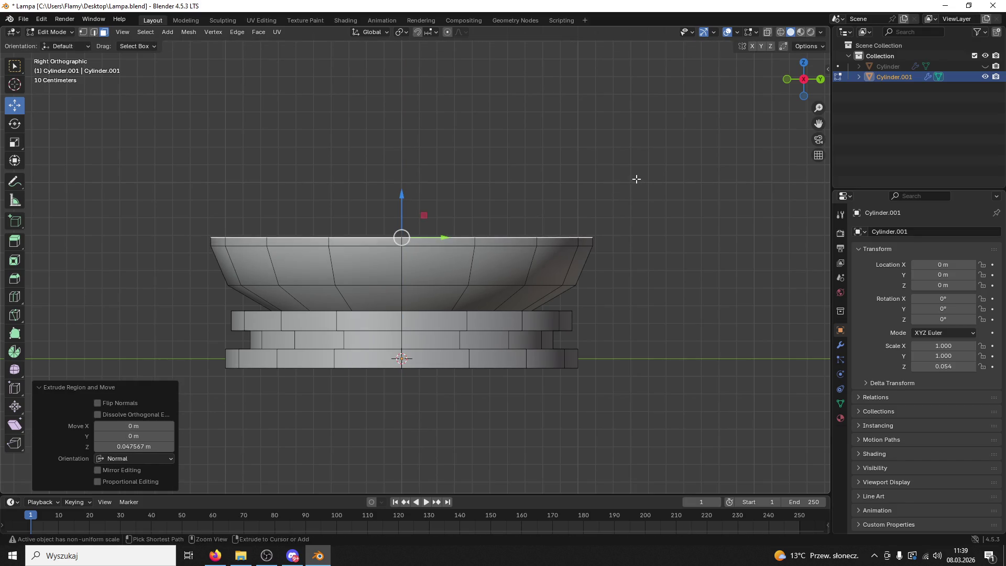
key("ctrl+z")
key("e")
key("s")
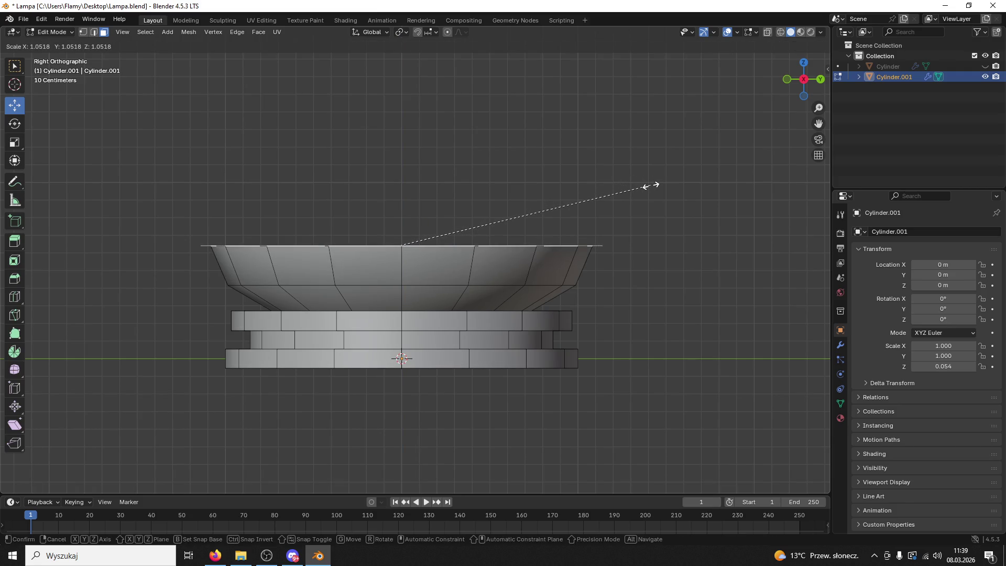
left_click(652, 185)
Raise the rim 0.065 m and narrow its top face to 0.918
key("e")
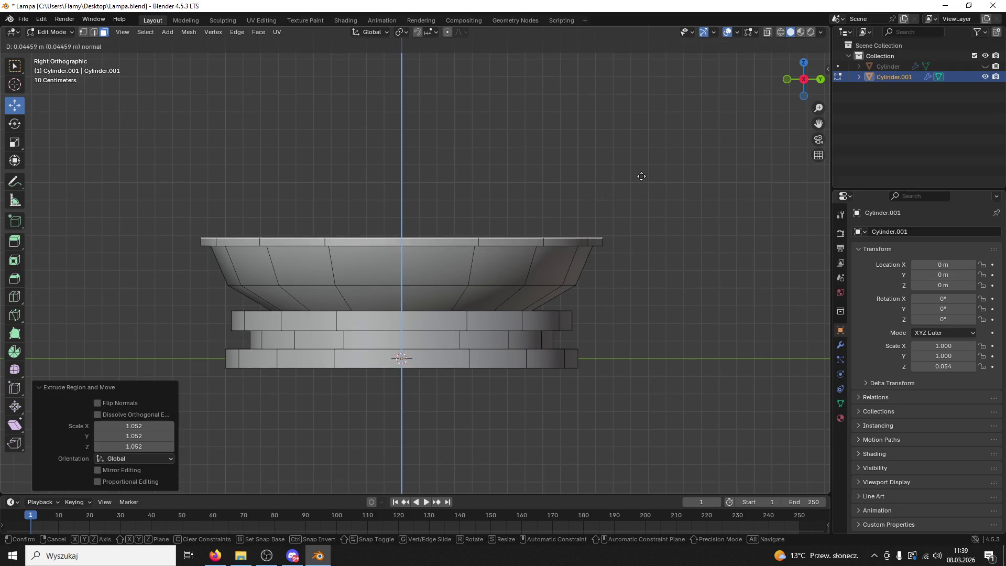
left_click(641, 173)
left_click_drag(634, 199, 723, 144)
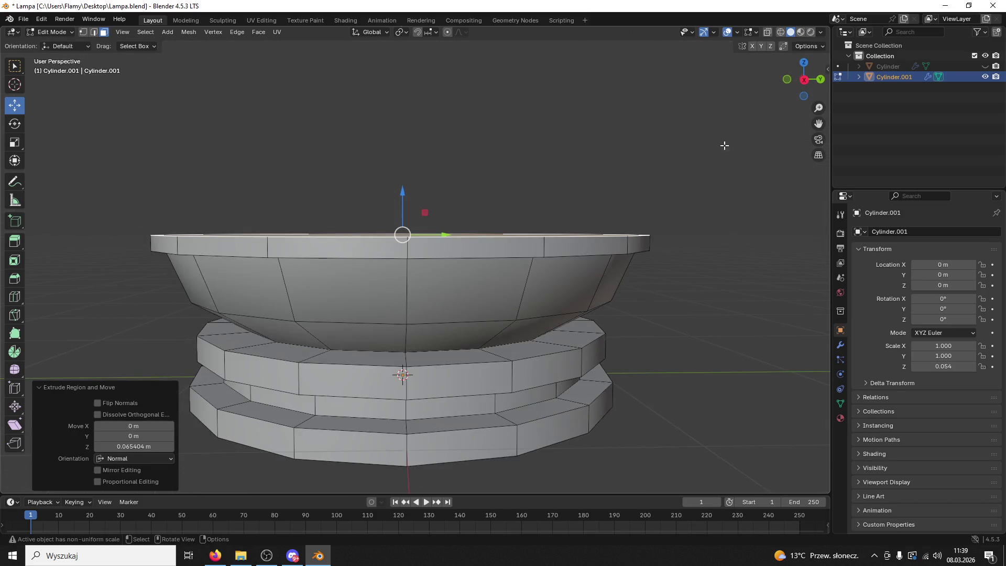
left_click(804, 80)
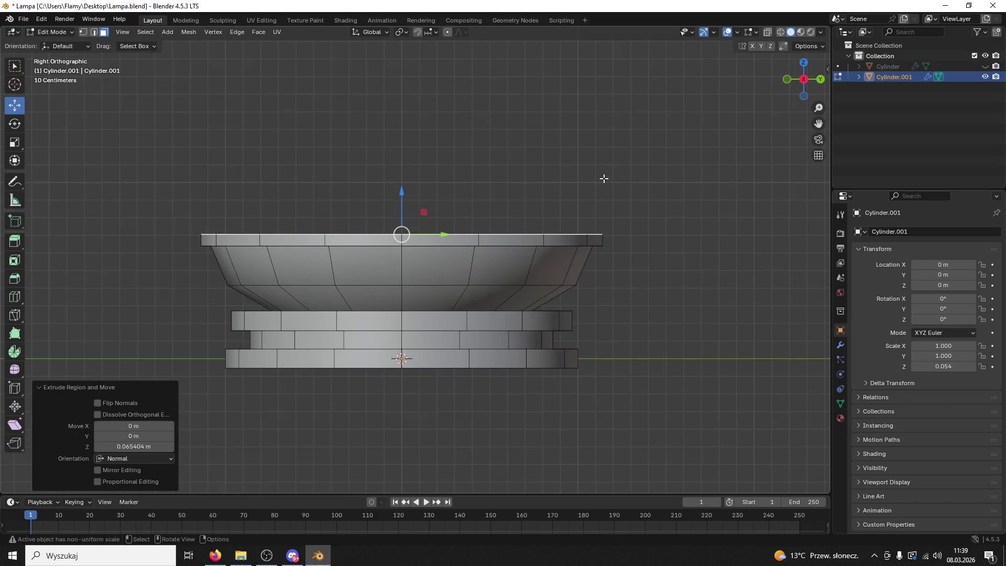
key("s")
left_click(580, 163)
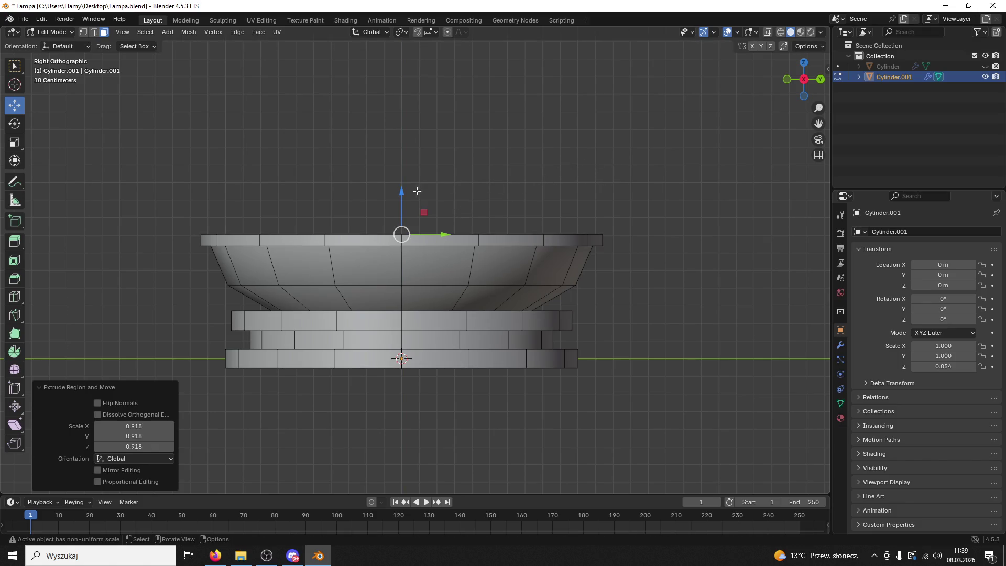
Select the bowl's top face and switch to Left orthographic view
left_click(409, 185)
left_click_drag(411, 178, 440, 258)
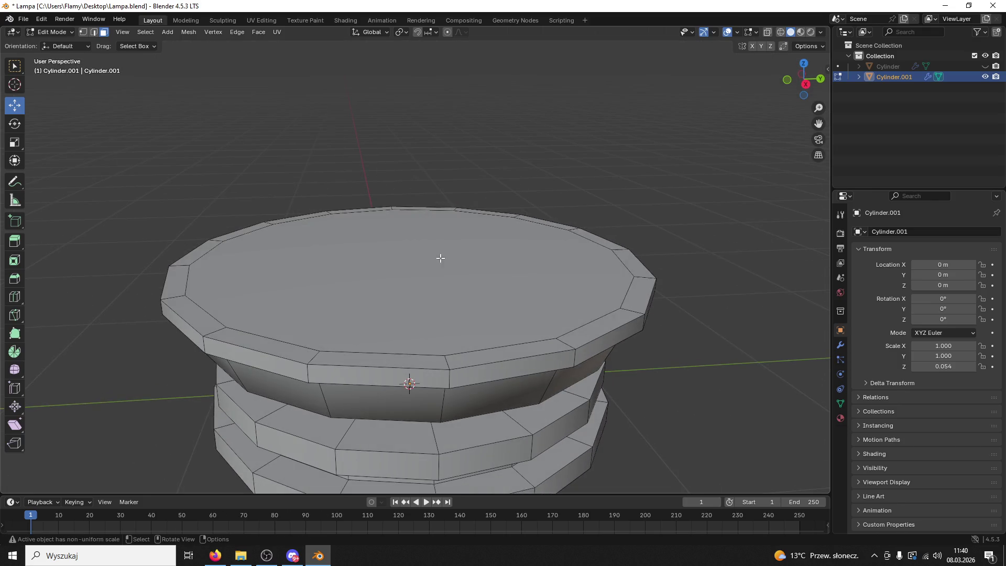
left_click(440, 257)
left_click_drag(409, 218, 409, 199)
left_click_drag(420, 199, 554, 149)
left_click(799, 79)
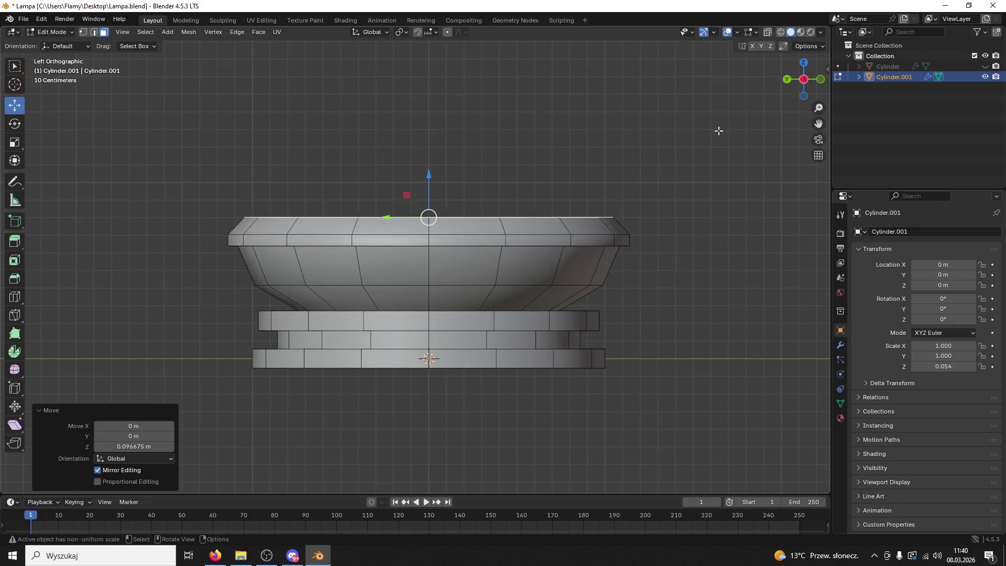
mouse_move(683, 150)
left_mouse_down()
mouse_move(659, 198)
mouse_move(644, 206)
mouse_move(625, 187)
left_mouse_up()
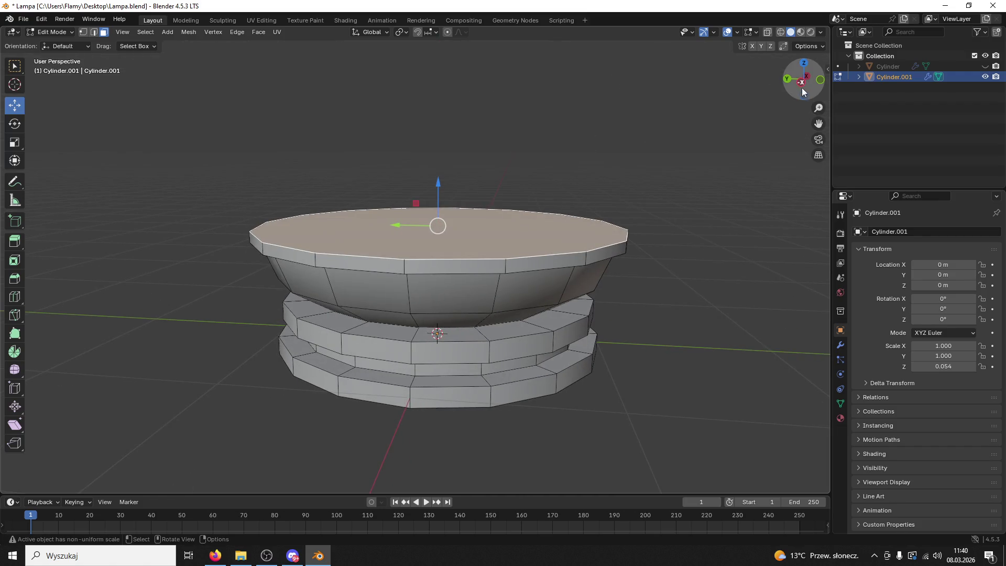
left_click(799, 79)
Extrude the top face in stages, scaling it and then shrinking it inward to 0.809
key("e")
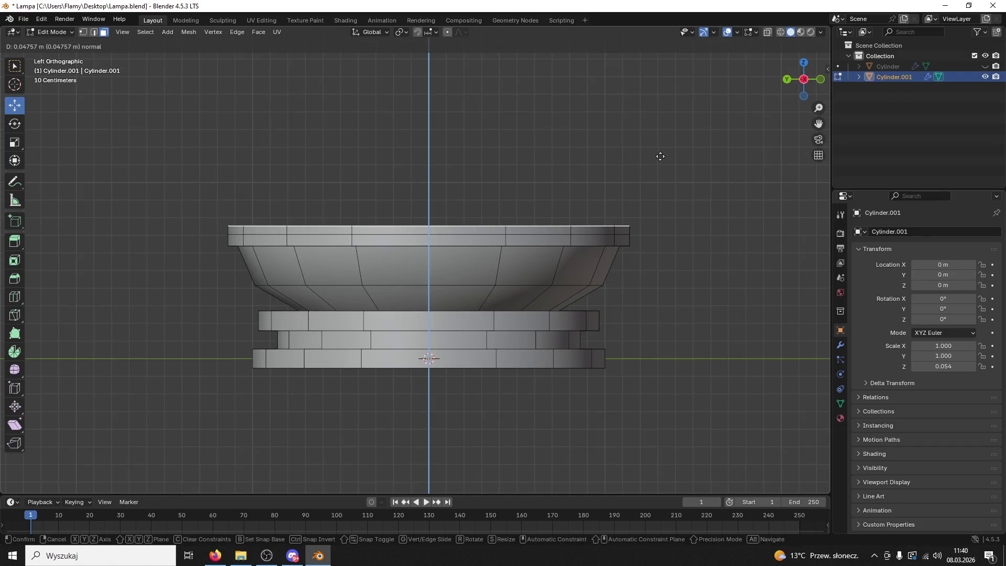
left_click(660, 156)
key("e")
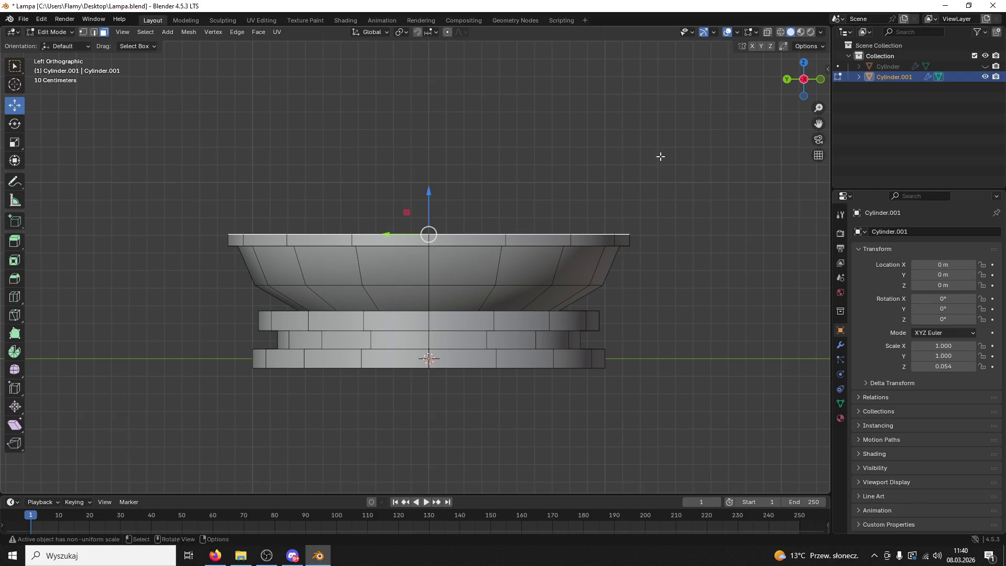
left_click_drag(661, 155, 656, 197)
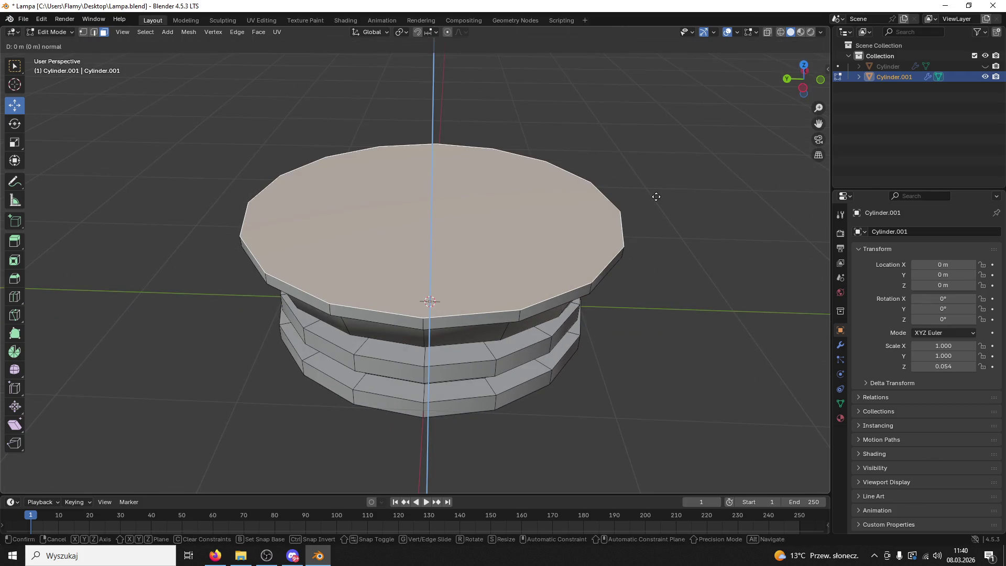
left_click(658, 197)
key("s")
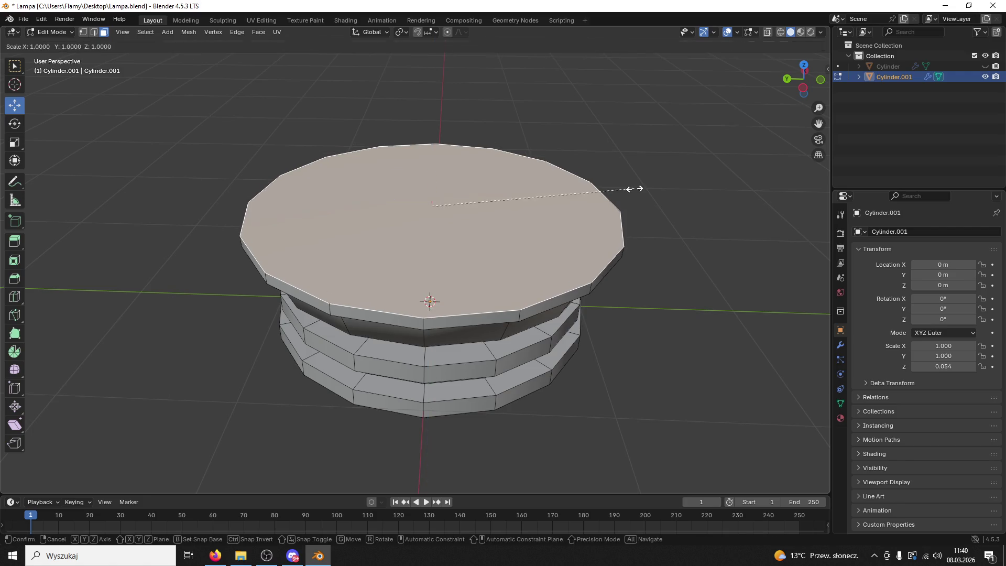
left_click(614, 188)
key("e")
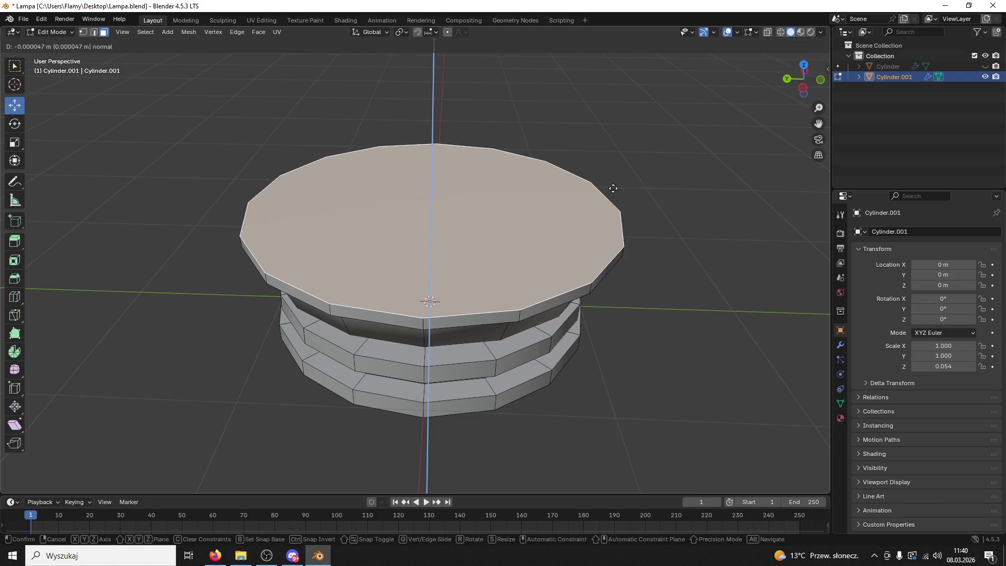
left_click(600, 189)
key("s")
left_click(577, 150)
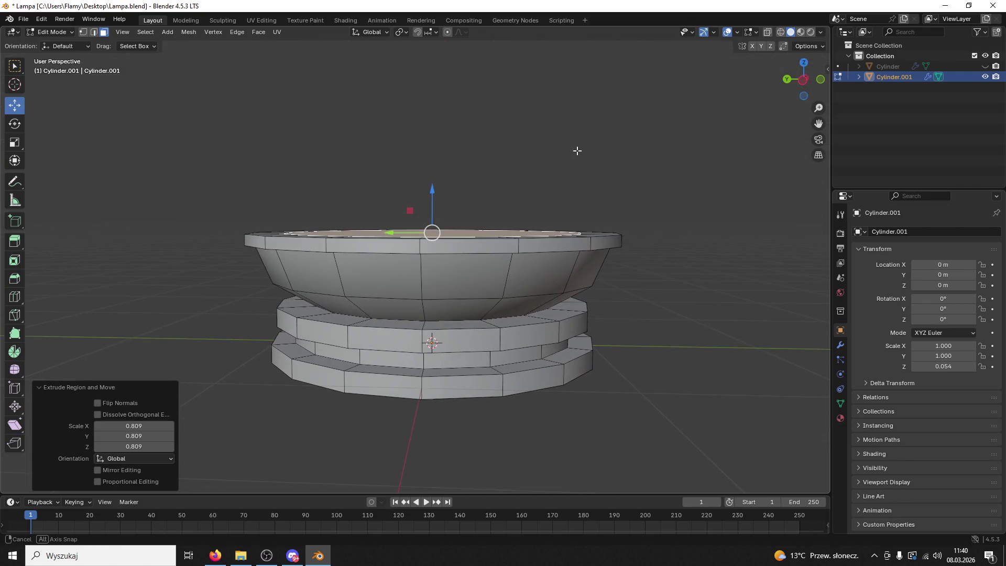
left_click_drag(580, 151, 583, 179)
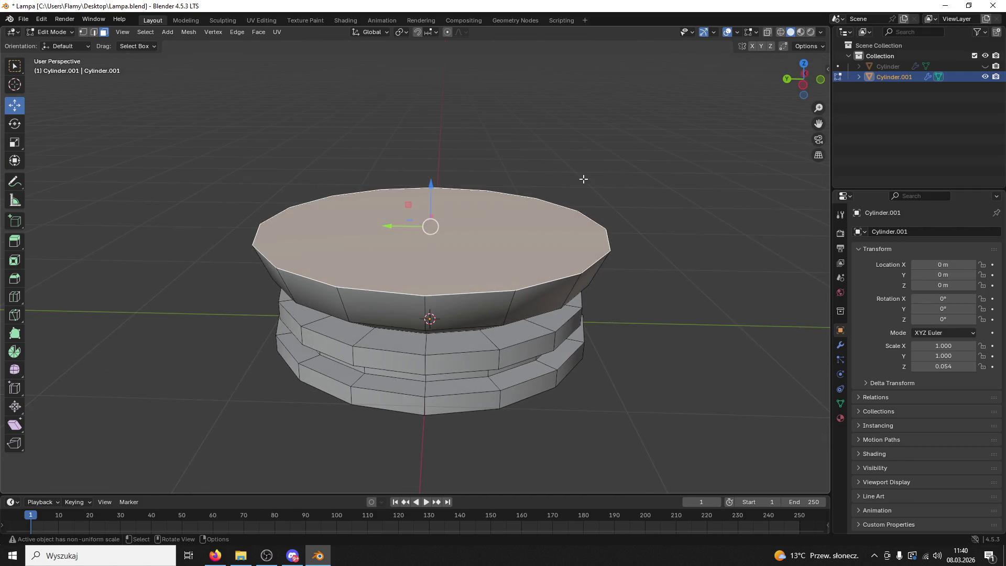
Extrude the top face and scale it slightly outward into a 1.048 lip
key("e")
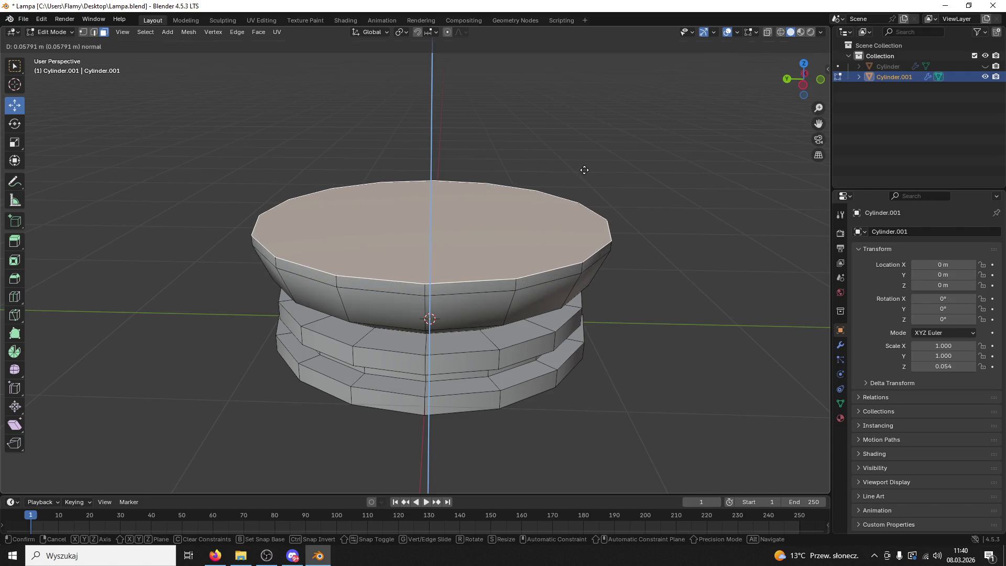
right_click(585, 170)
key("e")
left_click(601, 173)
key("ctrl+z")
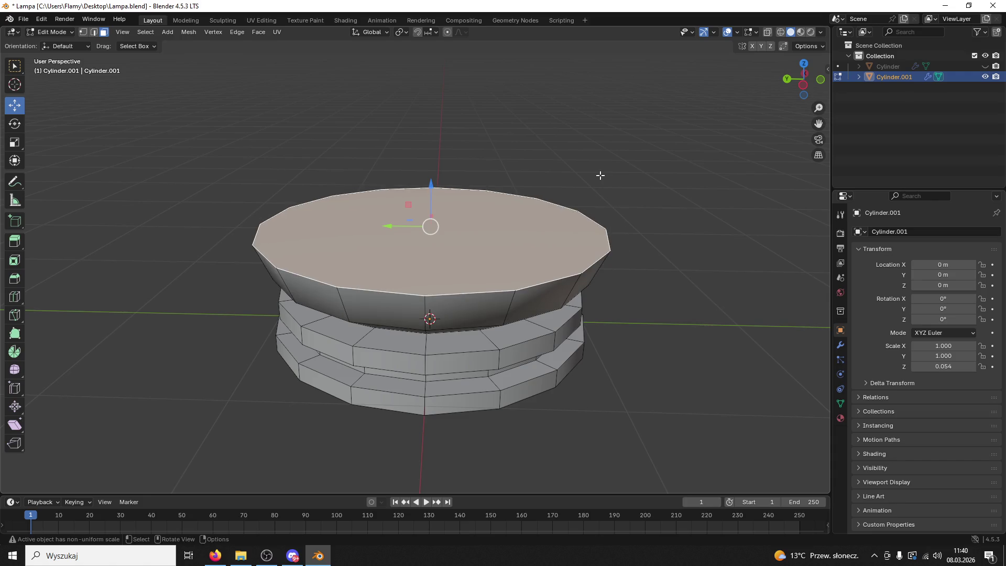
key("e")
key("s")
left_click(610, 177)
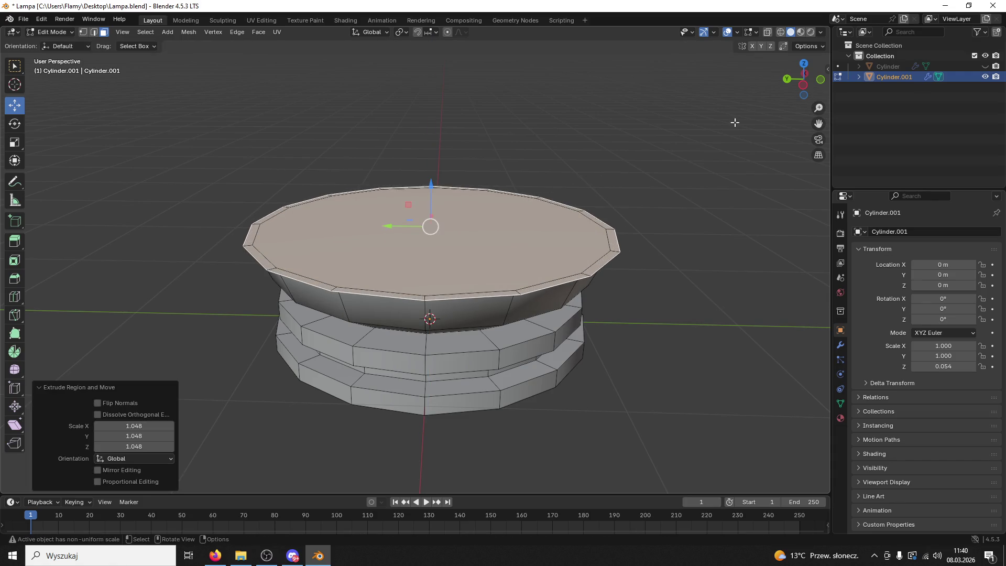
Raise the lip 0.068 m, then extrude in place and shrink the top to 0.679
left_click(803, 85)
key("e")
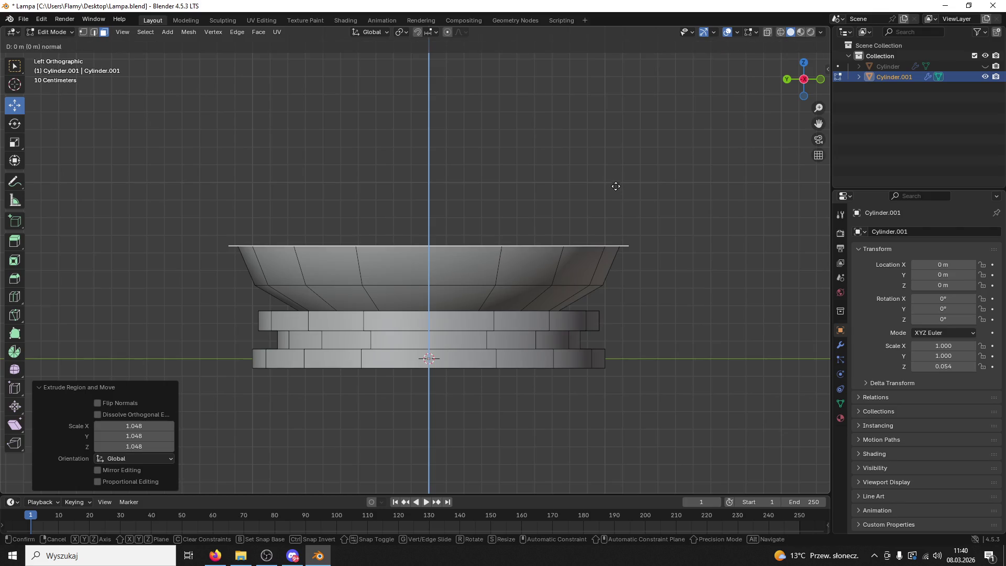
left_click(608, 178)
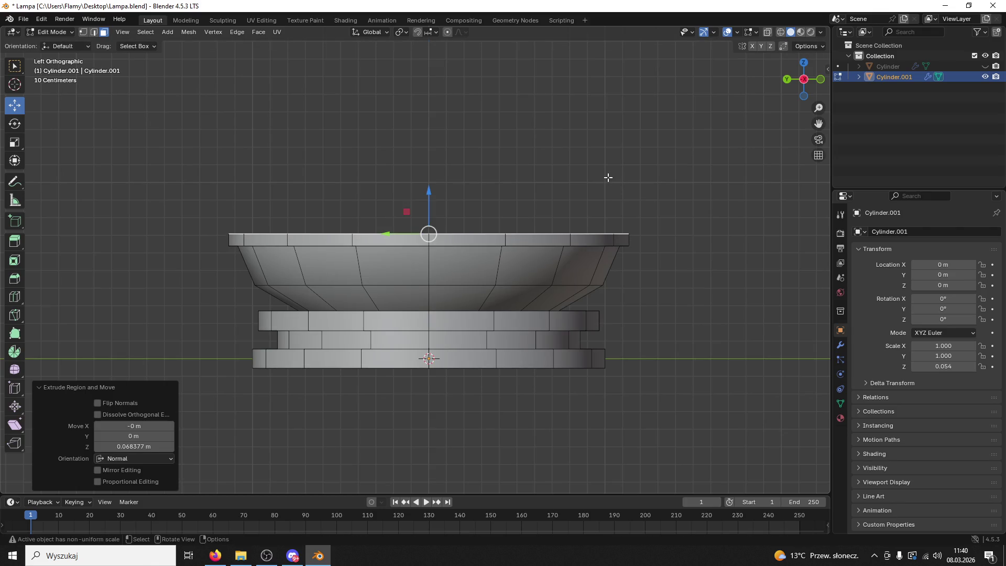
key("e")
right_click(608, 178)
key("s")
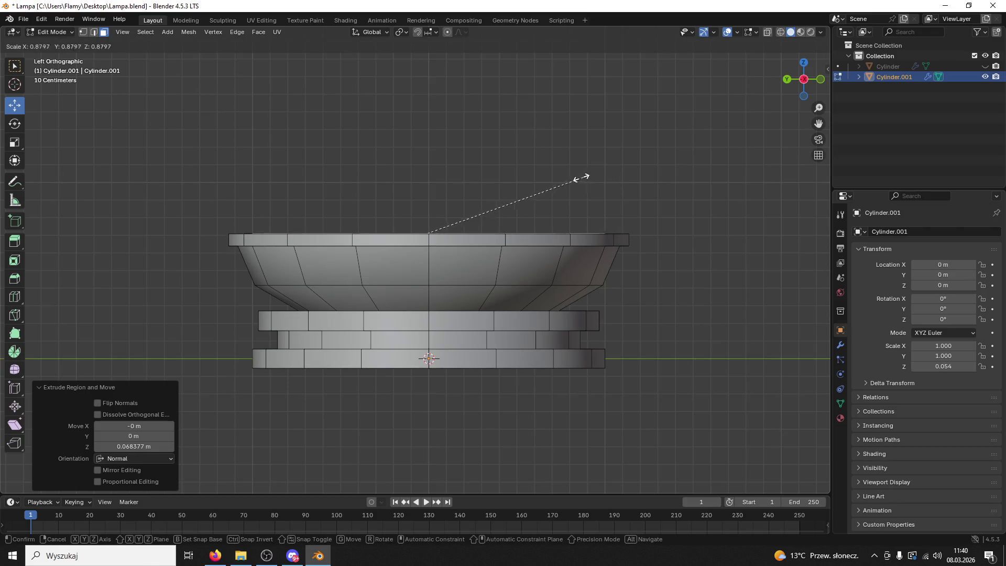
left_click(546, 180)
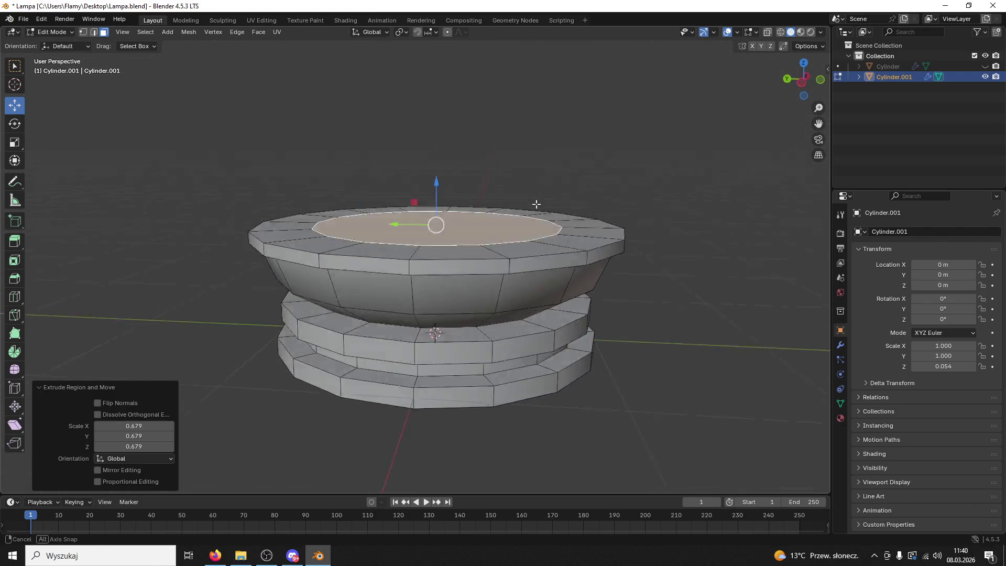
Extrude and widen the top to 1.390, narrow it to 0.853, then extrude a 0.479 m neck
key("e")
key("s")
left_click(468, 174)
key("e")
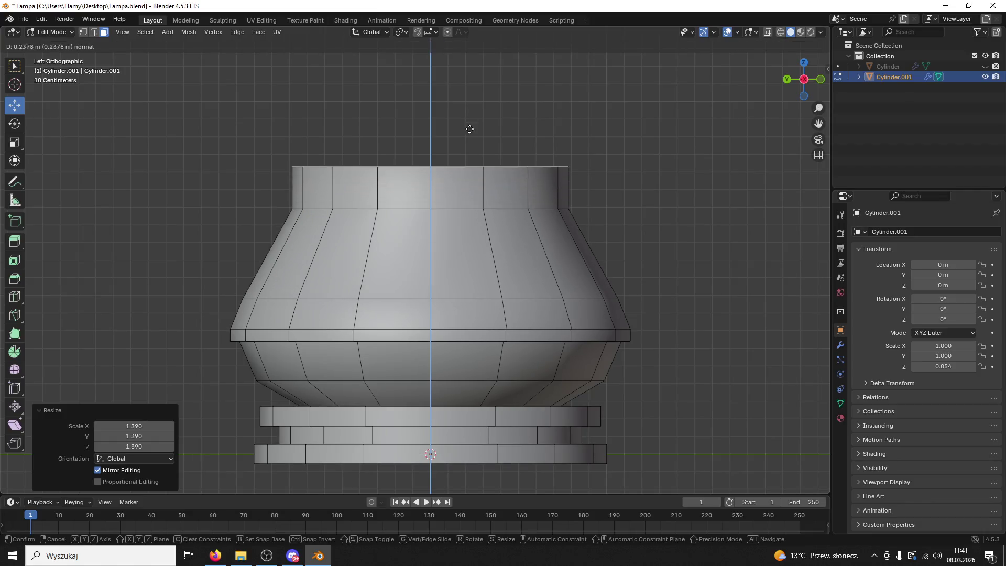
left_click(469, 173)
key("s")
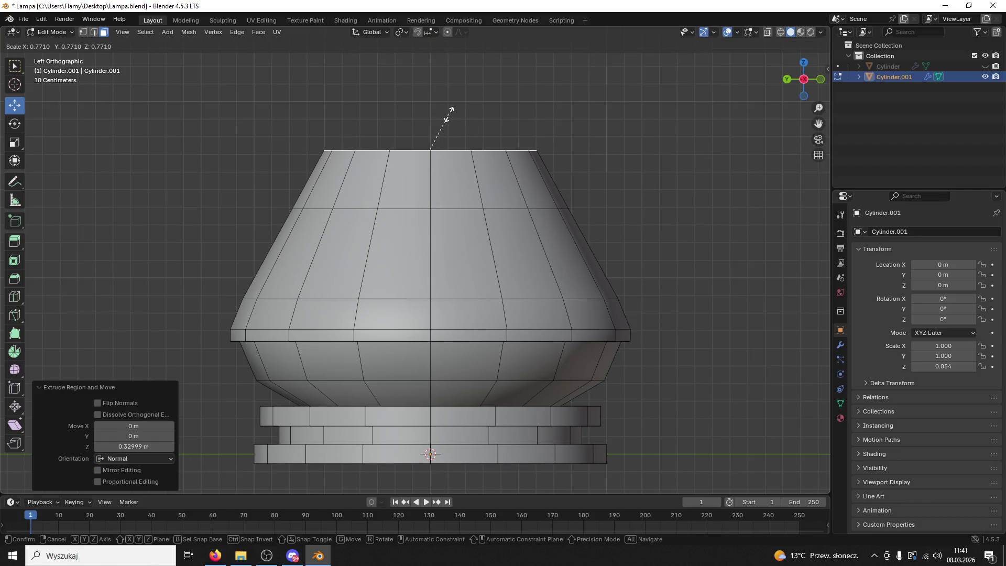
left_click(456, 113)
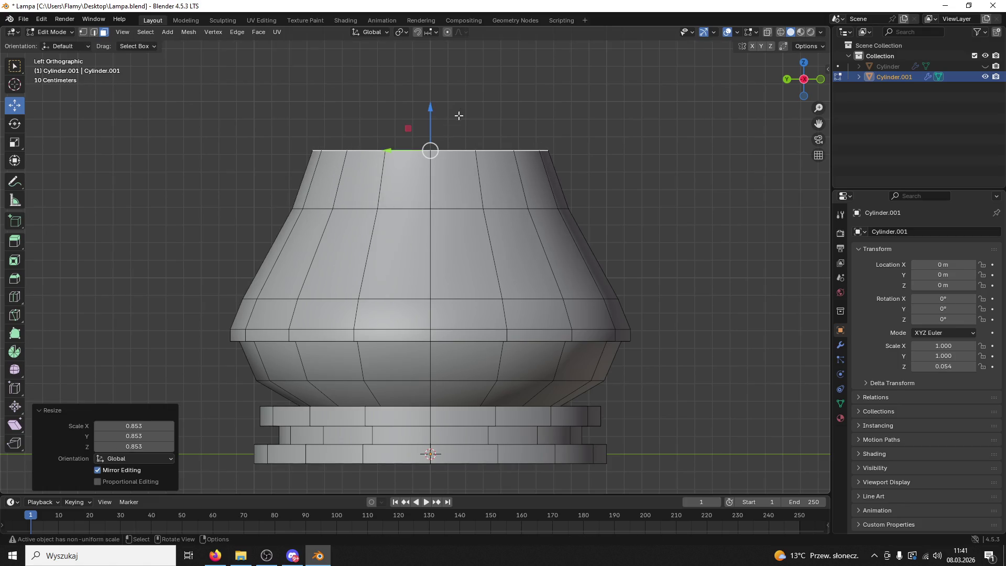
scroll(529, 191, "up", 2)
scroll(529, 192, "up", 3)
key("e")
left_click(524, 126)
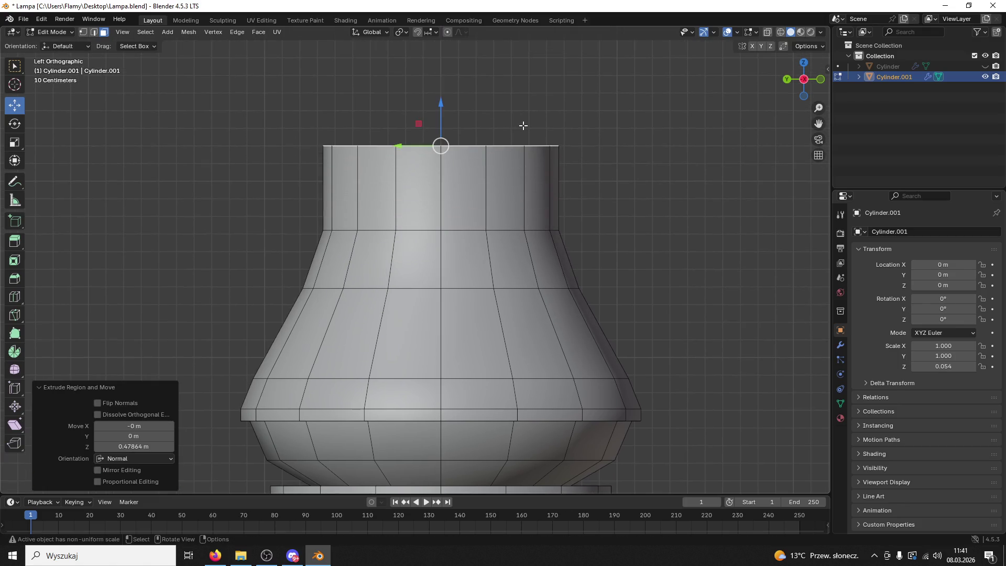
Extrude the neck top up 0.3835 m and widen it into a flare
left_click_drag(441, 105, 441, 122)
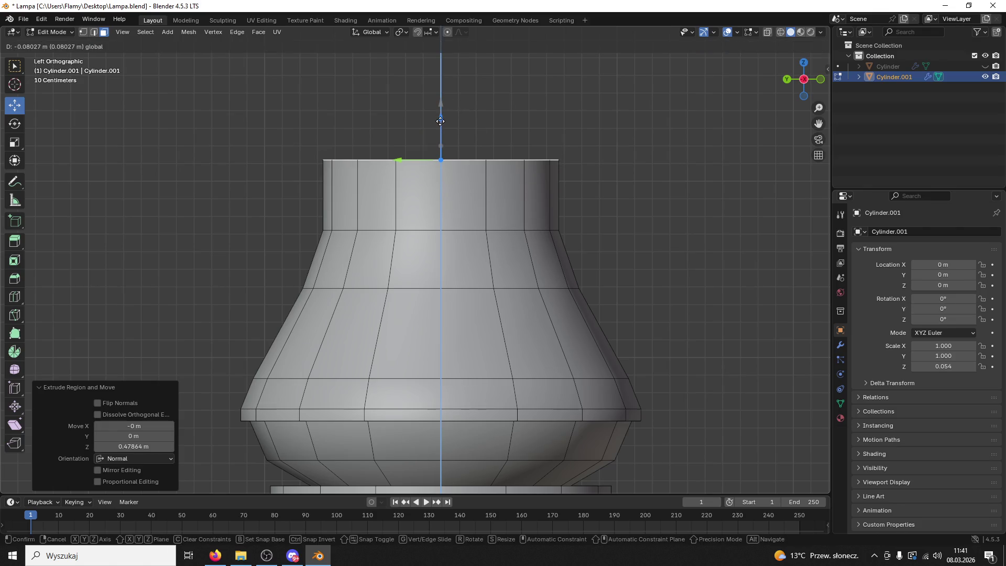
left_click(441, 121)
key("ctrl+z")
key("e")
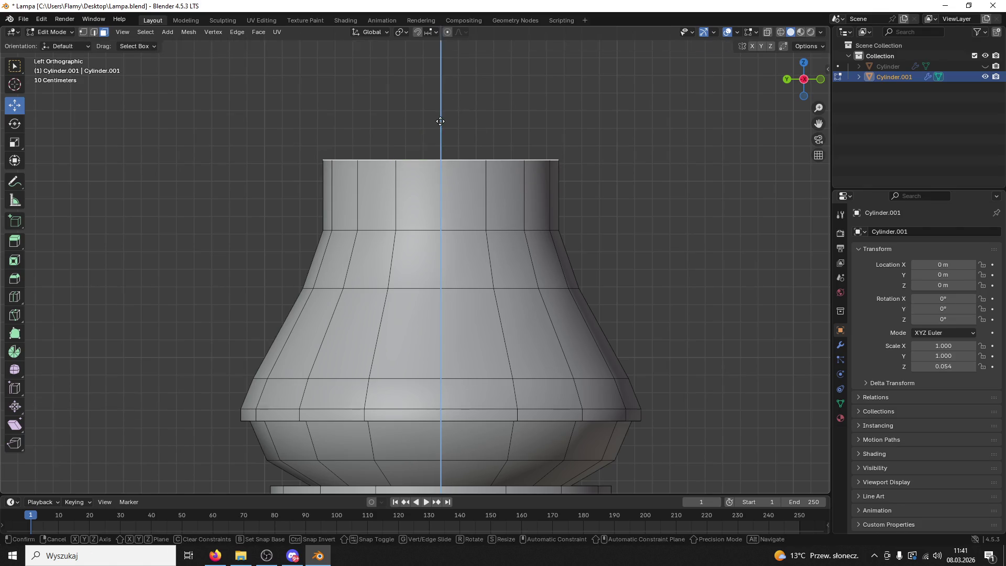
key("s")
left_click(454, 94)
key("ctrl+z")
key("e")
left_click(518, 84)
key("s")
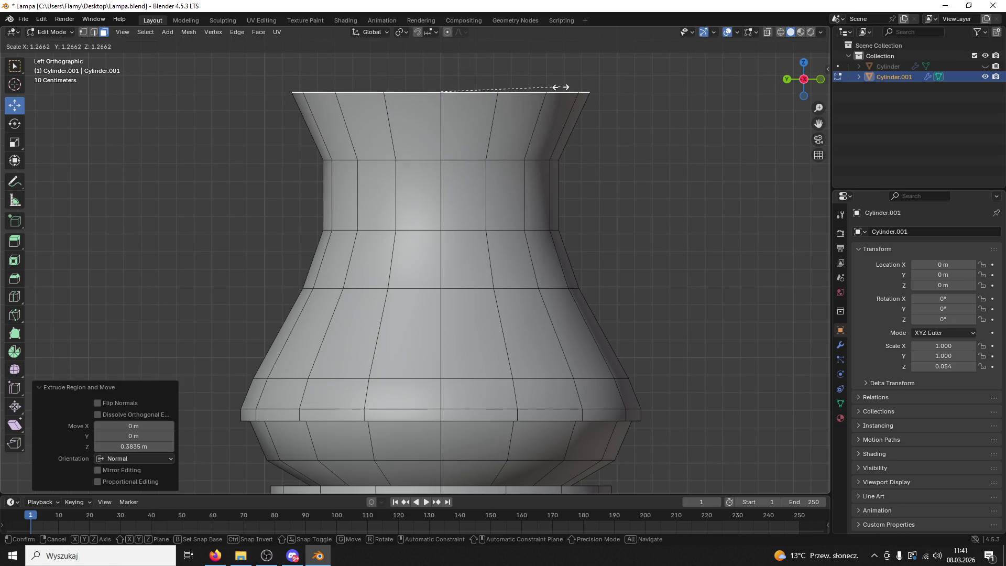
left_click(569, 87)
Extrude the top 0.26756 m and widen the ring to 1.078
key("e")
left_click(585, 111)
key("s")
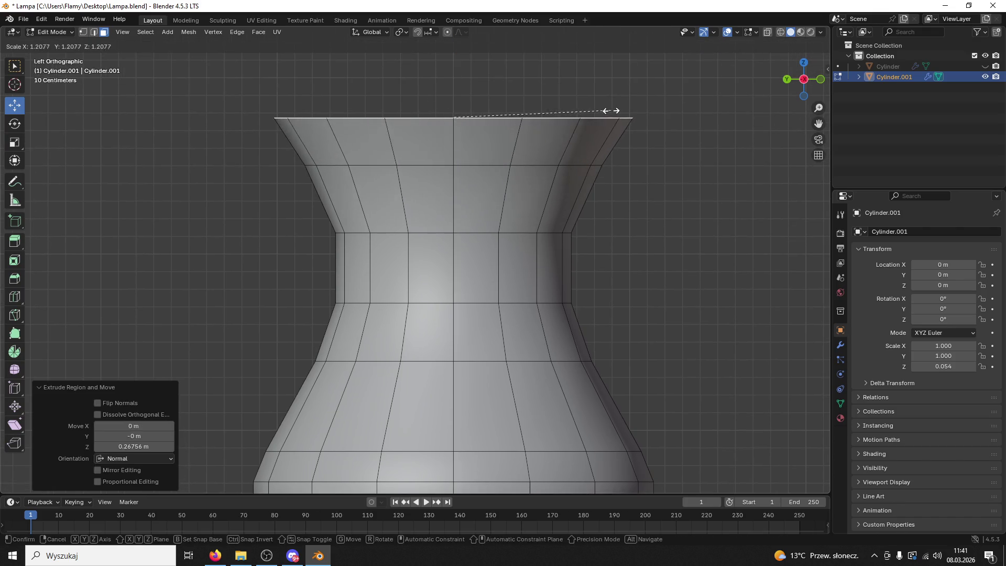
left_click(595, 106)
mouse_move(598, 106)
left_mouse_down()
mouse_move(596, 164)
mouse_move(650, 199)
mouse_move(591, 159)
mouse_move(681, 124)
left_mouse_up()
mouse_move(802, 81)
left_mouse_down()
mouse_move(670, 149)
mouse_move(614, 207)
mouse_move(570, 222)
mouse_move(581, 208)
mouse_move(639, 205)
left_mouse_up()
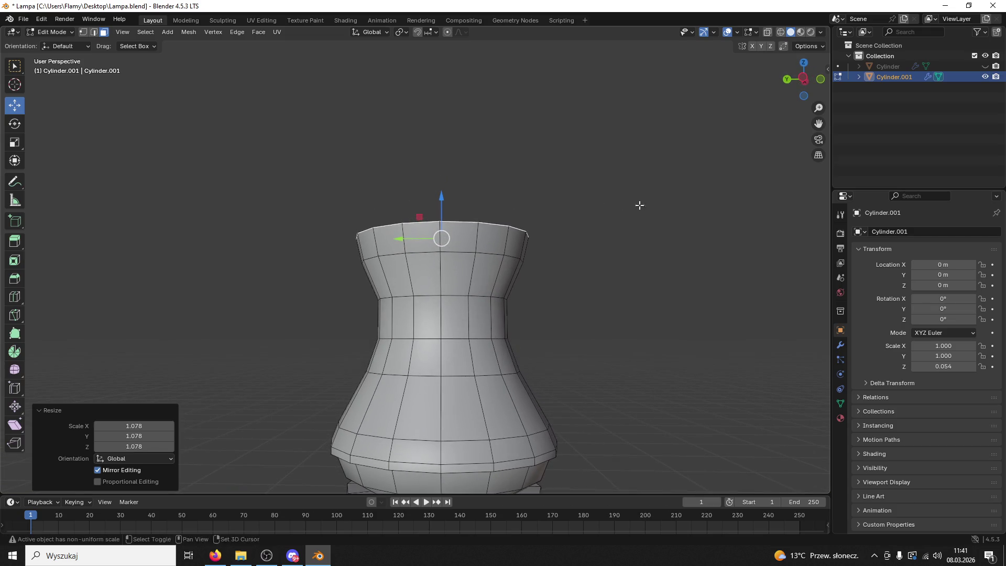
left_click(804, 79)
Add a short extrusion, a 1.039 lip, and extrude the thin rim upward
key("e")
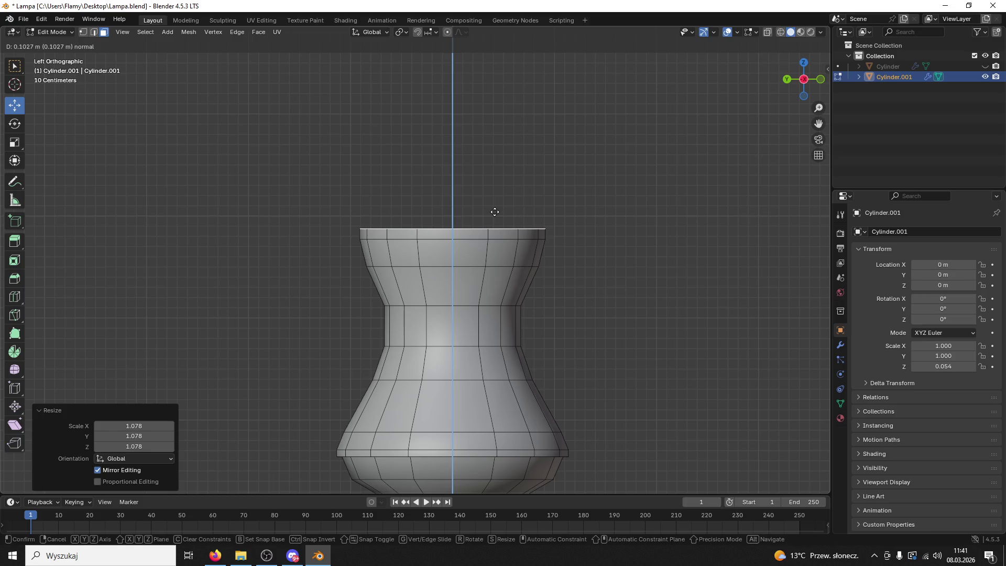
left_click(495, 212)
key("e")
key("s")
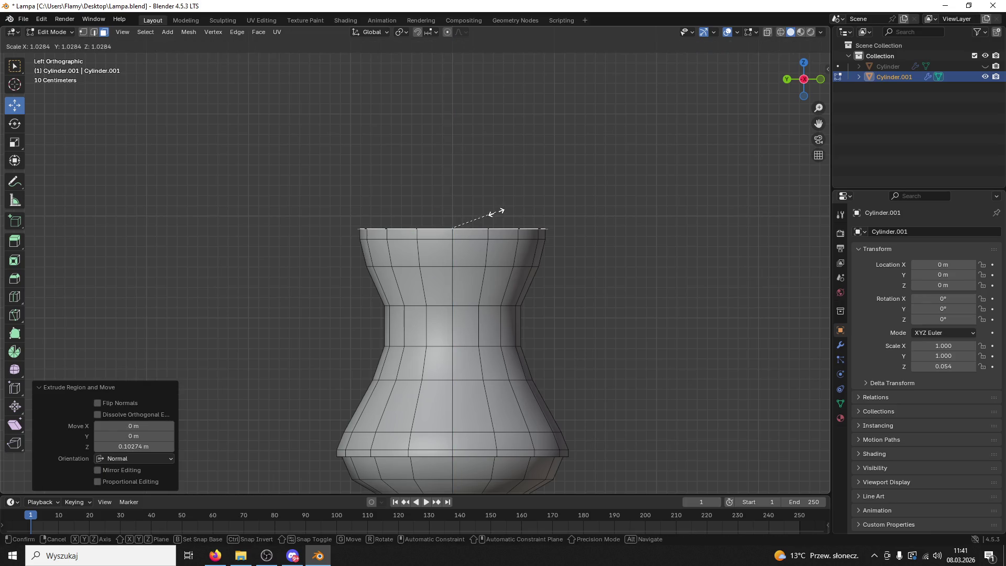
left_click(496, 212)
key("e")
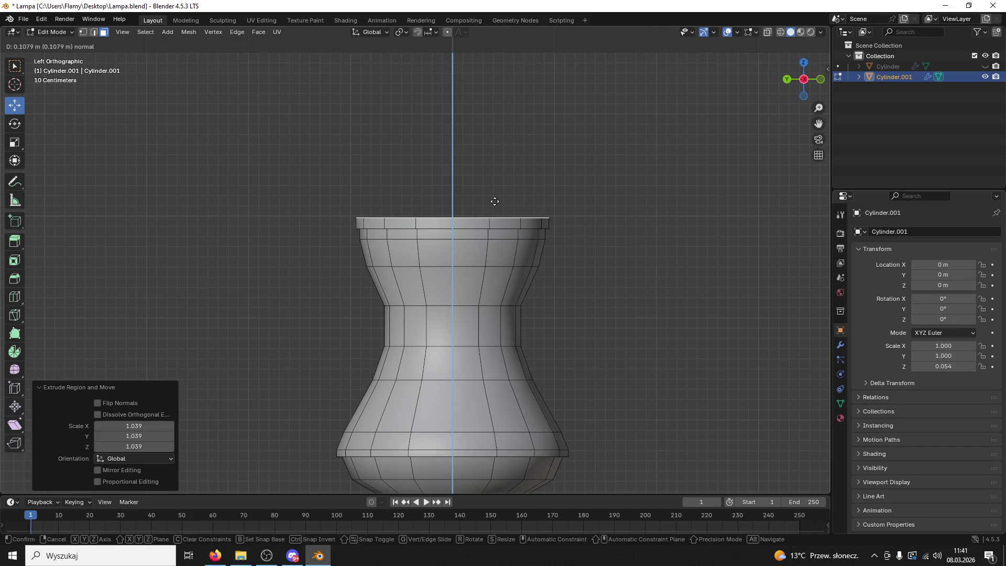
left_click(495, 201)
Select a face loop low on the lamp body and view it from below
mouse_move(495, 202)
left_mouse_down()
mouse_move(491, 236)
mouse_move(534, 143)
left_mouse_up()
left_click(474, 326, "alt")
mouse_move(506, 323)
left_mouse_down()
mouse_move(544, 303)
mouse_move(461, 296)
mouse_move(452, 313)
left_mouse_up()
Add a loop cut around the bulge of the lamp body and select the new loop
key("ctrl+r")
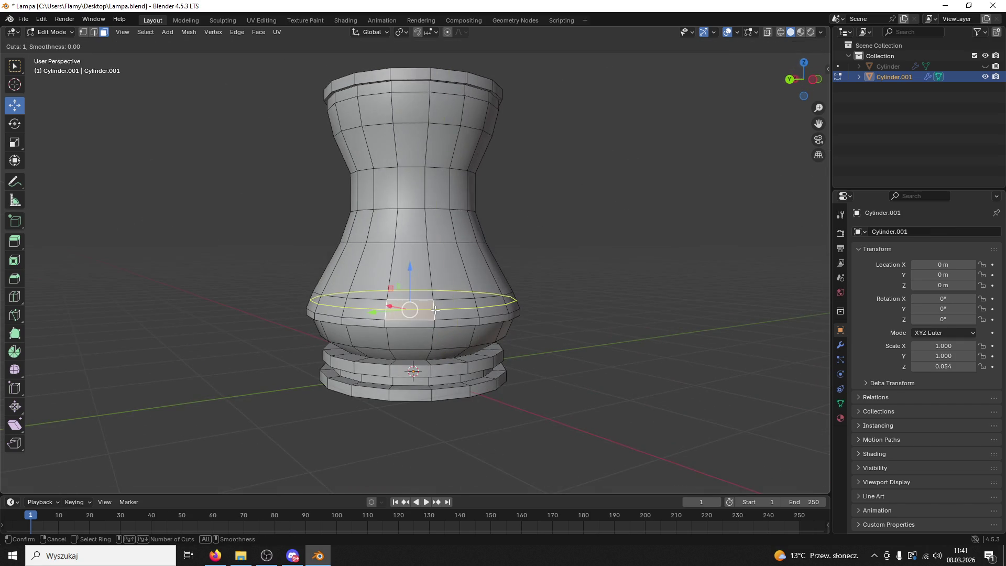
left_click(431, 311)
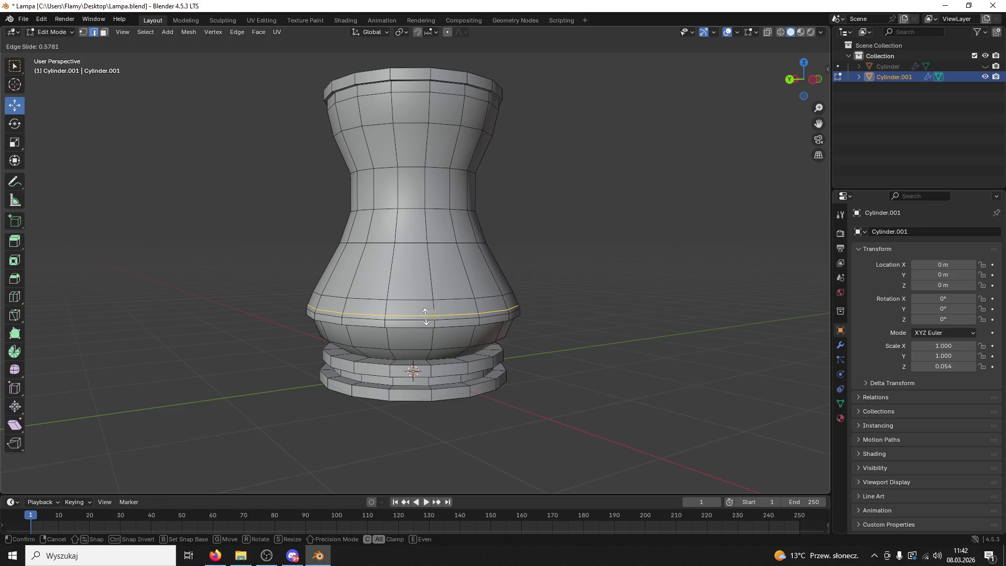
left_click(427, 316)
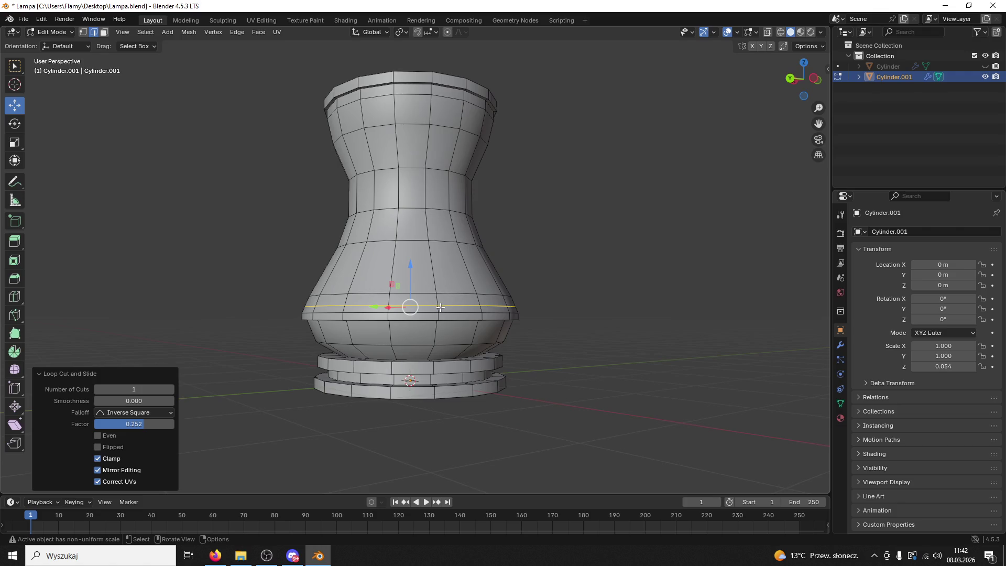
left_click(434, 271)
Switch to face select and try picking columns of bulge faces, undoing the extras
left_click(105, 32)
left_click(420, 308, "alt")
left_click(439, 309, "alt")
left_click(353, 305, "alt+shift")
key("ctrl+z")
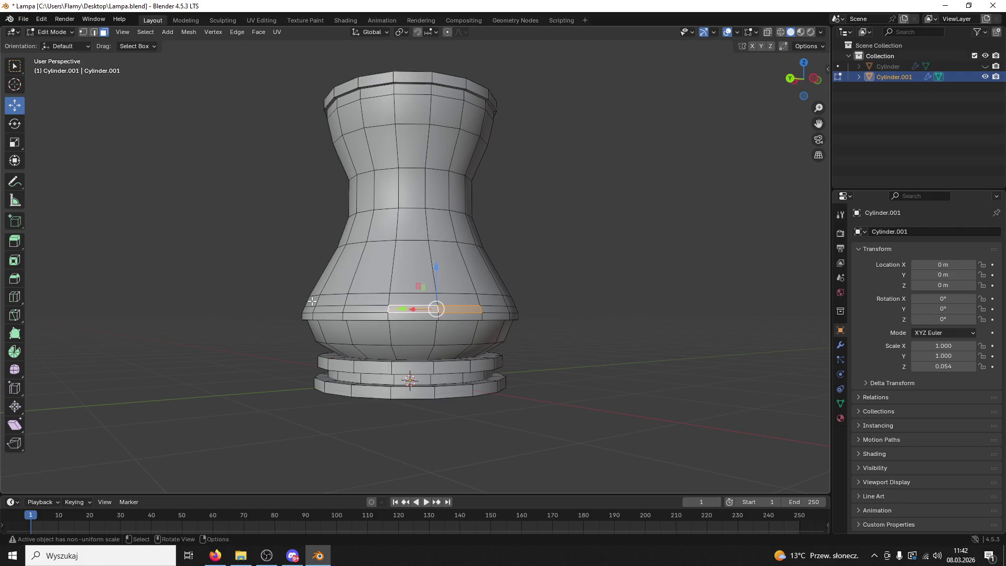
left_click(307, 311, "alt+shift")
left_click(329, 308, "ctrl")
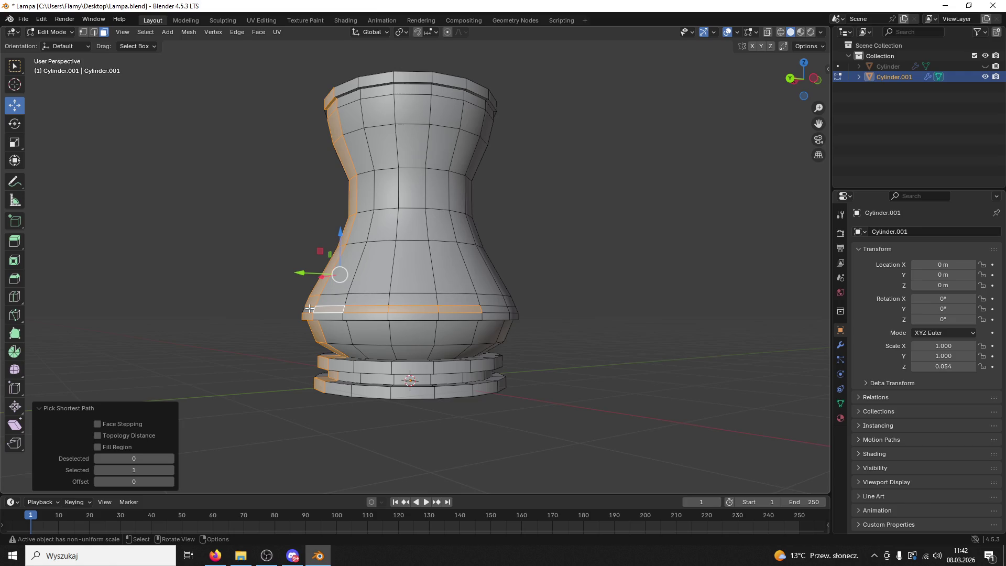
key("ctrl+z")
key("ctrl+z")
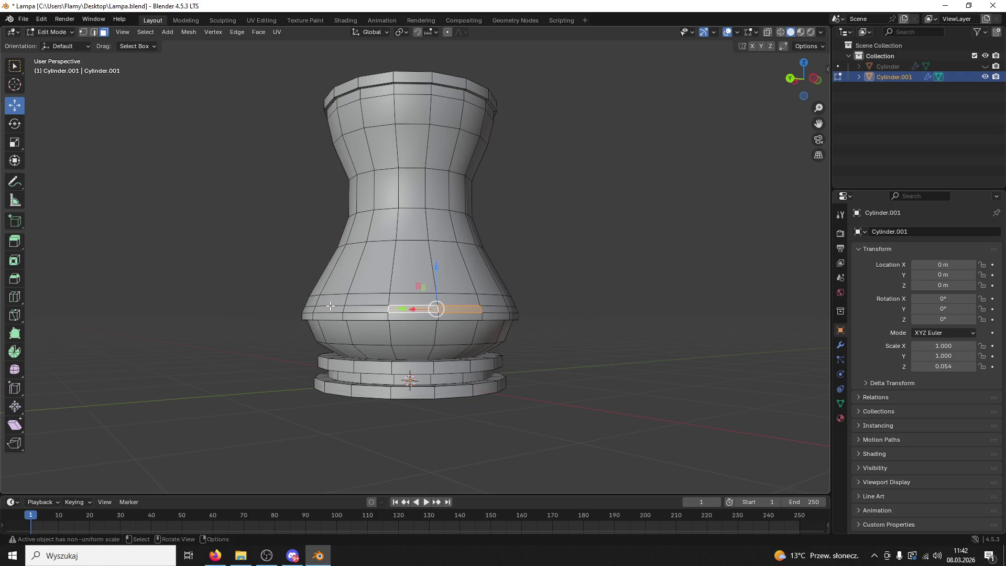
left_click(329, 308)
Select the band of faces around the bulge one by one
left_click(328, 309, "ctrl")
left_click(375, 312, "ctrl+shift")
left_click(414, 311, "ctrl+shift")
left_click(460, 310, "ctrl+shift")
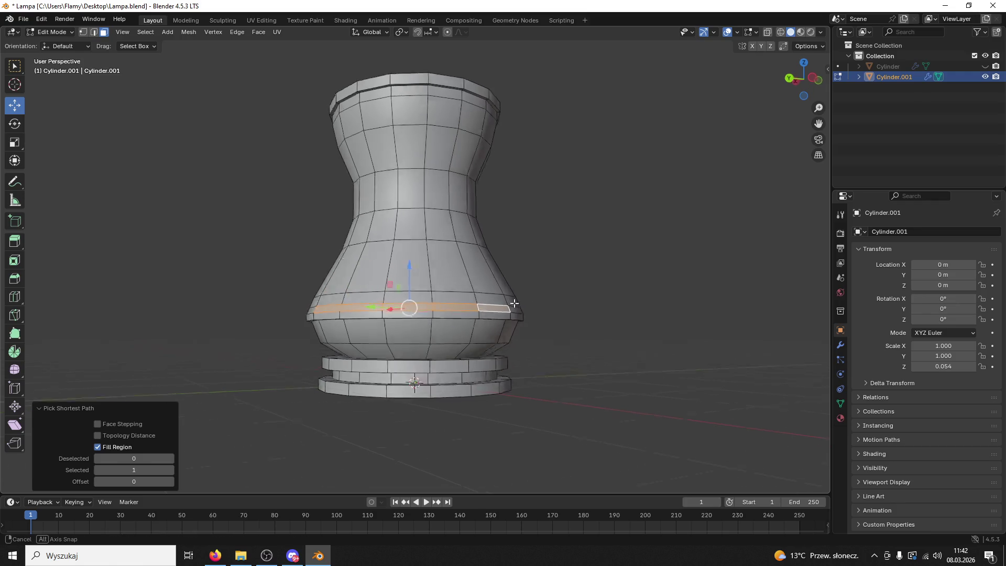
left_click(522, 306, "shift")
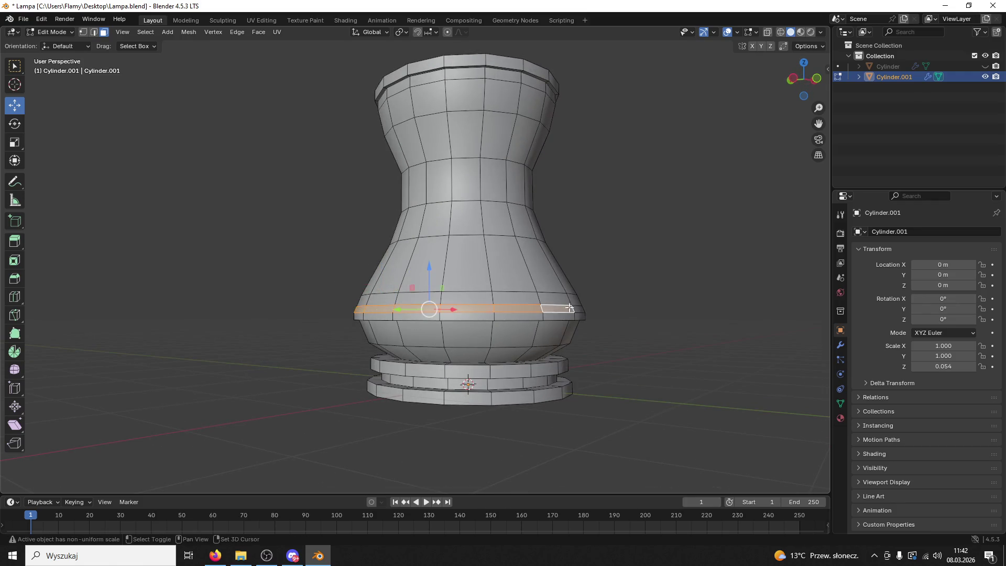
left_click(502, 297, "shift")
left_click(502, 297, "shift")
left_click(502, 304, "shift")
left_click(472, 317, "shift")
left_click(521, 318, "shift")
left_click(538, 319, "shift")
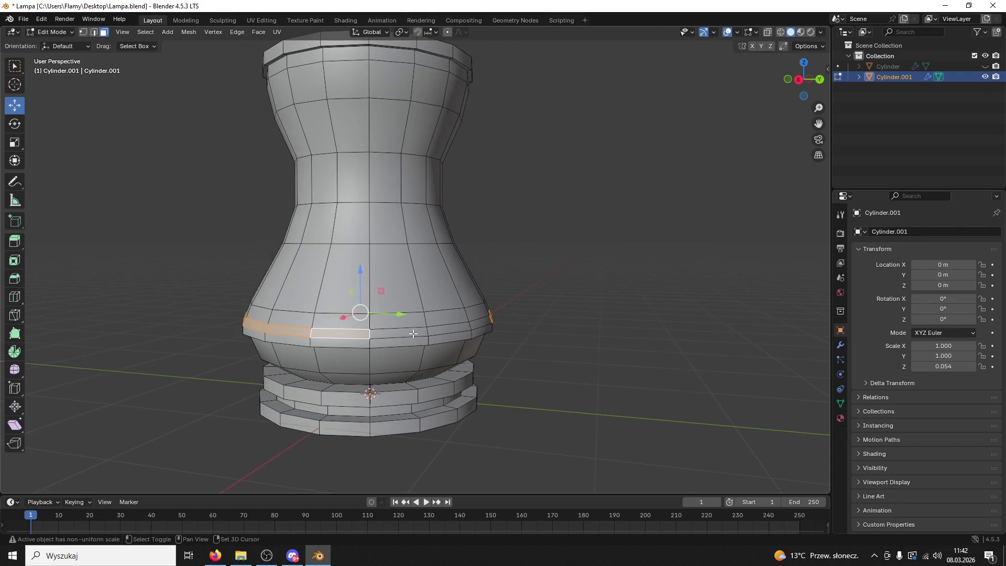
Extrude the ring face band outward along normals, then undo it
left_click(414, 334, "shift")
left_click(442, 333, "shift")
right_click(455, 325)
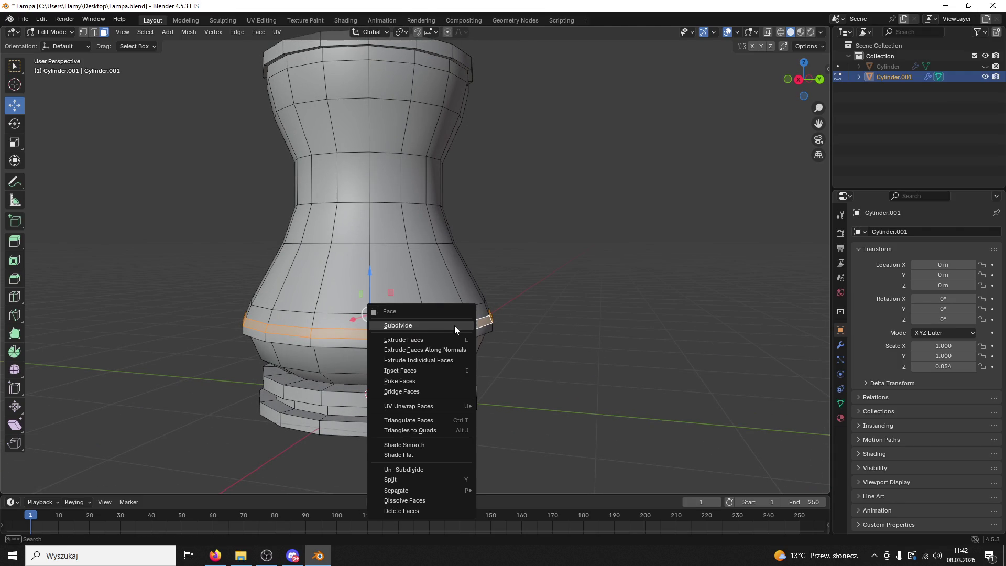
left_click(447, 354)
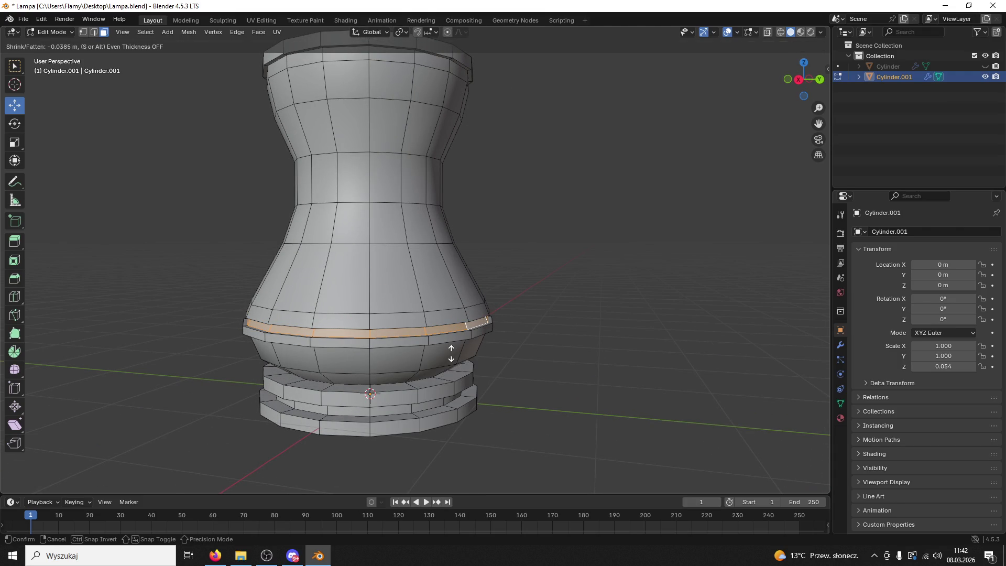
left_click(451, 353)
scroll(611, 295, "down", 5)
left_click_drag(612, 296, 701, 301)
scroll(677, 304, "up", 5)
key("ctrl+z")
scroll(621, 282, "up", 3)
In edge select mode, select the edge loop around the lamp's bulge
left_click(598, 337)
left_click(545, 357)
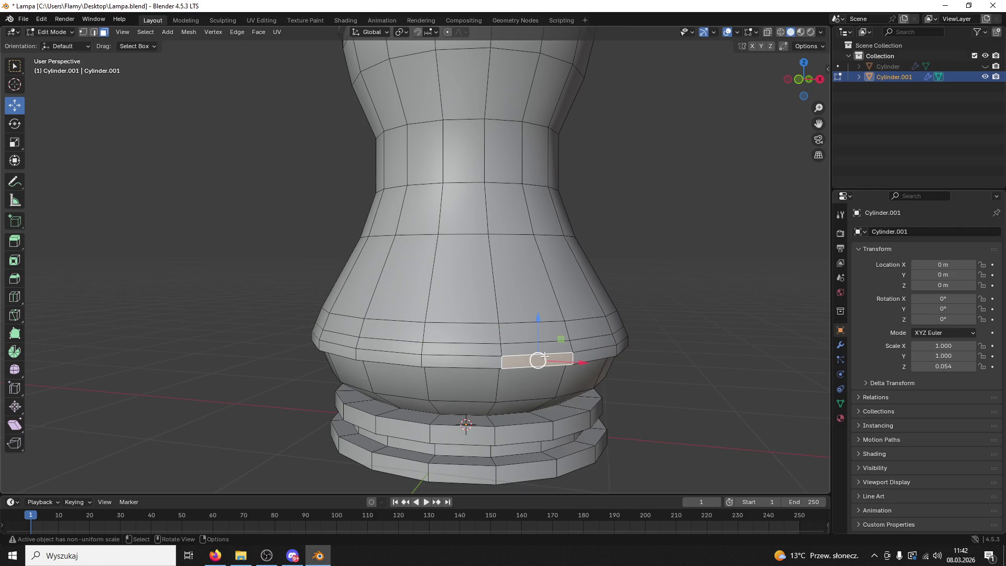
left_click_drag(536, 349, 554, 356)
key("2")
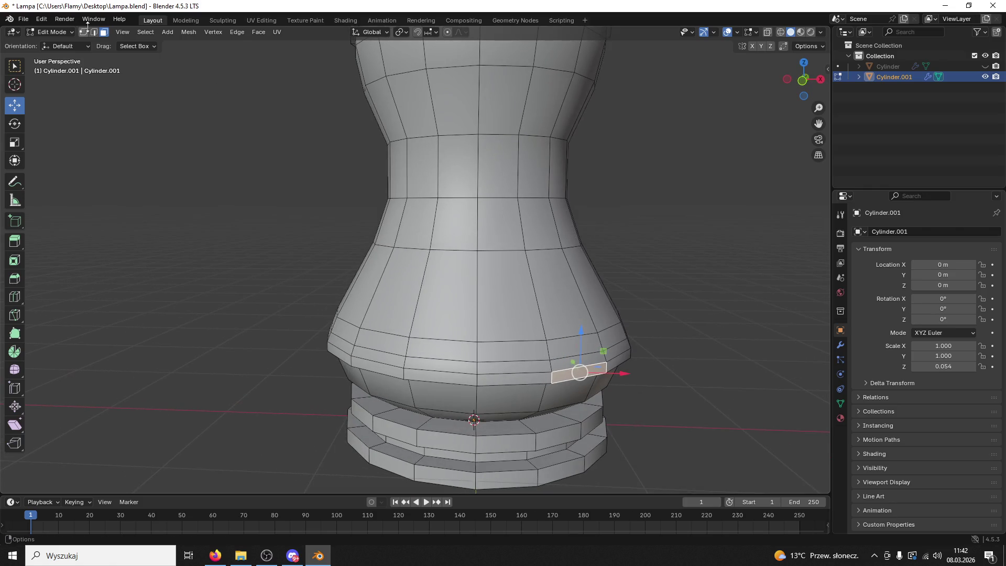
left_click(541, 373)
left_click(540, 373, "alt")
right_click(540, 370)
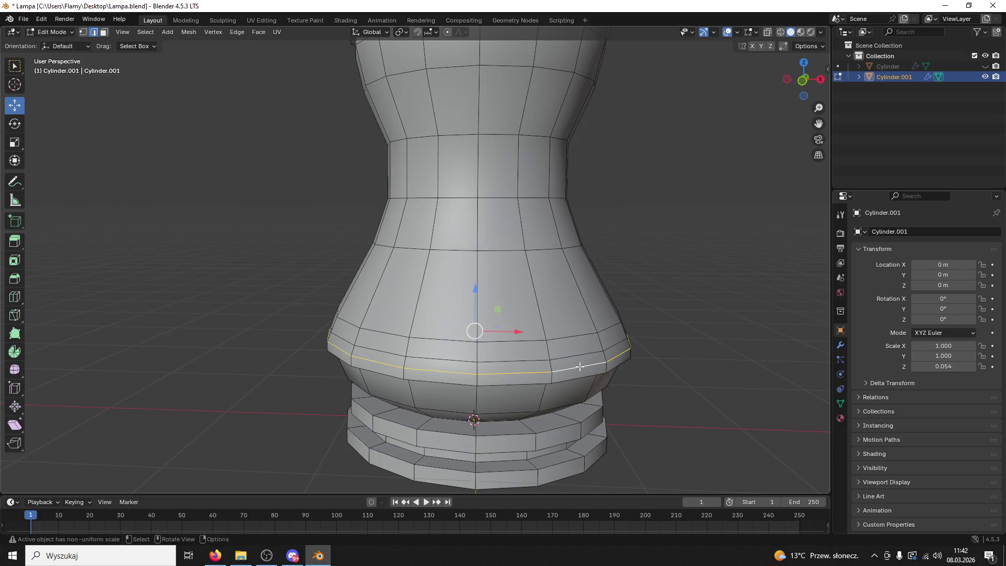
Scale the bulge loop outward into a flange, then rescale it to 0.925
key("s")
left_click(609, 388)
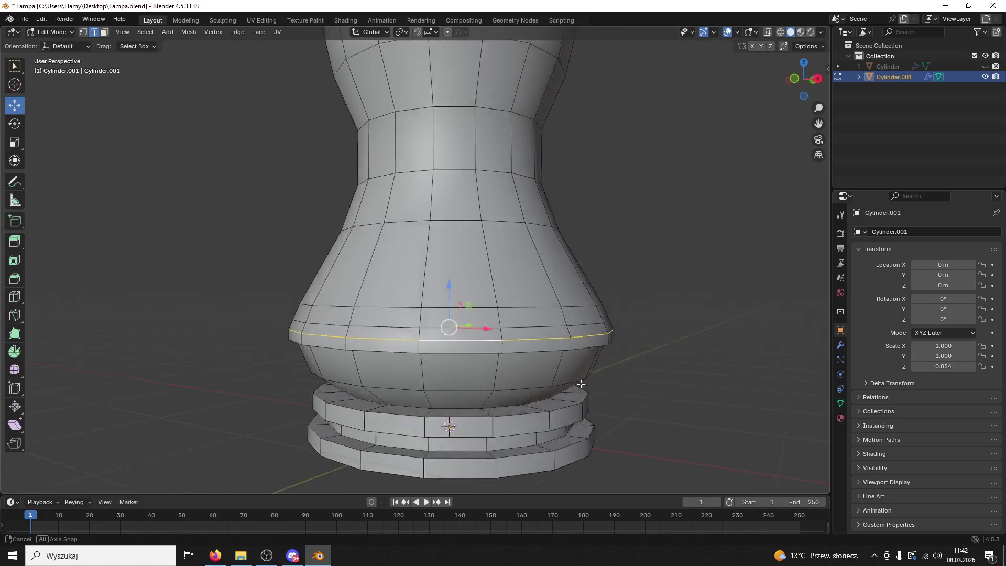
key("s")
left_click(572, 393)
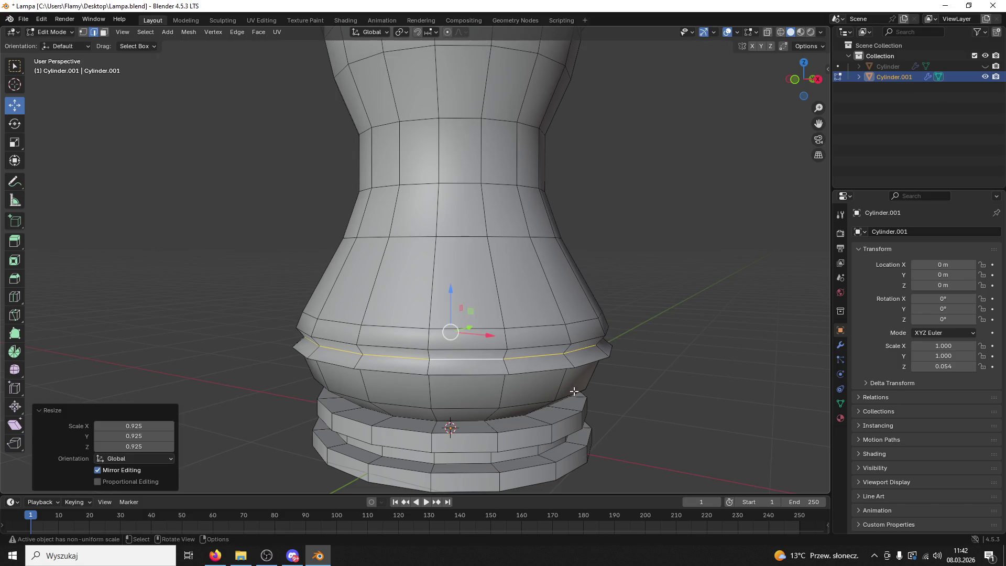
scroll(635, 360, "down", 4)
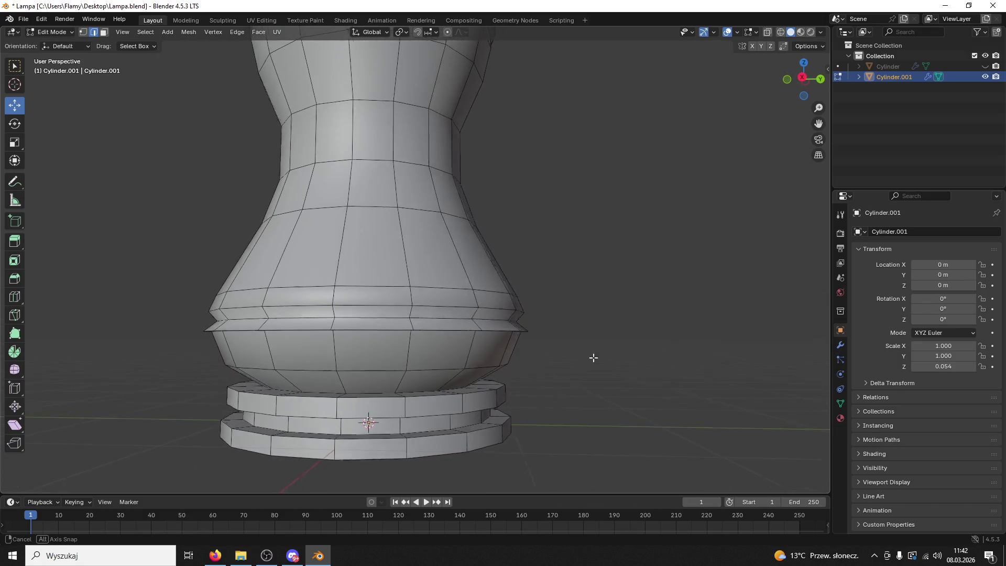
scroll(603, 361, "down", 3)
mouse_move(598, 344)
left_mouse_down()
mouse_move(636, 353)
mouse_move(593, 387)
mouse_move(578, 375)
mouse_move(582, 351)
mouse_move(548, 325)
mouse_move(579, 328)
mouse_move(530, 231)
mouse_move(423, 191)
left_mouse_up()
Inset the lamp's top face and shrink it to 0.833
left_click(103, 33)
left_click(388, 175)
key("i")
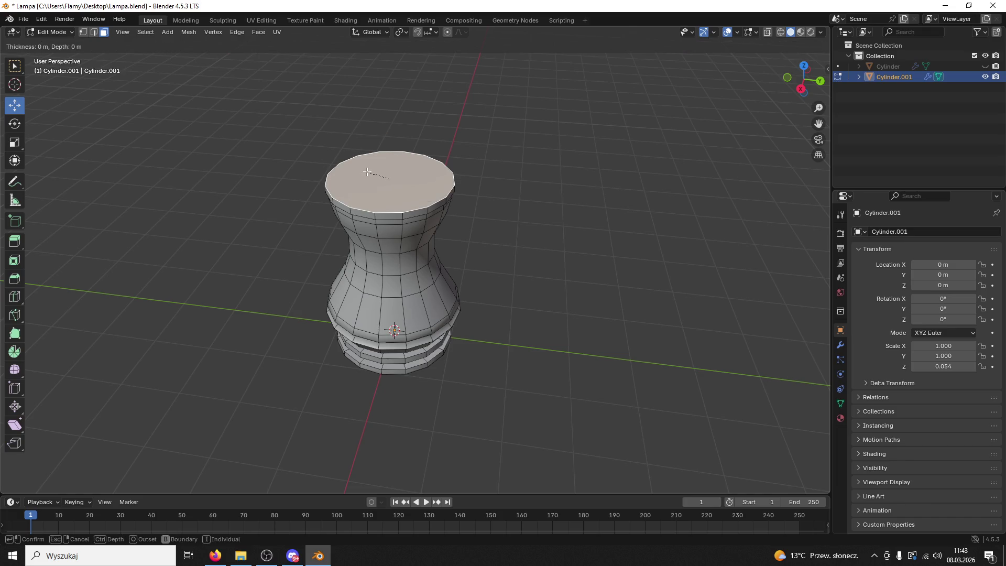
left_click(490, 157)
key("e")
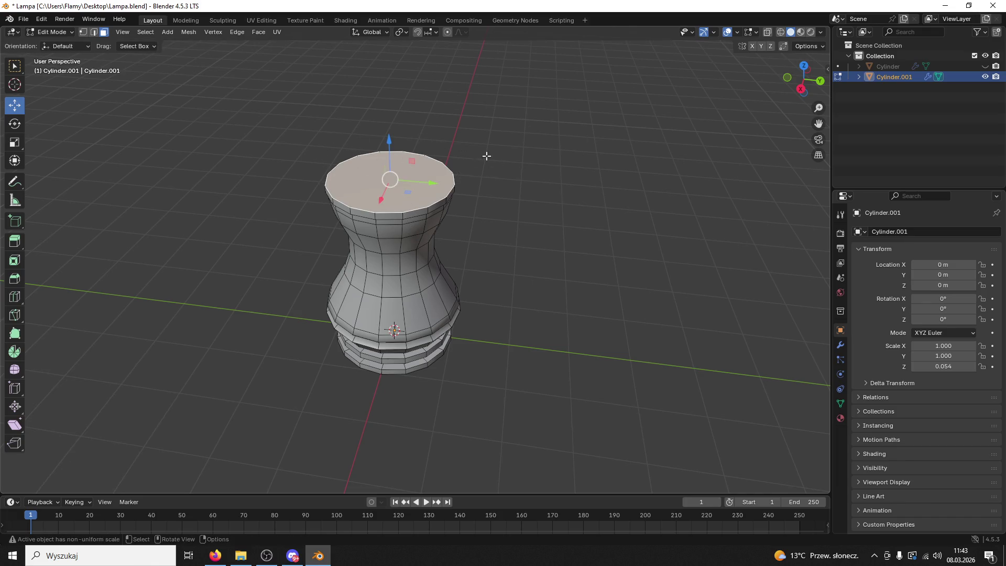
key("s")
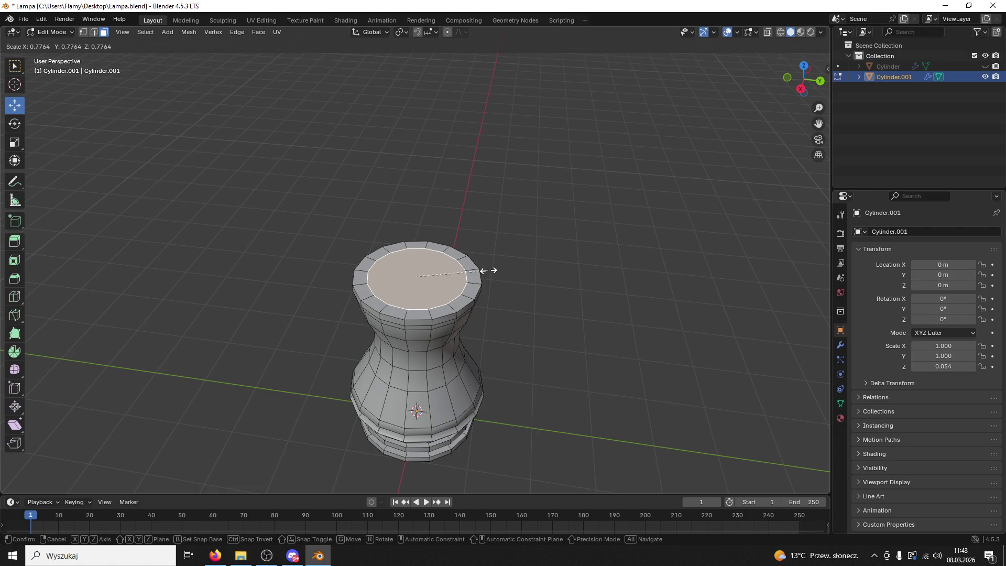
left_click(495, 271)
Delete the top face, then undo to restore the closed top
scroll(494, 271, "up", 3)
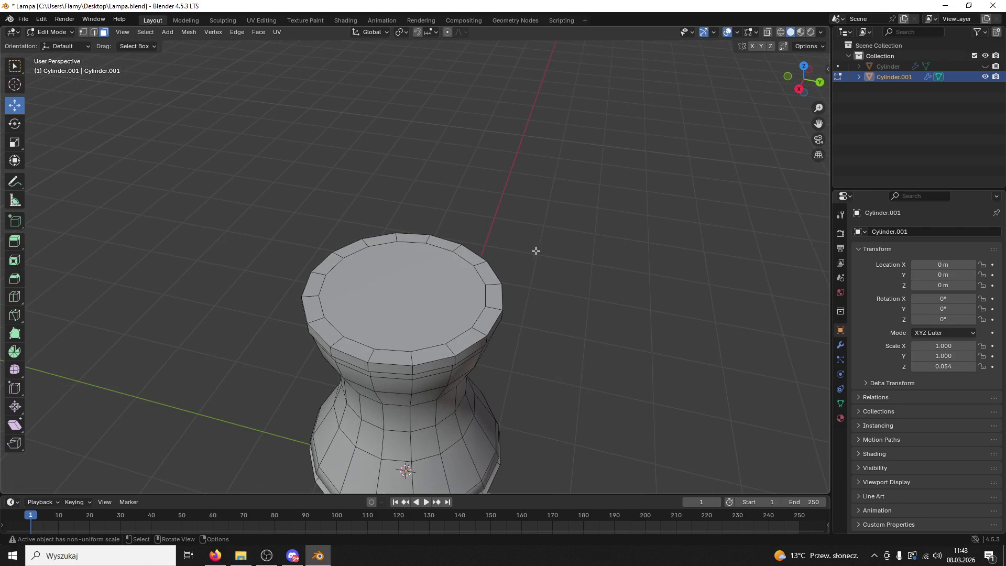
key("x")
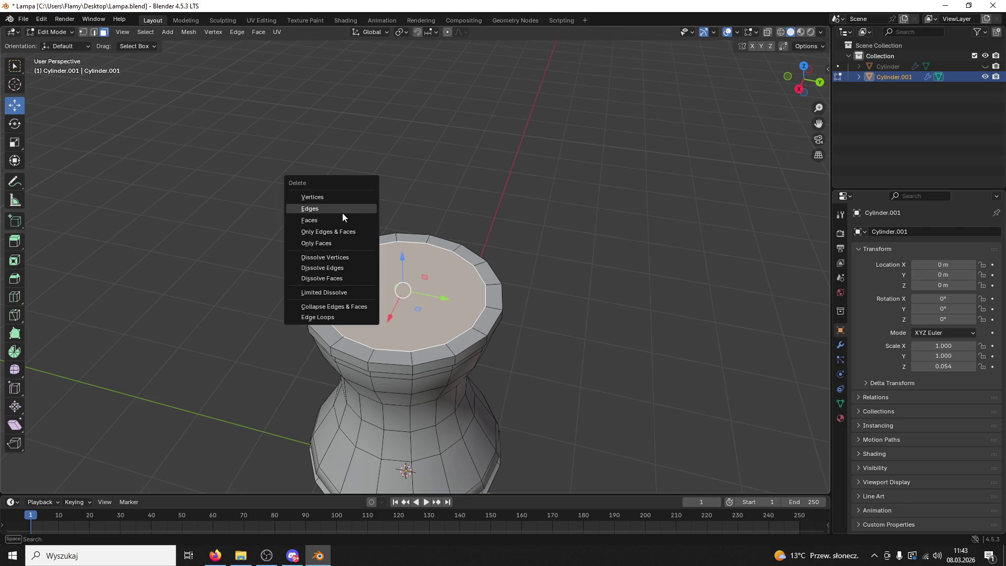
left_click(331, 222)
left_click_drag(489, 218, 503, 189)
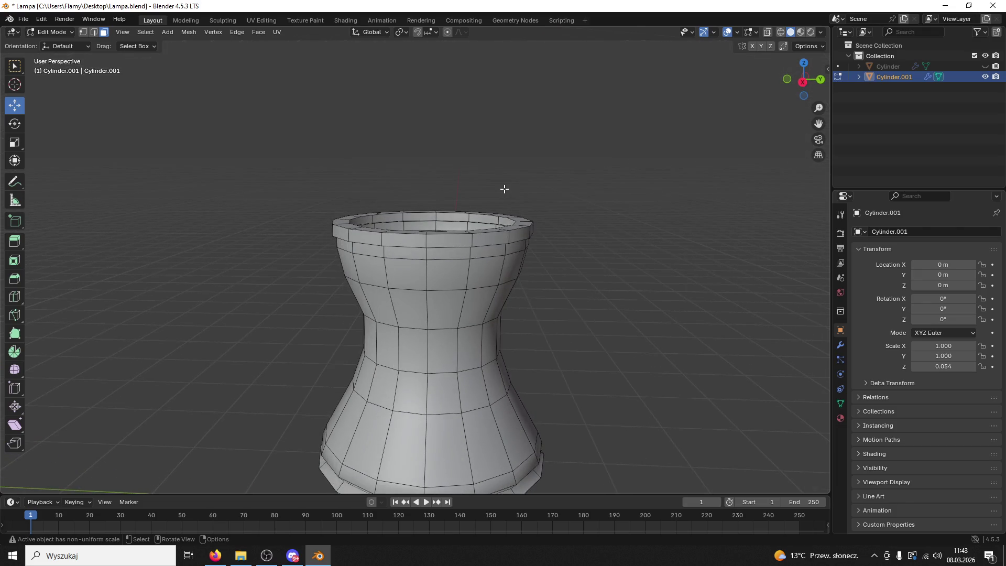
key("ctrl+z")
left_click(595, 283)
scroll(595, 283, "down", 3)
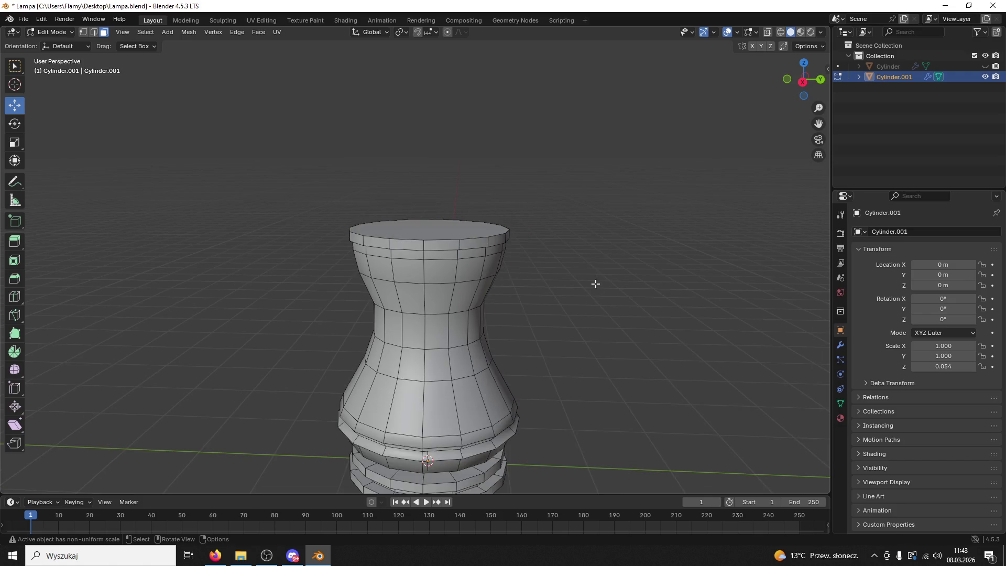
scroll(578, 305, "down", 6, "shift")
scroll(596, 266, "down", 3)
mouse_move(596, 267)
left_mouse_down()
mouse_move(496, 272)
mouse_move(506, 240)
mouse_move(543, 314)
mouse_move(487, 269)
mouse_move(196, 97)
left_mouse_up()
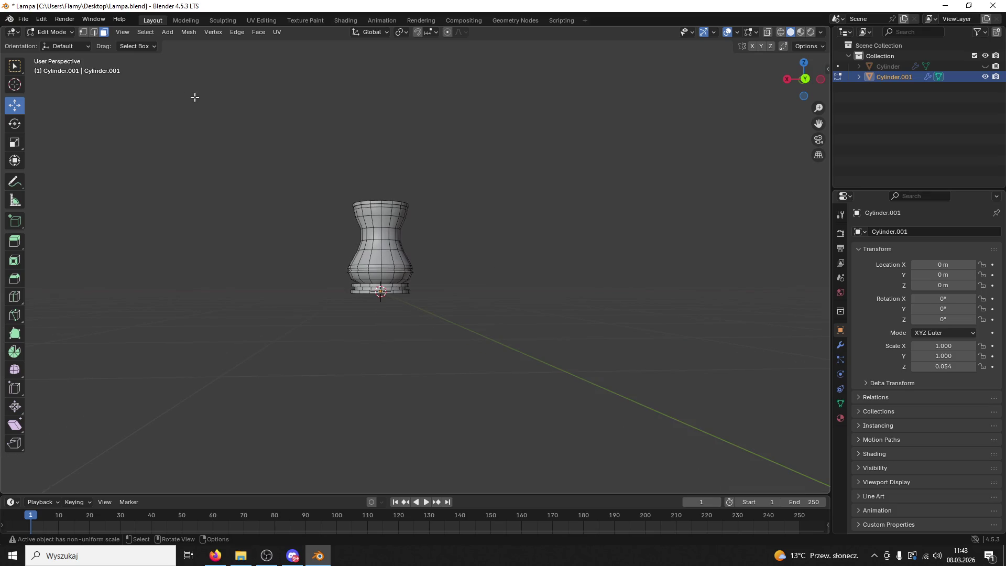
left_click(51, 32)
In Sculpt Mode, pull the lamp's top upward with the Elastic Grab brush
left_click(50, 42)
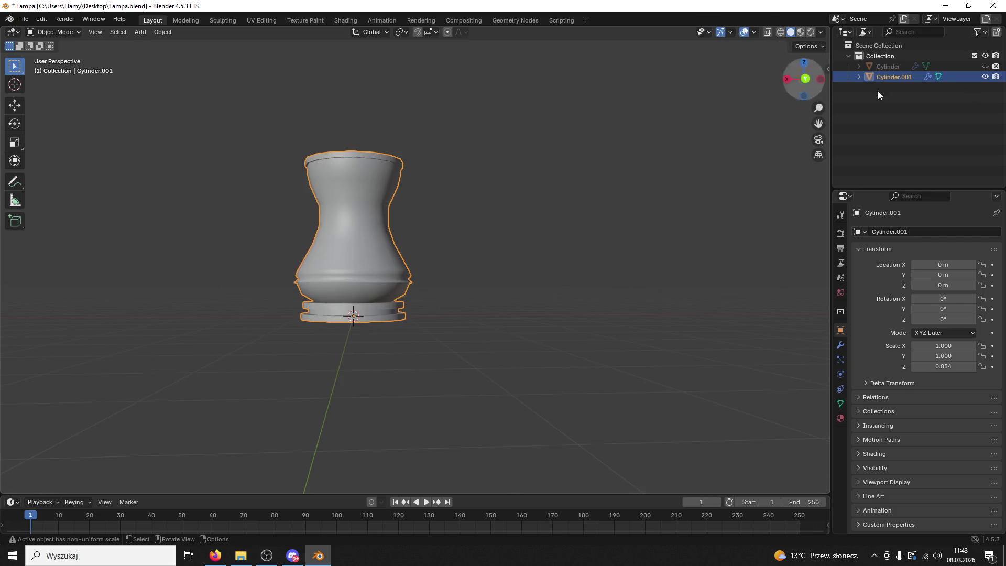
left_click(804, 79)
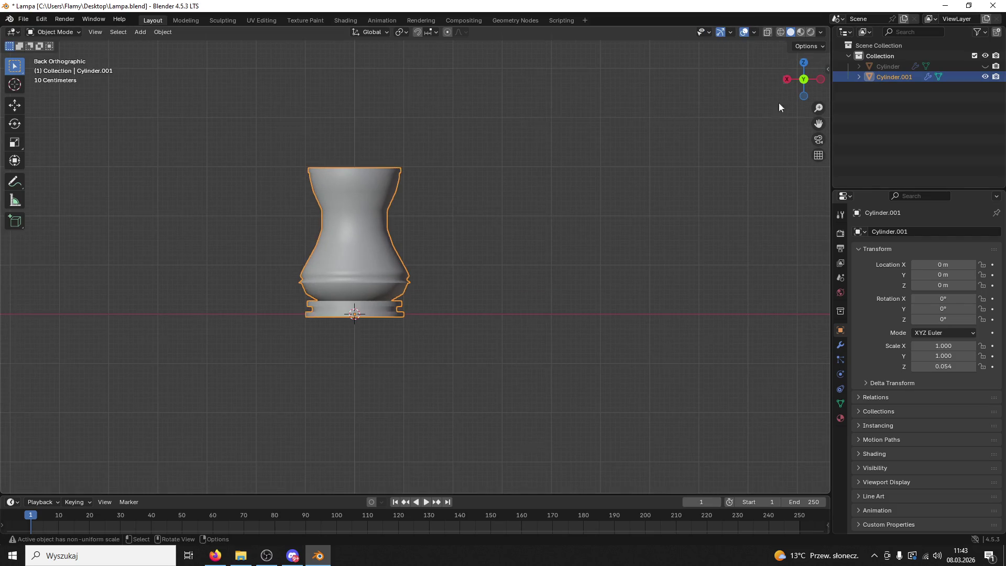
left_click(65, 33)
left_click(62, 66)
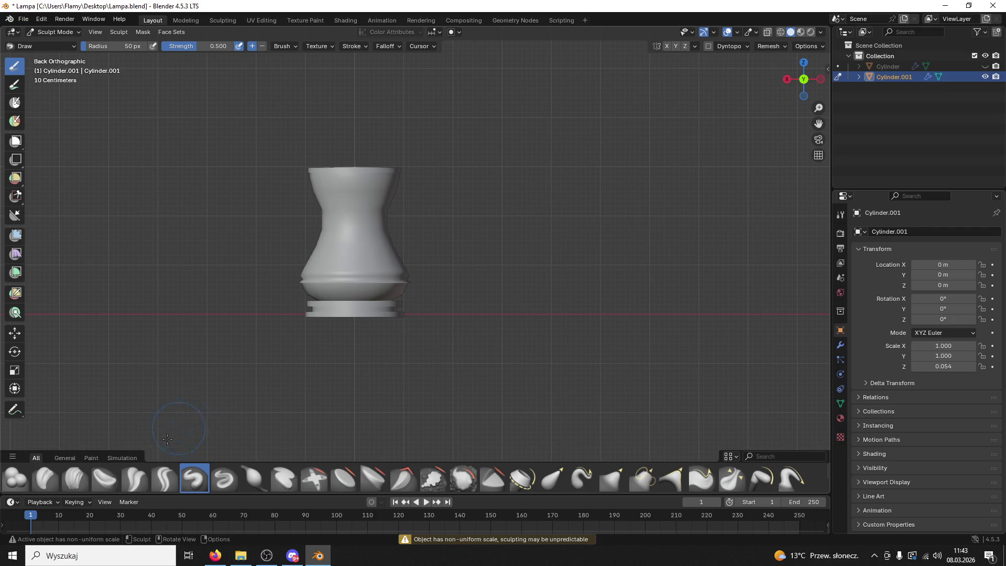
left_click(552, 480)
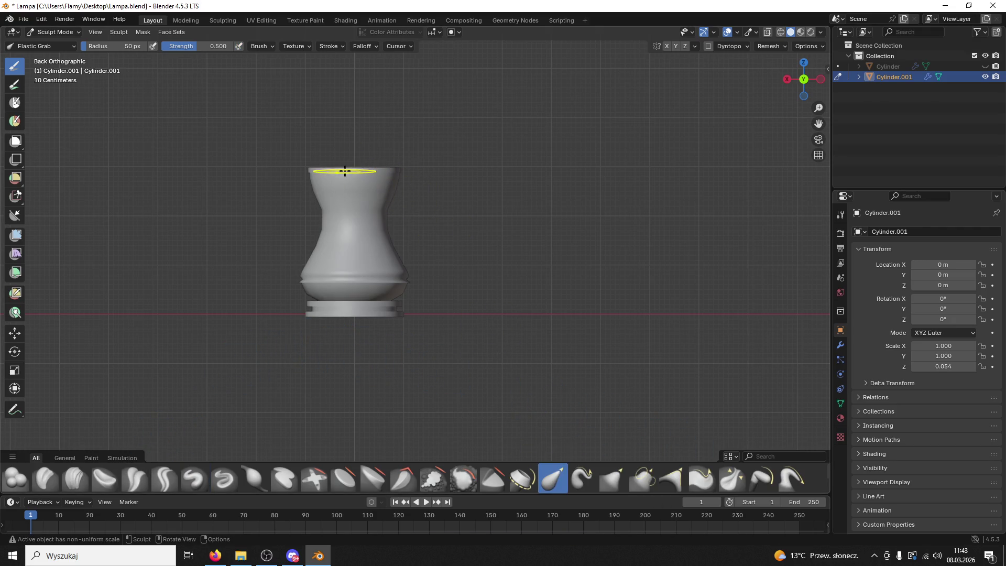
left_click_drag(353, 174, 354, 153)
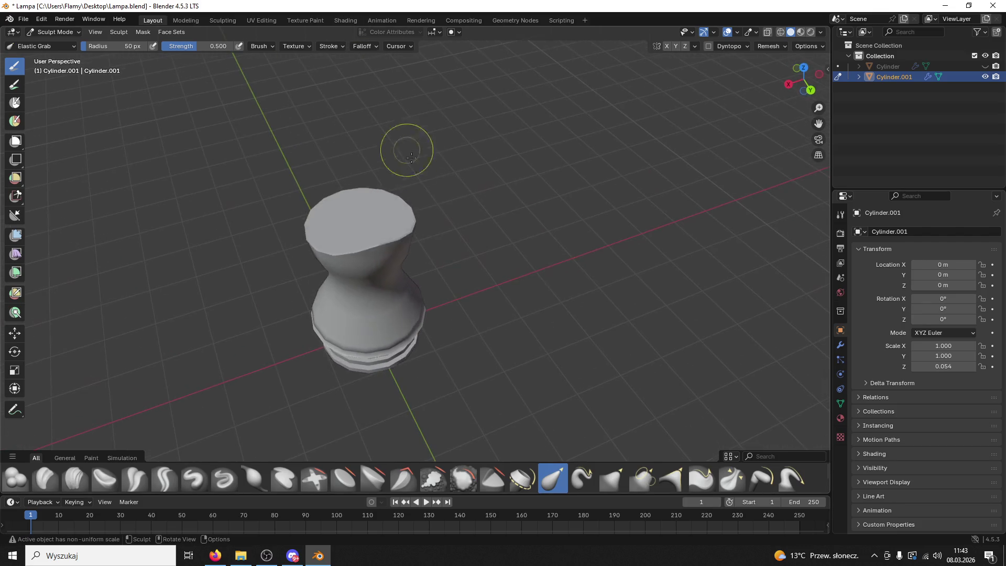
left_click_drag(371, 230, 375, 122)
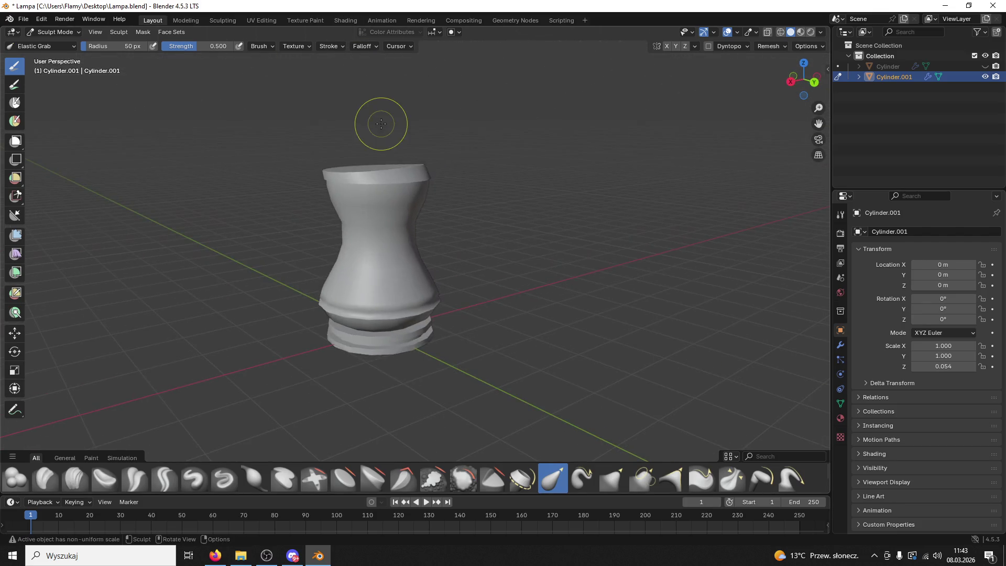
Back in Object Mode, stretch the lamp taller along the Z axis
left_click(55, 32)
left_click(53, 43)
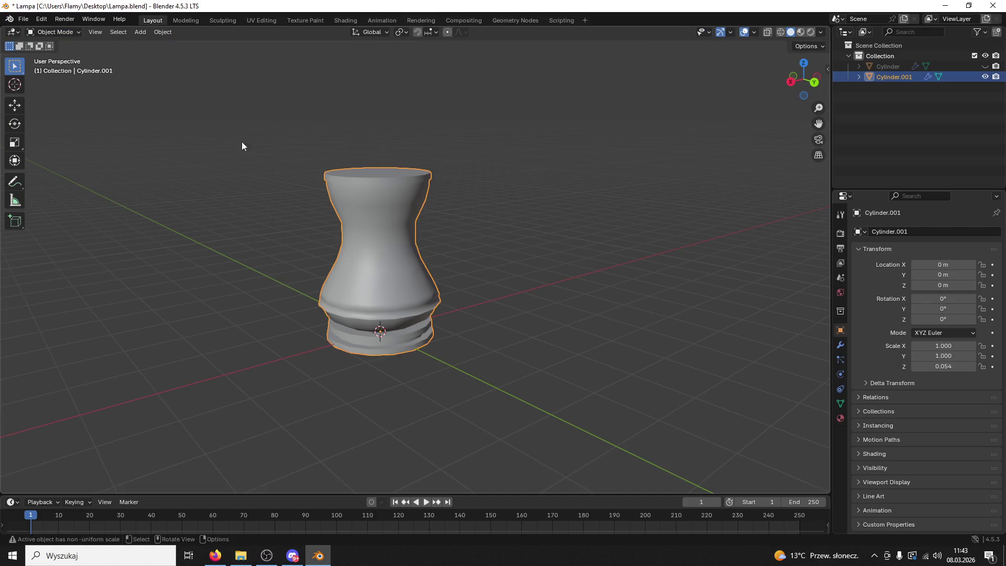
left_click(806, 79)
key("s")
key("z")
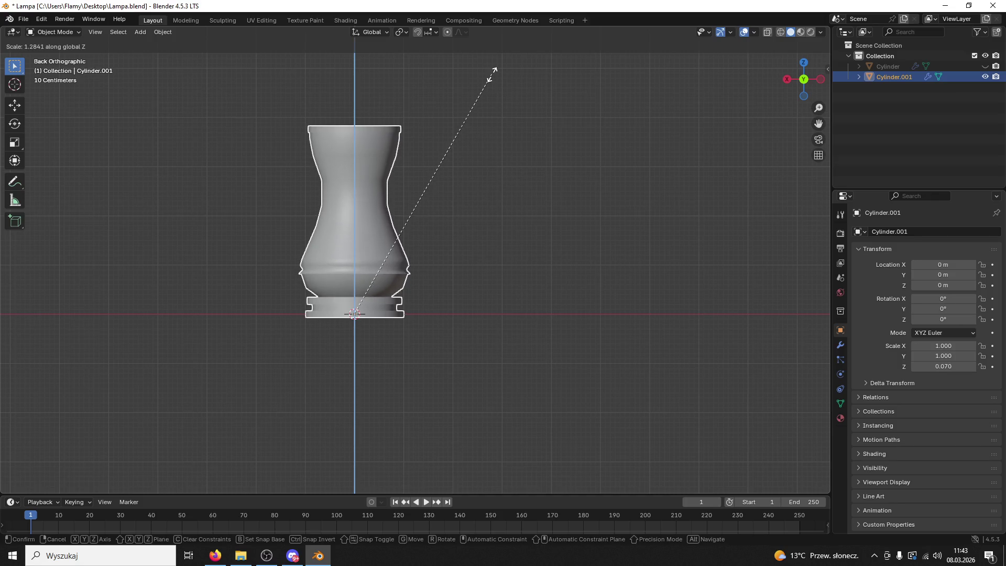
left_click(494, 68)
mouse_move(493, 75)
left_mouse_down()
mouse_move(514, 155)
mouse_move(565, 167)
mouse_move(631, 145)
mouse_move(634, 157)
mouse_move(483, 188)
mouse_move(577, 210)
left_mouse_up()
Shade the lamp Auto Smooth and apply the Smooth by Angle modifier
right_click(484, 187)
left_click(484, 194)
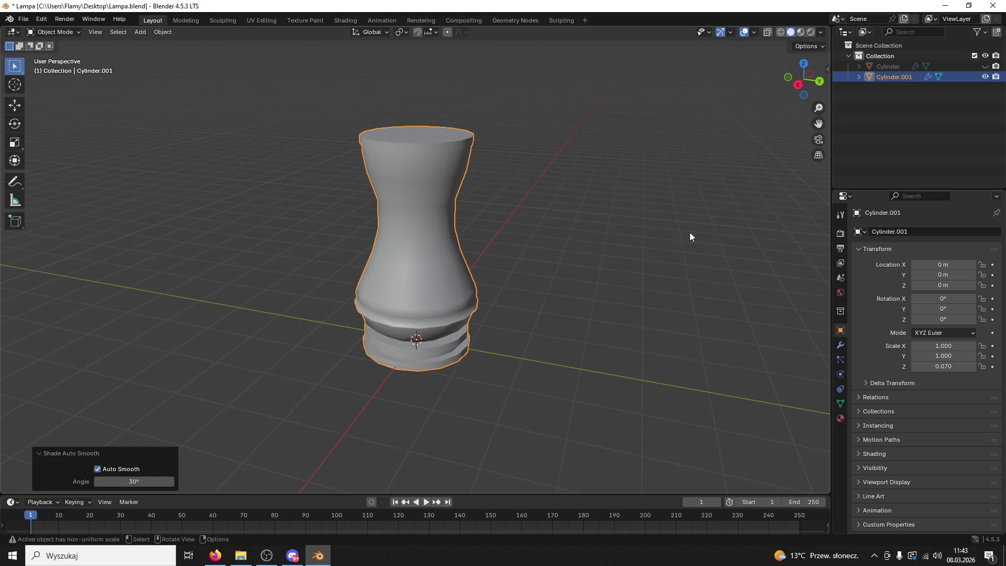
left_click(841, 345)
left_click(973, 249)
left_click(954, 255)
mouse_move(645, 337)
left_mouse_down()
mouse_move(600, 300)
mouse_move(461, 267)
left_mouse_up()
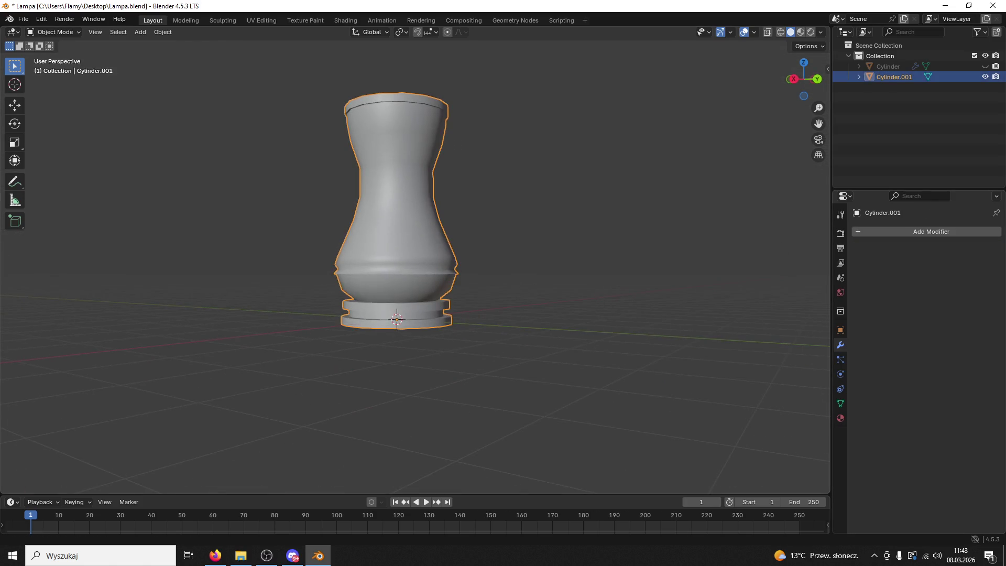
Briefly switch to Firefox, then orbit the lamp to a new angle
key("alt+Tab")
mouse_move(818, 7)
left_mouse_down()
mouse_move(889, 169)
mouse_move(868, 140)
mouse_move(742, 116)
mouse_move(742, 1)
left_mouse_up()
key("alt+Tab")
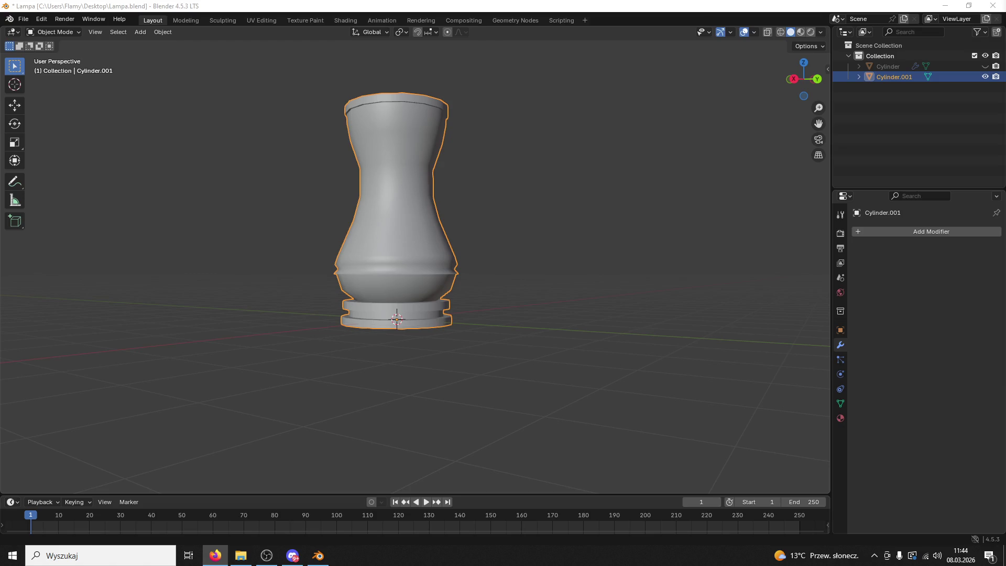
left_click_drag(655, 295, 559, 254)
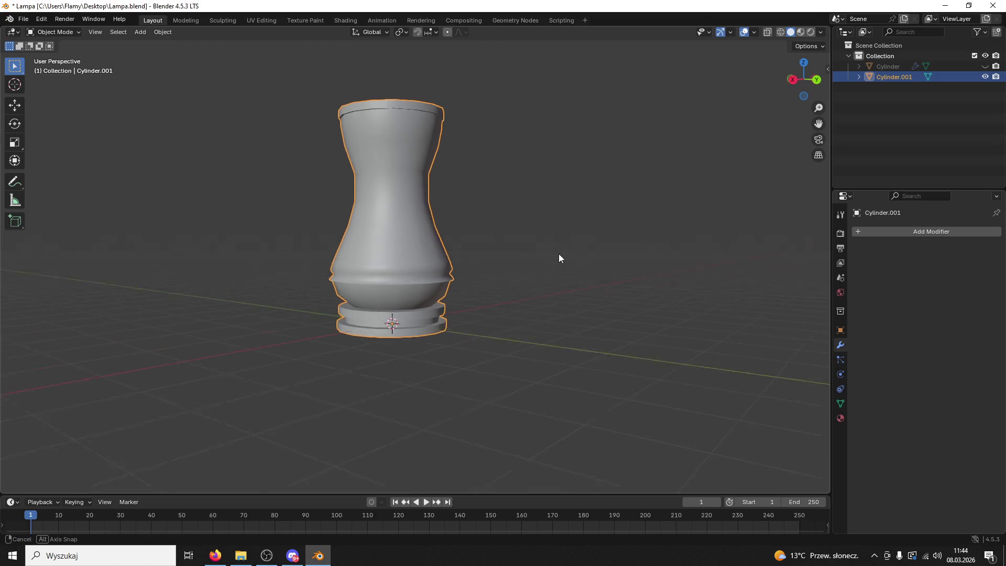
left_click(51, 32)
In Edit Mode with edge select, mark the bottom base ring's loop as a seam
left_click(55, 55)
scroll(298, 189, "up", 5)
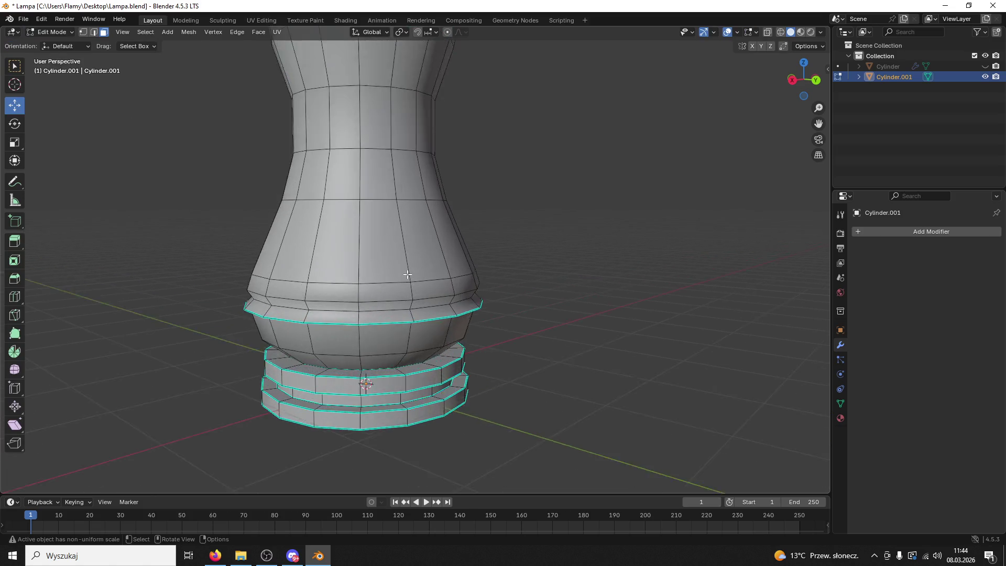
mouse_move(423, 268)
left_mouse_down()
mouse_move(465, 312)
mouse_move(367, 236)
left_mouse_up()
left_click(94, 32)
left_click(397, 397, "alt+shift")
right_click(379, 373)
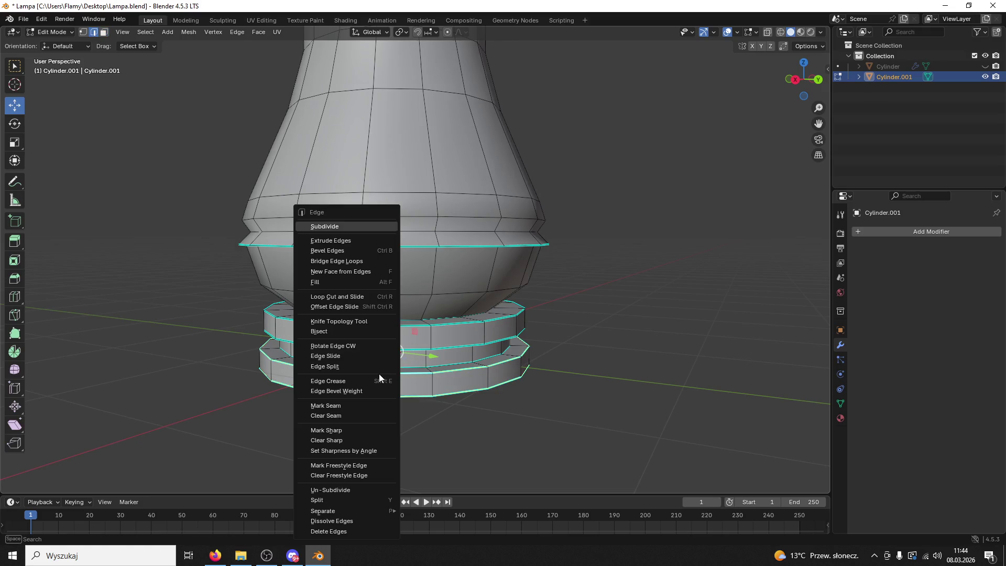
left_click(342, 402)
mouse_move(634, 382)
left_mouse_down()
mouse_move(597, 370)
mouse_move(466, 391)
left_mouse_up()
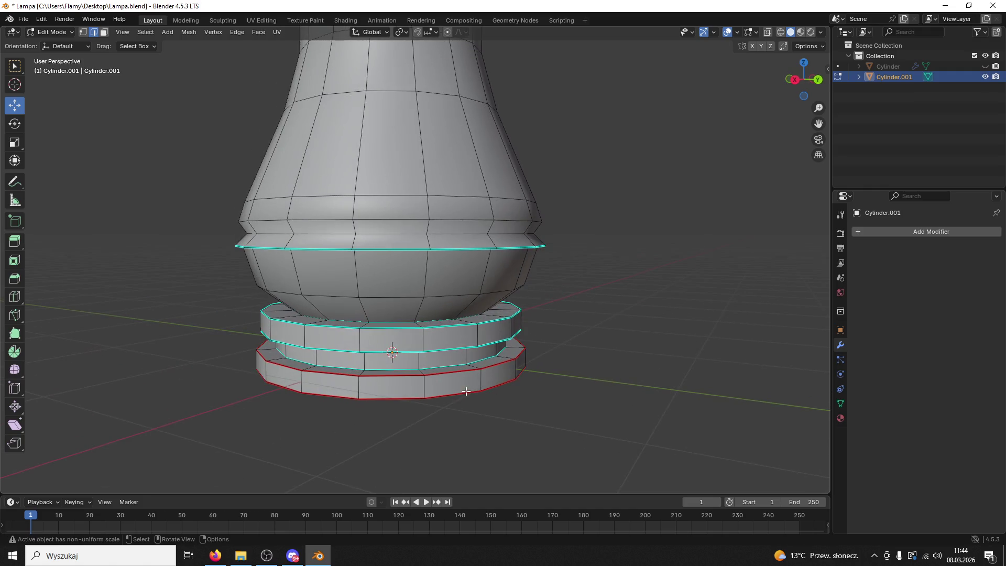
Clear sharp from one base loop and mark another base loop as sharp
left_click(443, 368, "alt")
right_click(447, 367)
left_click(449, 366)
mouse_move(365, 350)
left_mouse_down()
mouse_move(332, 346)
mouse_move(347, 275)
left_mouse_up()
left_click(346, 259, "alt")
right_click(346, 259)
left_click(342, 259)
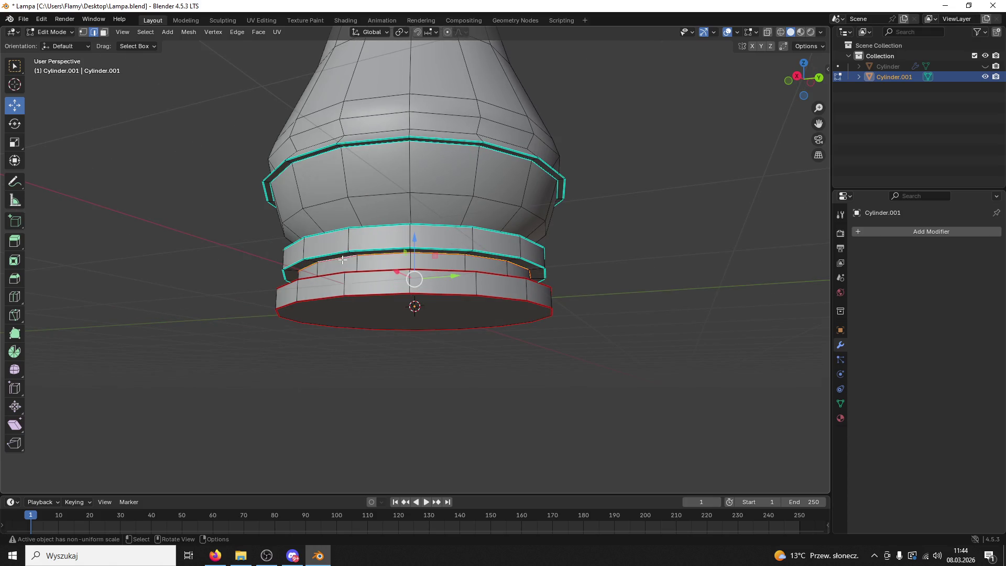
Mark two more base ring edge loops as seams
left_click(346, 252)
left_click(346, 252, "alt")
right_click(346, 252)
left_click(346, 254)
left_click(356, 228)
left_click(356, 229, "alt")
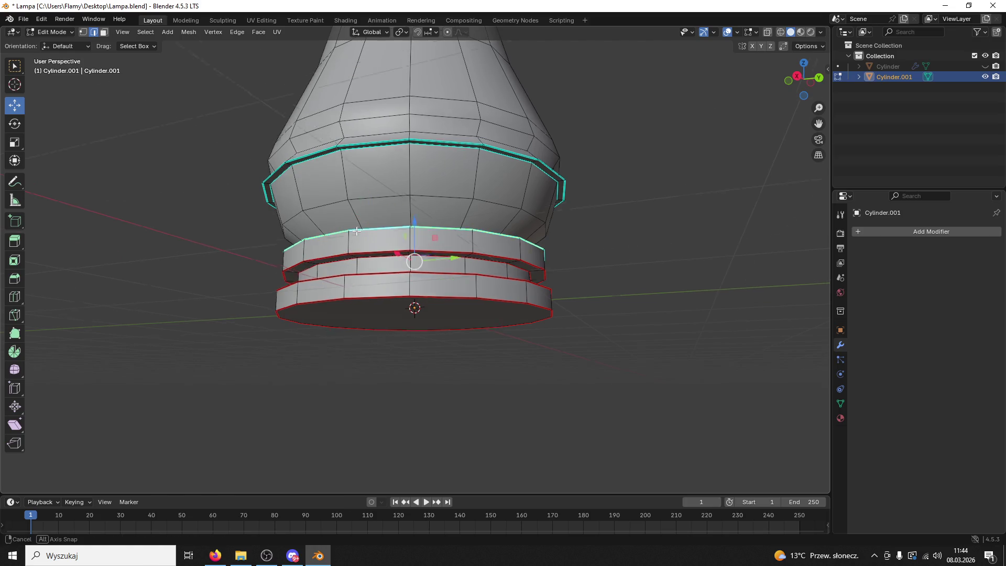
left_click_drag(356, 228, 379, 357)
right_click(379, 356)
left_click(382, 353)
Mark the loop under the bulge and the upper base ring loop as seams
left_click(389, 343, "alt")
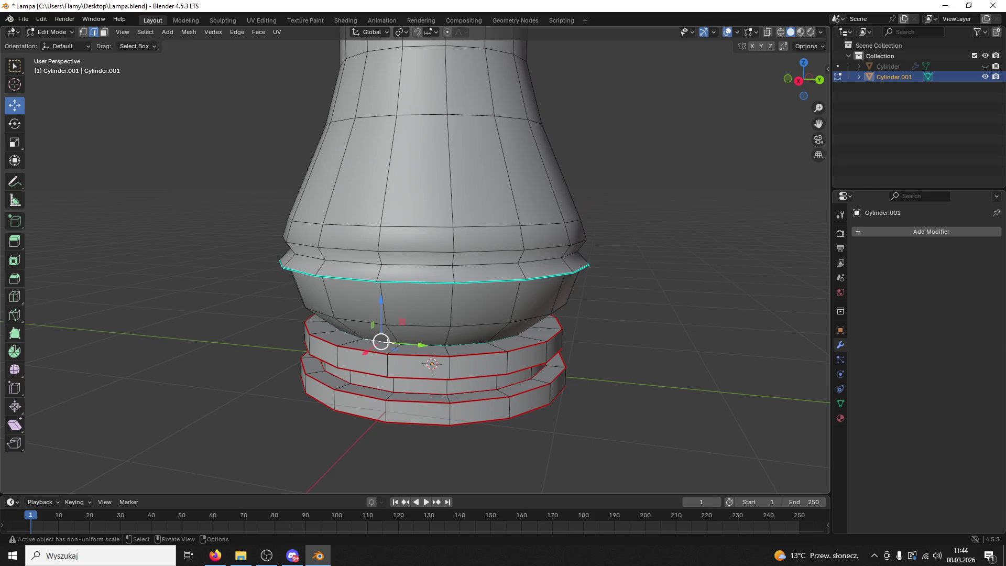
right_click(388, 342)
left_click(388, 342)
left_click_drag(389, 310, 395, 277)
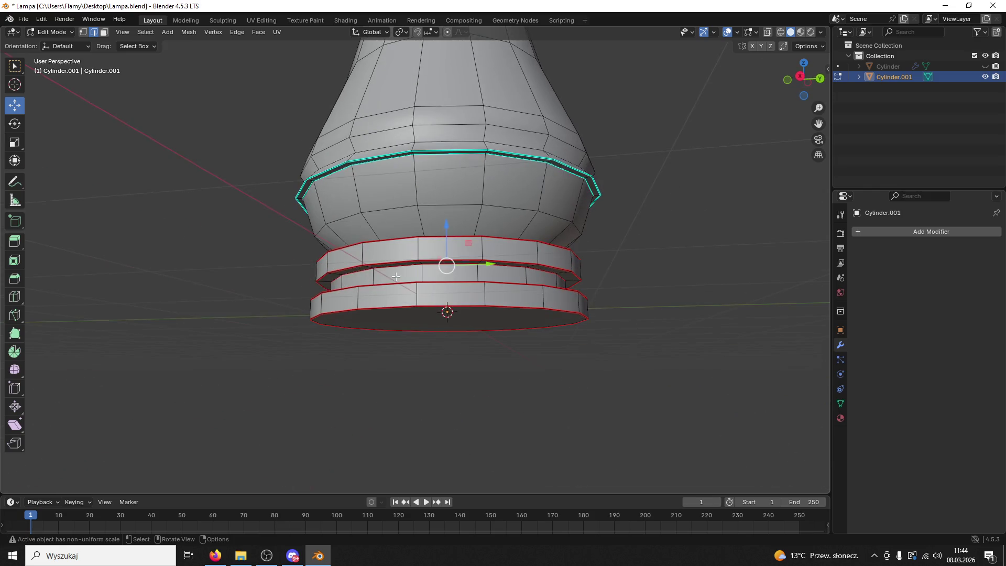
left_click(434, 161, "alt")
right_click(435, 158)
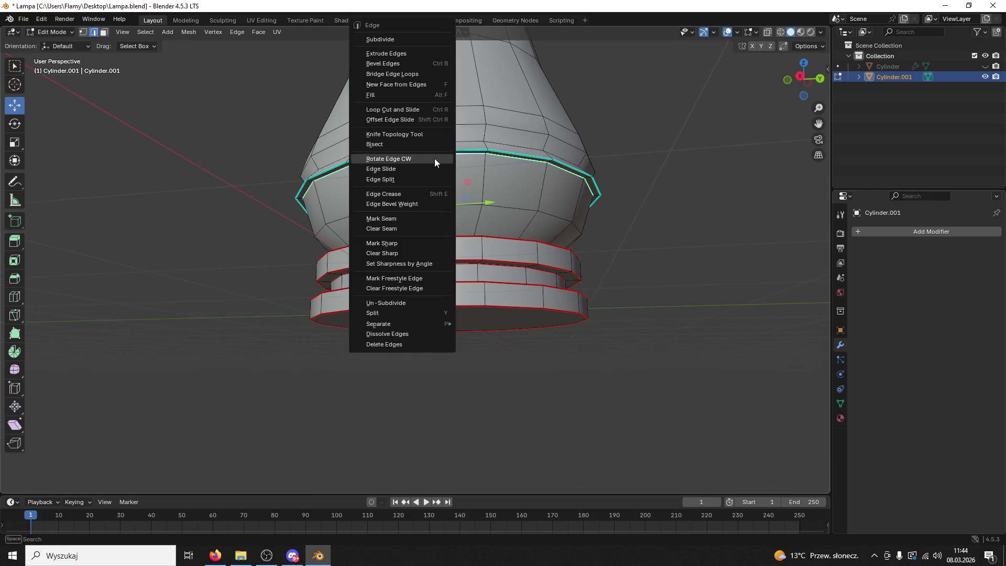
left_click(404, 218)
Mark the lower flare loop and the upper rim loop as seams
left_click_drag(404, 220, 433, 303)
left_click(430, 331)
right_click(428, 332)
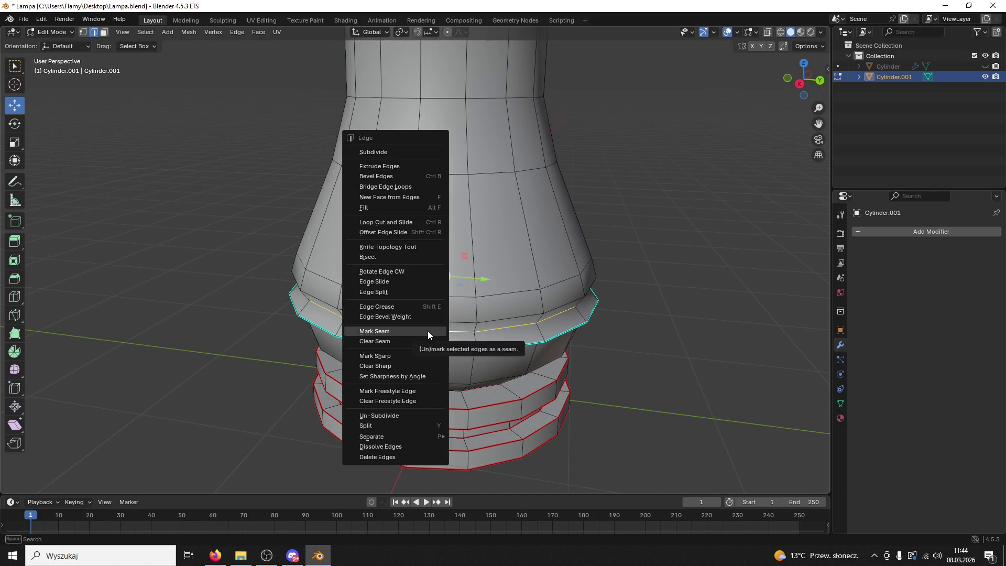
left_click(428, 331)
mouse_move(469, 319)
left_mouse_down()
mouse_move(494, 414)
mouse_move(528, 227)
mouse_move(557, 252)
mouse_move(537, 156)
left_mouse_up()
left_click(530, 143, "alt")
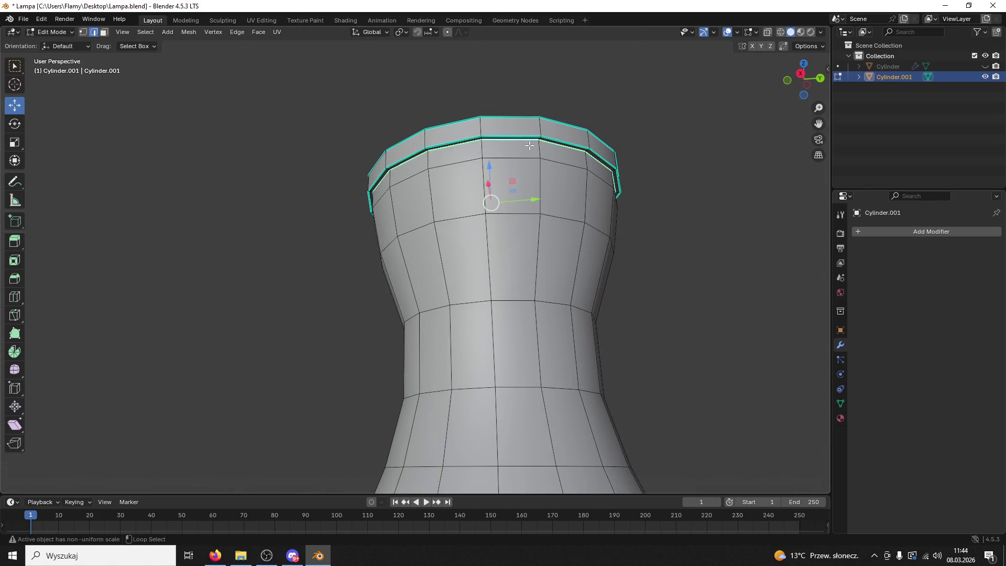
right_click(529, 140)
left_click(488, 215)
Mark the top rim edge loop as a seam
left_click(528, 138)
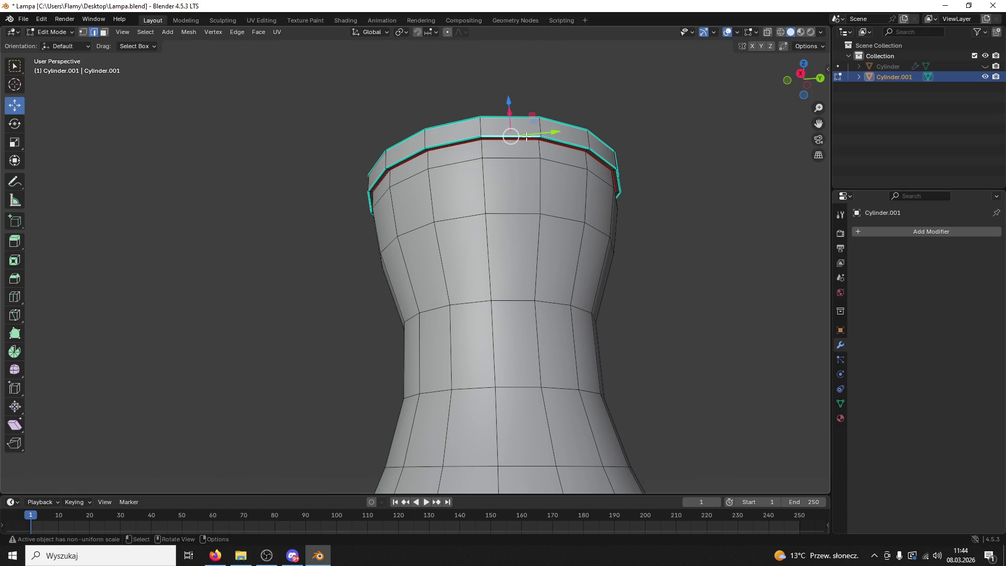
mouse_move(528, 137)
left_mouse_down()
mouse_move(540, 119)
mouse_move(532, 180)
left_mouse_up()
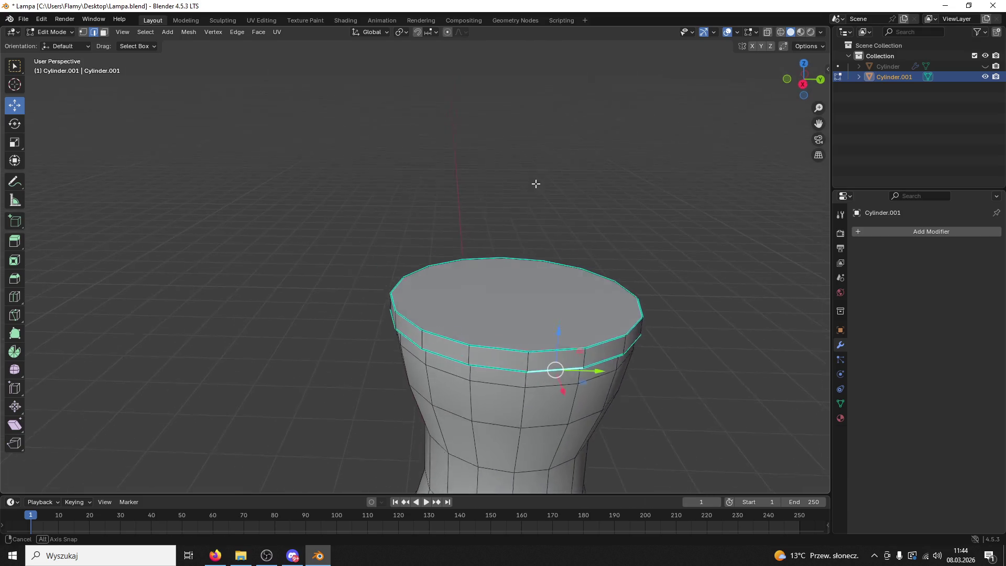
left_click(490, 357)
left_click(490, 357, "alt")
right_click(491, 356)
left_click(491, 356)
left_click(658, 348)
scroll(668, 350, "down", 5)
left_click_drag(668, 350, 639, 307)
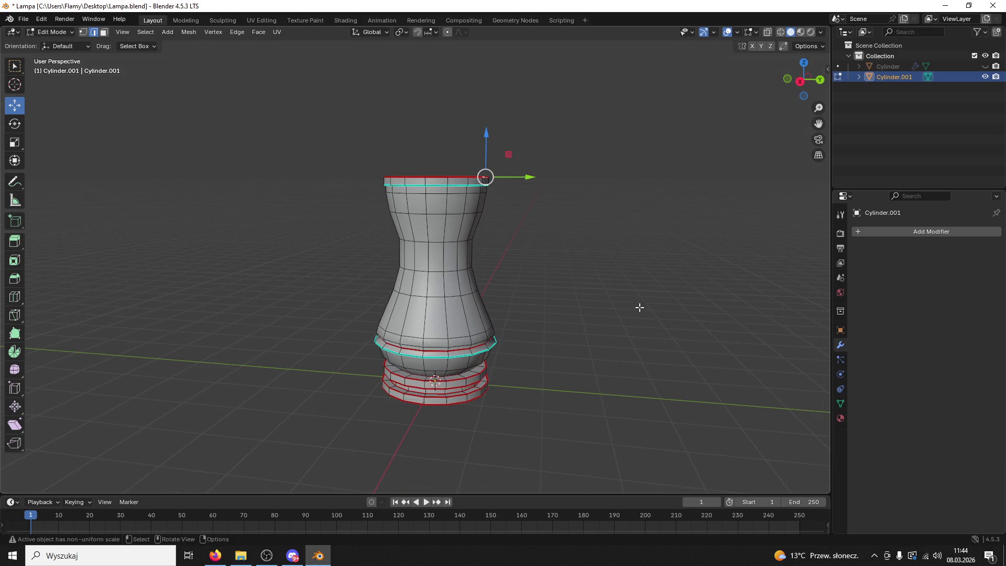
Add an empty material slot from Material Properties, then go to the Shading workspace
left_click(840, 418)
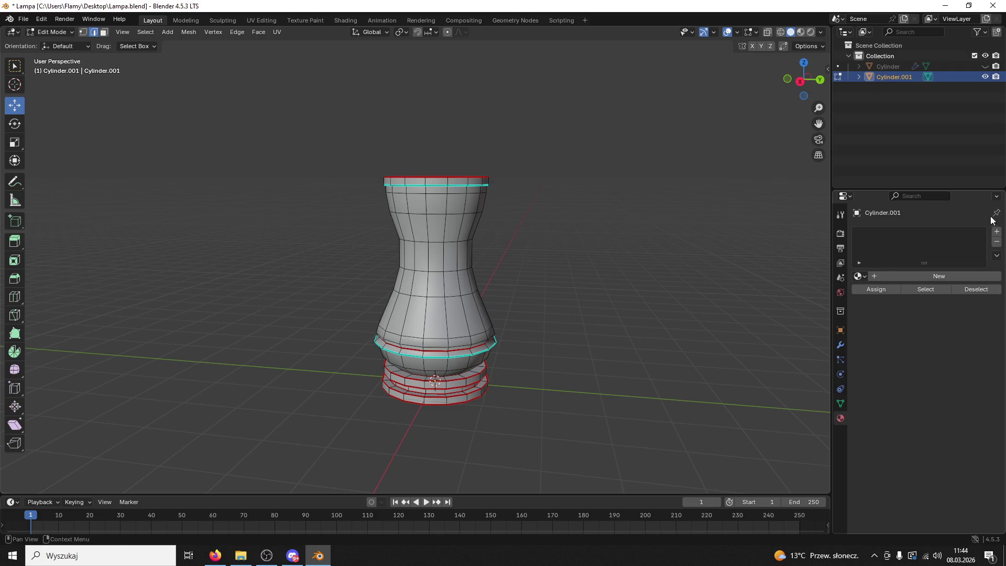
left_click(997, 232)
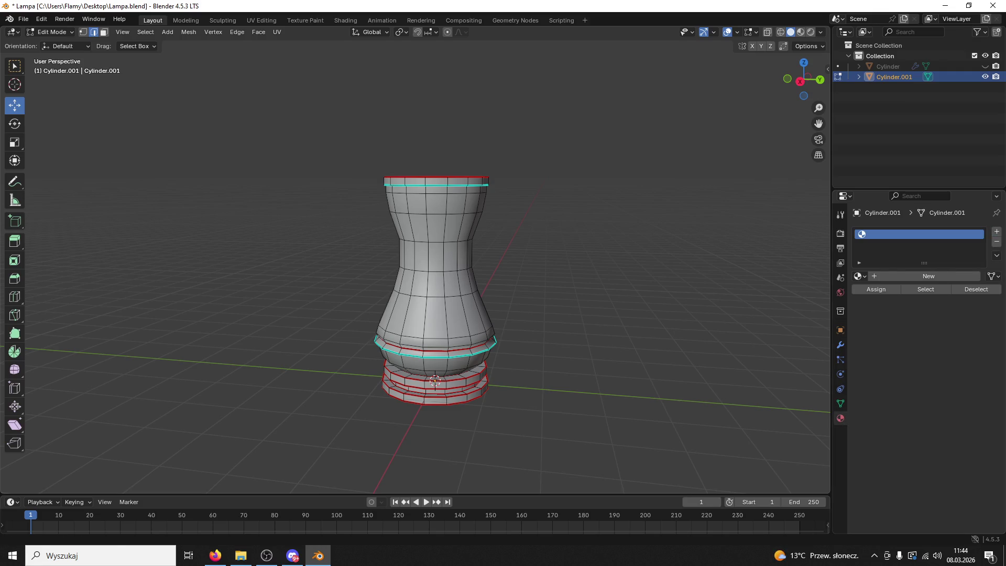
key("alt+Tab")
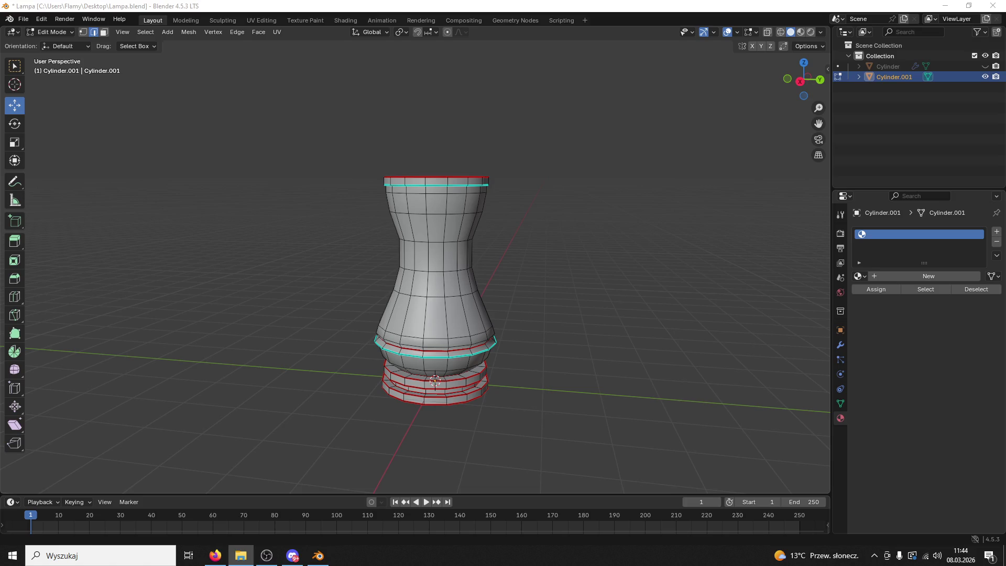
key("alt+Tab")
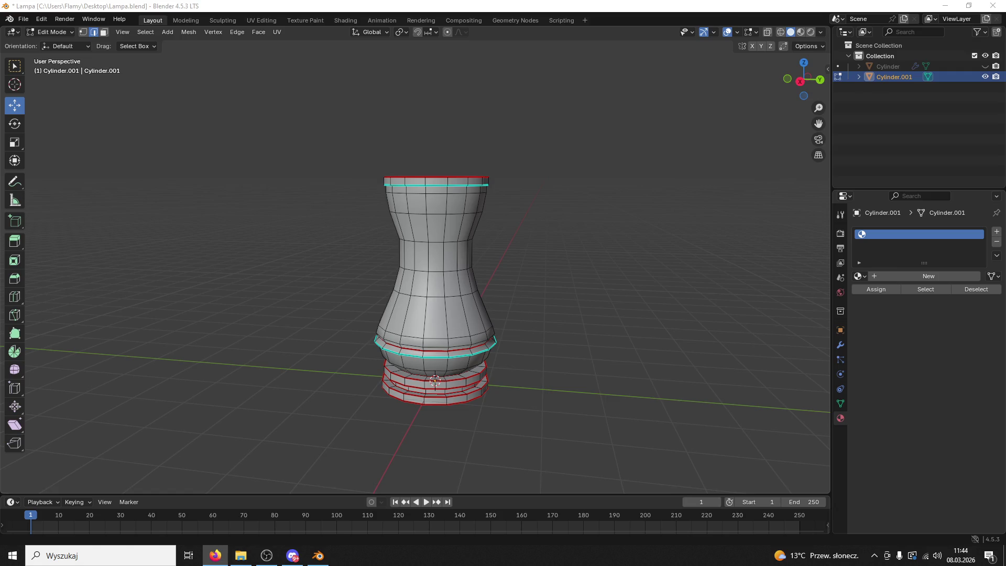
key("alt+Tab")
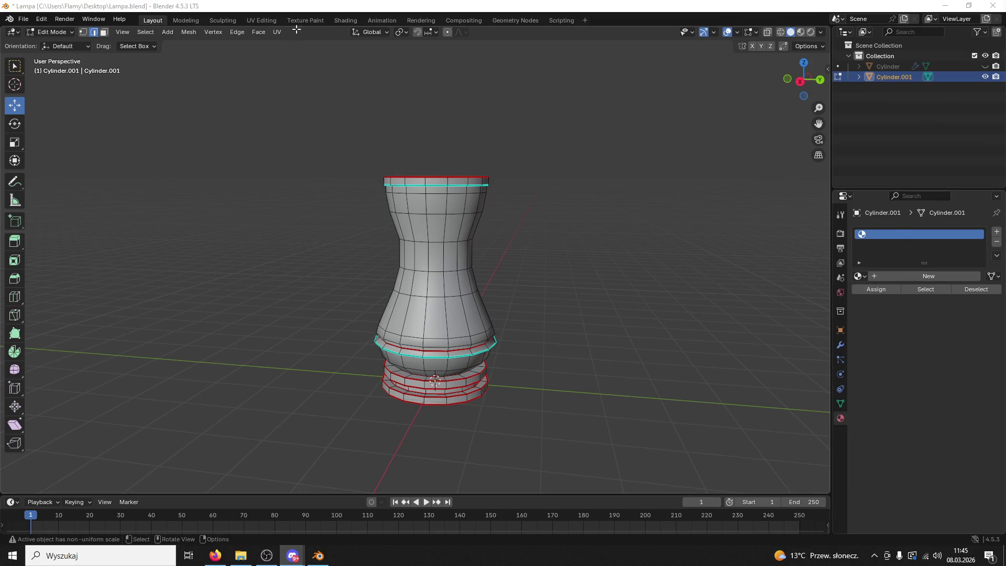
left_click(342, 20)
Create a new material and drag in content.png as an image texture node
left_click(487, 322)
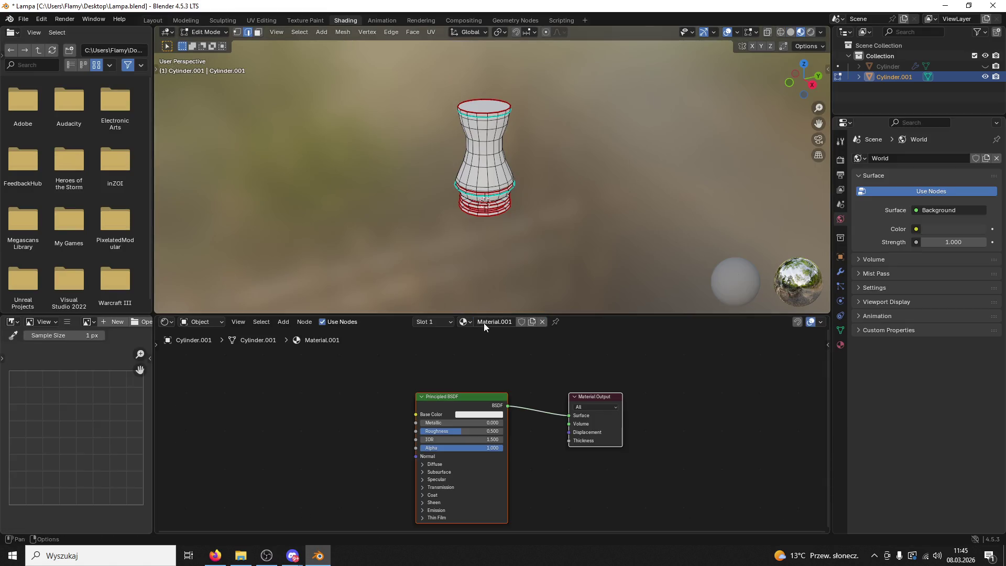
mouse_move(629, 6)
left_mouse_down()
mouse_move(631, 83)
mouse_move(618, 77)
left_mouse_up()
mouse_move(146, 21)
left_mouse_down()
mouse_move(464, 458)
mouse_move(763, 495)
left_mouse_up()
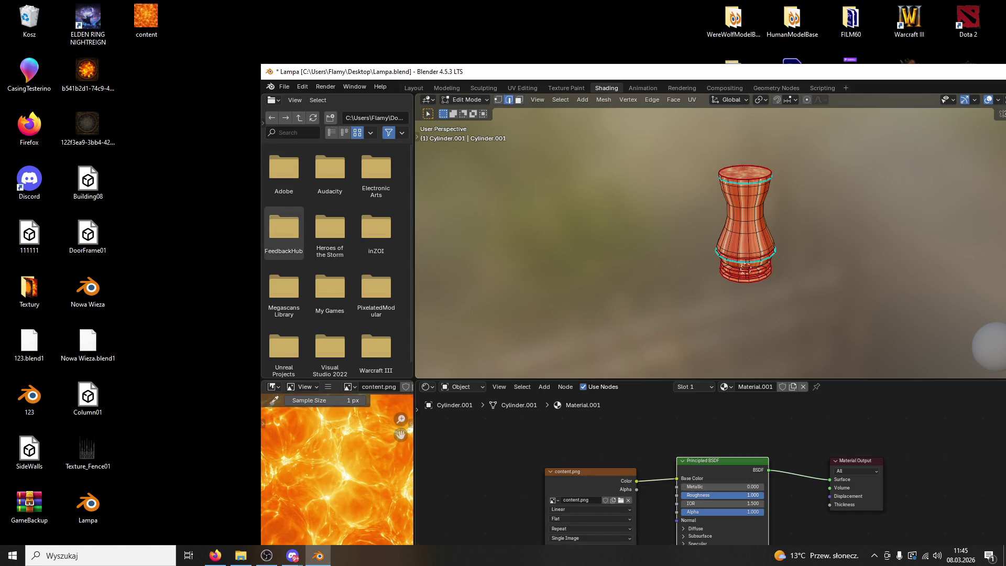
Set the material's Roughness to 1.000 and restore the Blender window
left_click(721, 497)
key("Return")
double_click(636, 73)
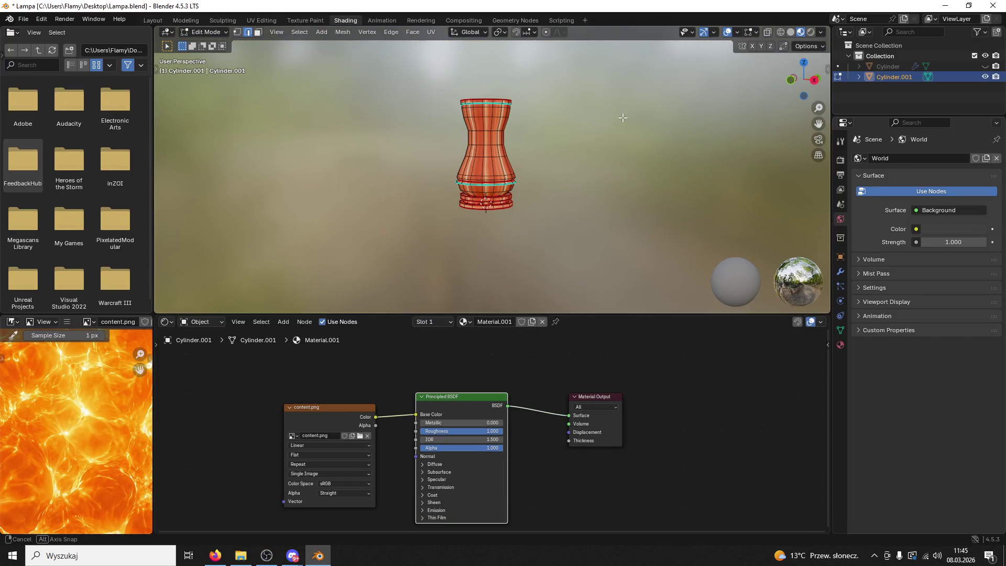
left_click(261, 21)
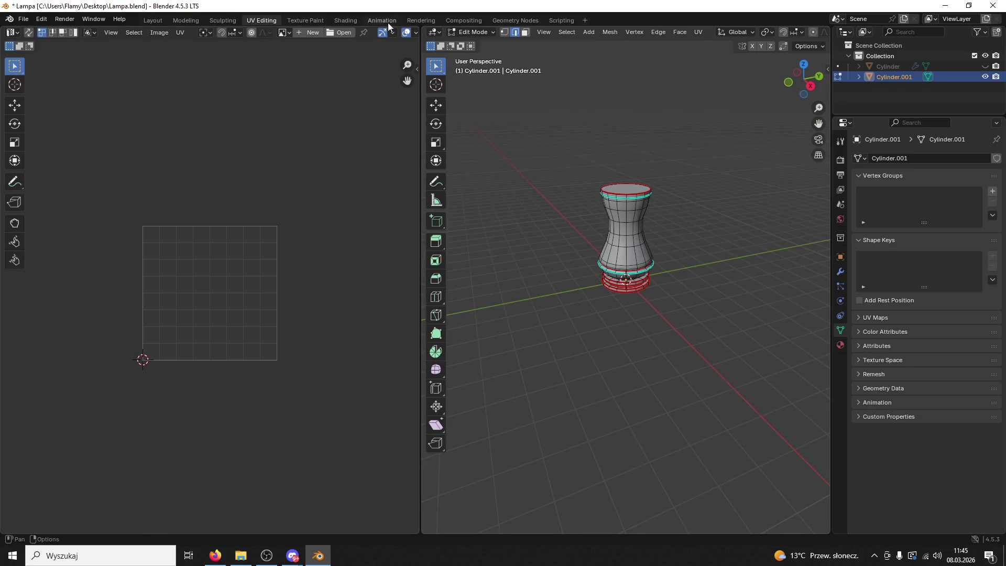
left_click(350, 21)
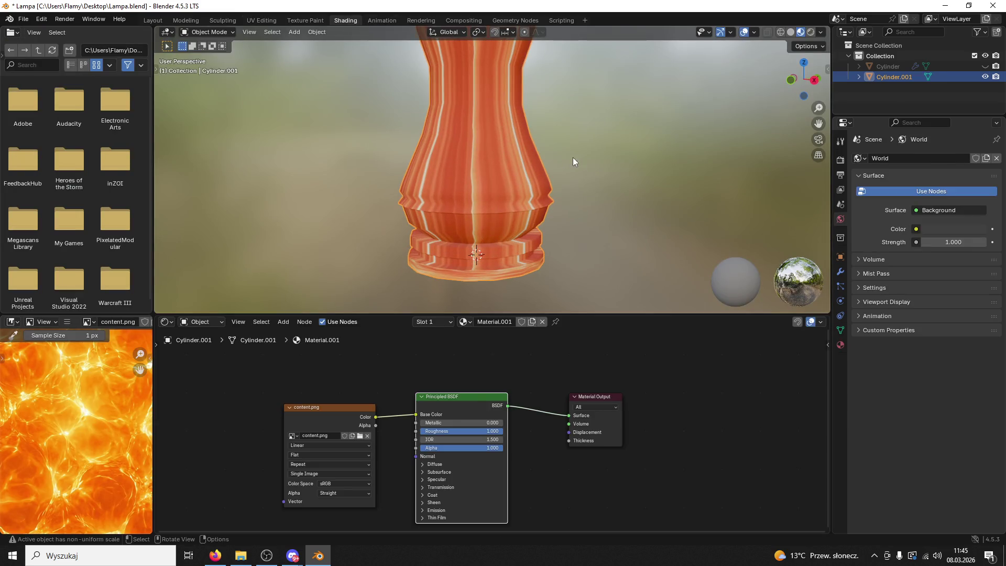
Add a second slot holding new Material.002, then move to UV Editing
scroll(597, 208, "up", 5)
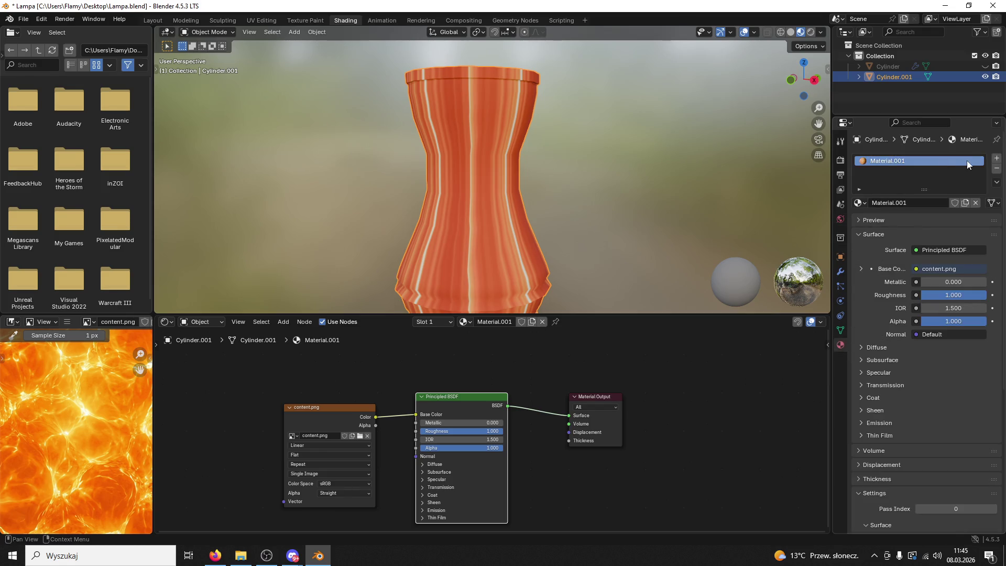
left_click(997, 159)
left_click(891, 224)
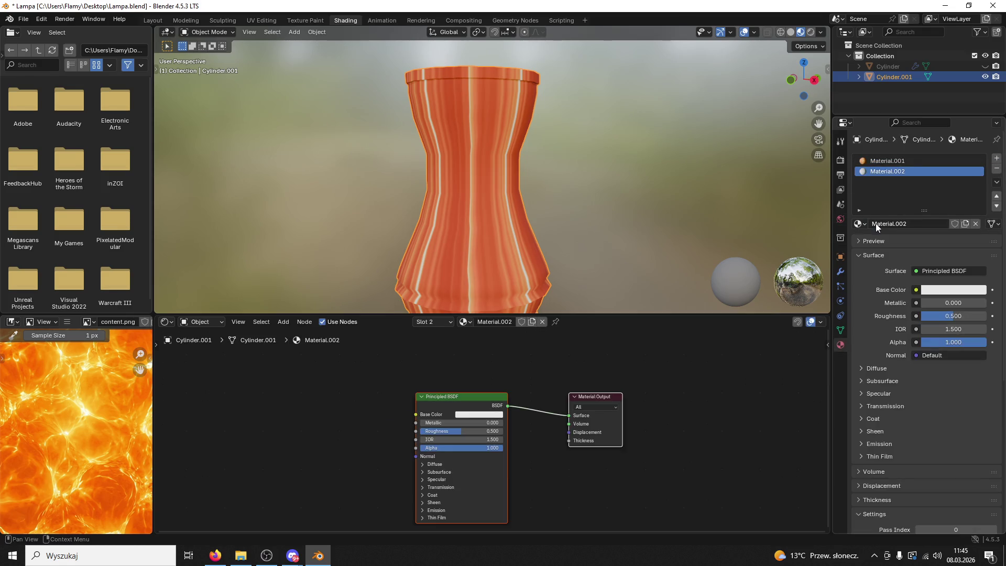
left_click(252, 21)
scroll(464, 63, "up", 8)
In face mode, select the bottom ring, middle ring, band below the bowl and top rim ring
key("3")
left_click(611, 359)
key("ctrl+l")
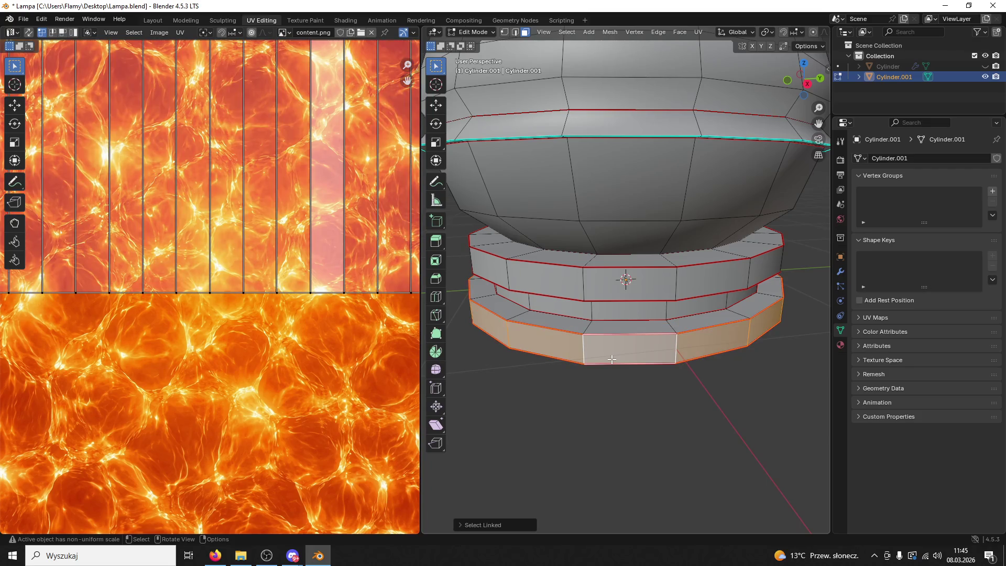
left_click(681, 274, "shift")
key("ctrl+l")
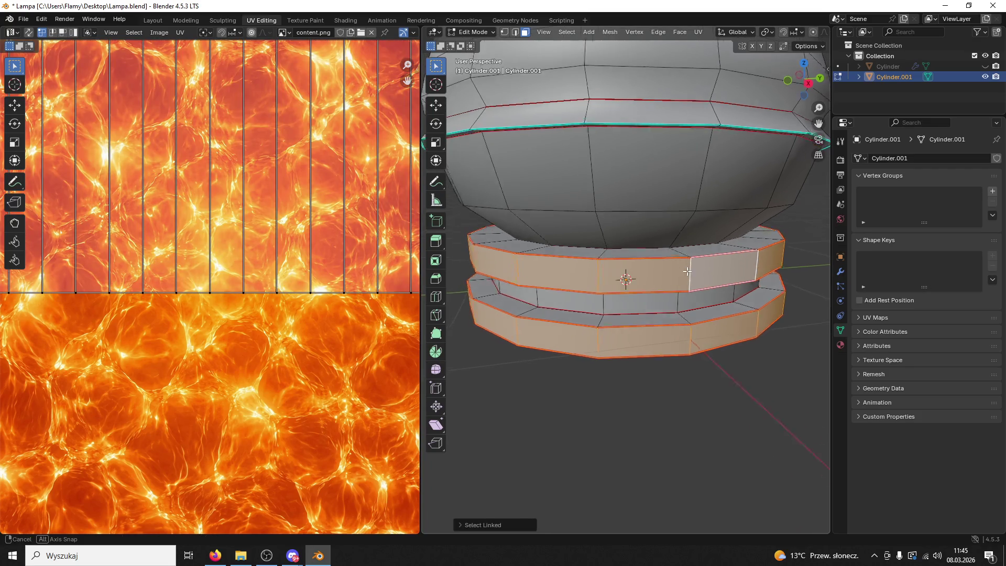
scroll(682, 262, "up", 5)
left_click(692, 212, "shift")
key("ctrl+l")
scroll(693, 204, "down", 6)
scroll(693, 193, "up", 5)
left_click(636, 216, "shift")
key("ctrl+l")
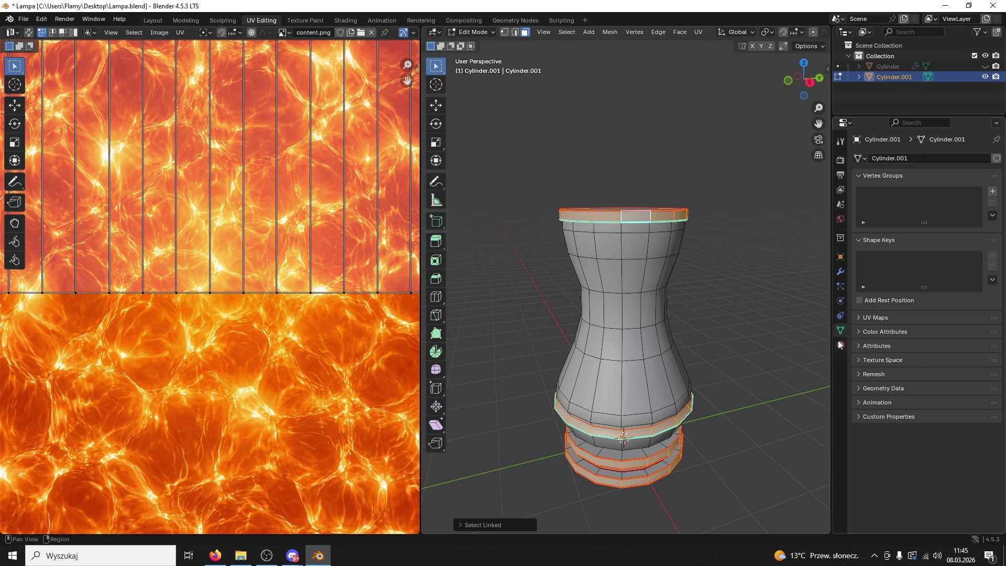
Assign Material.002 to the selected rings, then deselect them
left_click(840, 344)
left_click(891, 172)
left_click(877, 237)
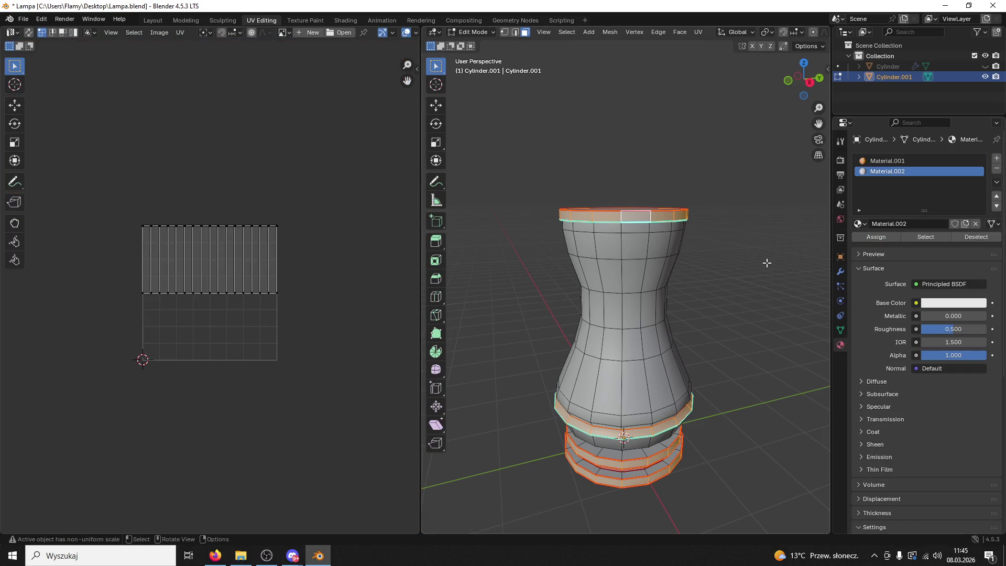
left_click(767, 262)
Preview the lamp in Material Preview with the fire body and white bands
left_click_drag(421, 200, 137, 194)
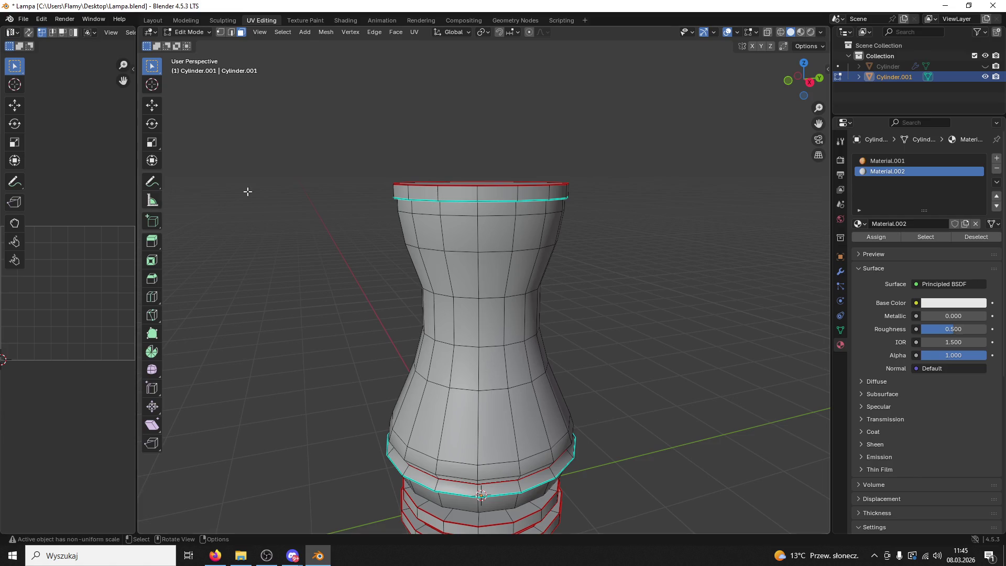
key("z")
left_click_drag(133, 241, 394, 246)
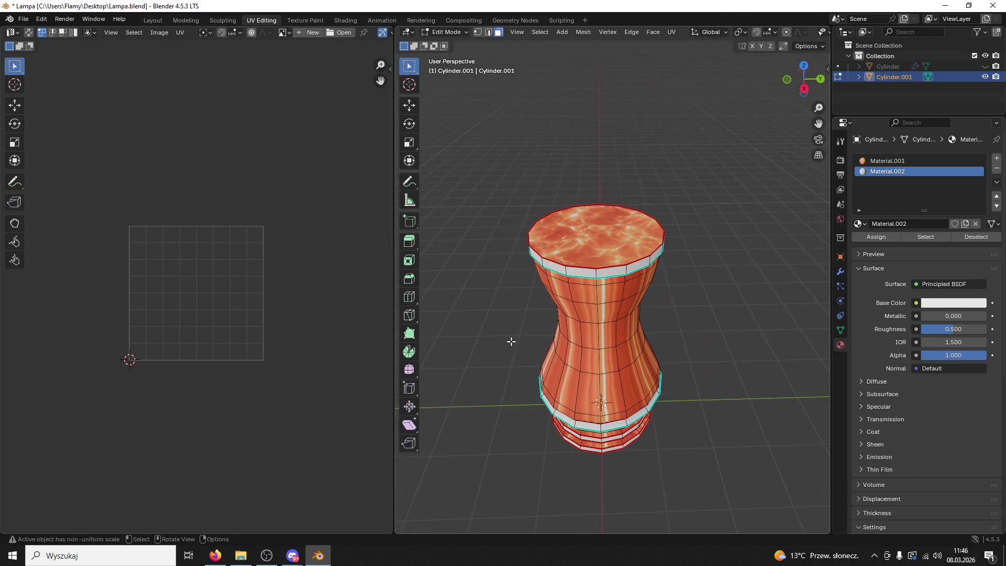
Unwrap the lamp's top face so it fills the whole texture
left_click(642, 233)
key("Home")
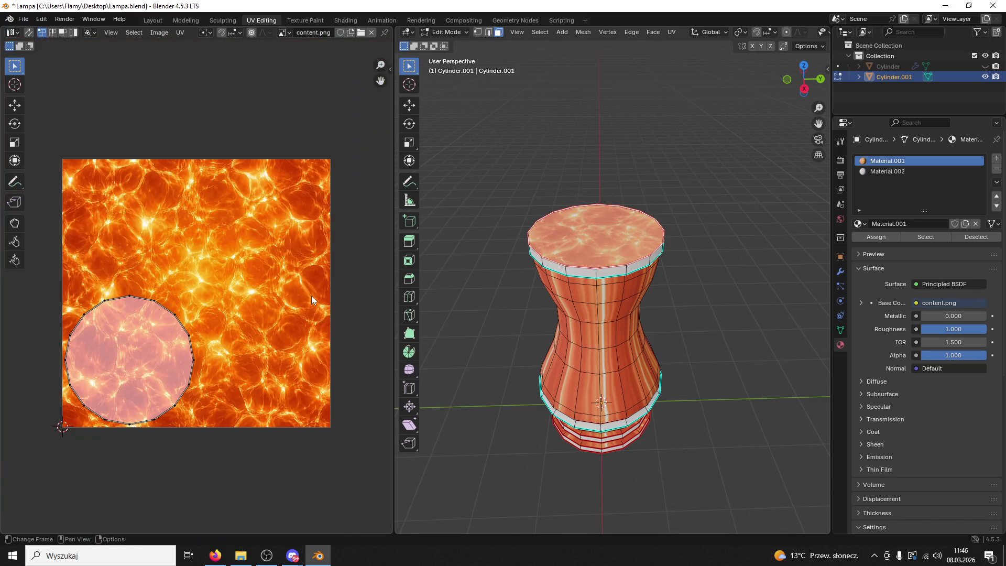
key("u")
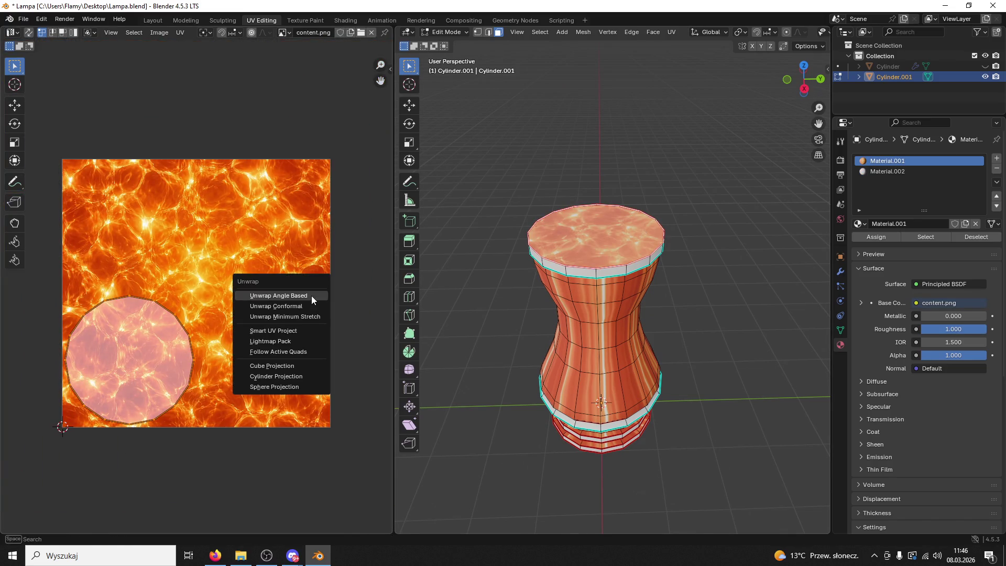
left_click(312, 296)
left_click(466, 292)
mouse_move(478, 292)
left_mouse_down()
mouse_move(474, 261)
mouse_move(484, 292)
left_mouse_up()
Select the connected lamp body and unwrap it, trying Smart UV Project before standard Unwrap
left_click(592, 238)
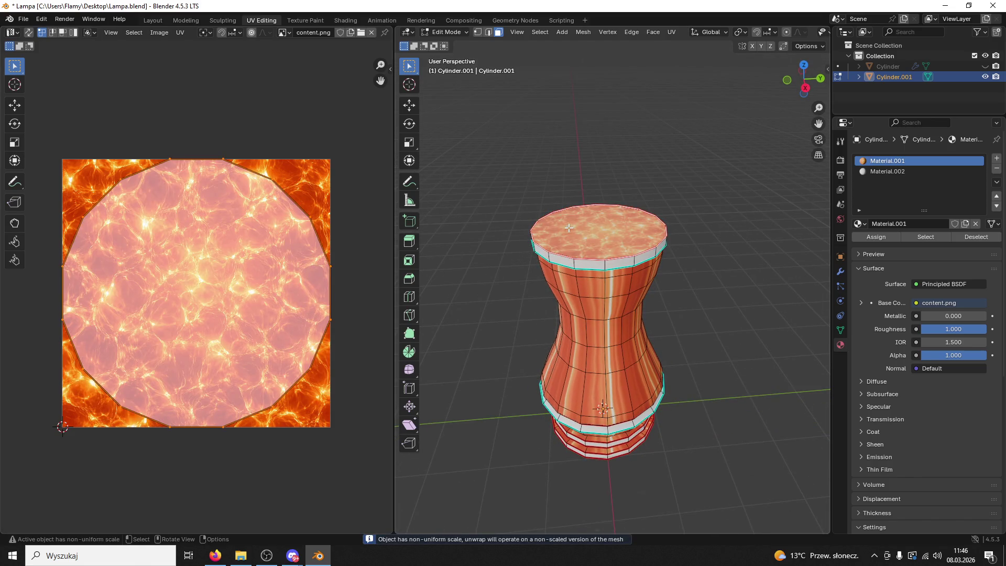
left_click_drag(592, 242, 597, 277)
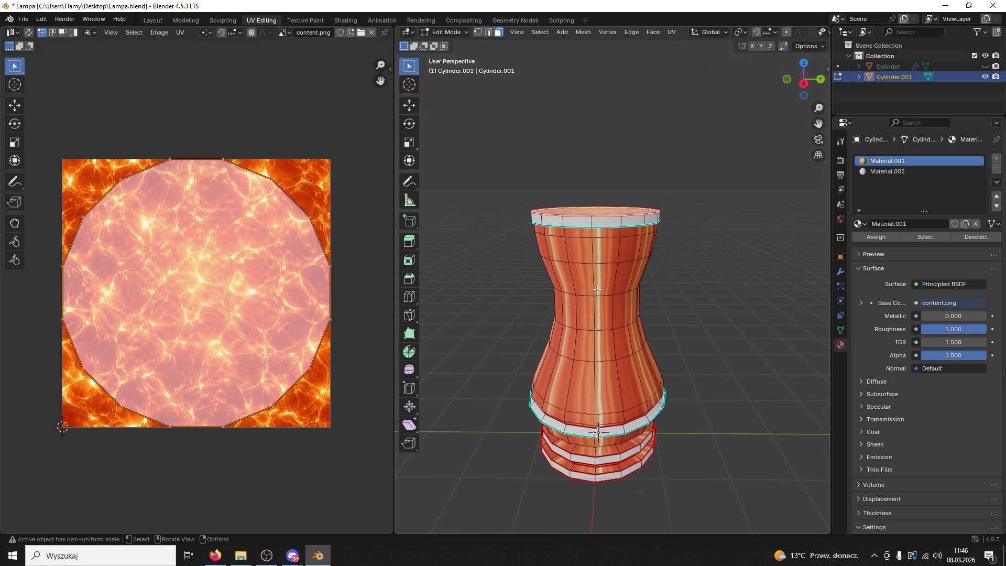
left_click(632, 394)
key("ctrl+l")
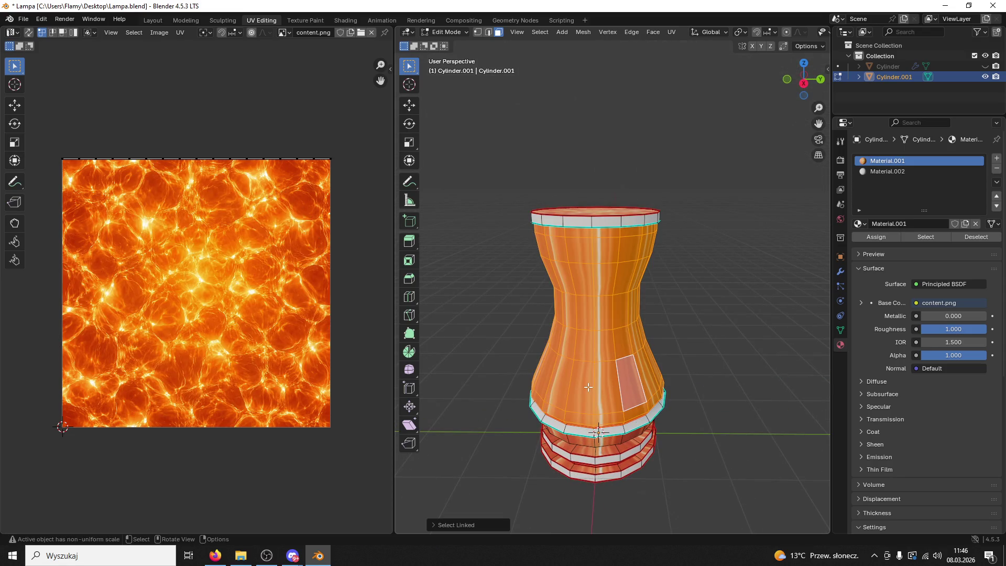
key("u")
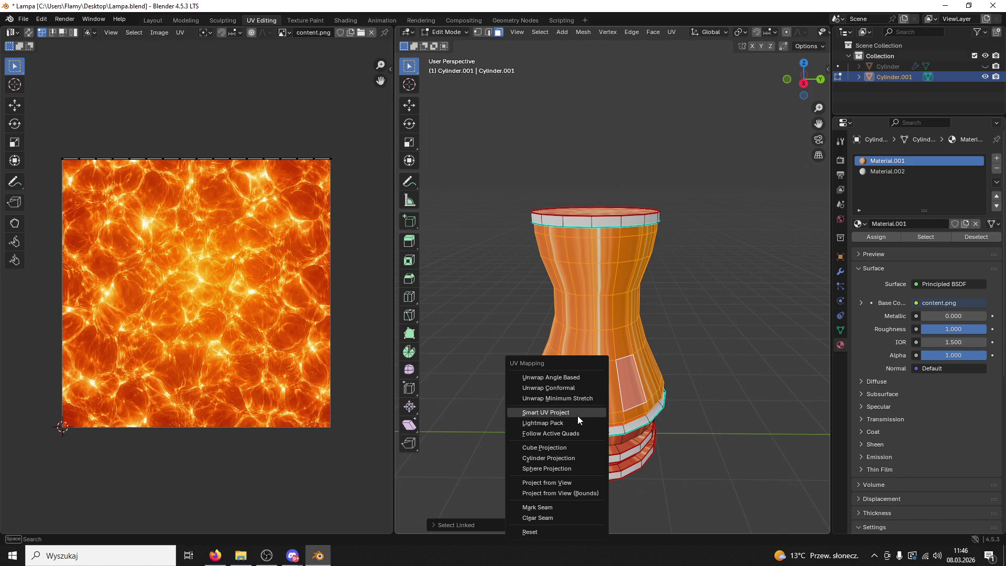
left_click(578, 413)
left_click(572, 517)
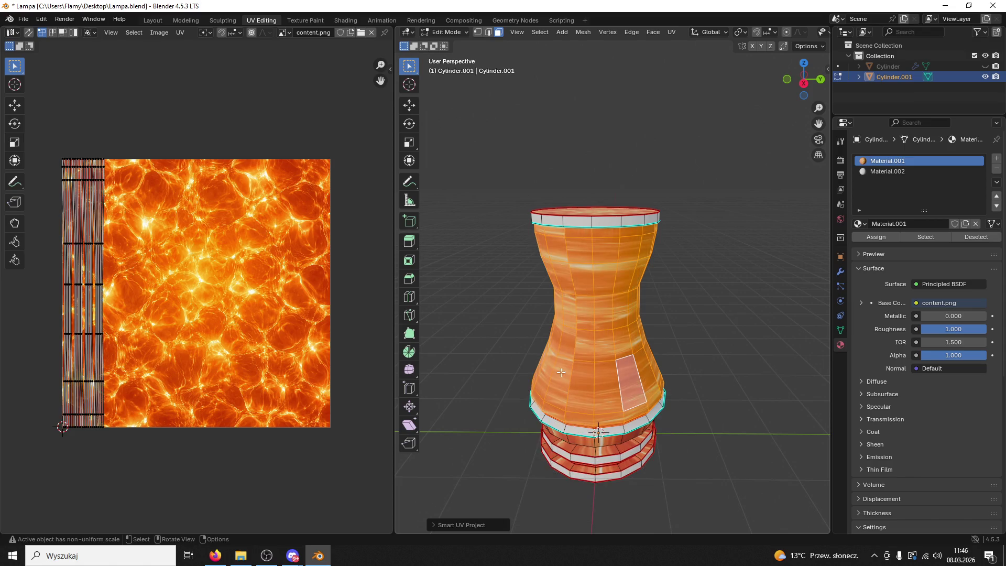
key("u")
left_click(537, 341)
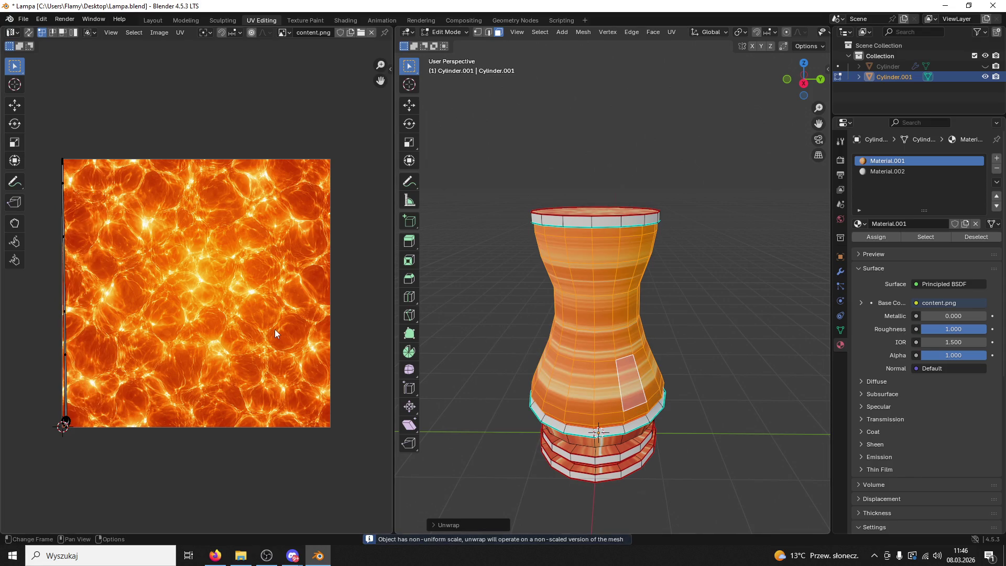
Deselect the body faces and switch to edge select mode, viewing the top rim
mouse_move(601, 365)
left_mouse_down()
mouse_move(644, 366)
mouse_move(690, 337)
left_mouse_up()
left_click(690, 337)
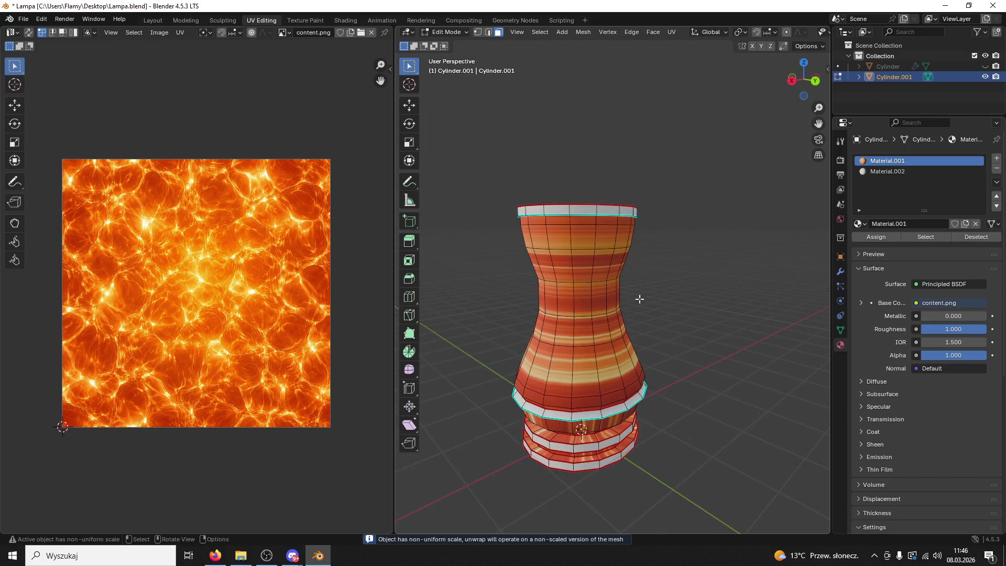
scroll(638, 297, "up", 2)
left_click(489, 33)
left_click_drag(608, 246, 632, 178)
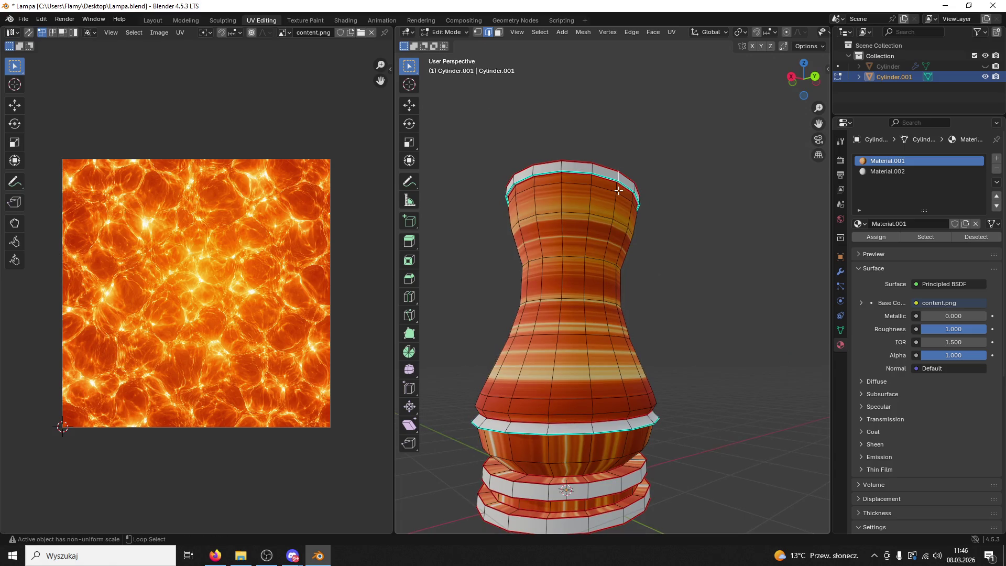
Mark a vertical edge loop down the lamp body as a seam
left_click(619, 223, "alt")
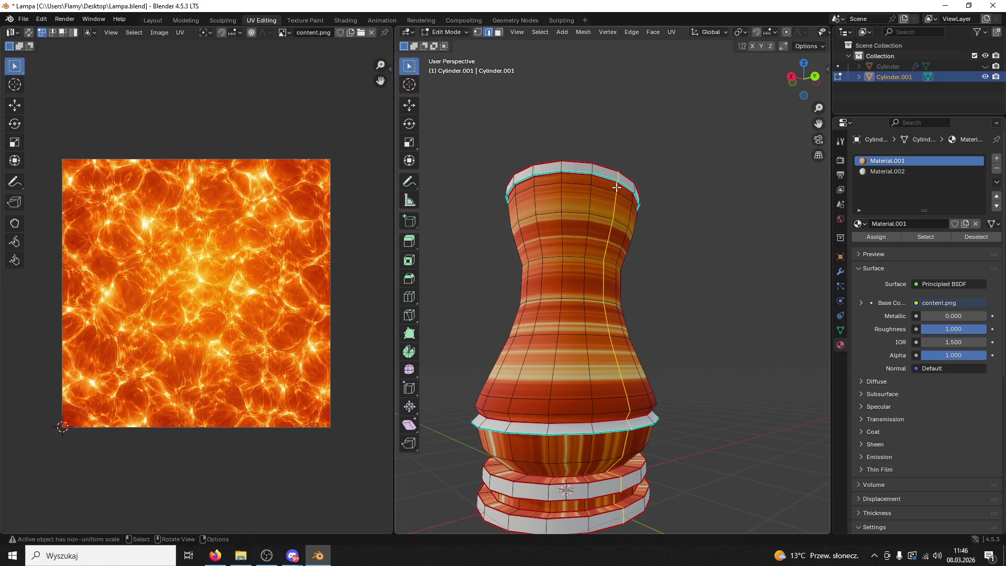
key("ctrl+e")
left_click(583, 219)
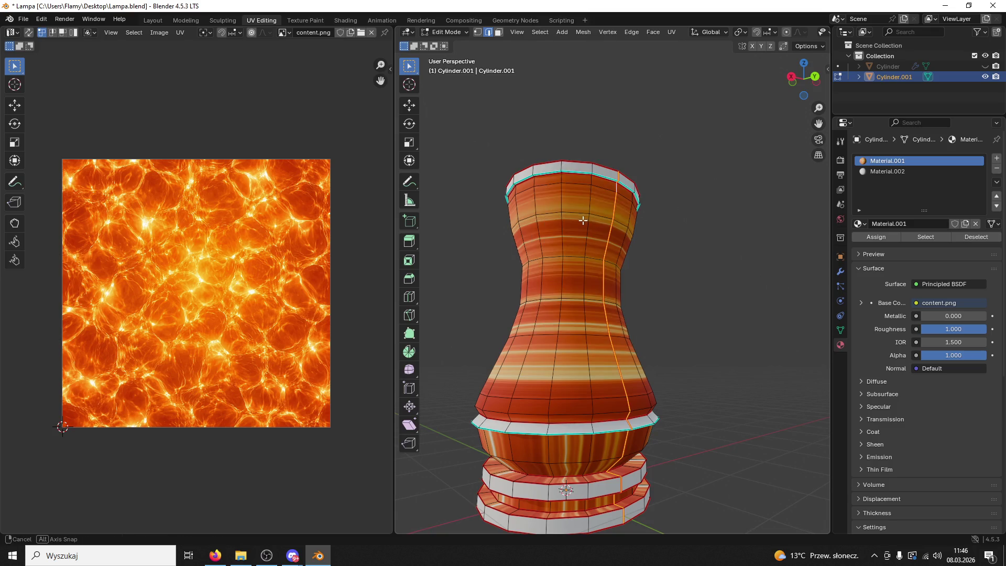
left_click(603, 209)
In face mode, select the whole connected lamp body
left_click(498, 34)
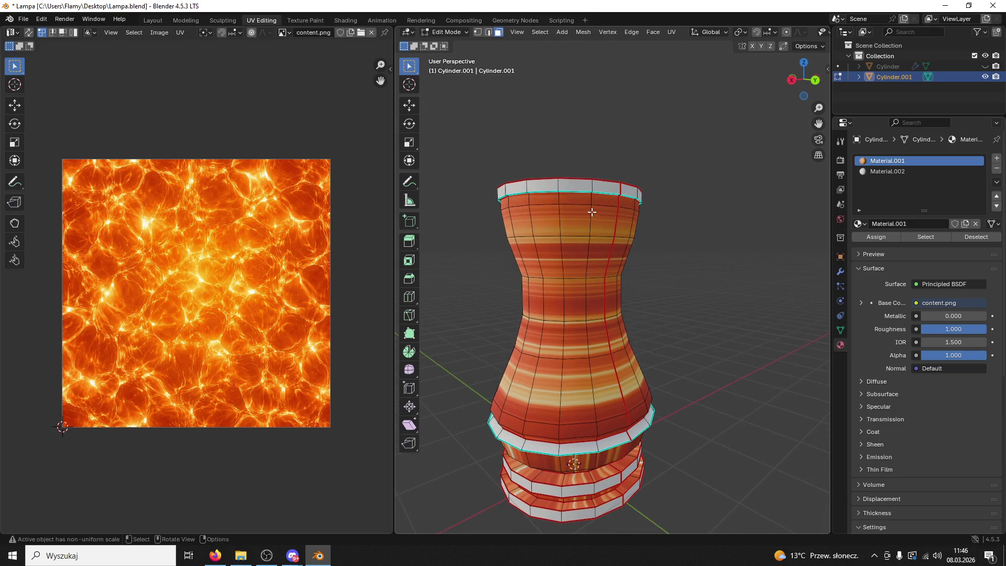
left_click(592, 212)
key("ctrl+l")
Unwrap the lamp body and scale its UV island horizontally
key("u")
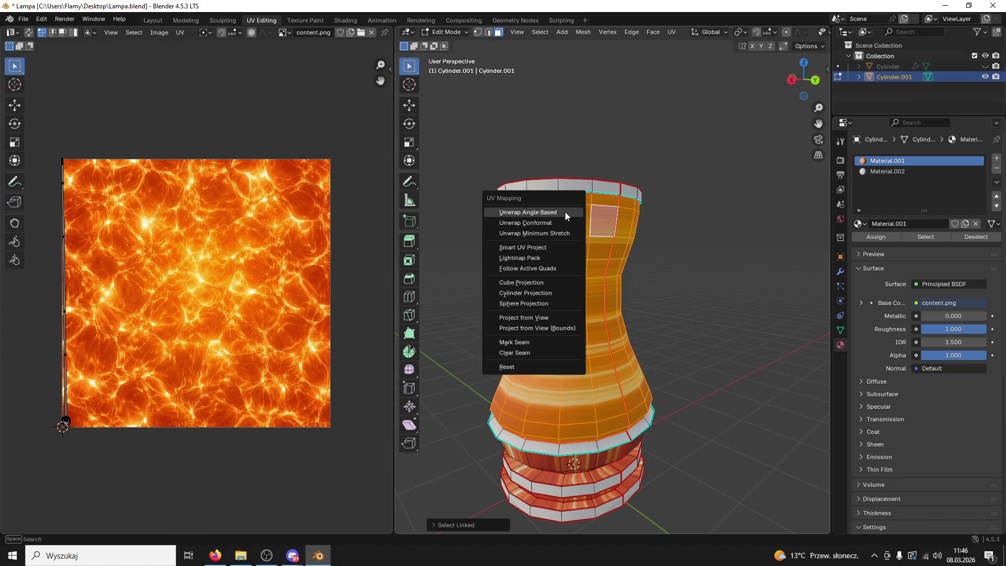
left_click(565, 212)
scroll(143, 325, "up", 2)
scroll(370, 300, "down", 2)
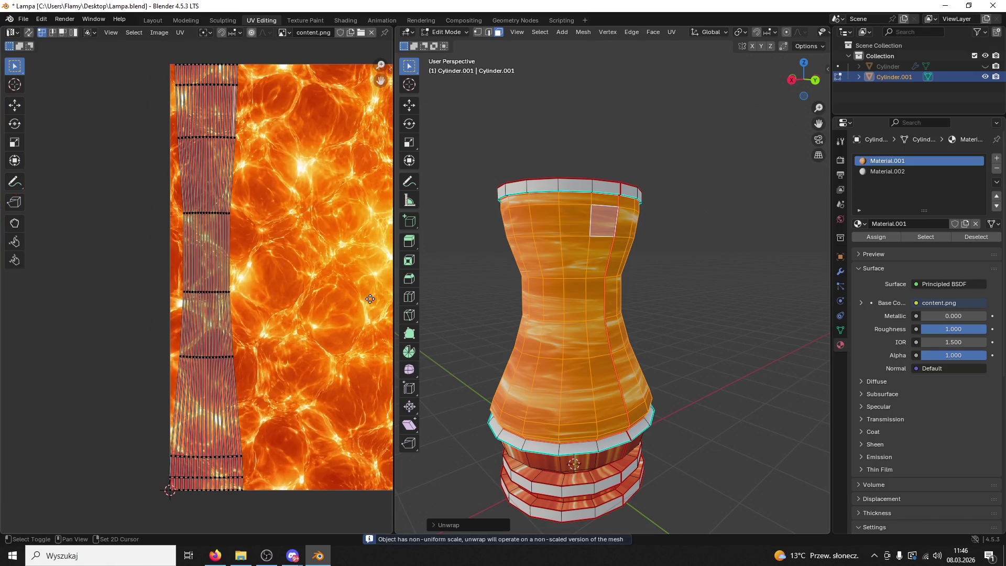
scroll(370, 301, "down", 1)
scroll(370, 303, "down", 1)
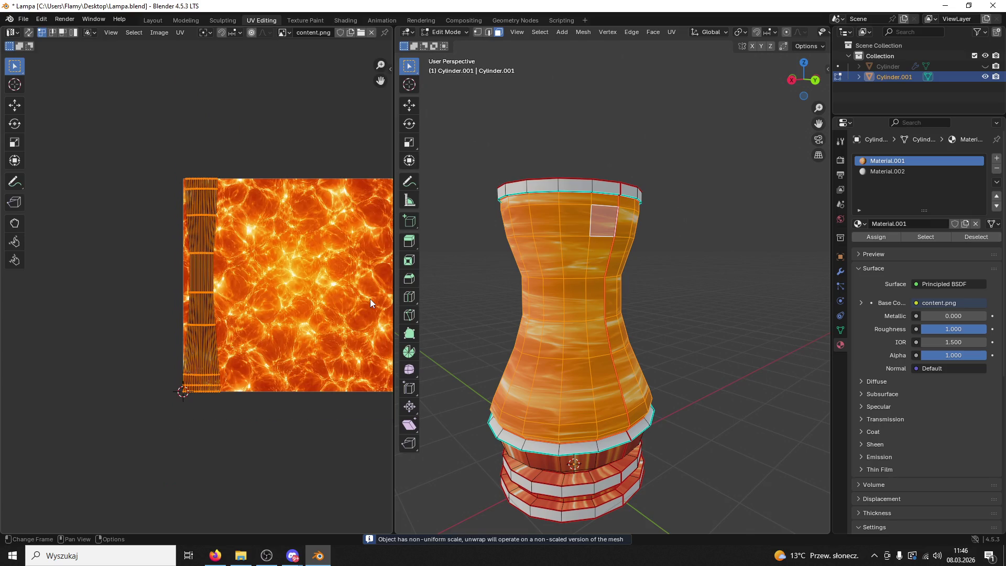
key("s")
key("x")
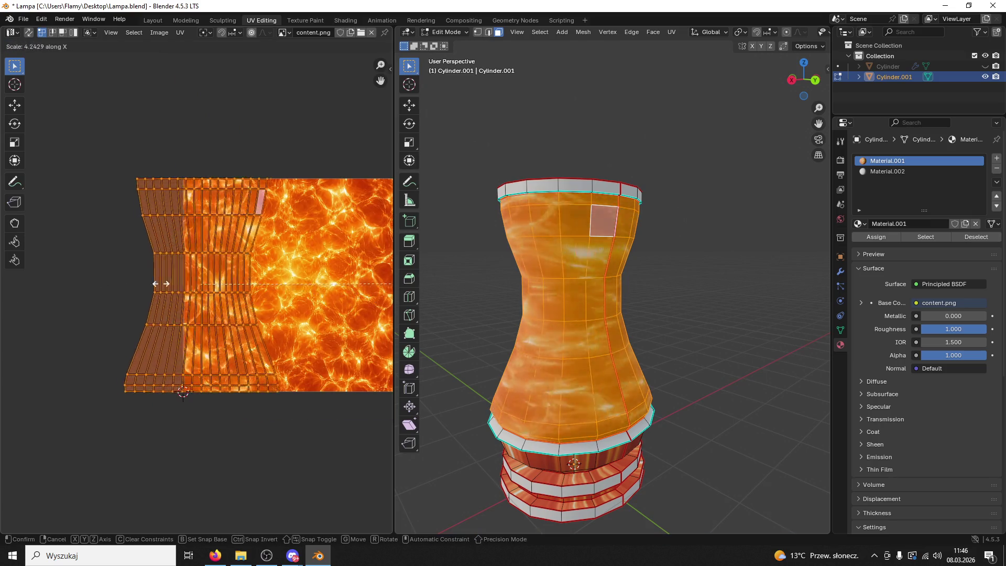
left_click(95, 279)
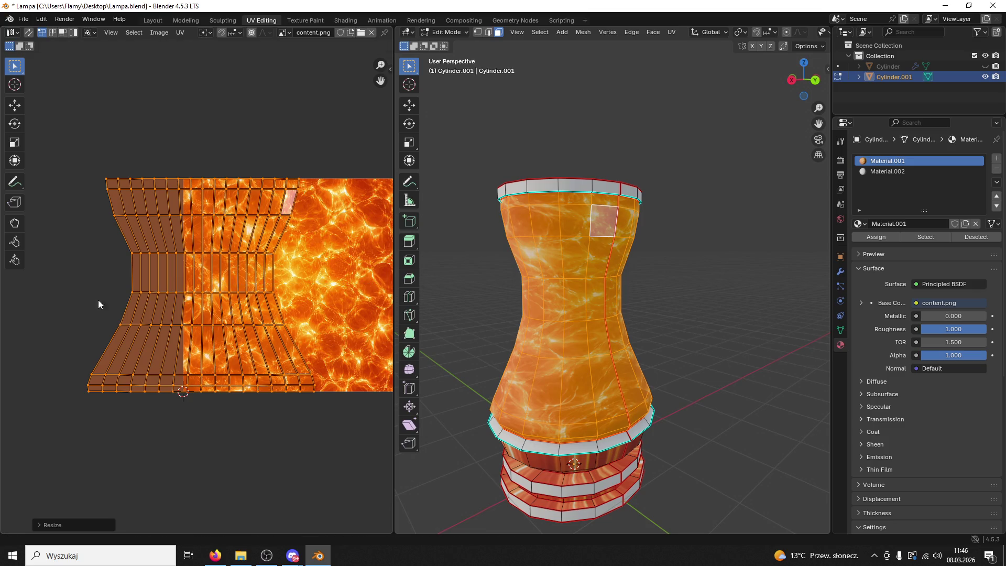
Slide the UV island right with the Move tool to cover the texture
scroll(105, 304, "right", 5)
left_click(17, 109)
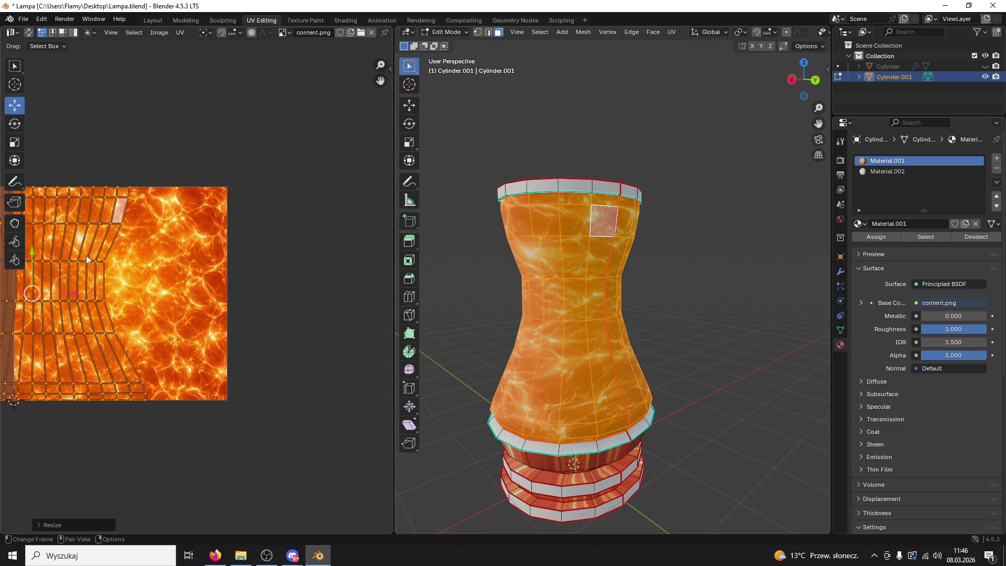
left_click_drag(65, 298, 161, 296)
key("alt+a")
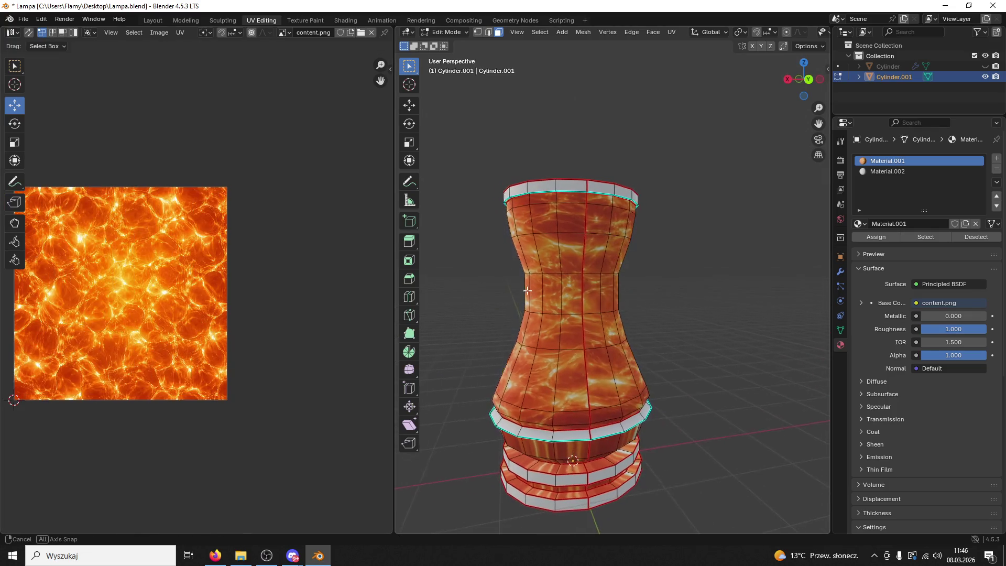
Select a face on the body's narrow middle and shrink the Blender window to reveal the desktop
scroll(556, 303, "up", 2)
left_click(543, 330)
scroll(576, 304, "up", 2)
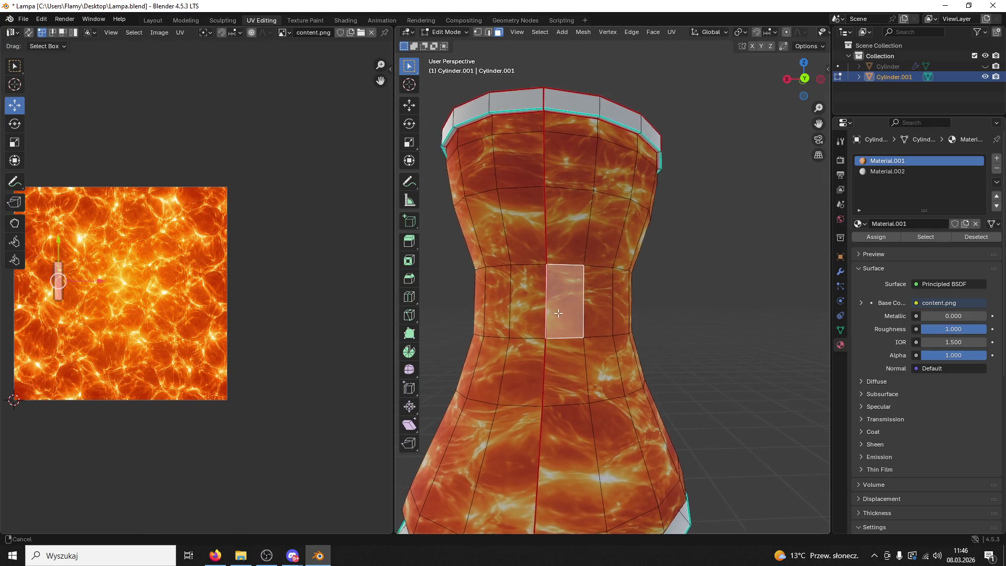
scroll(619, 297, "down", 3)
scroll(726, 325, "up", 1)
left_click_drag(259, 8, 492, 40)
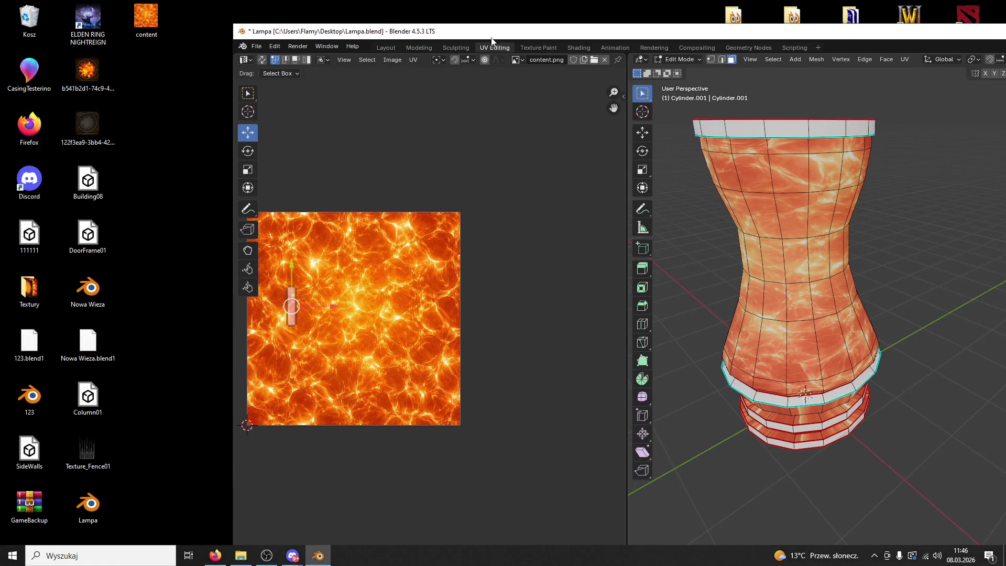
Delete the content.png Image Texture node in the Shading workspace
left_click(574, 48)
left_click(561, 436)
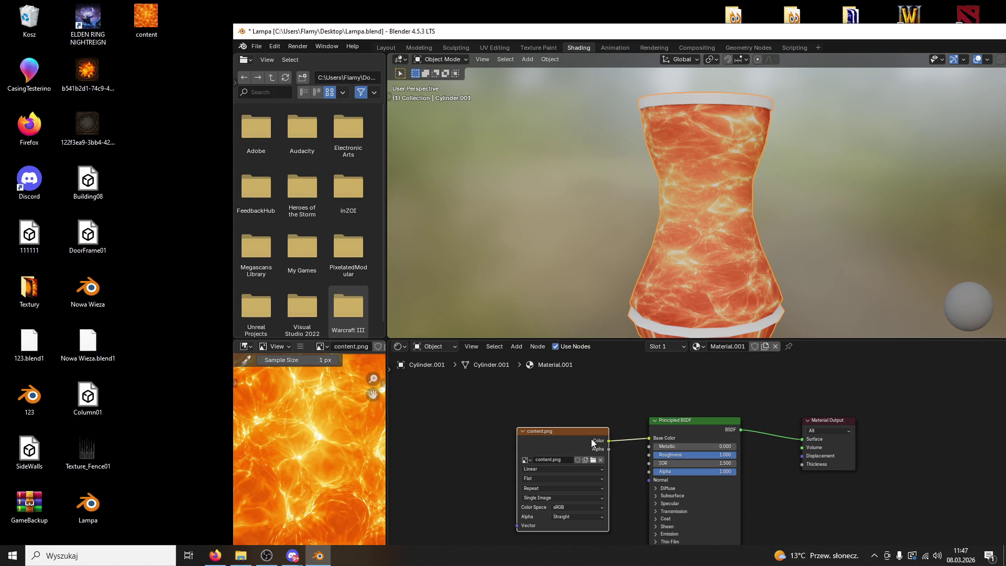
key("x")
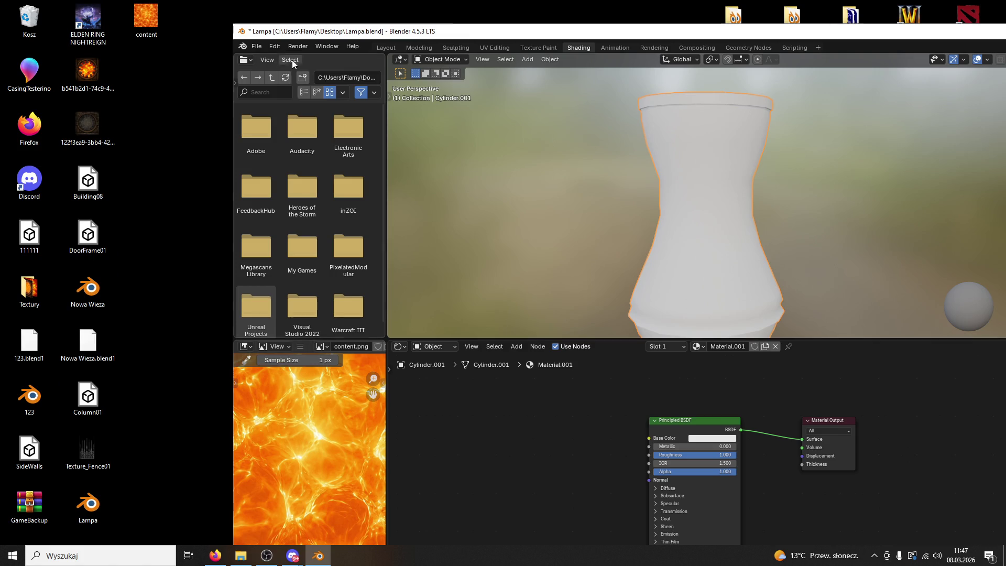
Import a lava image from the desktop and link its Color to Base Color
mouse_move(467, 35)
left_mouse_down()
mouse_move(706, 229)
mouse_move(431, 123)
left_mouse_up()
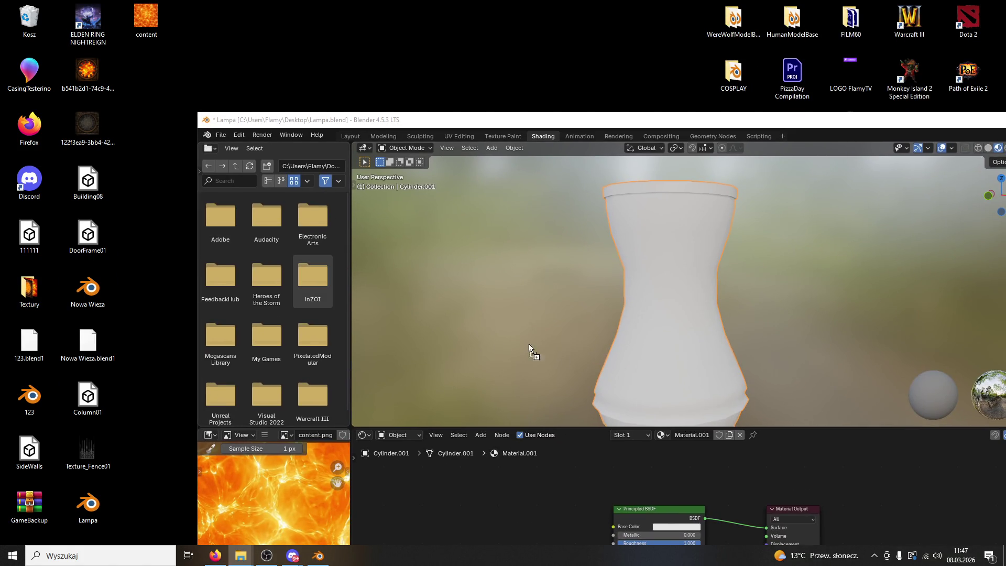
left_click_drag(483, 489, 484, 489)
left_click_drag(563, 497, 614, 526)
mouse_move(754, 357)
left_mouse_down()
mouse_move(571, 354)
mouse_move(628, 300)
left_mouse_up()
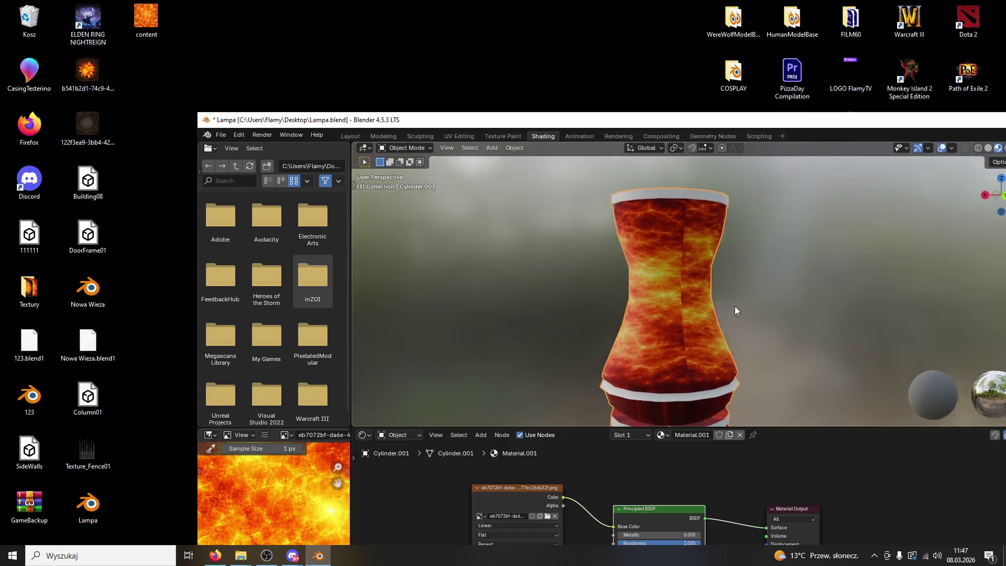
double_click(434, 118)
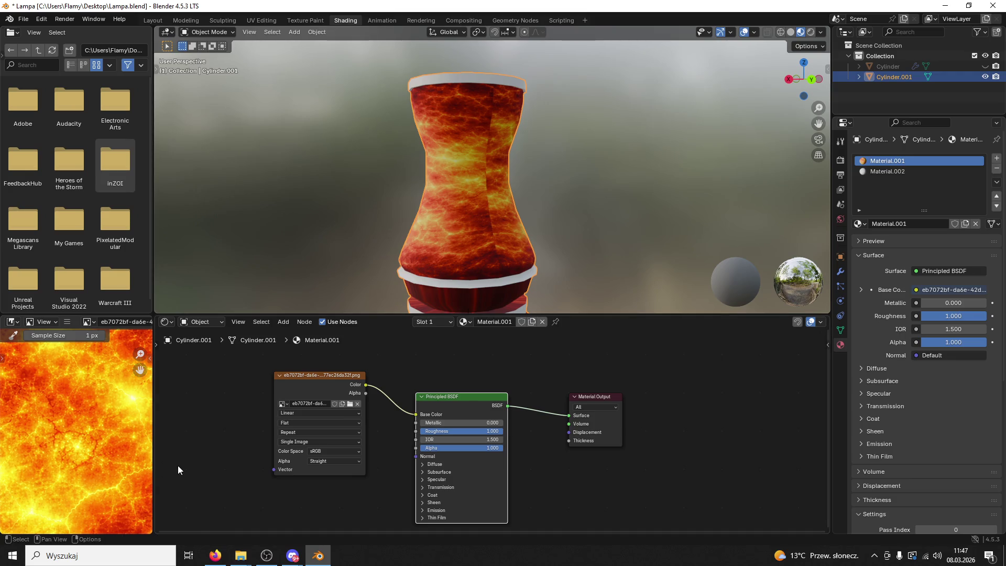
Replace the lava node with a fresh content.png image linked to Base Color, then return to UV Editing
left_click(337, 378)
key("Delete")
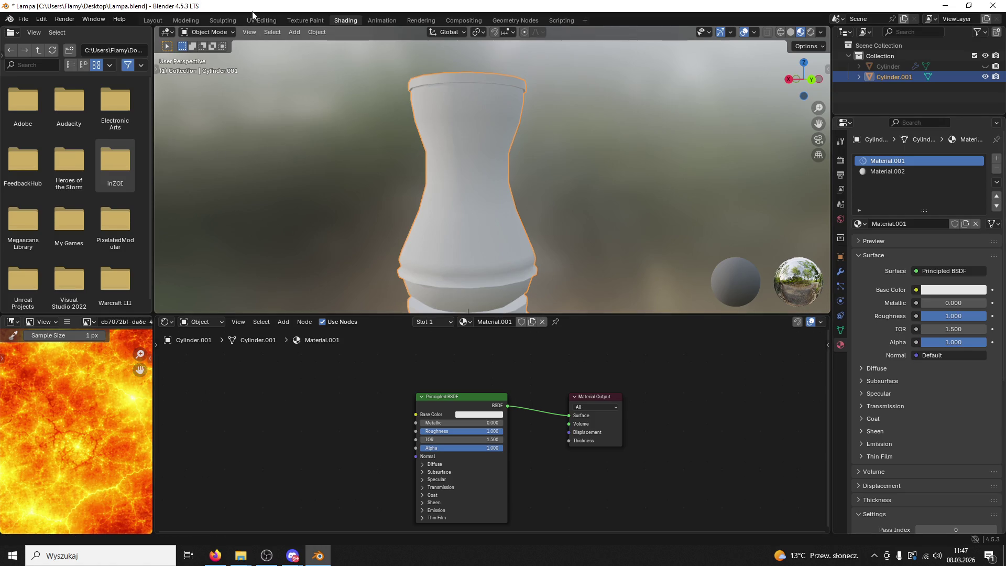
double_click(252, 8)
left_click_drag(146, 21, 513, 437)
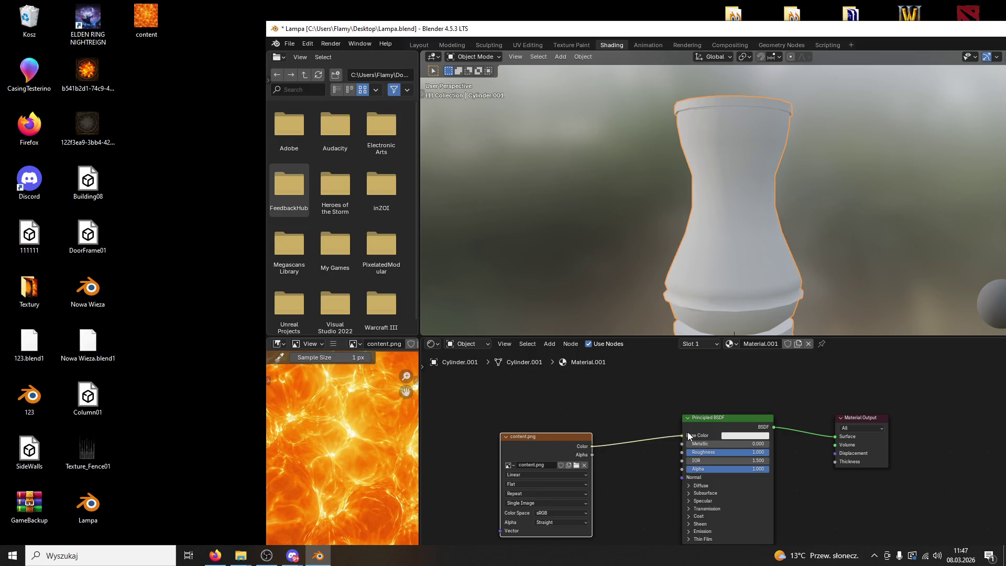
left_click_drag(688, 435, 683, 436)
double_click(495, 30)
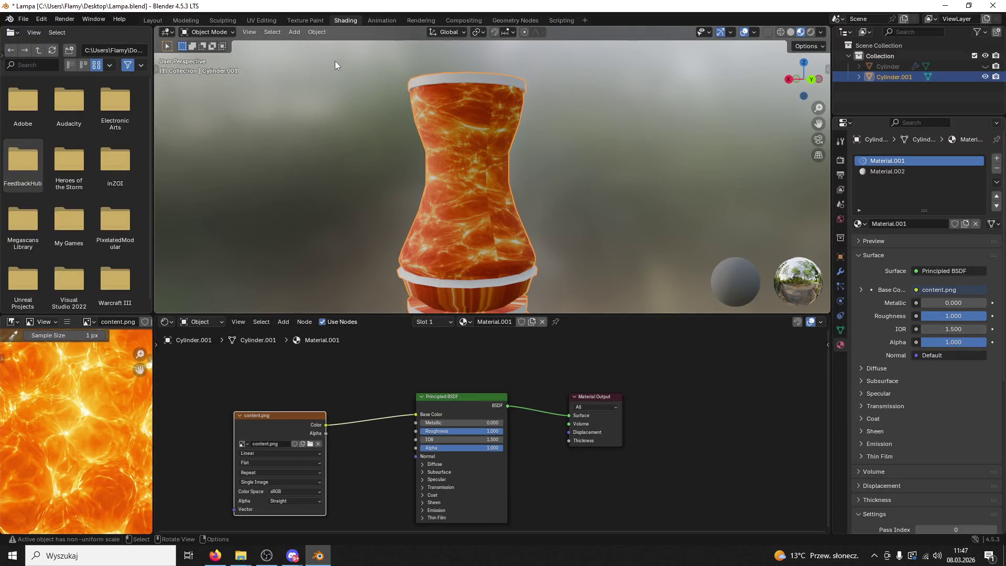
left_click(252, 20)
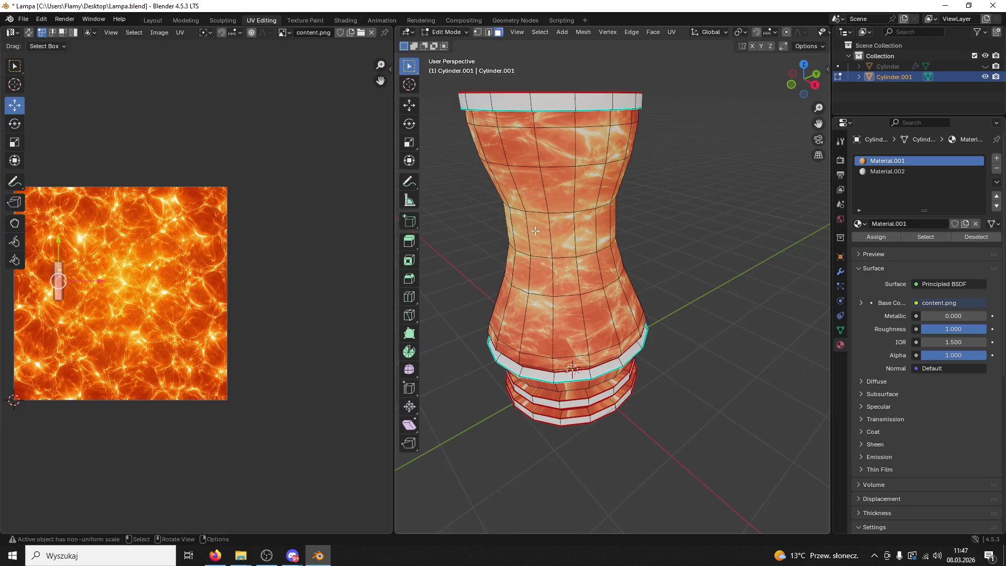
Frame the whole texture and select the connected lamp body
left_click(500, 224)
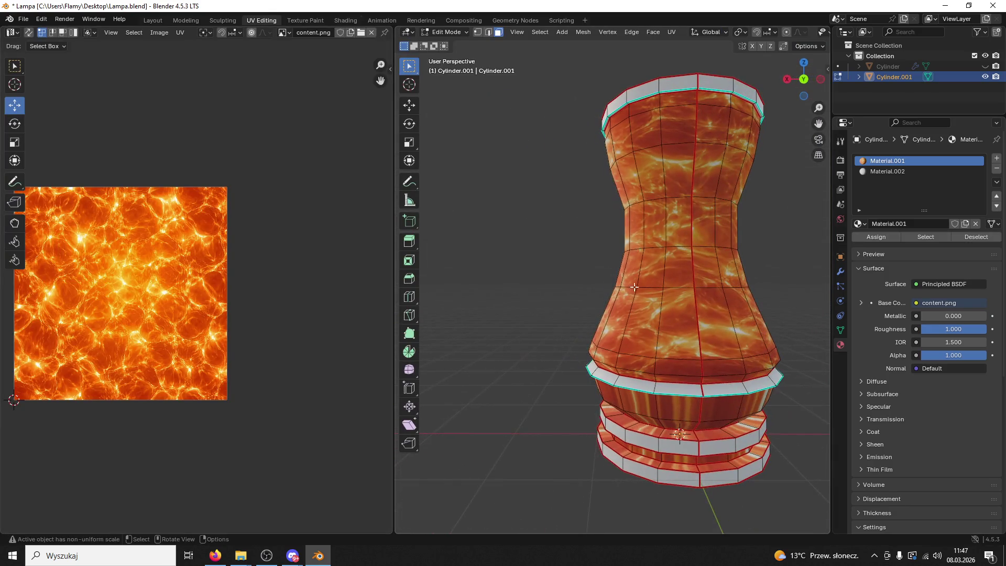
left_click_drag(298, 289, 331, 293)
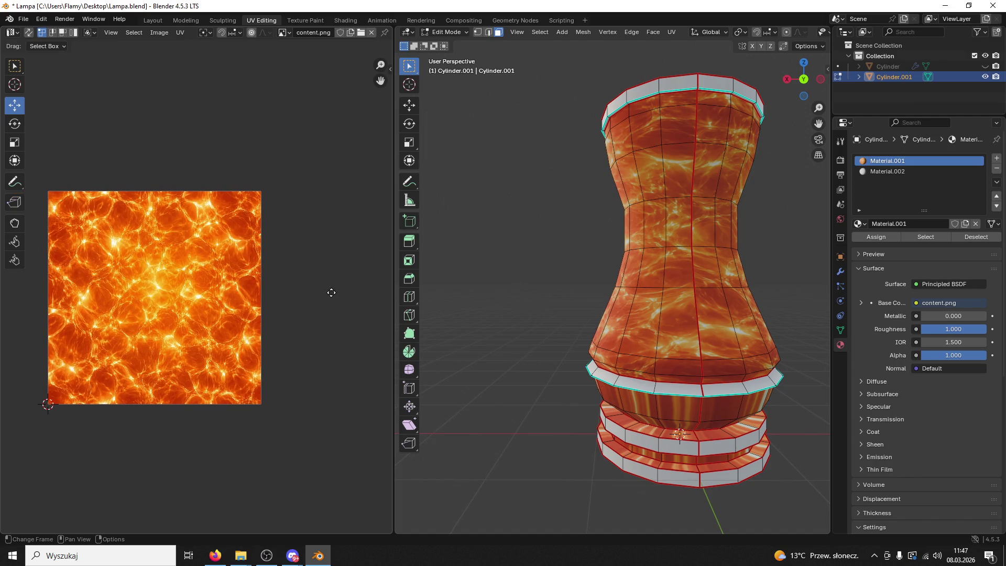
left_click(664, 312)
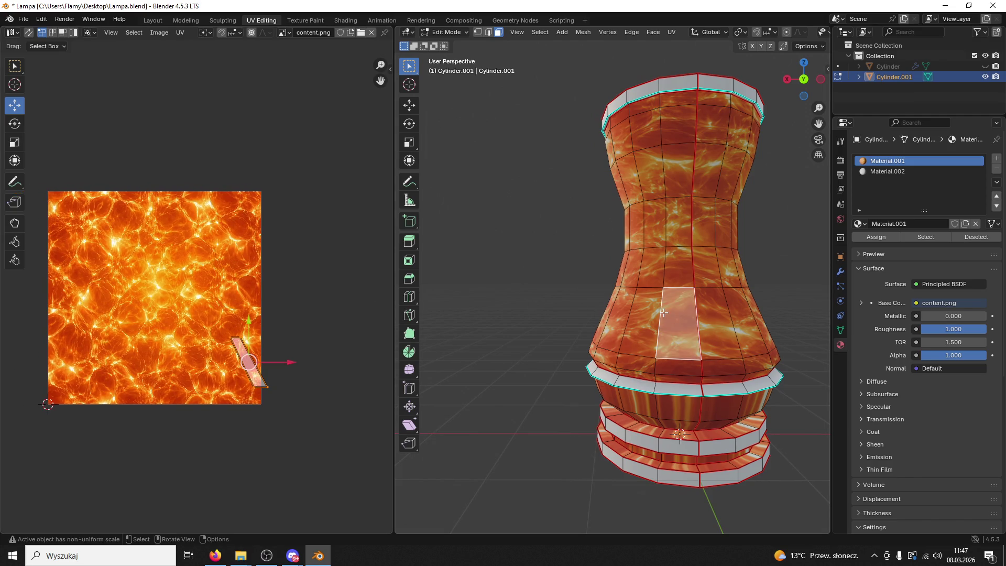
key("ctrl+l")
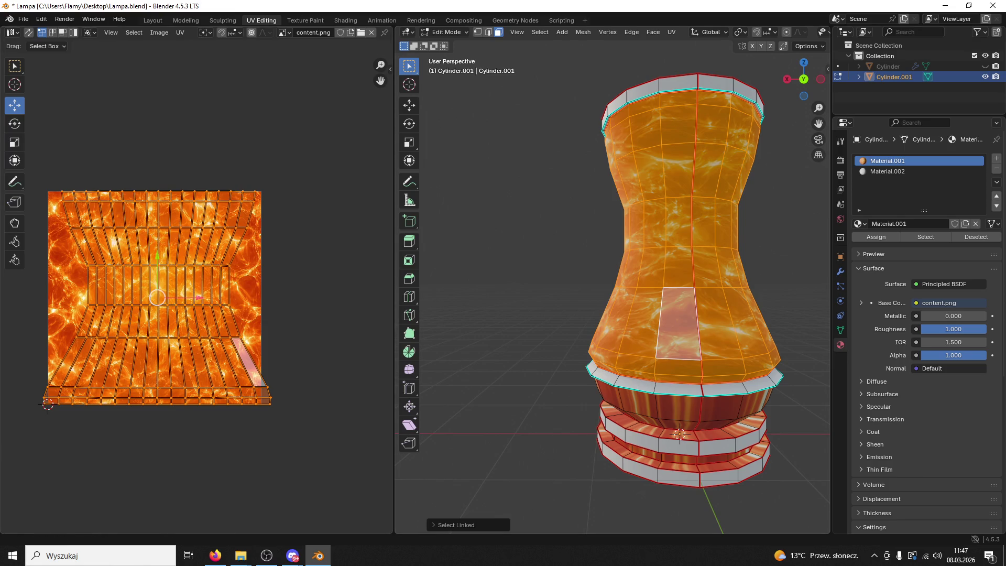
key("alt+Tab")
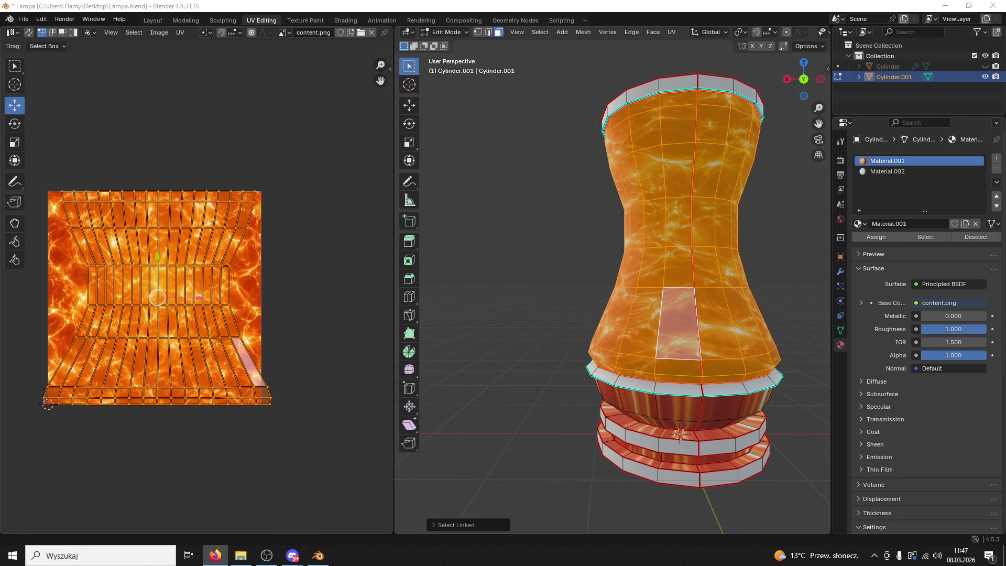
Select the seven UV vertices along the island's right edge
left_click(266, 188)
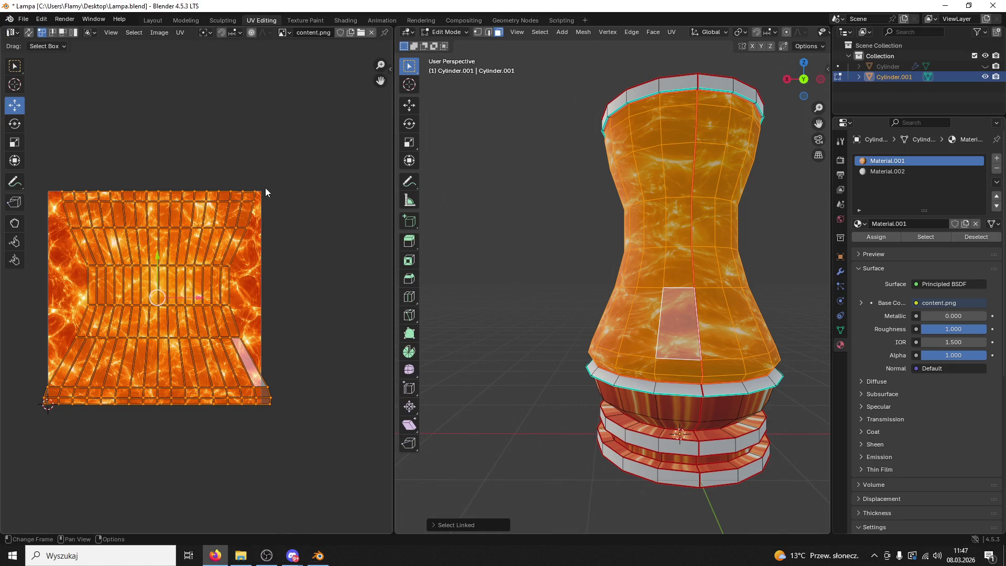
left_click(246, 228, "shift")
left_click(229, 266, "shift")
left_click(230, 304, "shift")
left_click(241, 338, "shift")
left_click(274, 386, "shift")
left_click(278, 403, "shift")
Flatten the right edge into a vertical line with S X 0 and move it into place
type("sx0")
key("Return")
key("g")
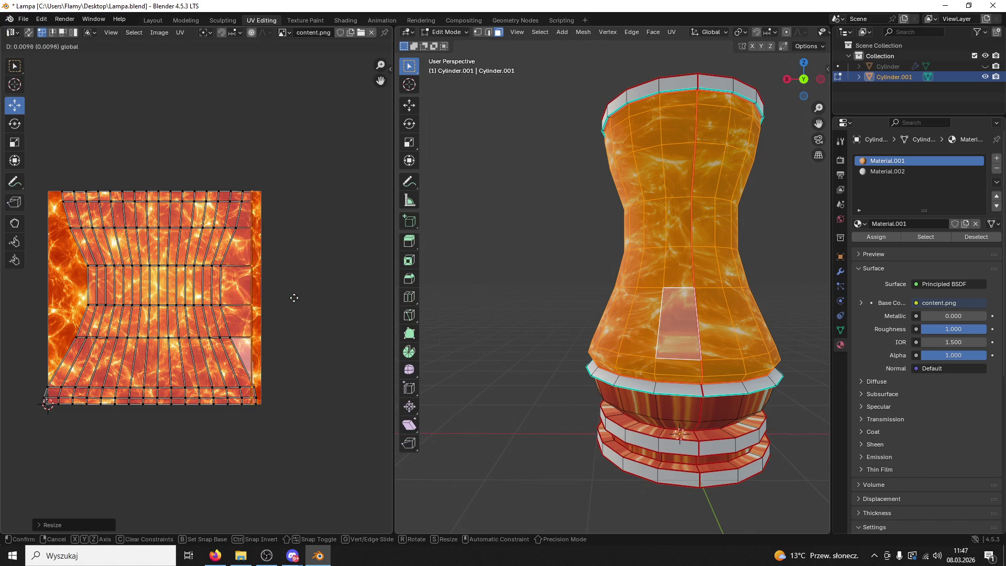
left_click(300, 298)
key("s")
key("Escape")
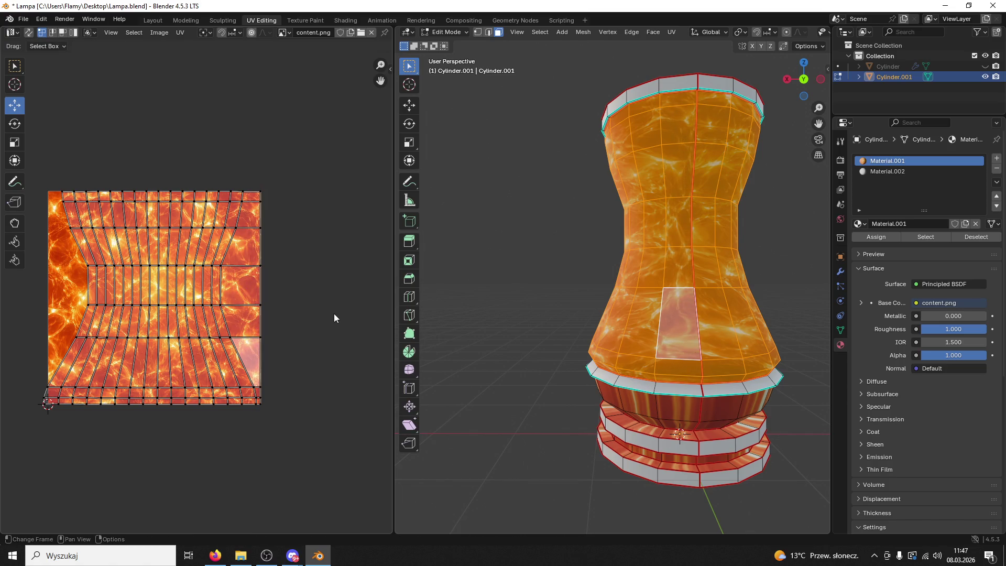
scroll(282, 311, "up", 2)
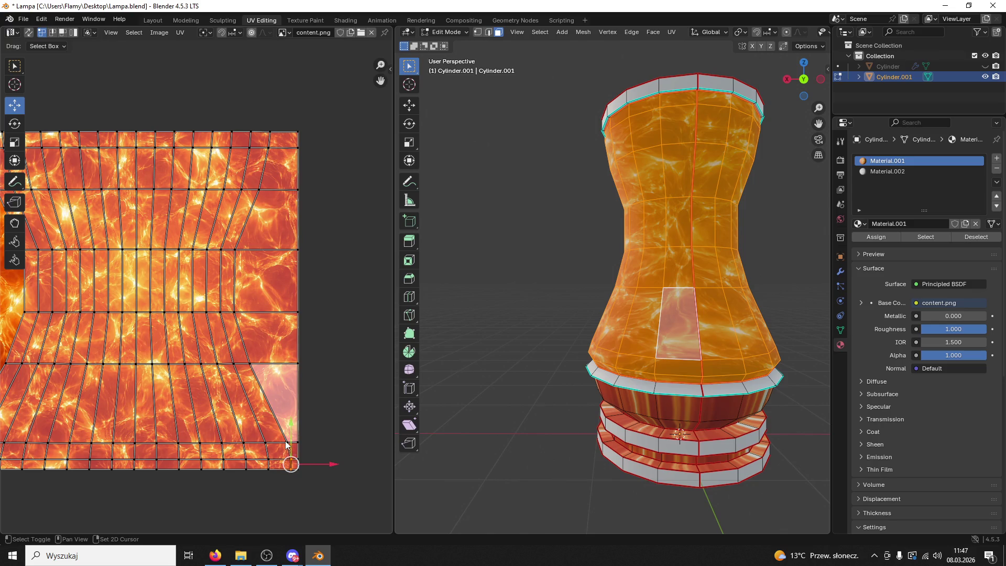
Straighten the right UV column with horizontal scale 0 and slide it right along X
left_click(244, 304, "shift")
left_click(242, 257, "alt")
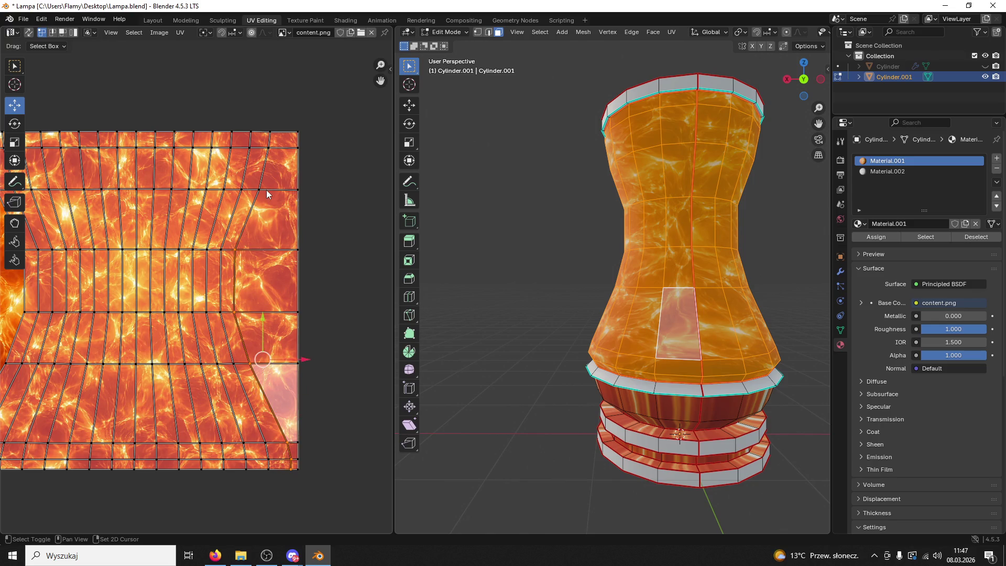
key("s")
key("x")
key("0")
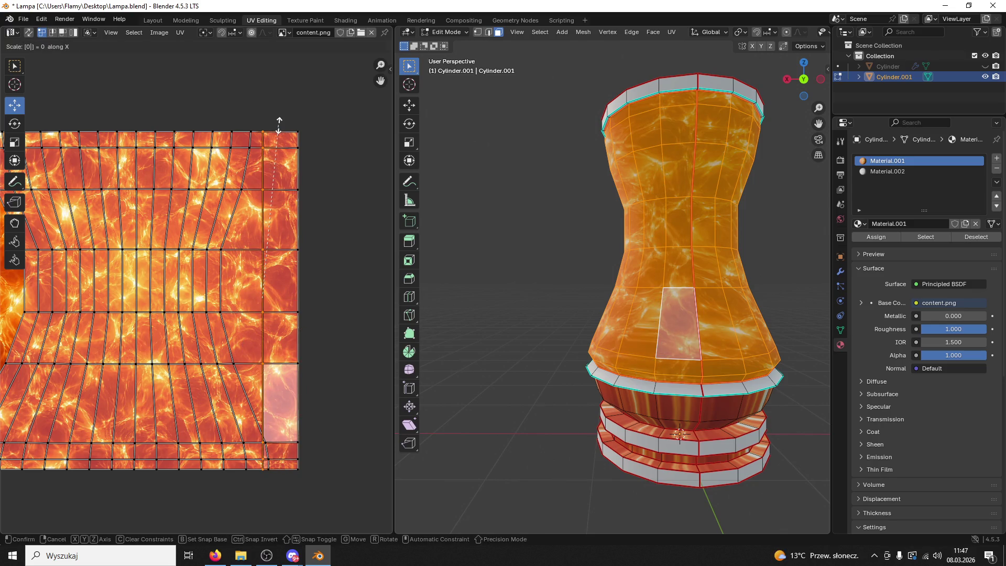
key("Return")
key("g")
key("x")
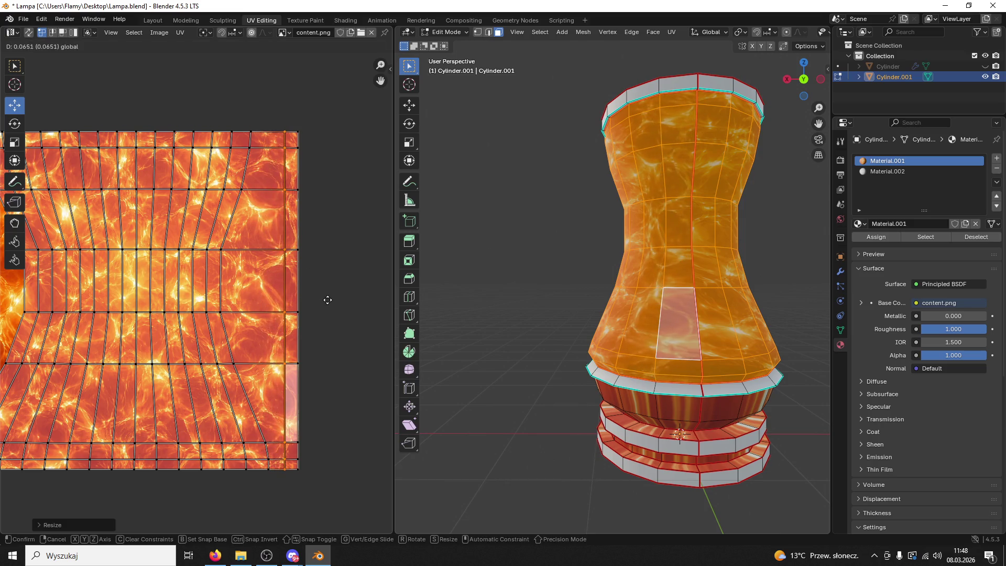
left_click(326, 301)
Collapse the adjacent diagonal column into a vertical line and shift it right into place
left_click(268, 458)
left_click(233, 364, "ctrl")
left_click(229, 256, "ctrl")
key("s")
key("x")
key("0")
key("Return")
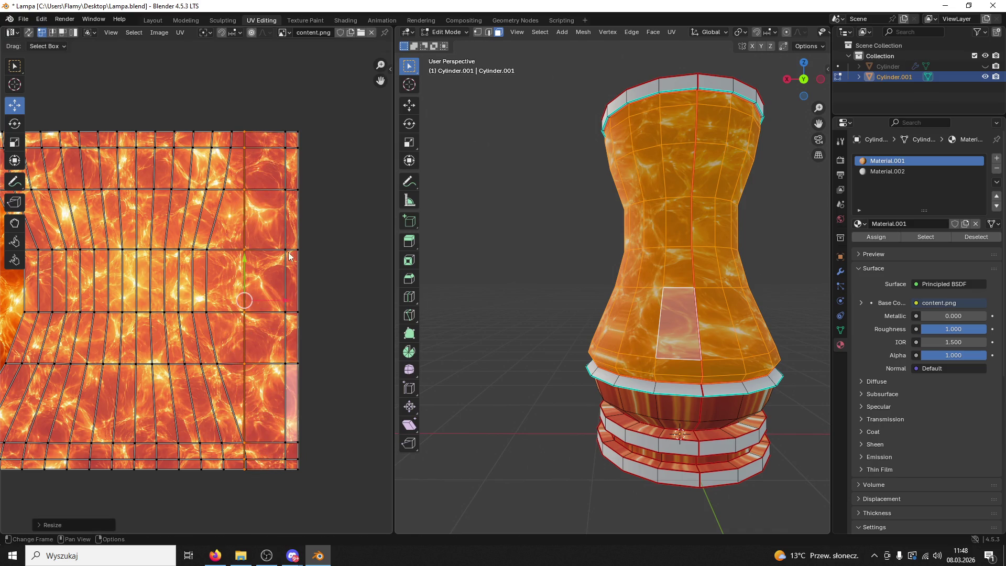
left_click_drag(262, 298, 303, 295)
Straighten the left border UV column and move it onto the image's left edge
scroll(262, 271, "left", 5)
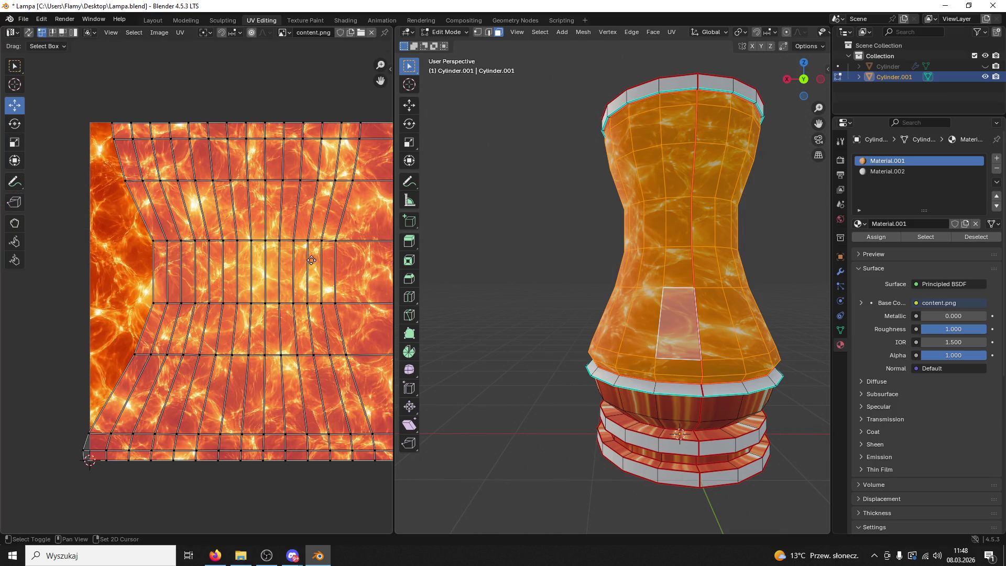
left_click(86, 444, "alt")
left_click(111, 131, "alt+shift")
key("s")
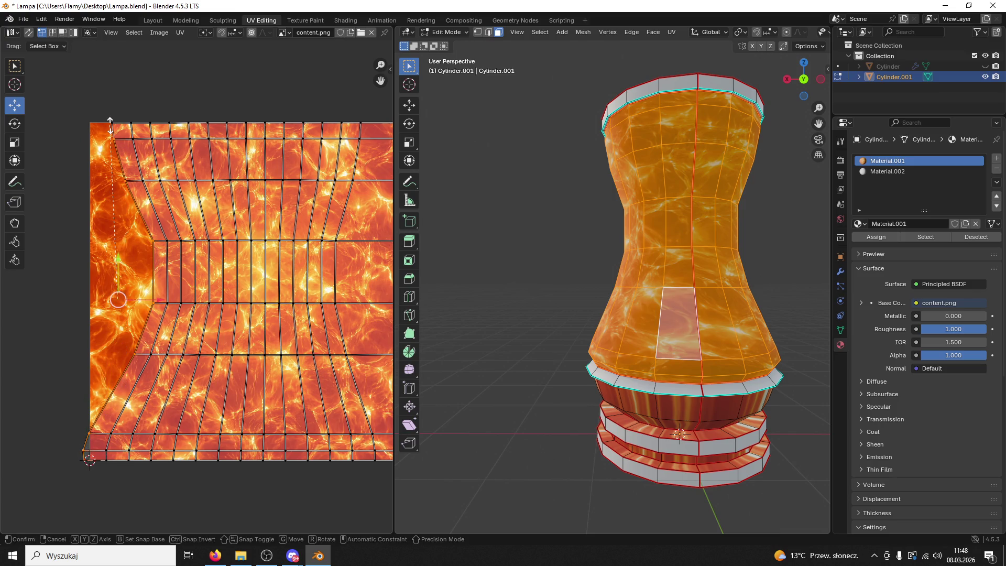
key("Return")
key("s")
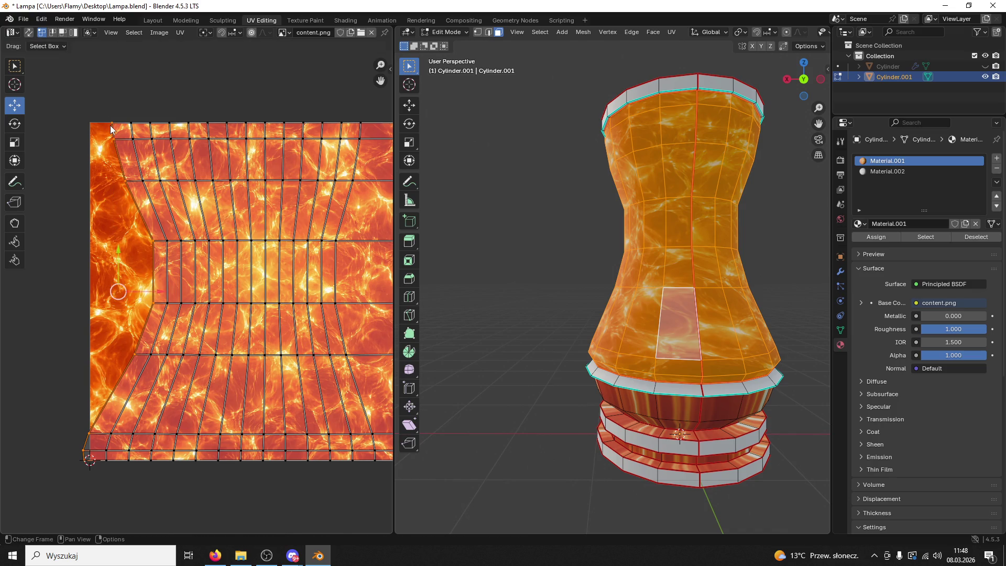
key("x")
key("0")
key("Return")
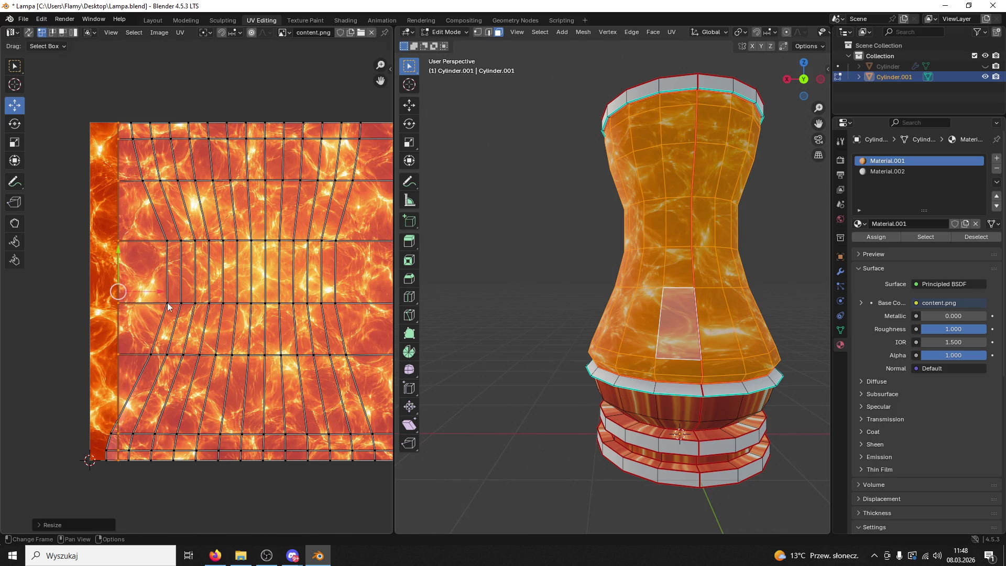
left_click_drag(161, 294, 133, 294)
Deselect everything, then reselect the whole lamp-body UV island from a body face
key("alt+a")
mouse_move(493, 234)
left_mouse_down()
mouse_move(475, 236)
mouse_move(473, 277)
left_mouse_up()
left_click(671, 264)
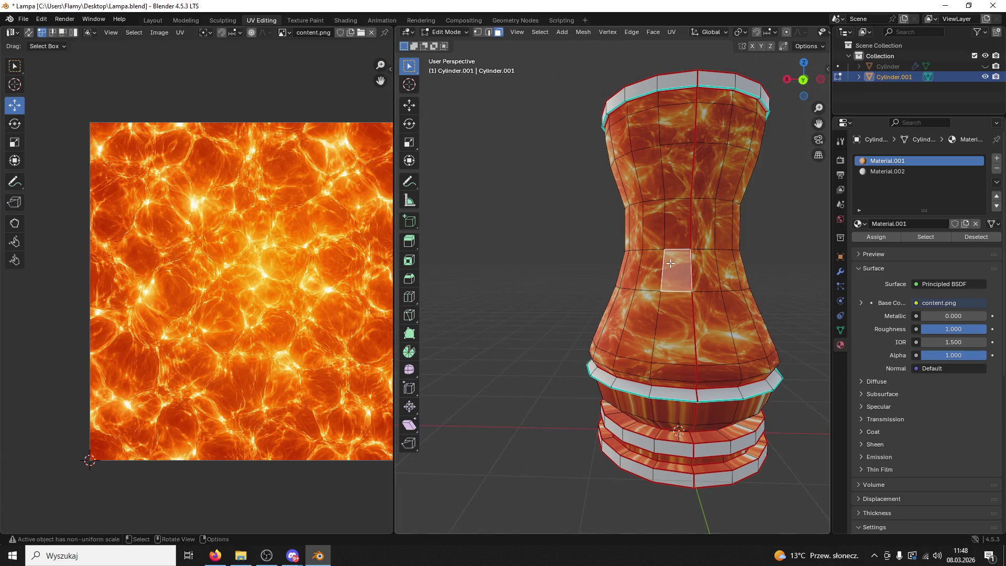
key("ctrl+l")
Flatten the left diagonal seam into a vertical line and reposition it horizontally
left_click(108, 454)
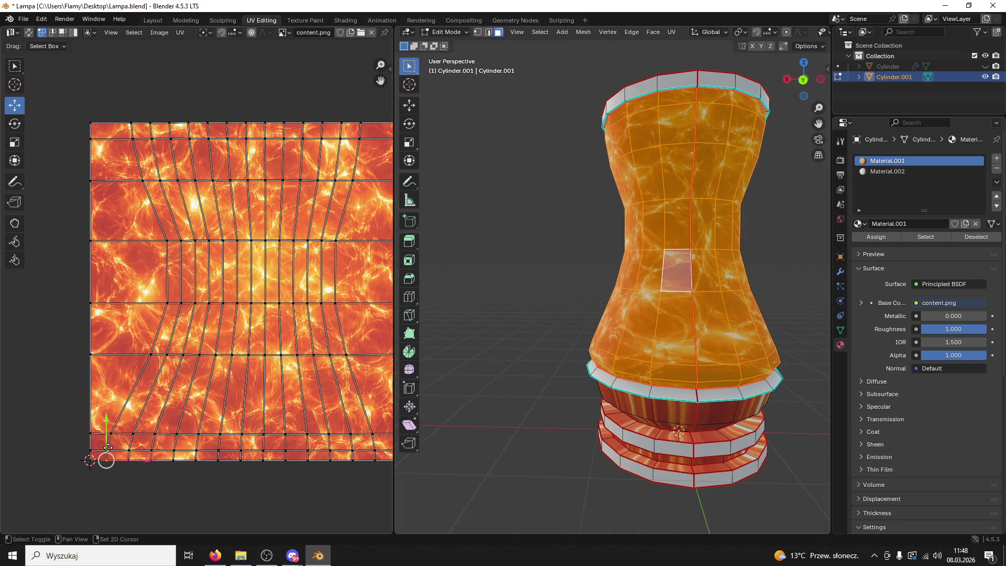
left_click(151, 355, "ctrl")
left_click(167, 302, "ctrl")
left_click(131, 124, "ctrl")
key("s")
key("x")
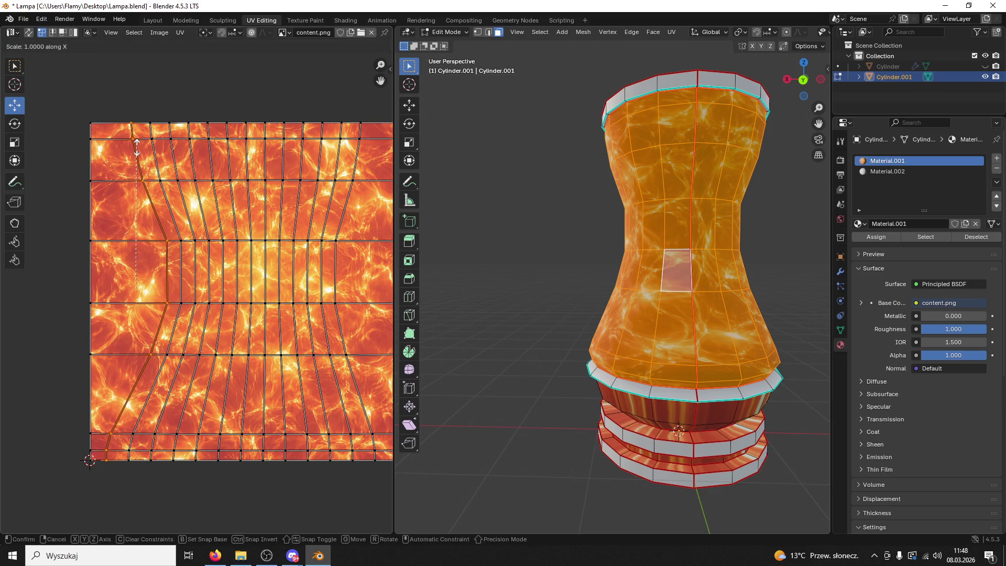
key("0")
key("Return")
key("g")
key("x")
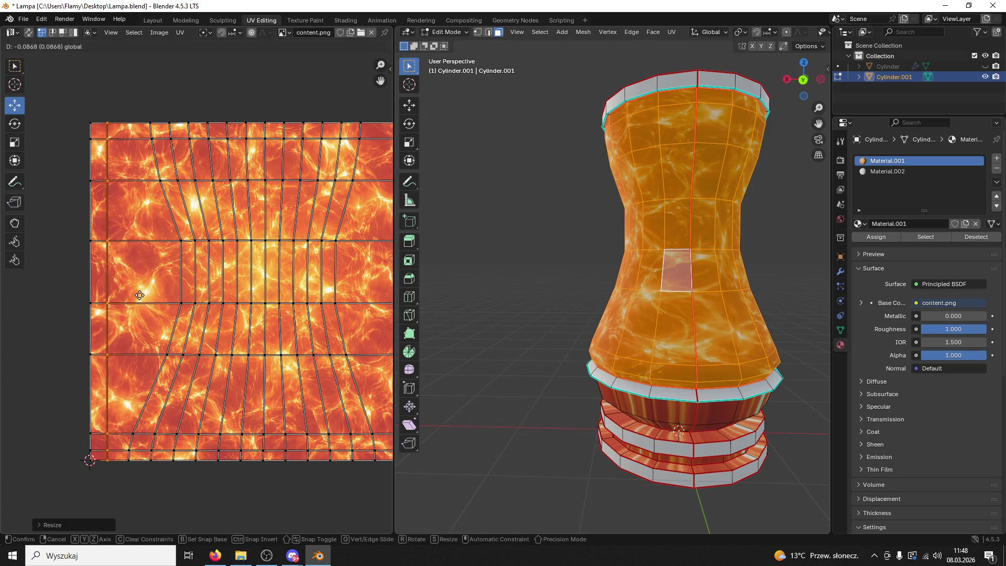
left_click(158, 346)
Straighten the second diagonal column from the left and slide it along X
left_click(129, 456)
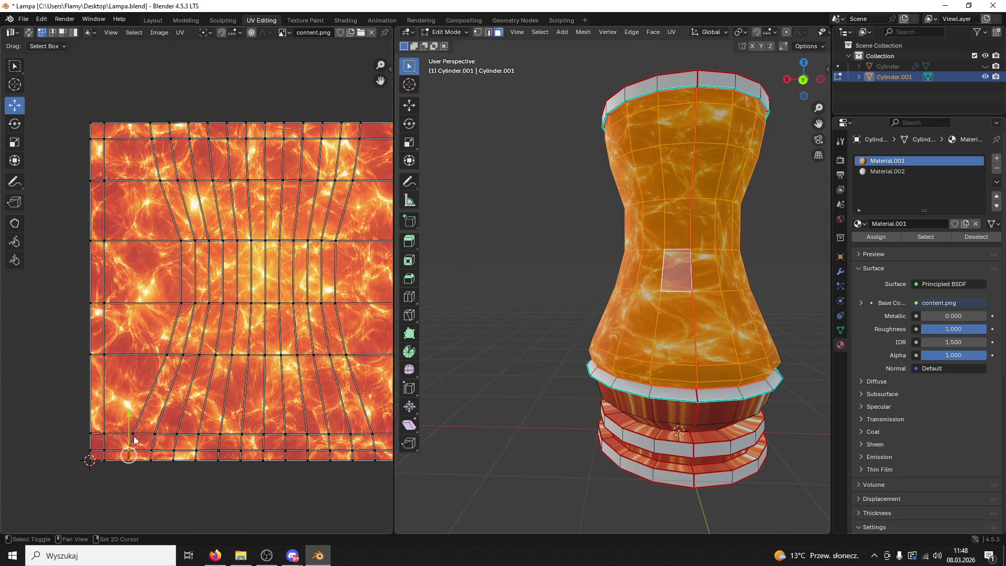
left_click(176, 301, "ctrl")
left_click(181, 241, "ctrl")
left_click(160, 181, "ctrl")
left_click(152, 139, "ctrl")
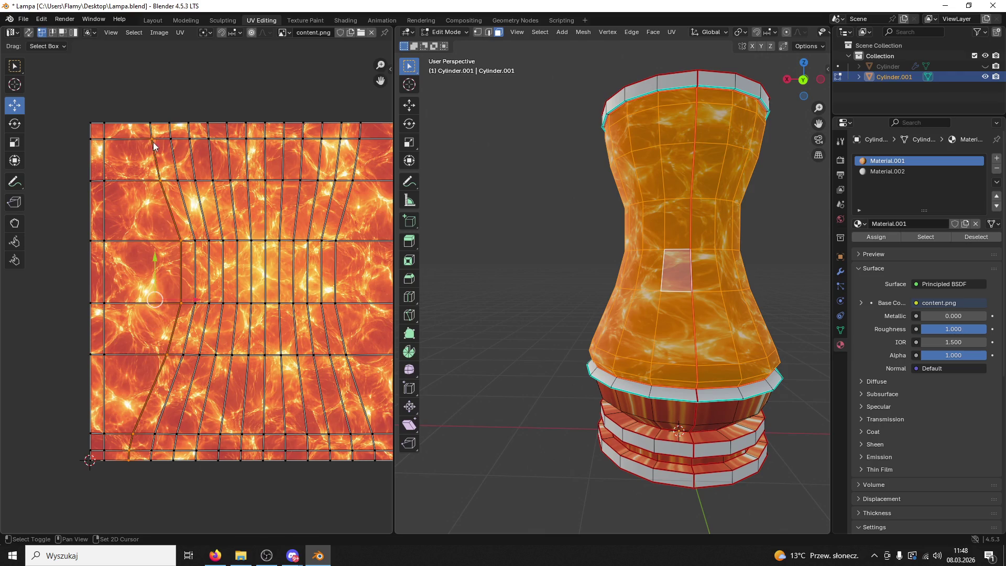
key("s")
key("x")
key("0")
left_click(183, 284)
key("g")
key("x")
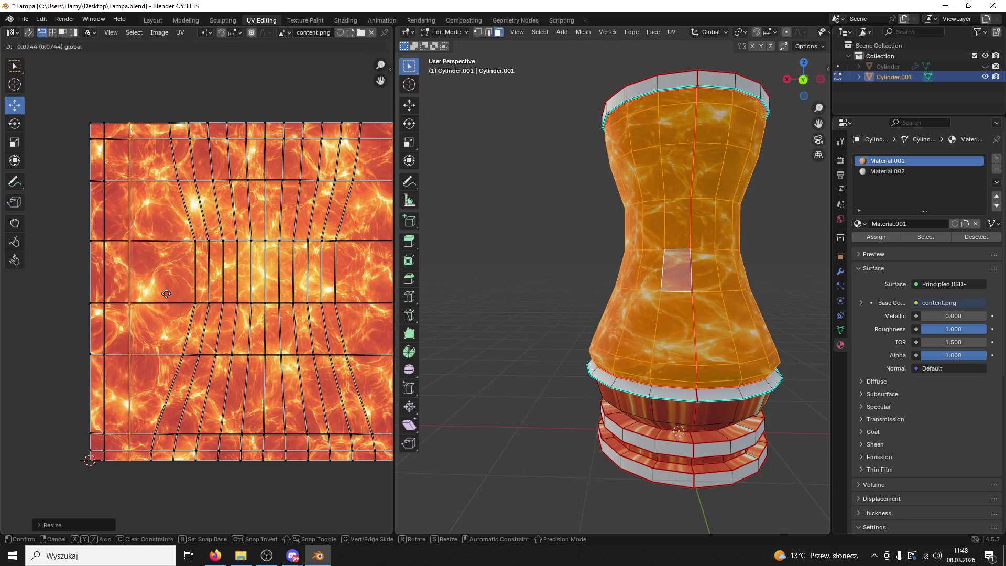
left_click(181, 342)
Make the third column vertical with X scale 0 and nudge it into position
left_click(152, 460)
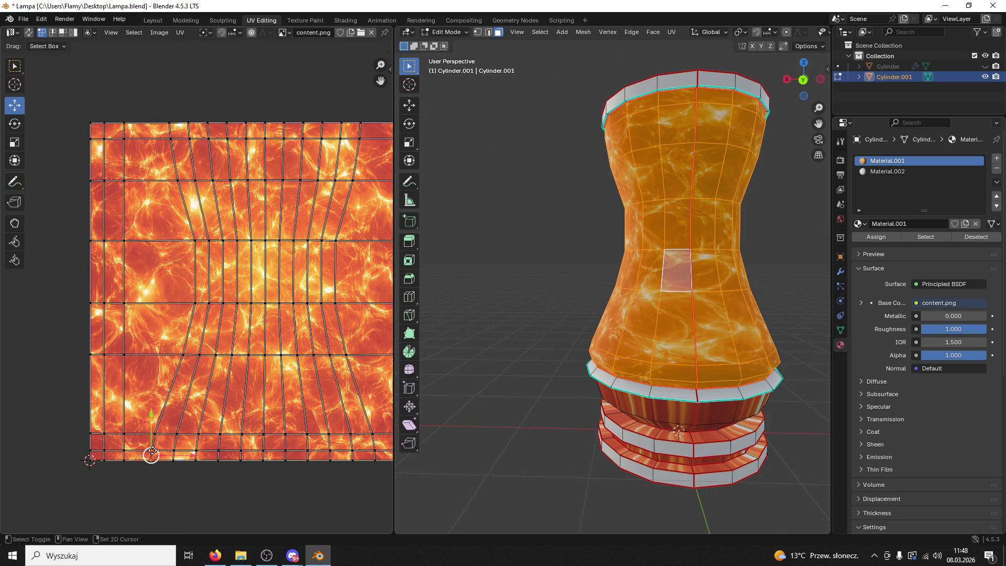
left_click(195, 303, "ctrl")
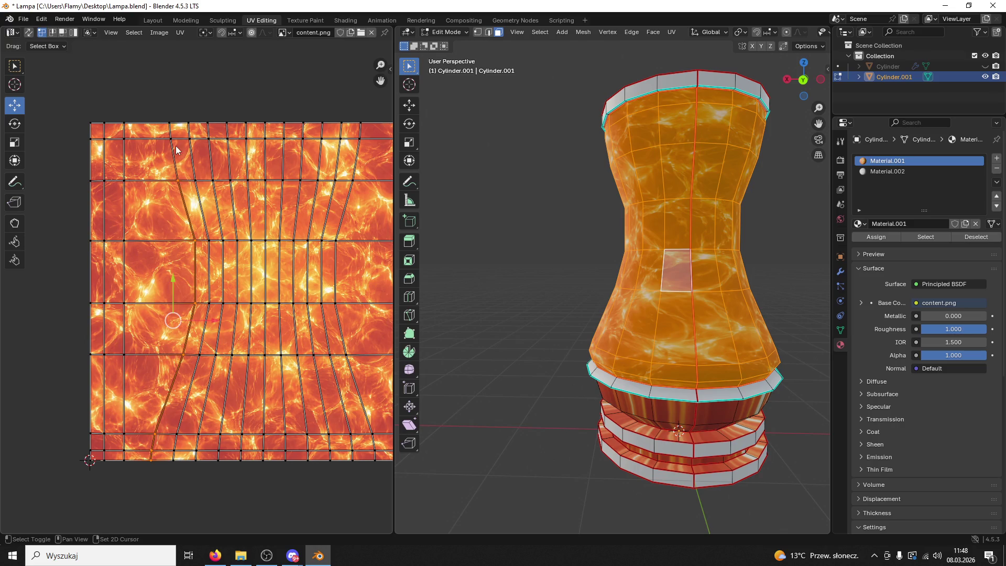
left_click(171, 123, "ctrl")
key("s")
key("x")
key("0")
key("Return")
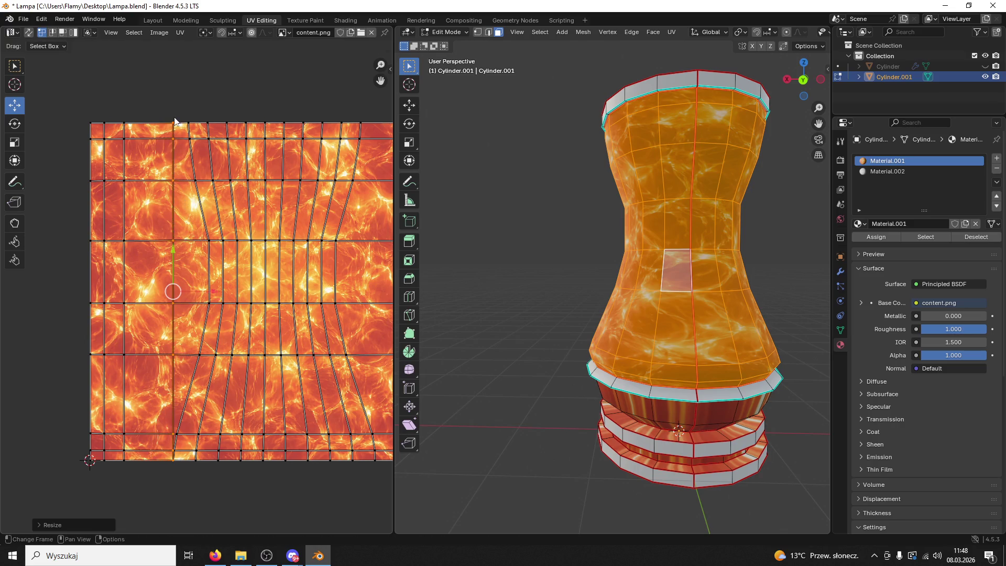
key("g")
key("x")
left_click(178, 290)
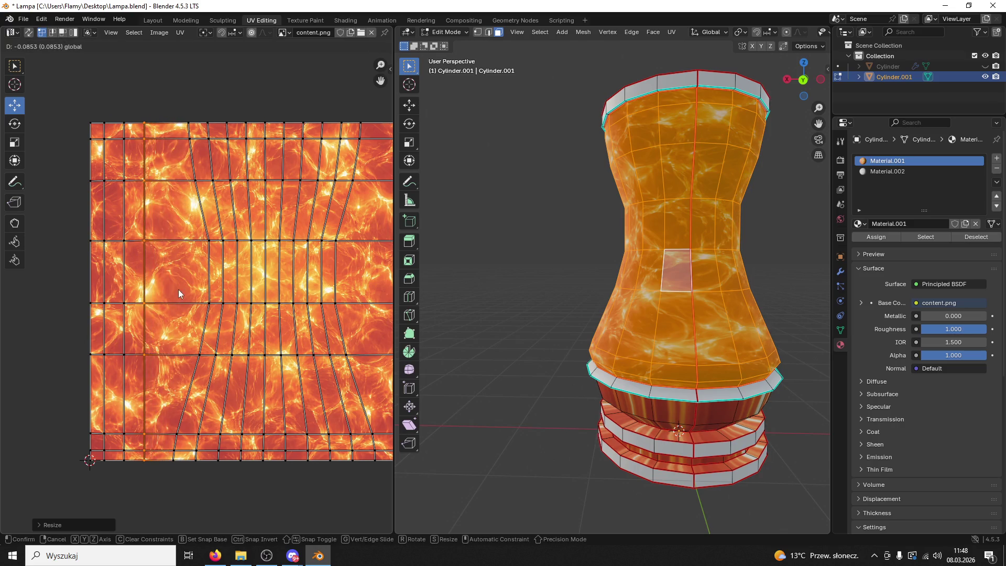
Straighten the fourth column and slide it left into place
left_click(209, 303)
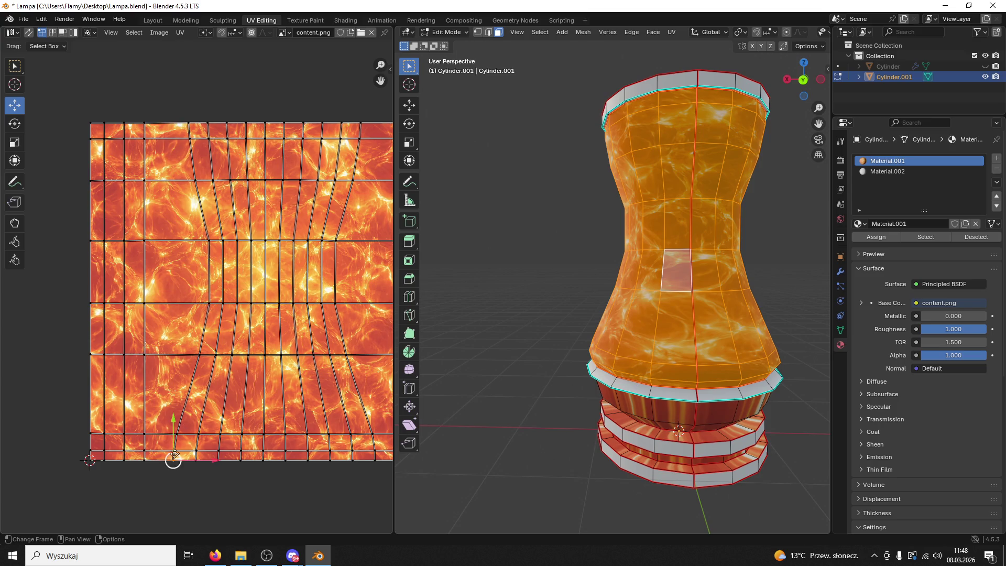
left_click(200, 300, "shift")
left_click(193, 119, "shift")
key("s")
key("x")
key("0")
key("Return")
left_click_drag(234, 294, 207, 291)
Select all vertices of the next slanted column, flatten it vertically, and move it horizontally
left_click(196, 460)
left_click(199, 434, "shift")
left_click(216, 354, "shift")
left_click(223, 303, "shift")
left_click(222, 241, "shift")
left_click(213, 181, "shift")
left_click(209, 139, "shift")
left_click(210, 121, "shift")
key("s")
key("x")
key("0")
key("Return")
key("g")
key("x")
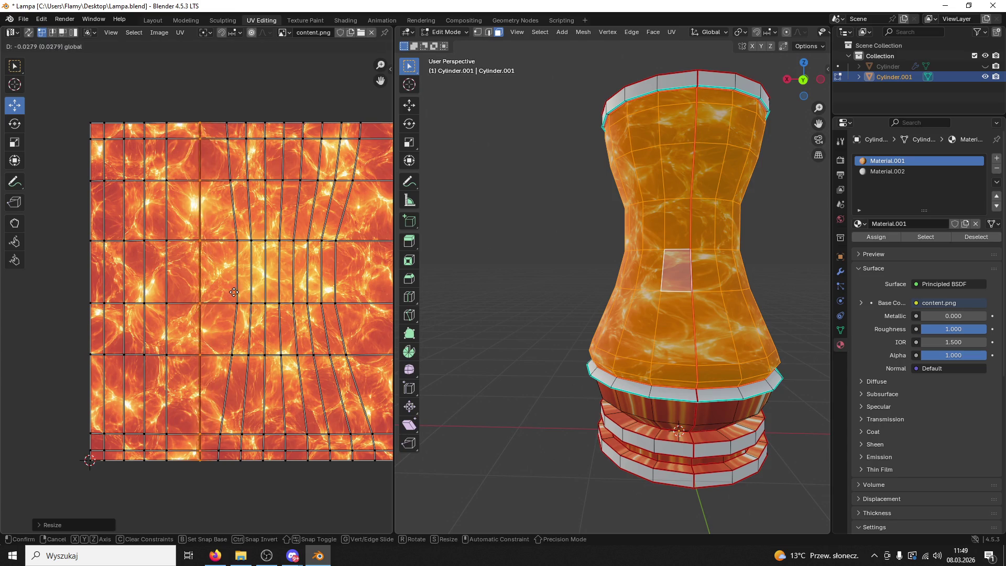
left_click(238, 302)
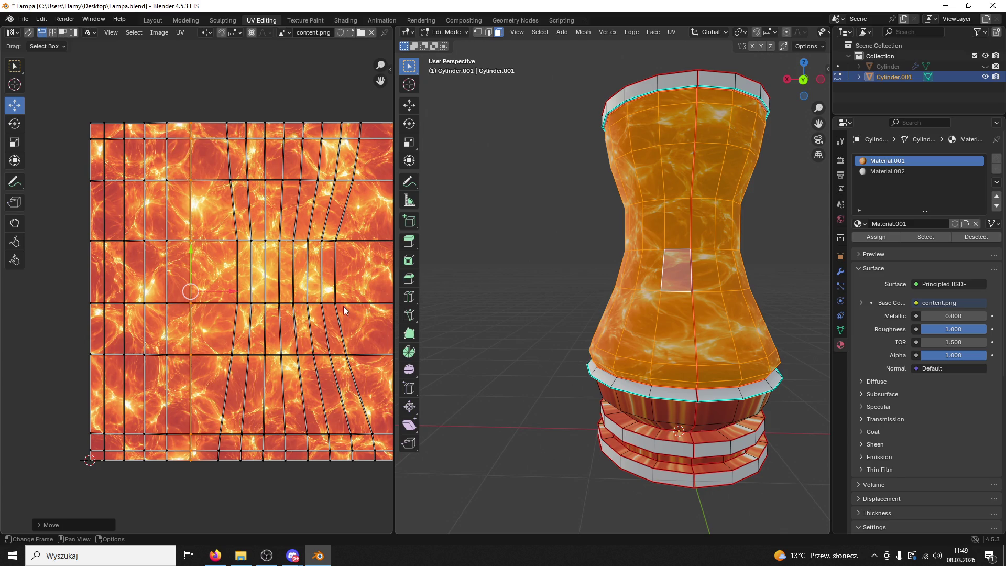
Straighten the following column (redoing the scale after an undo) and slide it left
left_click(218, 460)
left_click(248, 355, "shift")
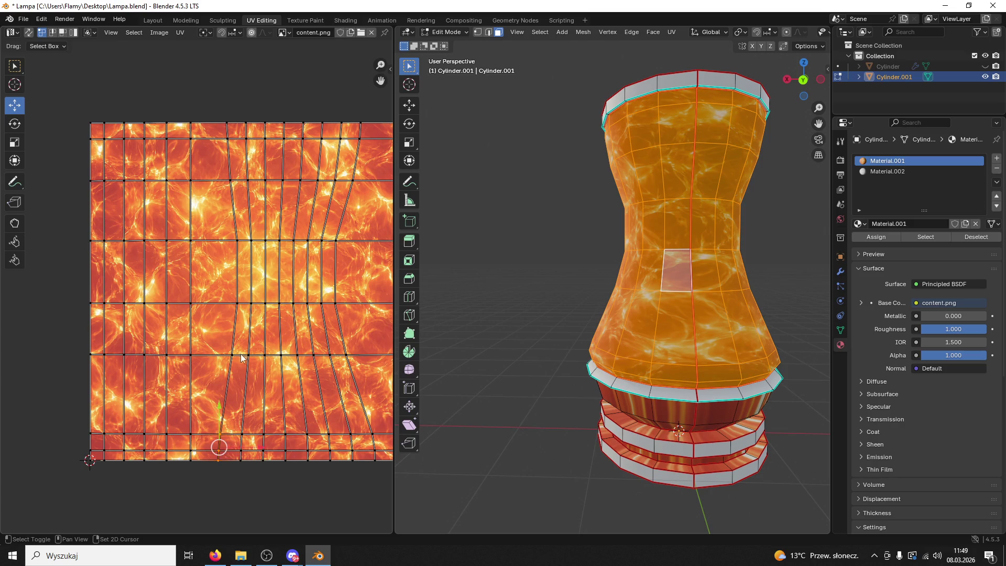
left_click(228, 124, "ctrl")
key("s")
key("x")
key("0")
key("Return")
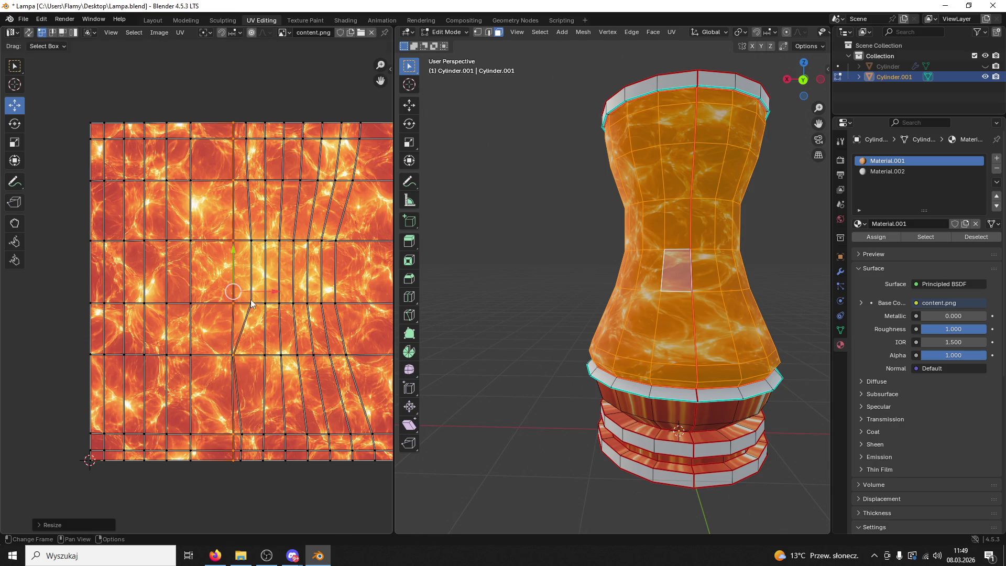
key("ctrl+z")
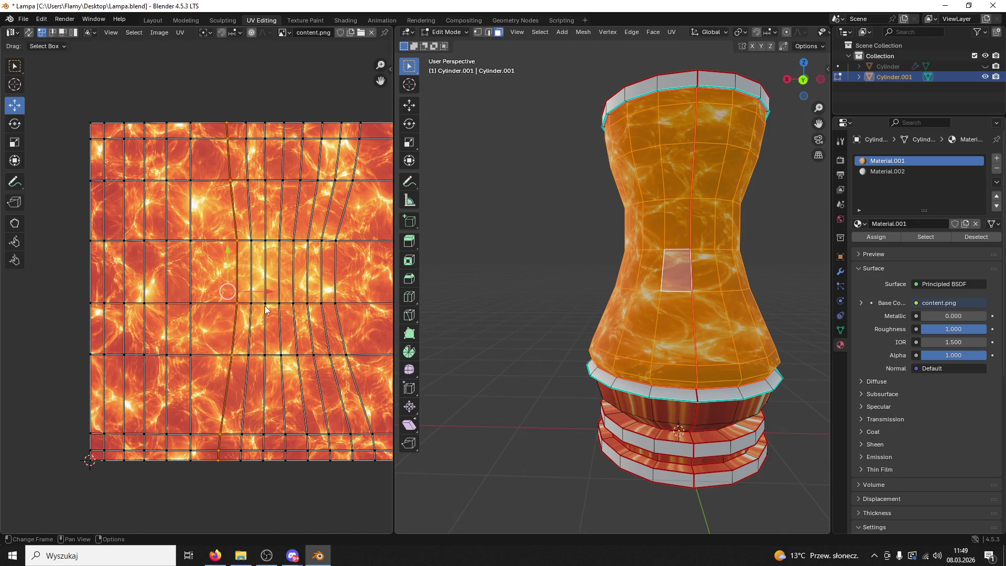
key("s")
key("x")
key("0")
key("Return")
left_click_drag(266, 294, 252, 305)
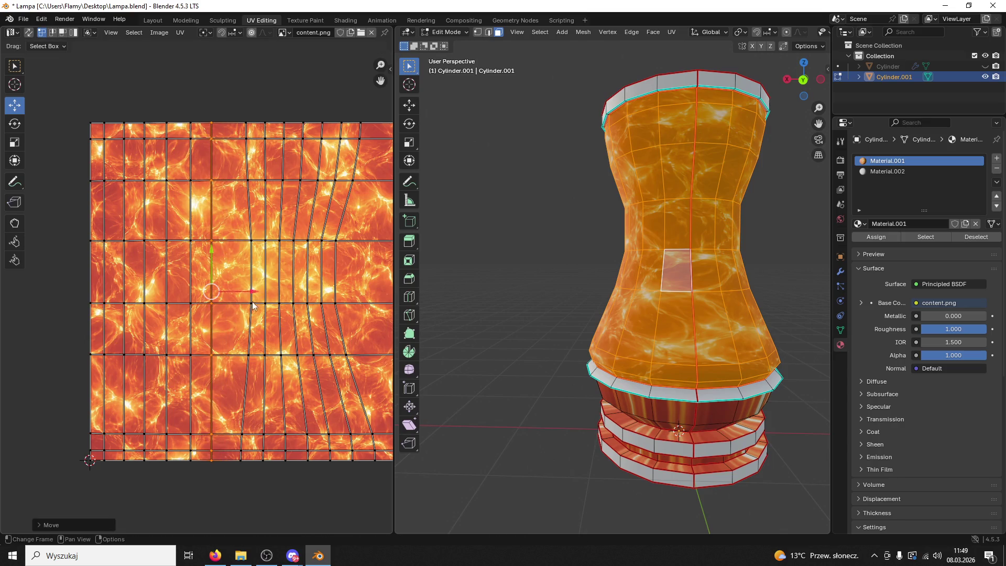
Collapse the next column to horizontal scale 0 and reposition it along X
left_click(242, 470)
left_click(247, 355, "ctrl")
left_click(246, 124, "ctrl")
key("s")
key("x")
key("0")
key("Return")
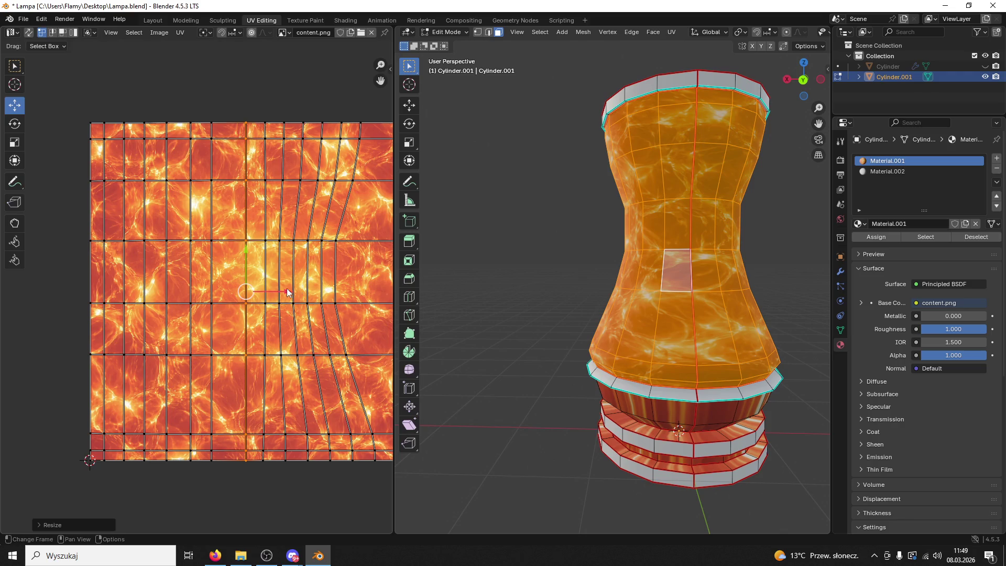
key("g")
key("x")
left_click(267, 295)
Adjust the next right-hand columns, straightening one to a vertical line and moving it
mouse_move(256, 463)
left_mouse_down()
mouse_move(272, 429)
mouse_move(272, 300)
mouse_move(290, 292)
left_mouse_up()
left_click(265, 152, "alt")
left_click(290, 292)
left_click(285, 454)
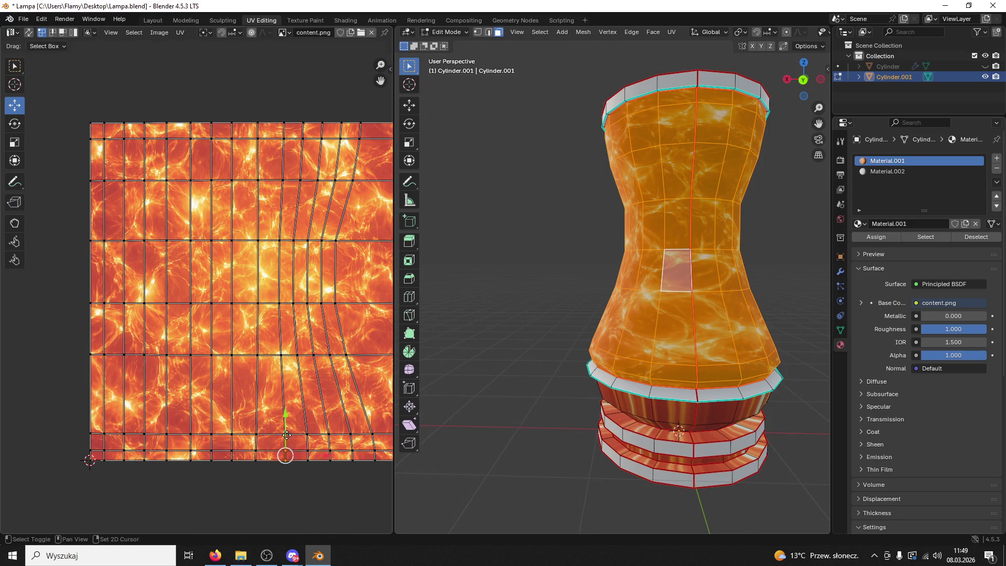
left_click(284, 181, "ctrl")
left_click(284, 139, "ctrl")
key("s")
key("x")
key("0")
key("Return")
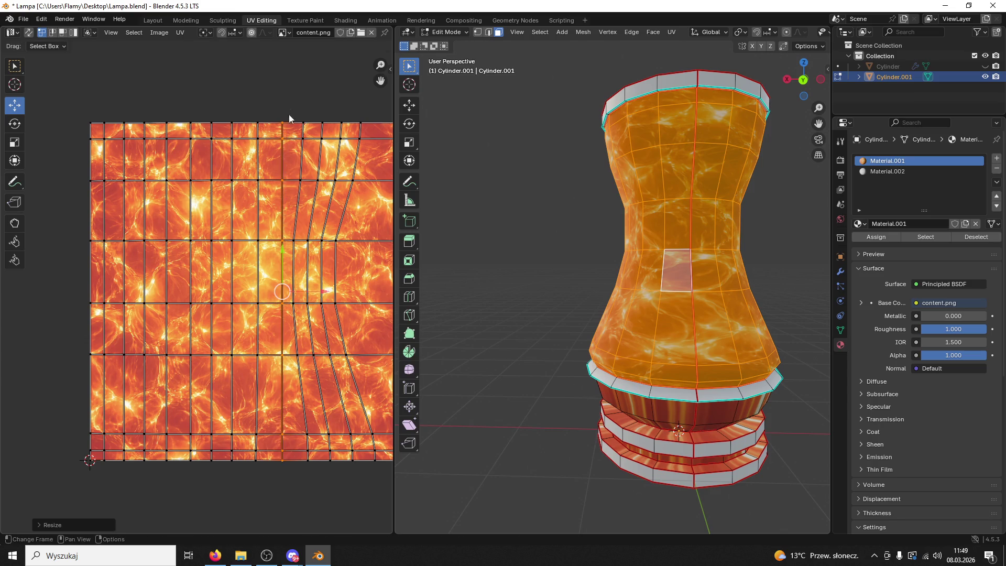
key("g")
left_click(309, 293)
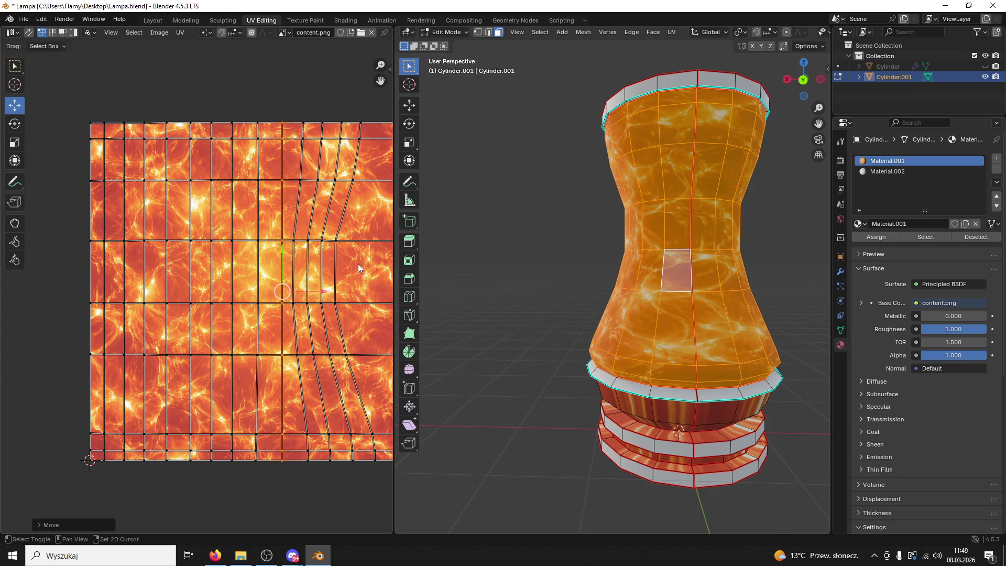
Select the vertical edge loop of the next right-side column
scroll(278, 418, "right", 3)
left_click(304, 452)
left_click(285, 351, "alt")
Flatten the selected UV column to zero width with S X 0, then undo it
key("s")
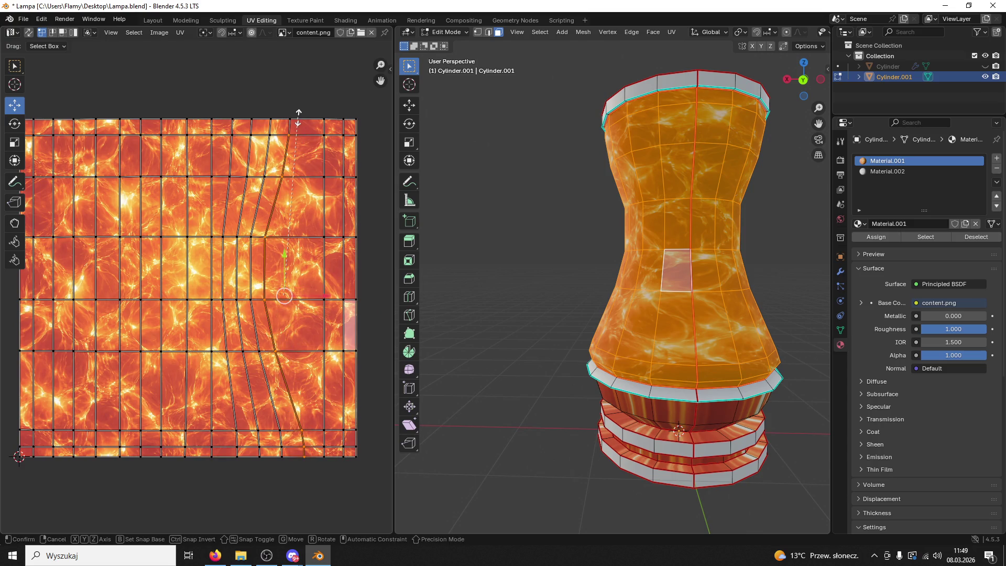
key("x")
key("0")
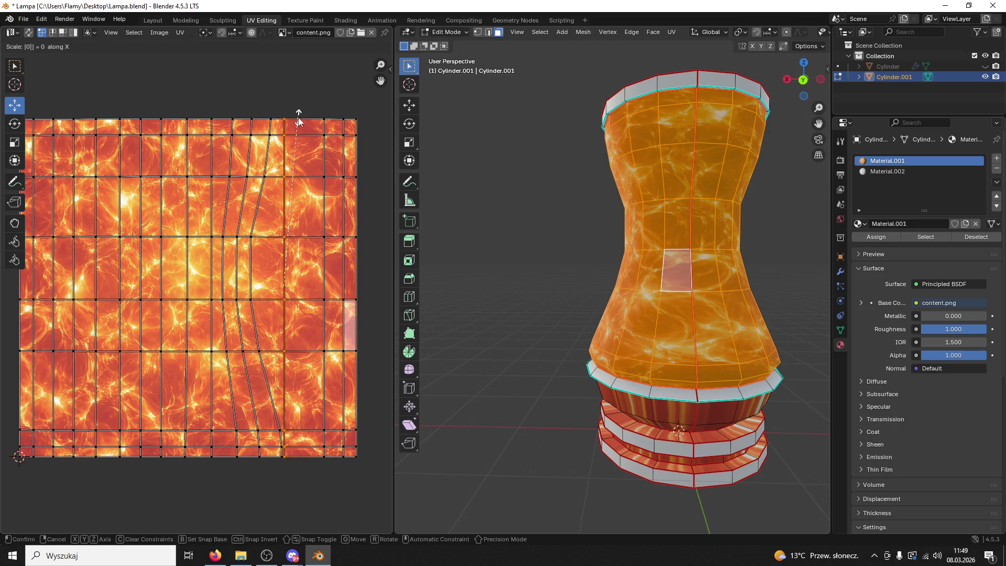
key("Return")
key("g")
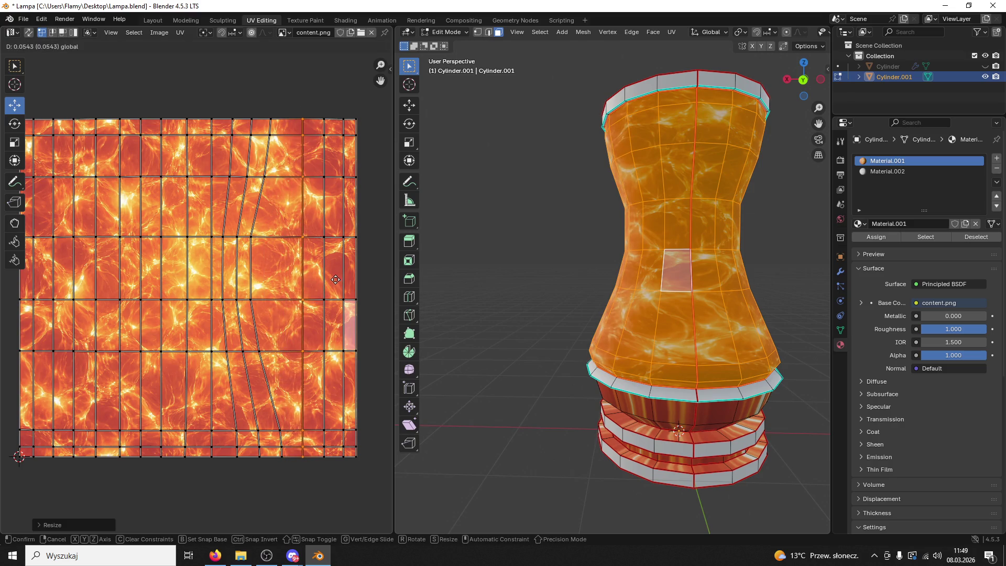
key("Escape")
key("ctrl+z")
Select a tilted column's six vertices, flatten it with S X 0, and shift it right
left_click(261, 350, "shift")
left_click(251, 299, "shift")
left_click(251, 237, "shift")
left_click(263, 176, "shift")
left_click(271, 136, "shift")
left_click(279, 121, "shift")
type("sx0")
key("Return")
left_click_drag(307, 288, 321, 289)
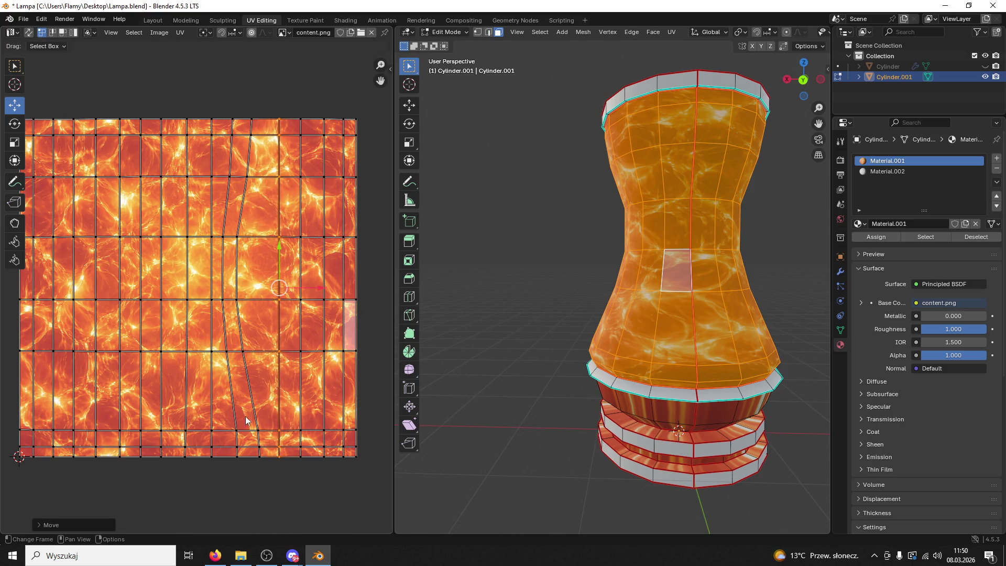
Select the next tilted column bottom to top, flatten it horizontally, and nudge it right
left_click(259, 456)
left_click(259, 430, "shift")
left_click(246, 350, "shift")
left_click(237, 299, "shift")
left_click(237, 237, "shift")
left_click(247, 178, "shift")
left_click(250, 135, "shift")
left_click(253, 120, "shift")
key("s")
key("x")
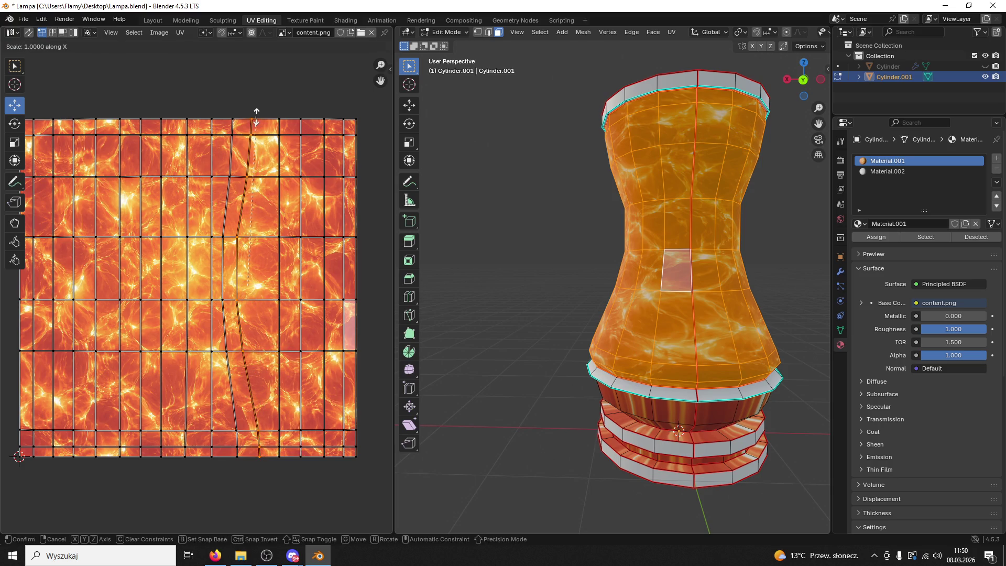
key("0")
key("Return")
left_click_drag(293, 288, 301, 289)
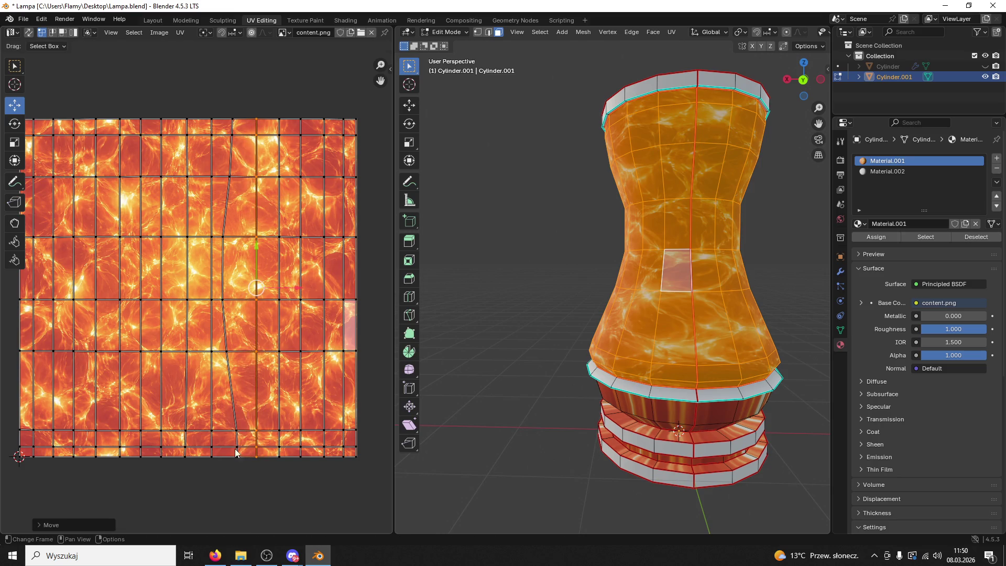
Straighten the last tilted column to zero width, then deselect all faces
left_click(236, 452)
left_click(237, 431, "shift")
left_click(227, 350, "shift")
left_click(222, 300, "shift")
left_click(235, 242, "shift")
left_click(230, 178, "shift")
left_click(232, 135, "shift")
left_click(234, 120, "shift")
key("s")
key("x")
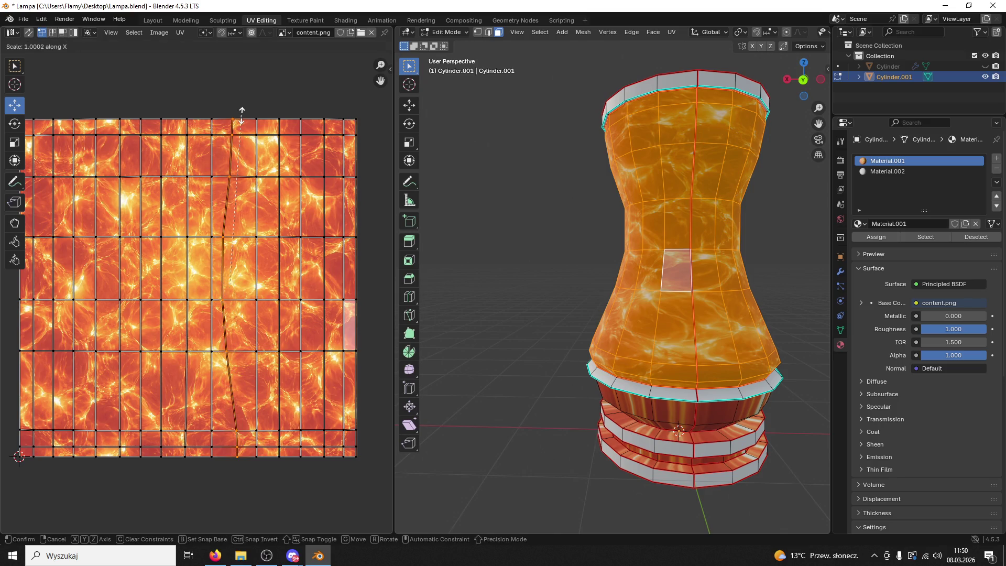
key("0")
key("Return")
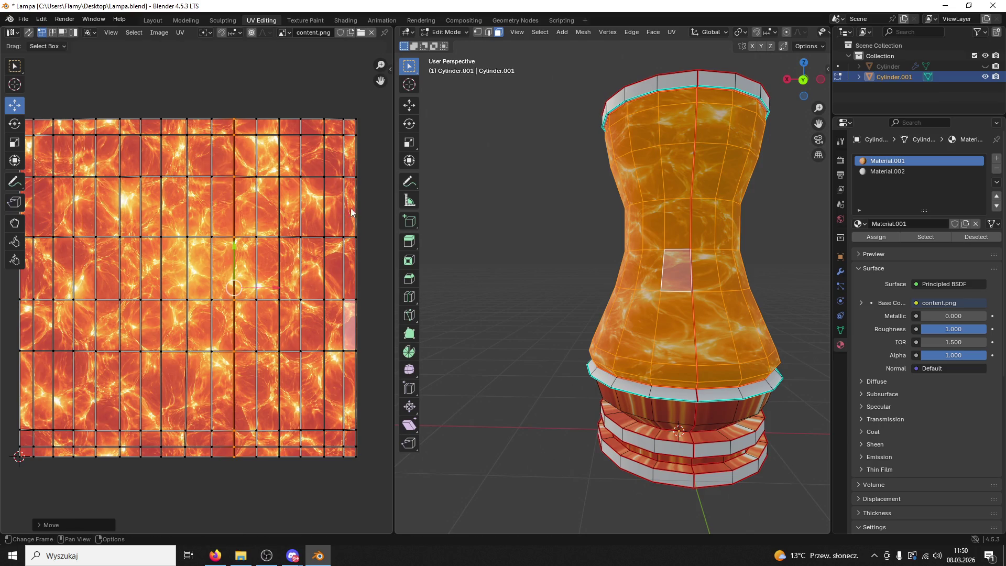
left_click(472, 231)
scroll(472, 231, "down", 3)
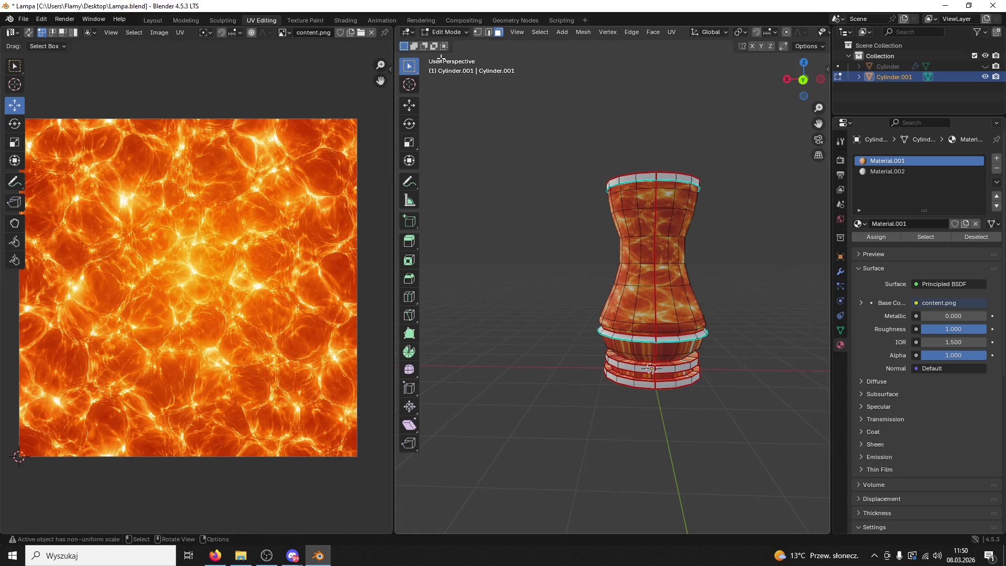
Leave Edit Mode and orbit around the lamp to inspect the fire texture
left_click(450, 33)
left_click(446, 44)
mouse_move(485, 81)
left_mouse_down()
mouse_move(584, 155)
mouse_move(546, 139)
mouse_move(646, 232)
mouse_move(577, 253)
mouse_move(670, 238)
mouse_move(644, 177)
left_mouse_up()
scroll(648, 234, "up", 5)
scroll(577, 252, "down", 4)
Back in Edit Mode, select the bulging band with L and unwrap it conformally
left_click(462, 32)
left_click(446, 46)
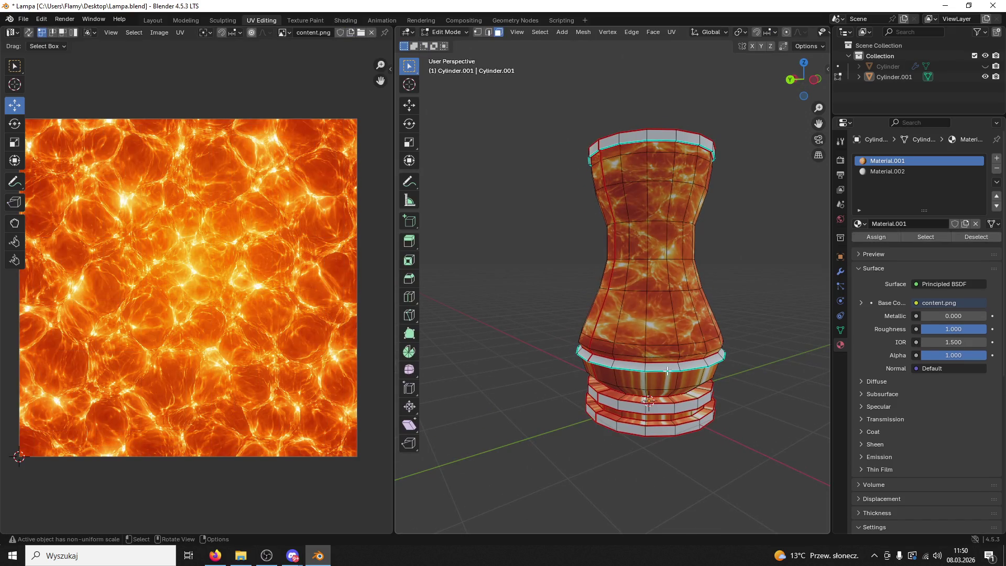
left_click_drag(668, 371, 677, 371)
key("l")
key("u")
left_click(605, 341)
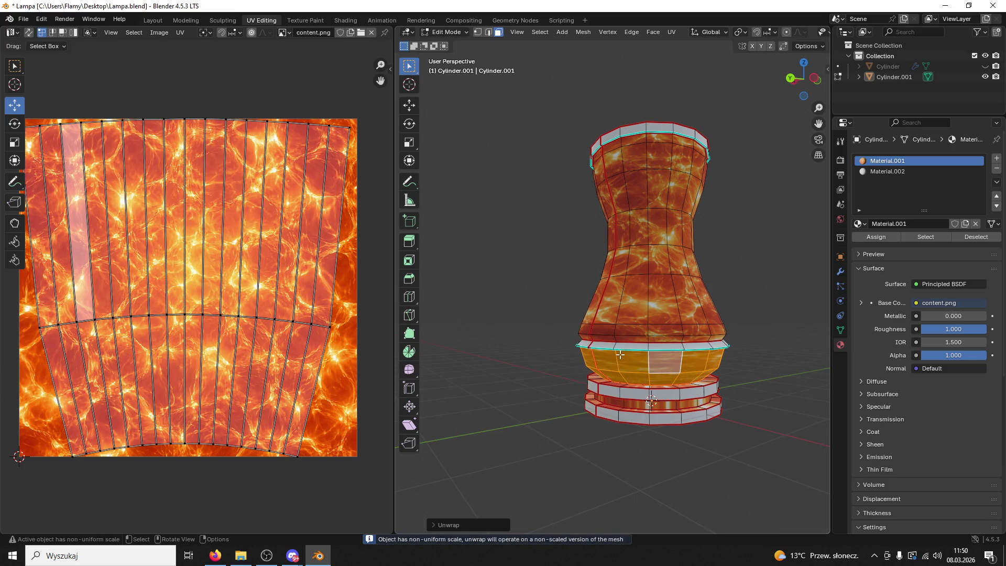
left_click(378, 404)
key("a")
key("u")
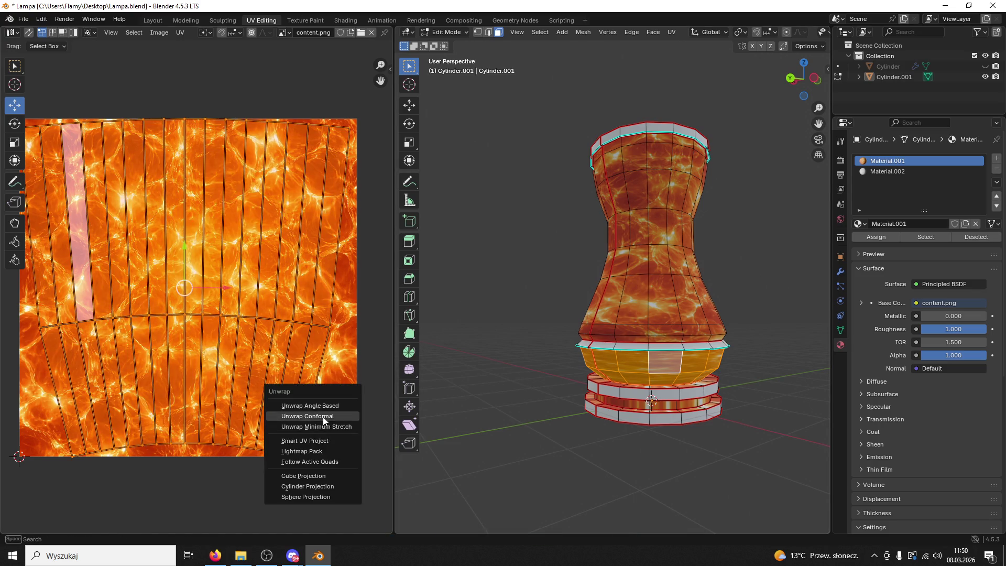
left_click(322, 416)
Select the whole lower band with Ctrl+L to show its UV strips
left_click(571, 427)
mouse_move(571, 427)
left_mouse_down()
mouse_move(530, 394)
mouse_move(404, 411)
mouse_move(687, 418)
mouse_move(692, 434)
mouse_move(665, 428)
left_mouse_up()
left_click(617, 354)
key("ctrl+l")
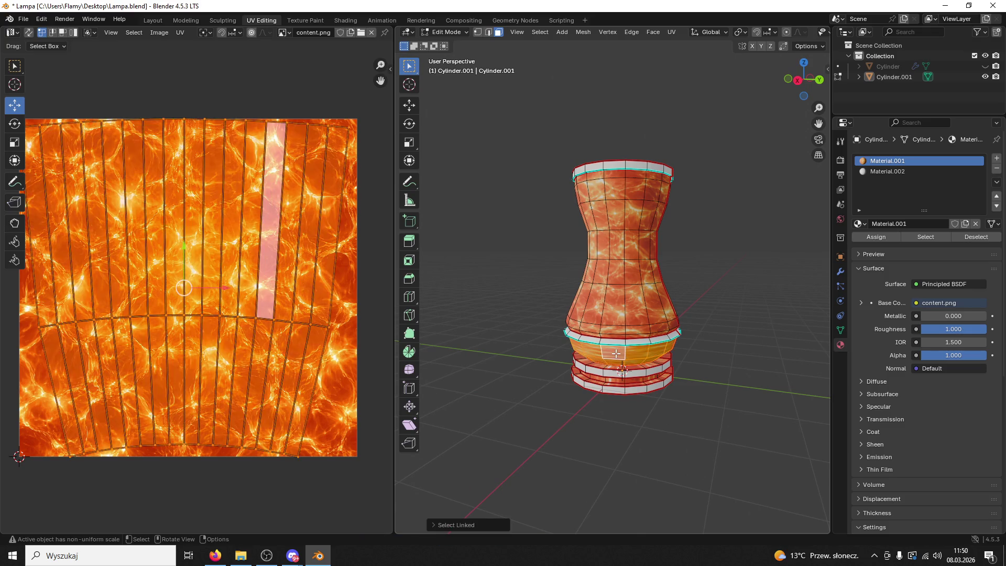
key("a")
left_click(592, 357)
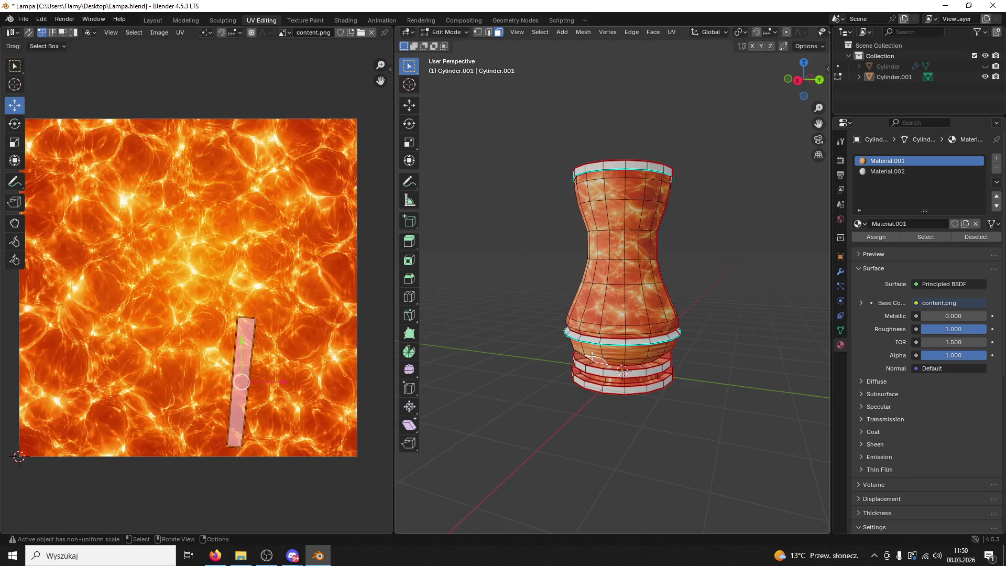
key("ctrl+l")
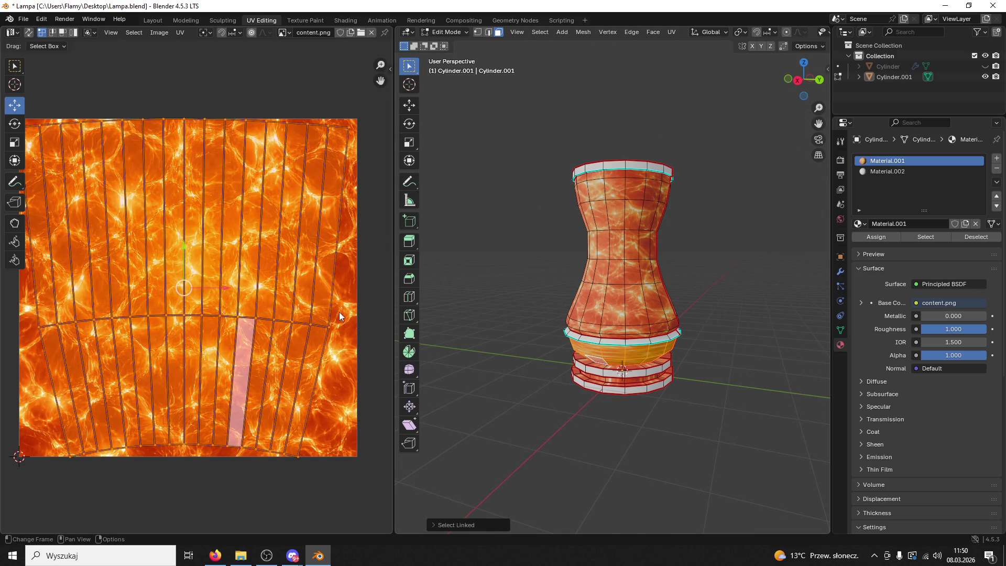
Scale the band's UV strips taller along Y, then narrower along X
key("s")
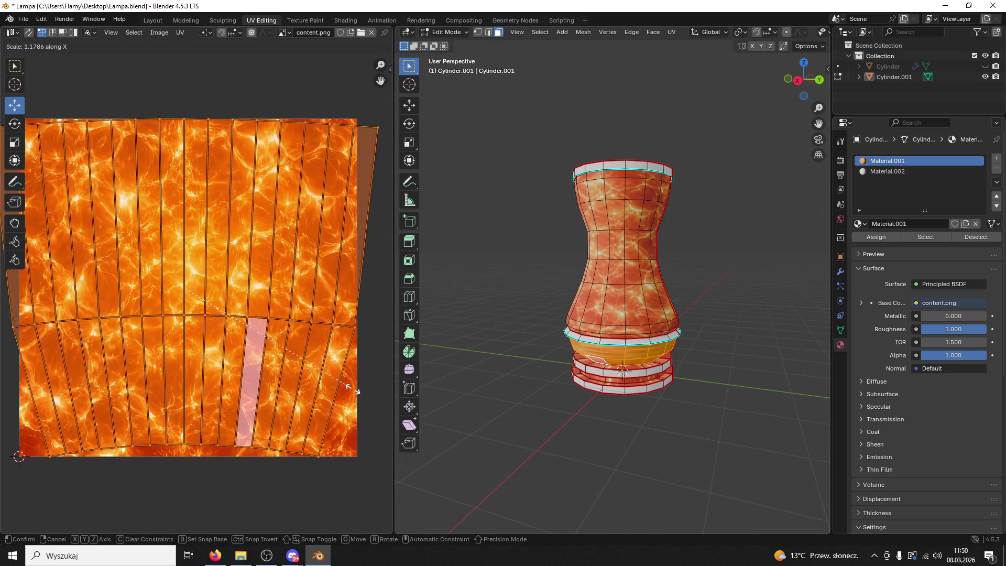
right_click(346, 362)
key("s")
key("y")
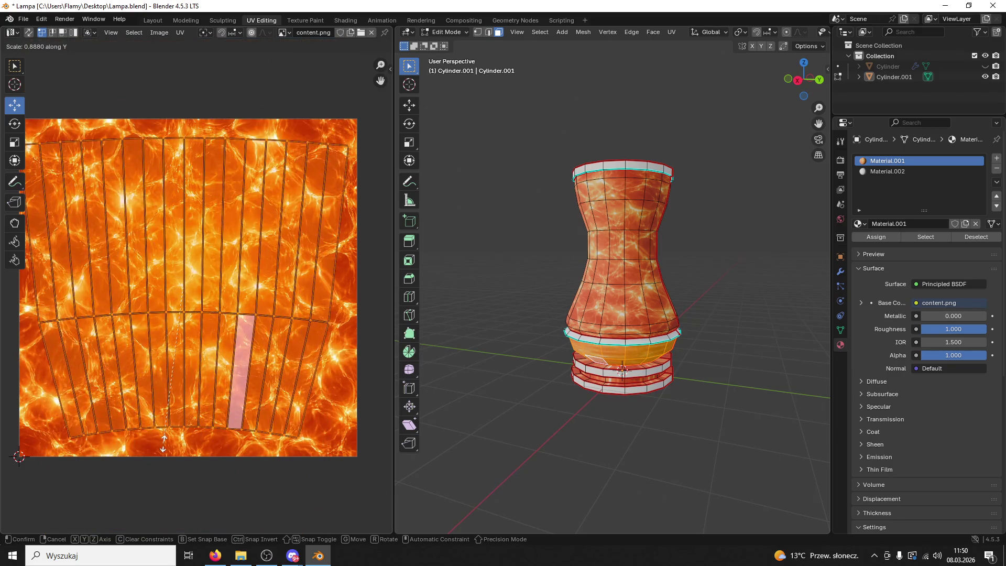
left_click(200, 445)
key("s")
key("x")
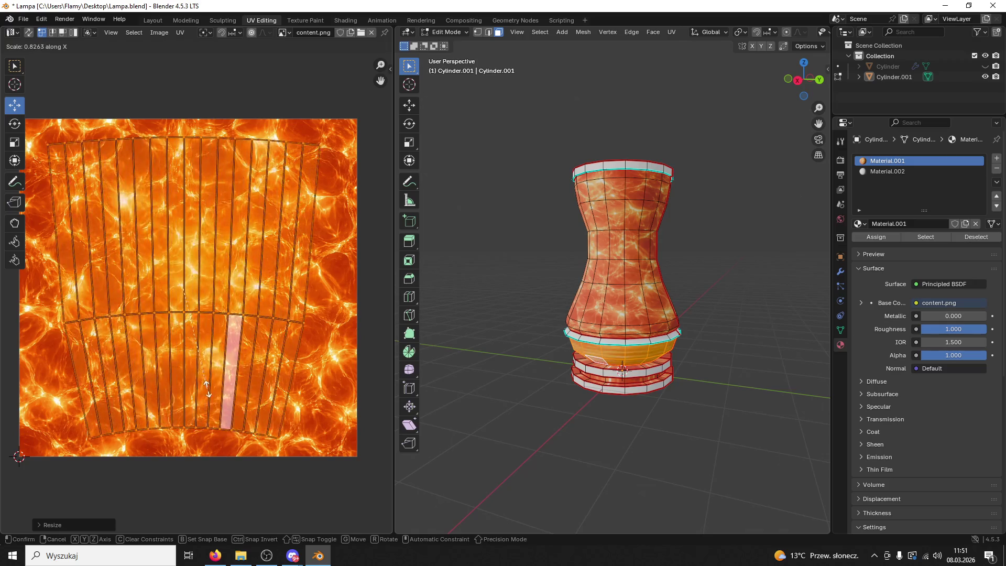
left_click(29, 108)
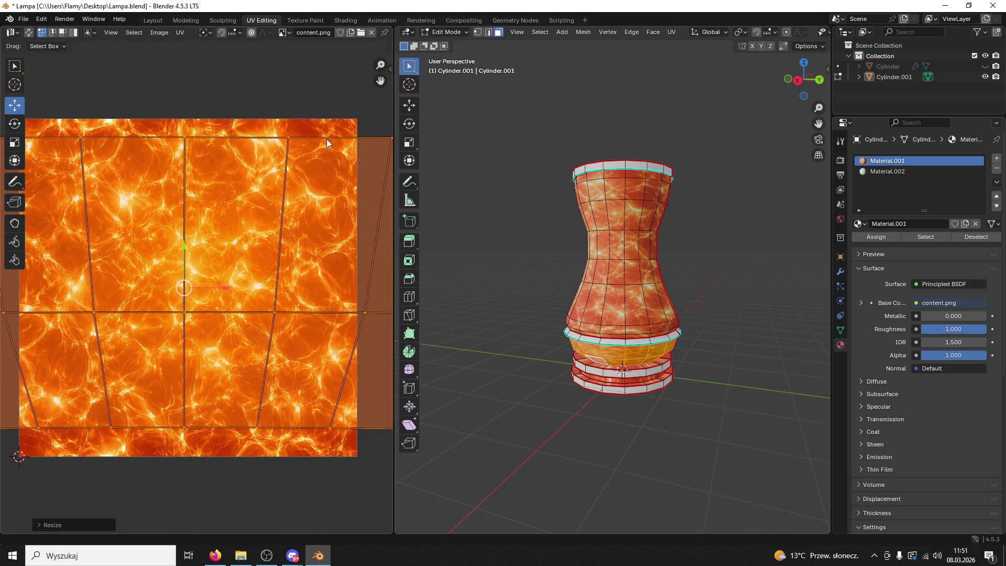
Select the bottom ring with L and unwrap its faces
left_click(815, 437)
mouse_move(748, 391)
left_mouse_down()
mouse_move(771, 393)
mouse_move(730, 418)
left_mouse_up()
scroll(731, 418, "up", 2)
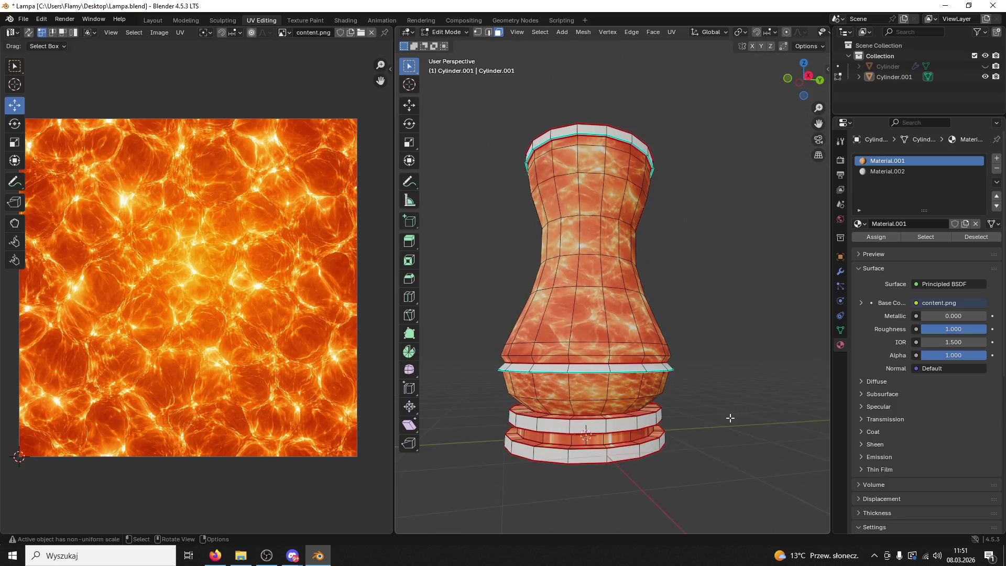
left_click(591, 444)
key("l")
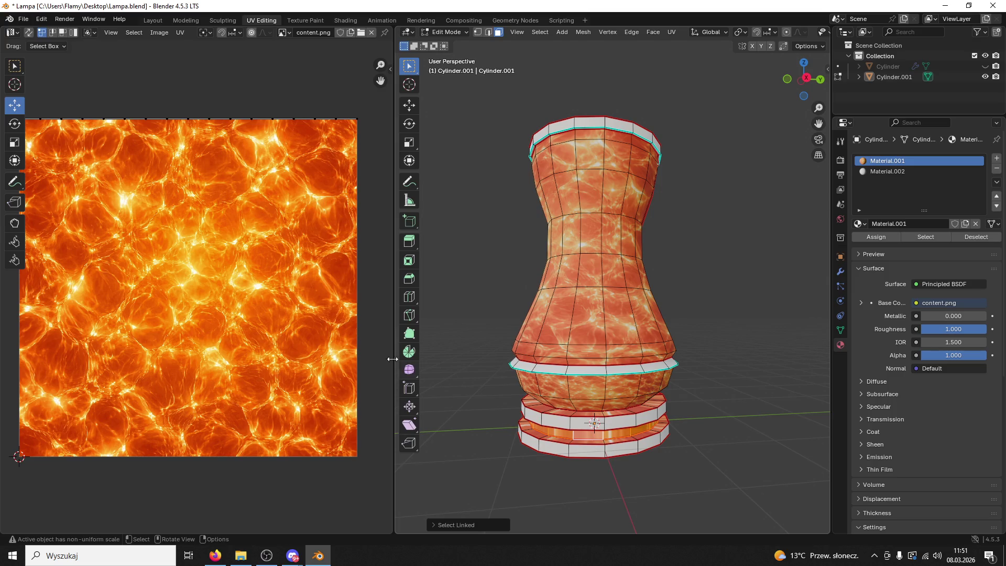
key("u")
left_click(321, 344)
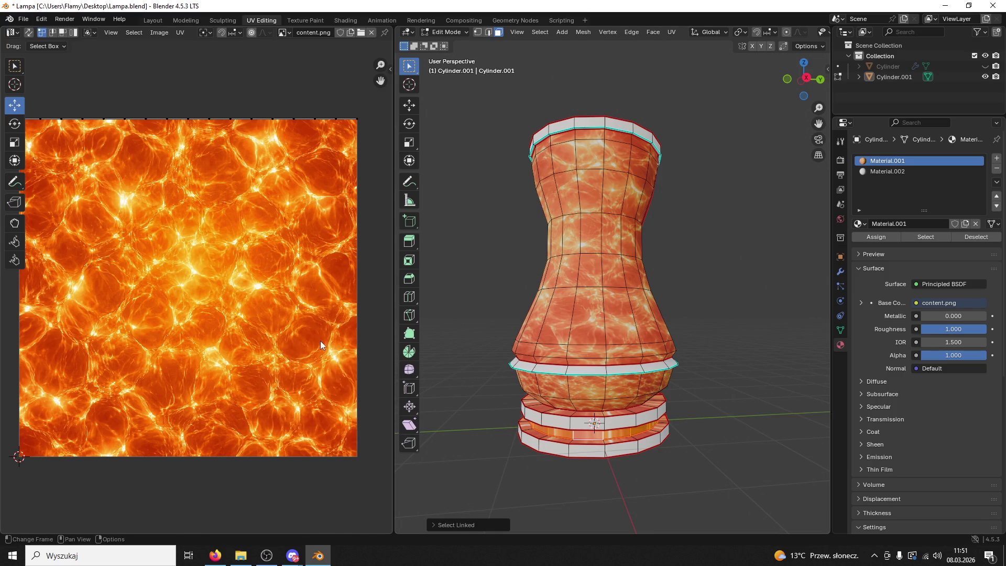
left_click_drag(575, 435, 589, 437)
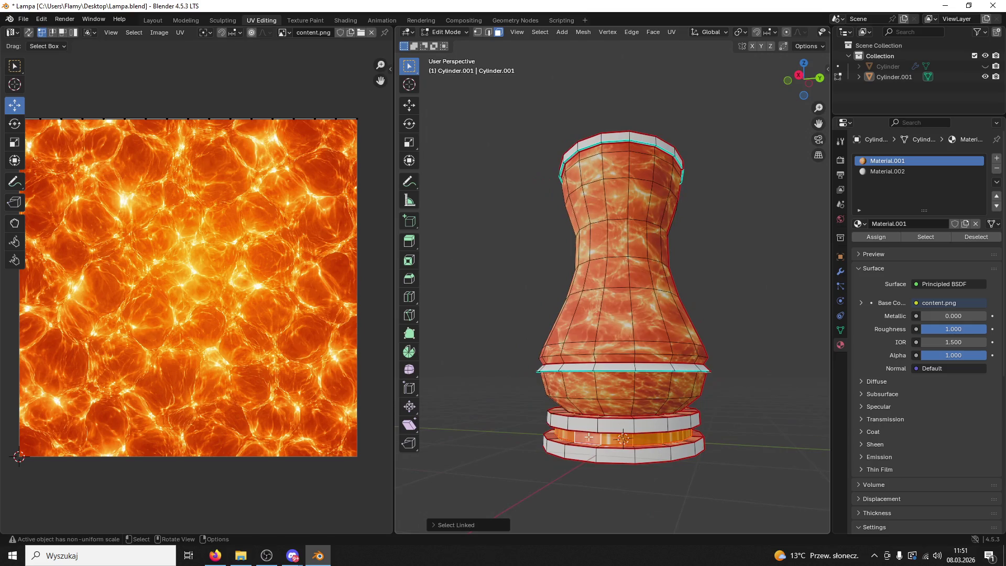
key("u")
left_click(558, 381)
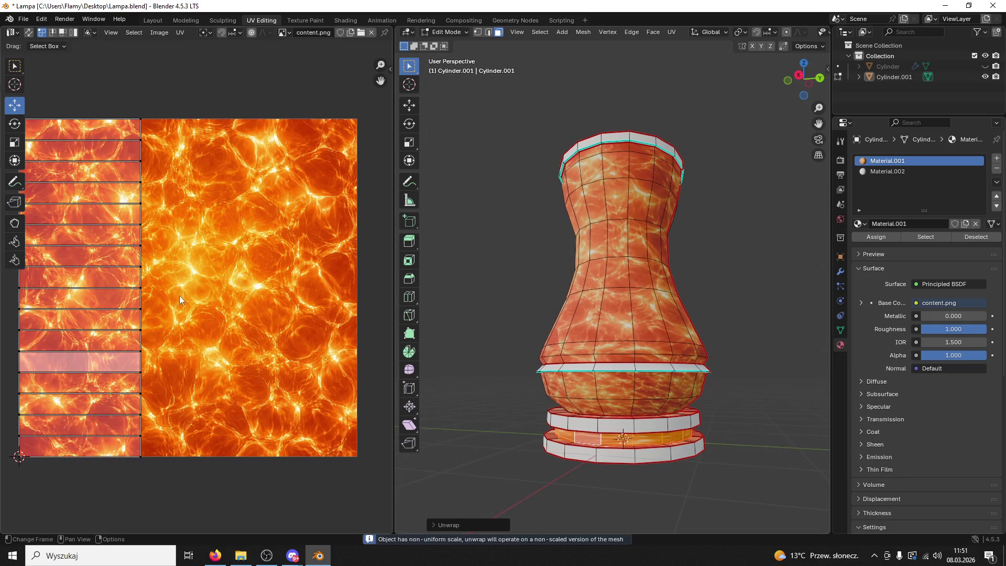
Rotate the ring's UV strips 90° and move them to the texture's middle
key("a")
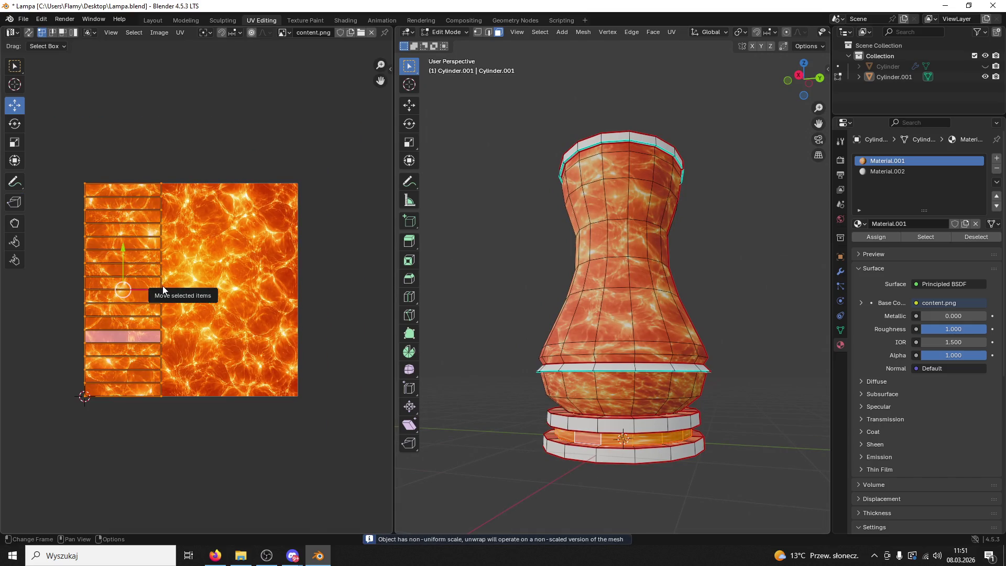
type("r90")
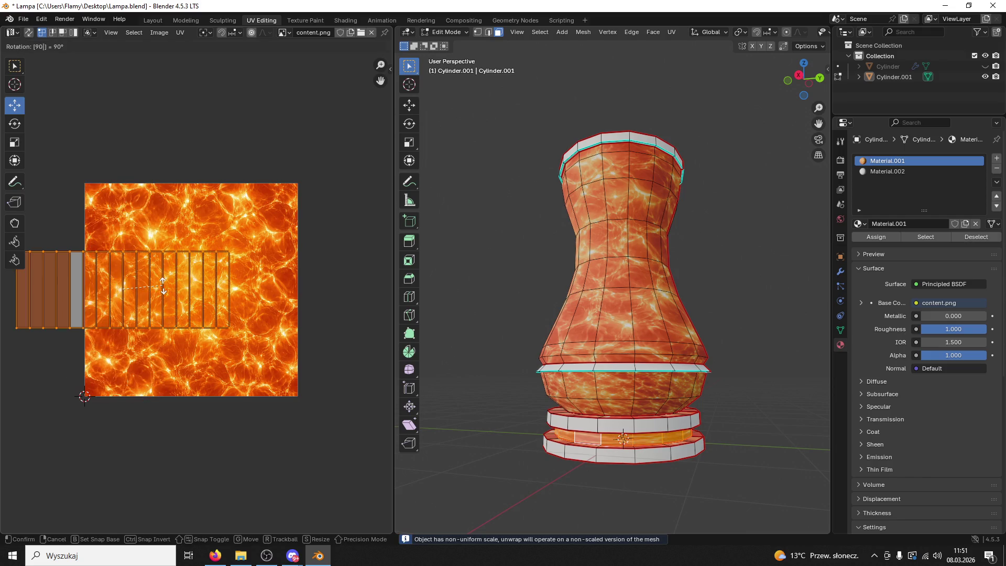
key("Return")
key("g")
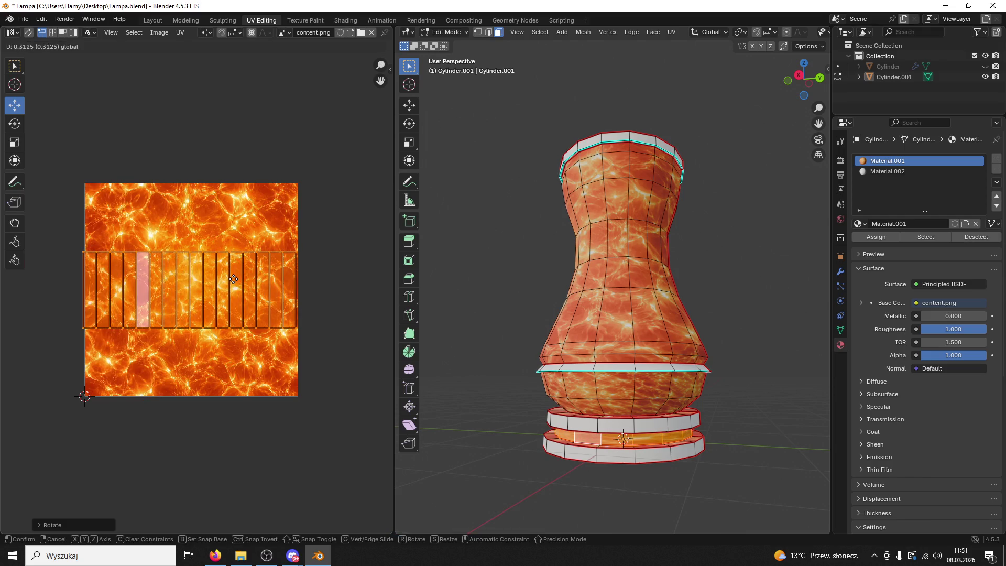
left_click(295, 279)
scroll(442, 354, "up", 2)
Select the lowest ring and assign Material.002 to it
left_click(443, 355)
scroll(512, 266, "up", 2)
mouse_move(512, 266)
left_mouse_down()
mouse_move(607, 355)
mouse_move(648, 419)
left_mouse_up()
left_click(639, 398)
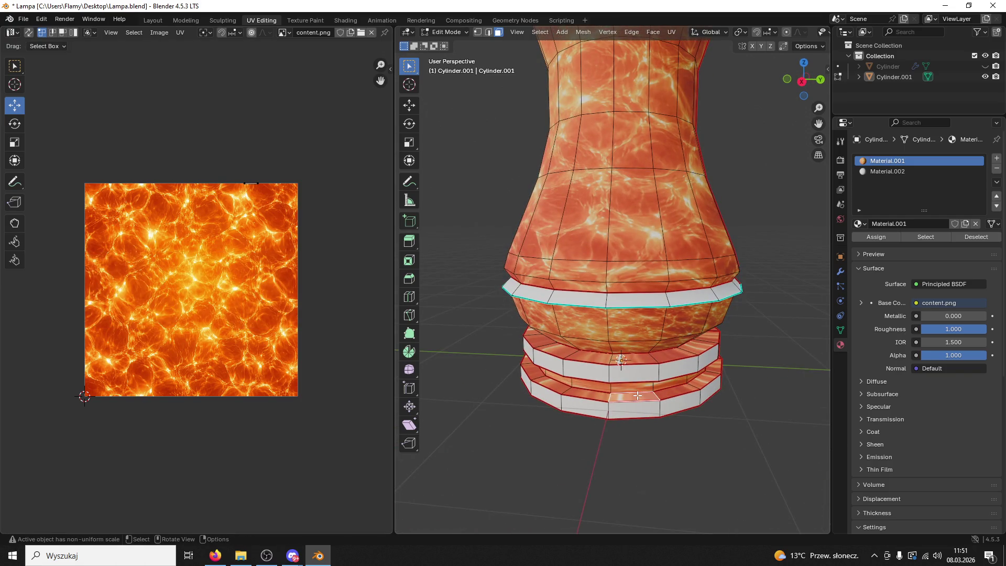
key("l")
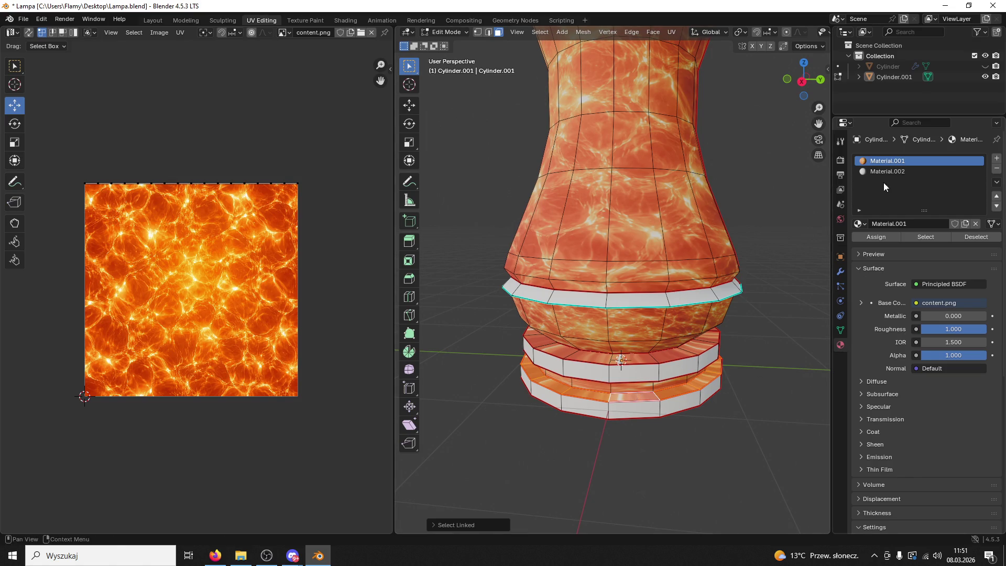
left_click(887, 171)
left_click(889, 236)
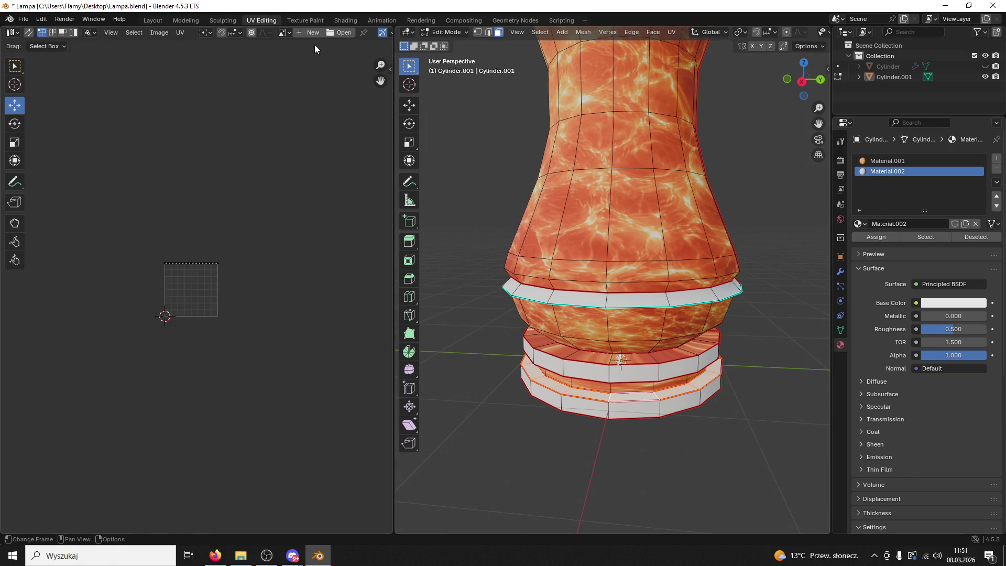
Switch to the Shading workspace and open the desktop Textury folder
left_click(347, 19)
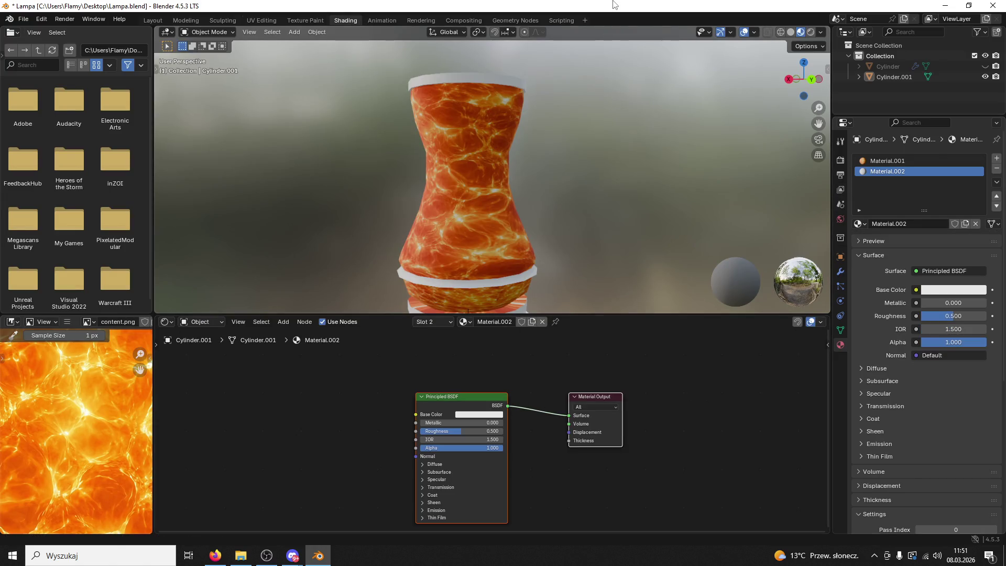
left_click_drag(269, 13, 647, 63)
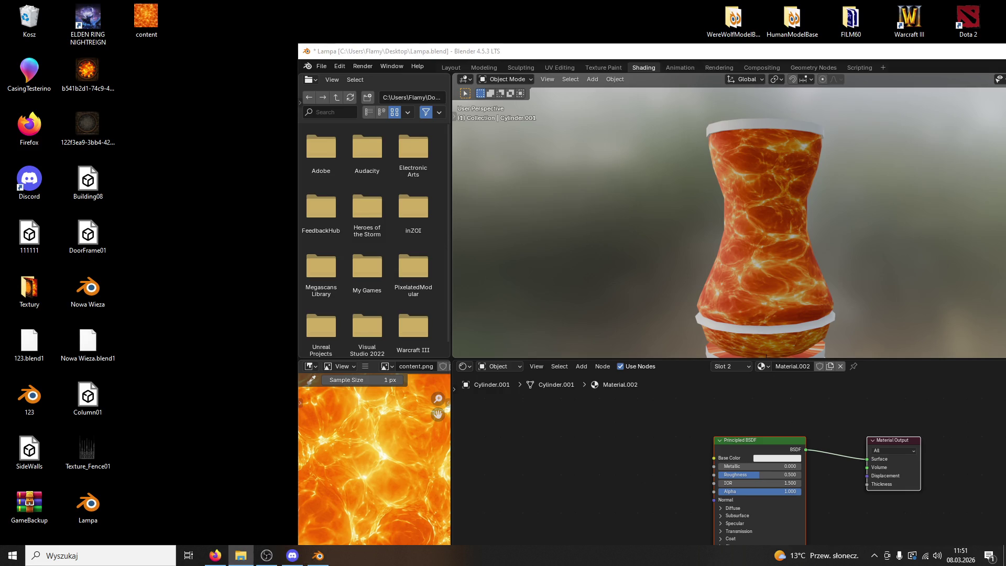
key("alt+Tab")
key("alt+Tab")
key("alt+Tab")
left_click(33, 282)
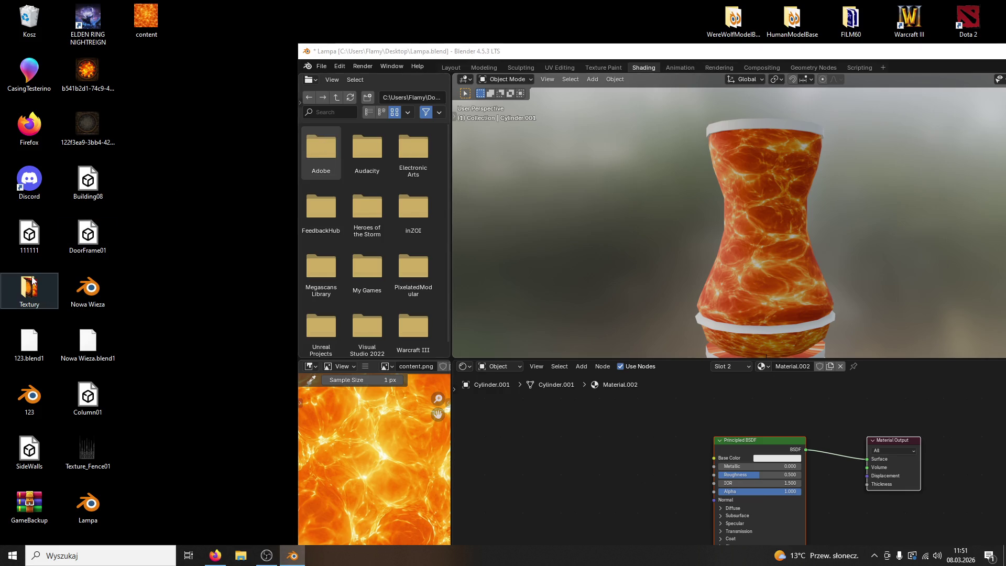
double_click(33, 282)
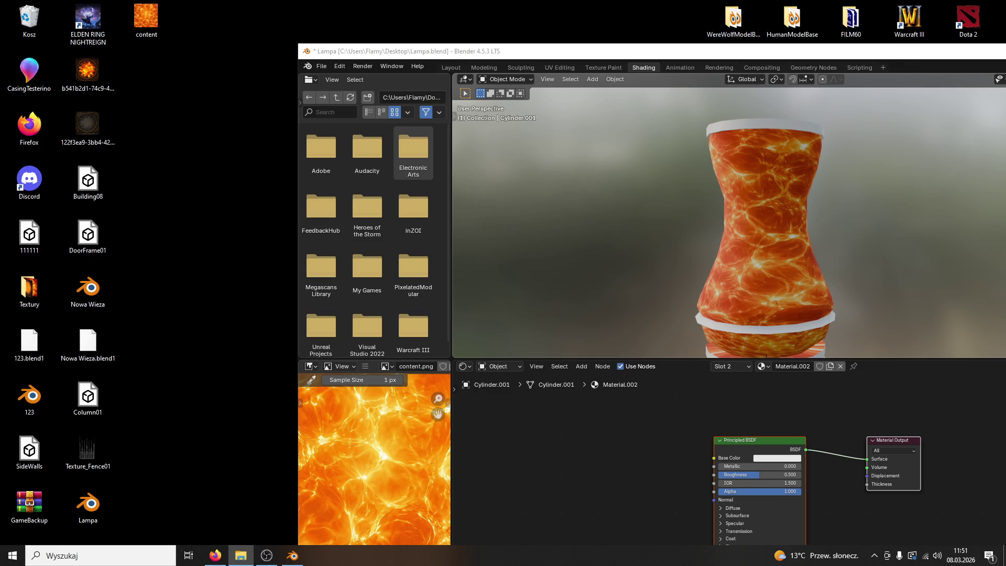
Add the cracked stone image as a texture node, delete it, and close the preview
left_click_drag(555, 354, 545, 443)
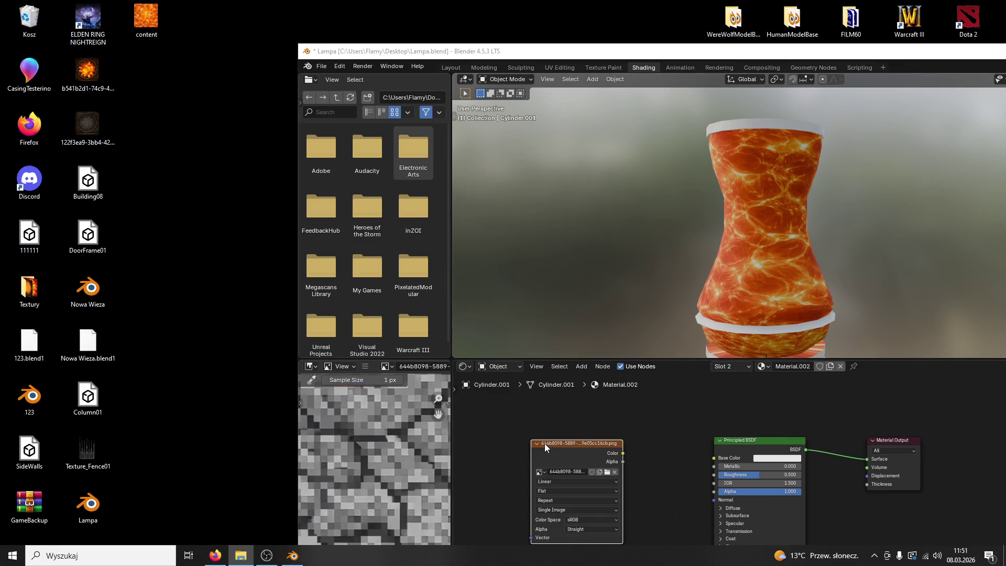
scroll(360, 437, "down", 6)
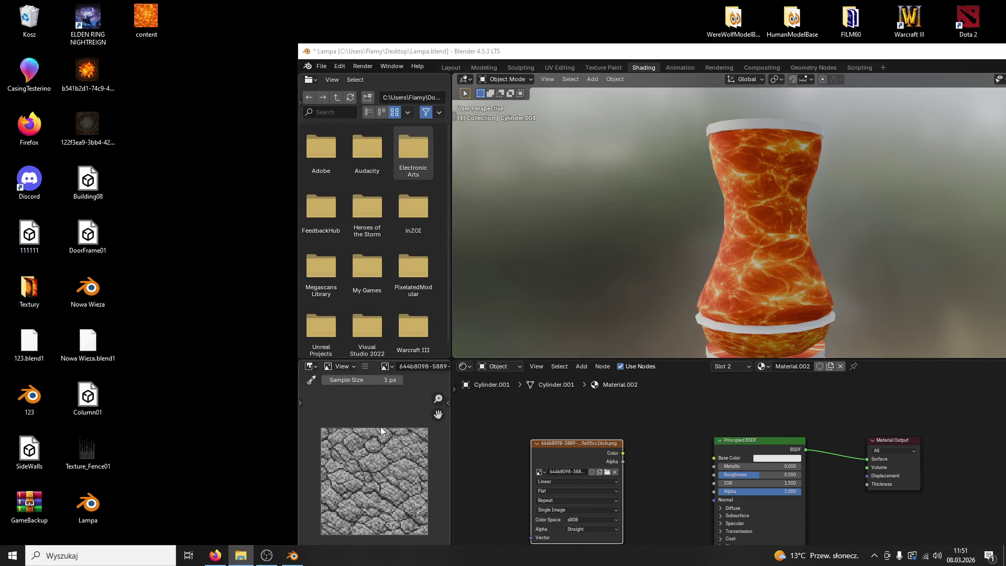
left_click(609, 445)
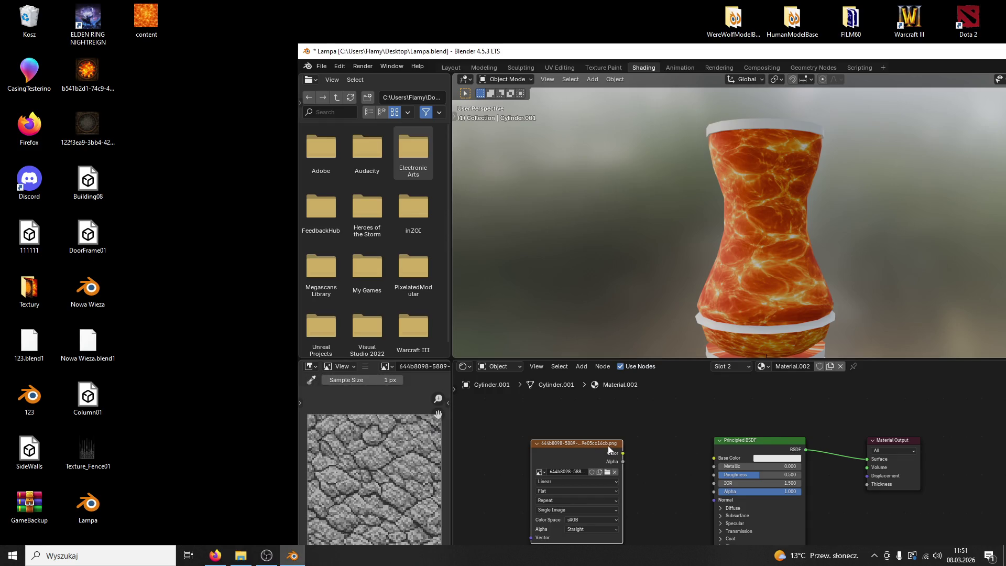
key("Delete")
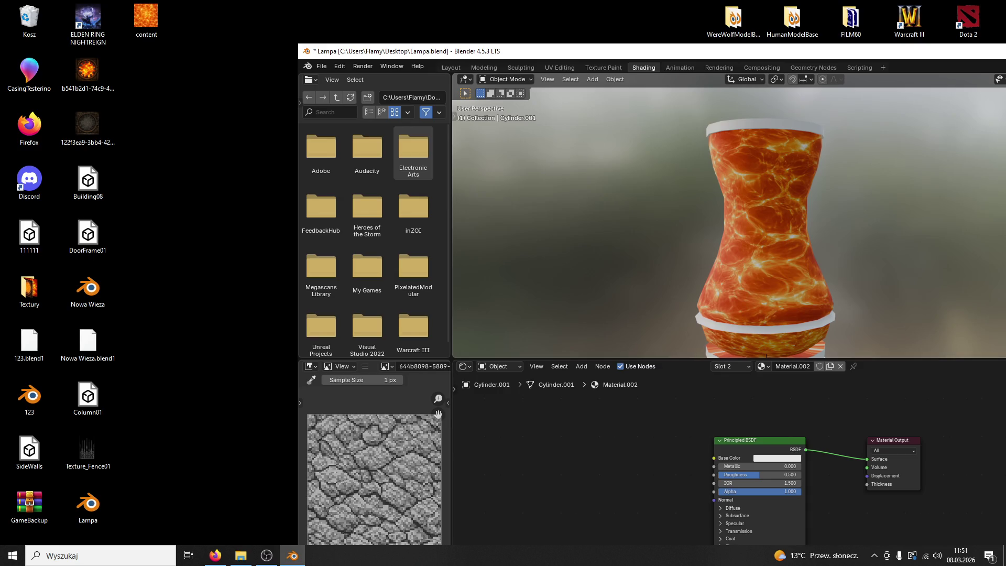
key("alt+Tab")
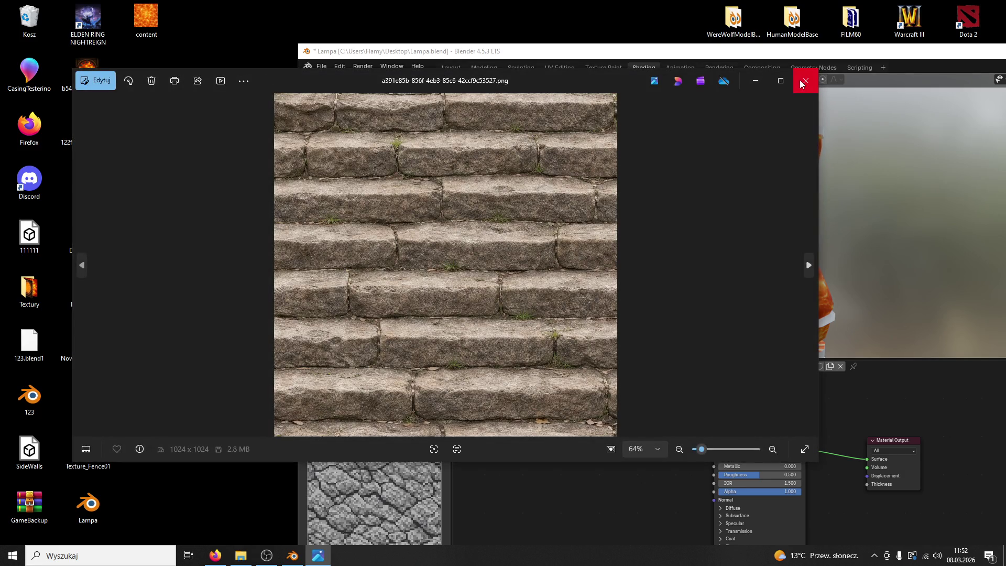
left_click(802, 84)
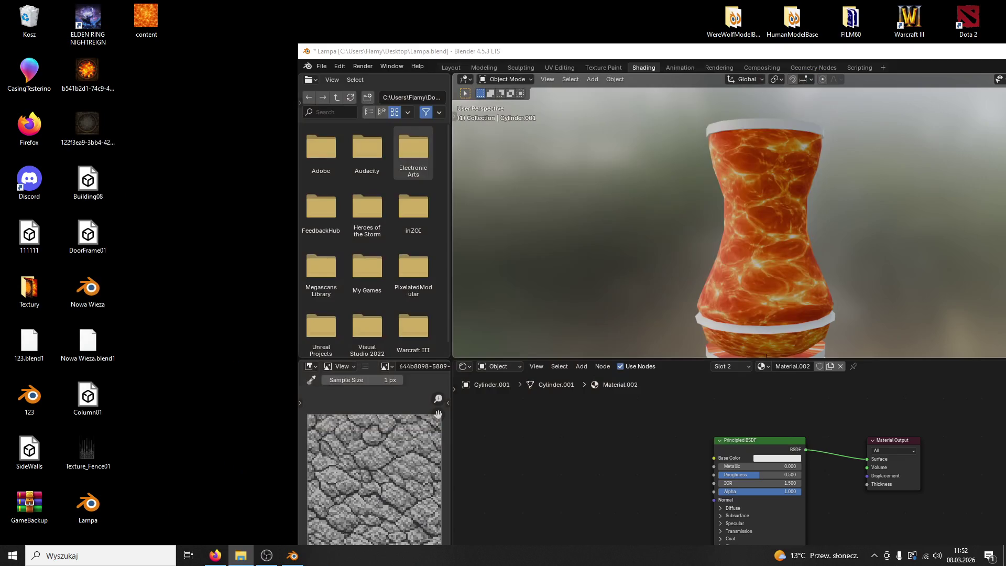
Add the wood image texture node and connect its Color to Base Color
mouse_move(631, 374)
left_mouse_down()
mouse_move(618, 454)
mouse_move(723, 459)
left_mouse_up()
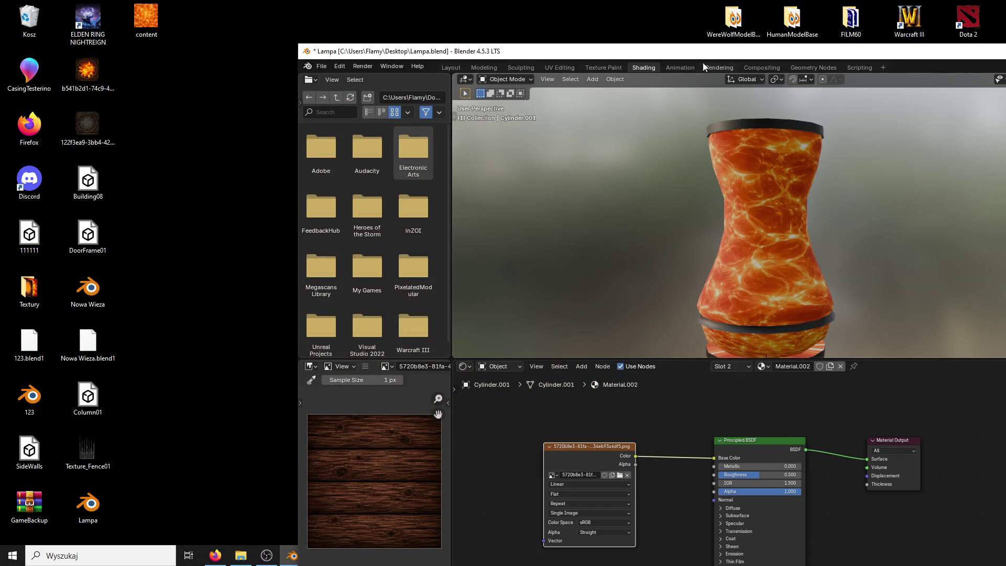
double_click(700, 52)
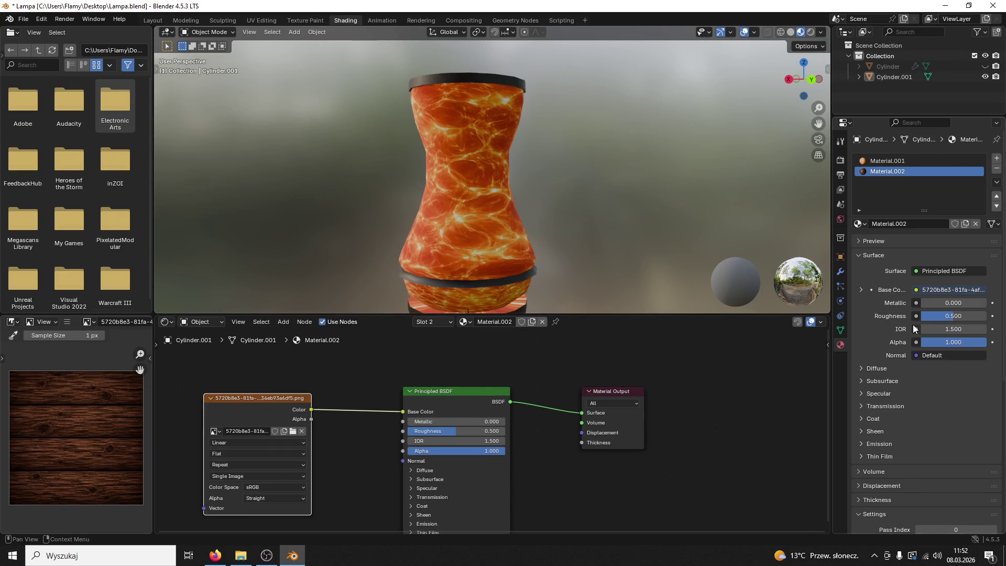
key("Delete")
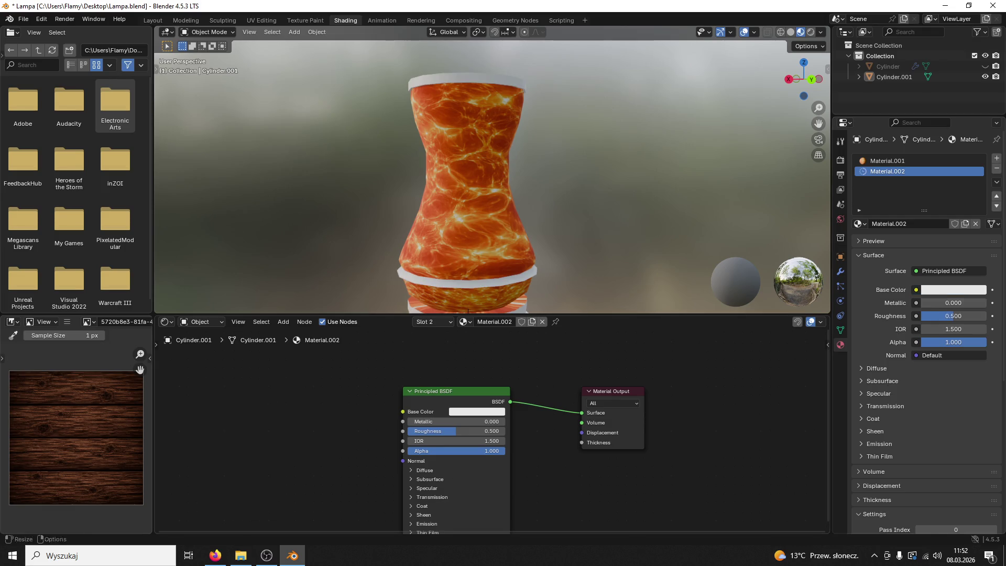
left_click_drag(294, 426, 370, 436)
left_click_drag(410, 411, 408, 412)
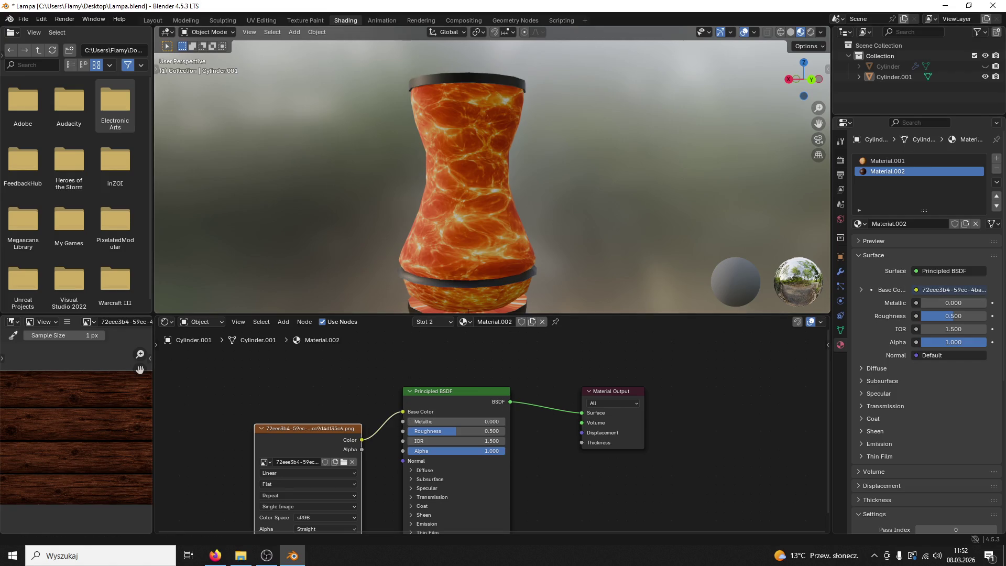
Move the image node aside and raise Roughness to 1.000
left_click(189, 555)
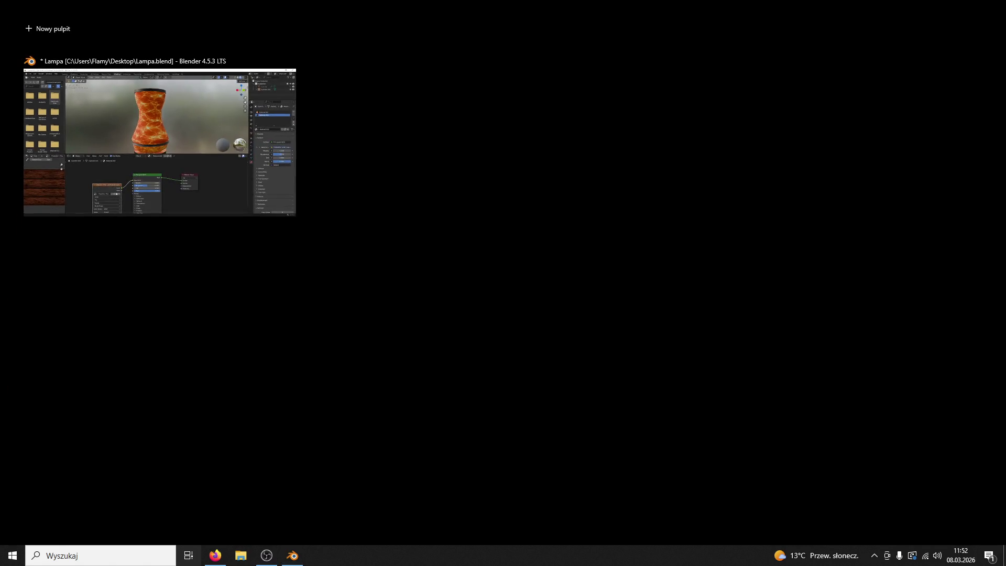
left_click(107, 198)
left_click(216, 555)
left_click(267, 556)
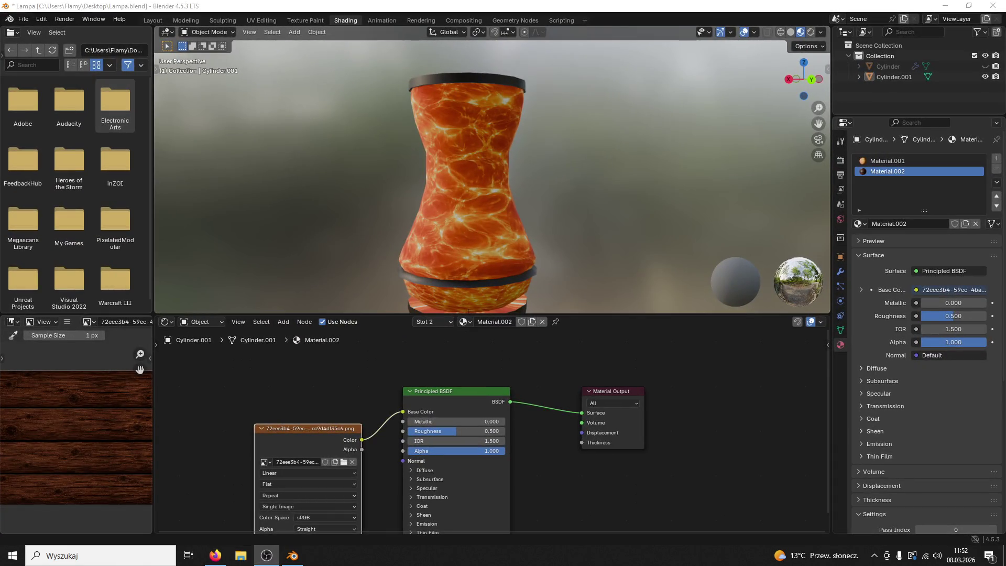
left_click_drag(310, 428, 266, 397)
left_click_drag(461, 431, 506, 431)
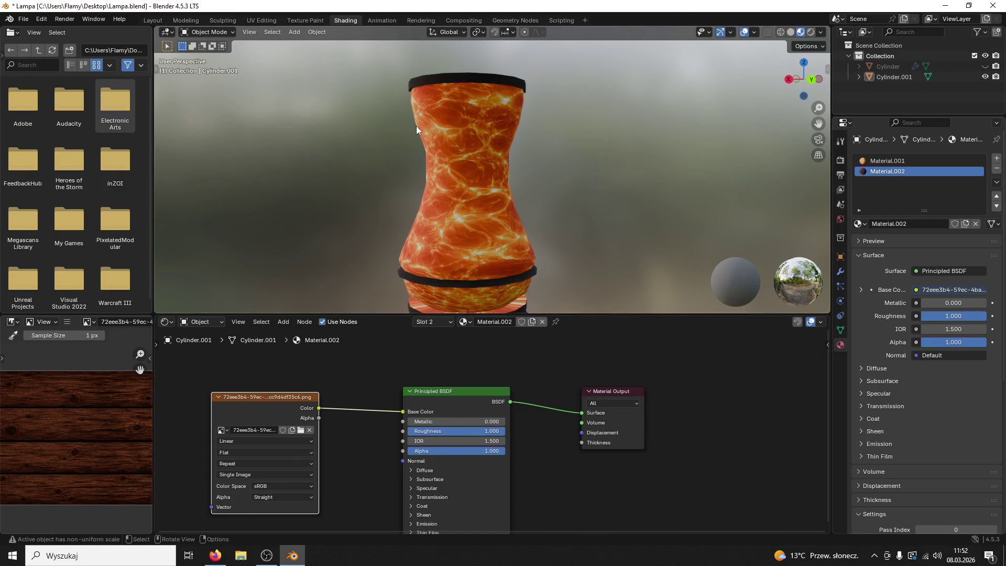
In UV Editing, select the bottom ring with L and unwrap it
left_click(250, 20)
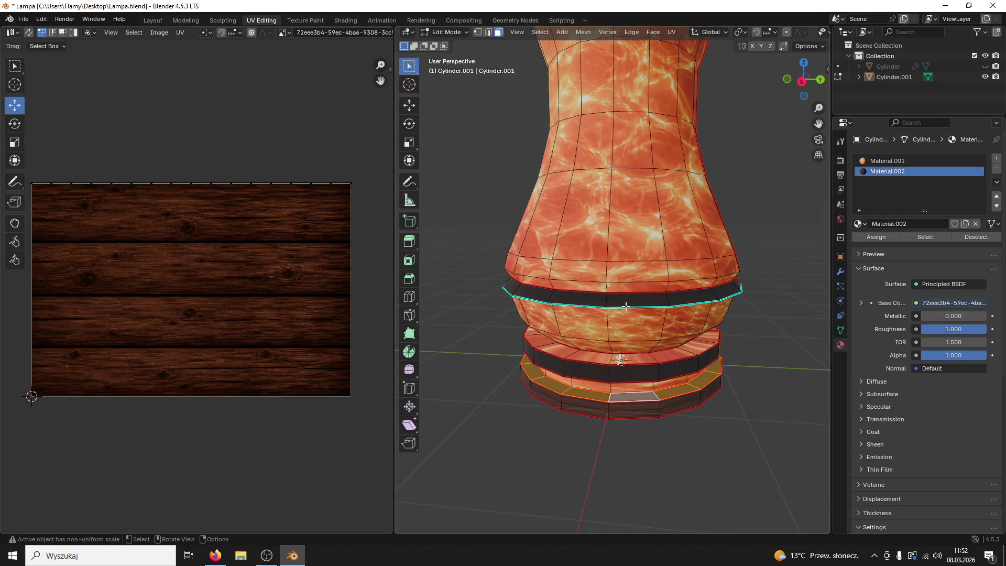
left_click(619, 413)
key("l")
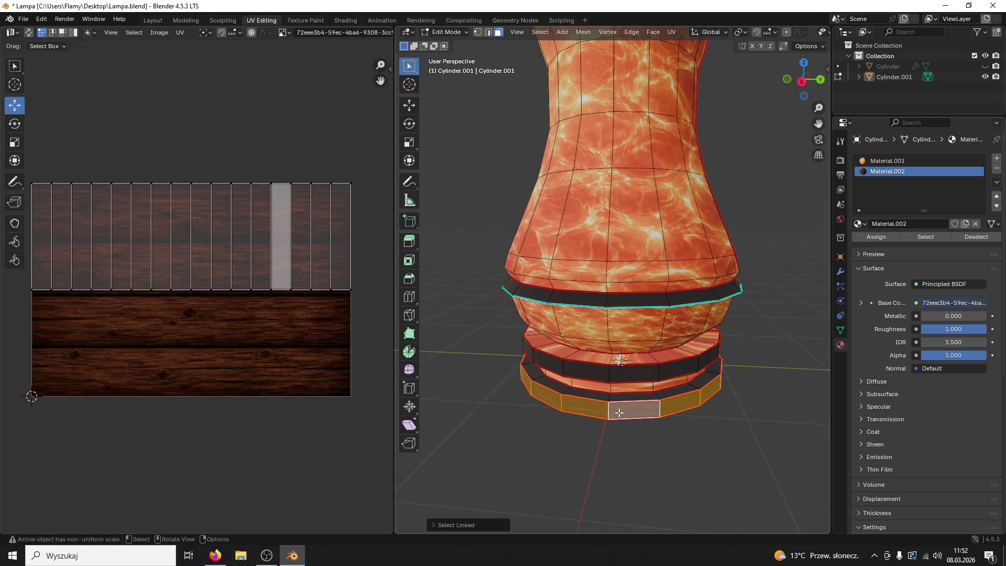
key("u")
left_click(545, 377)
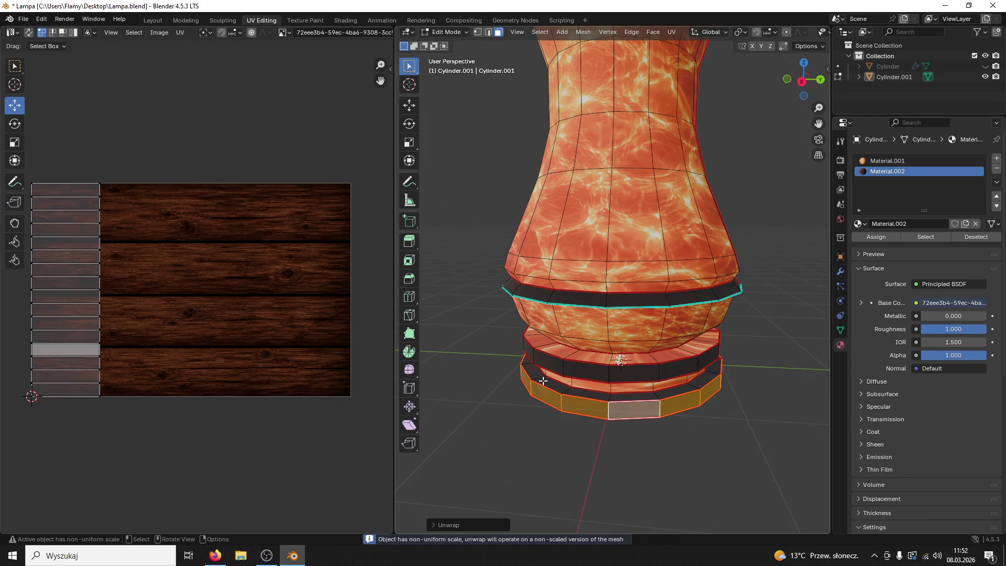
Reselect the whole bottom ring loop
scroll(266, 356, "up", 1)
left_click(487, 407)
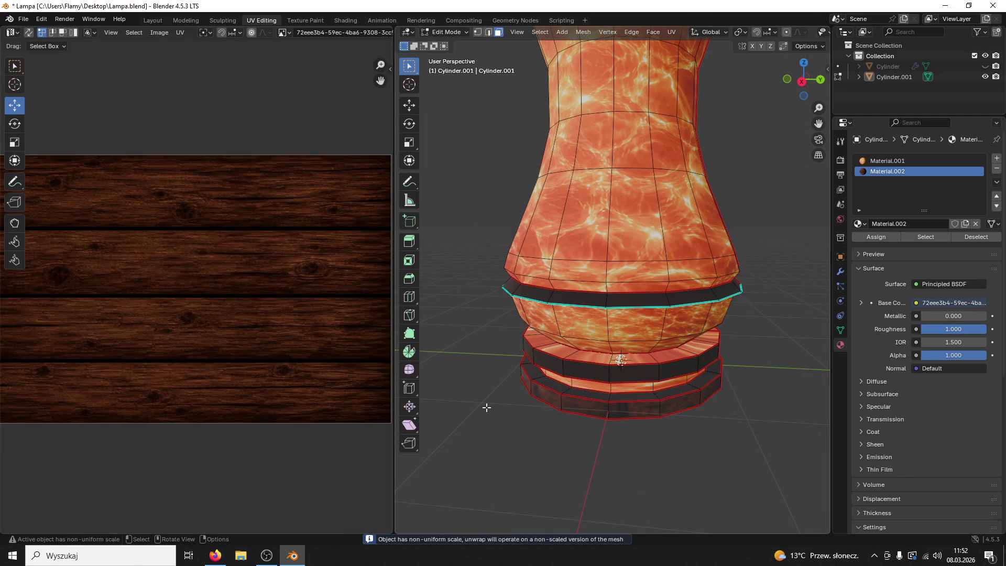
left_click(581, 412)
key("u")
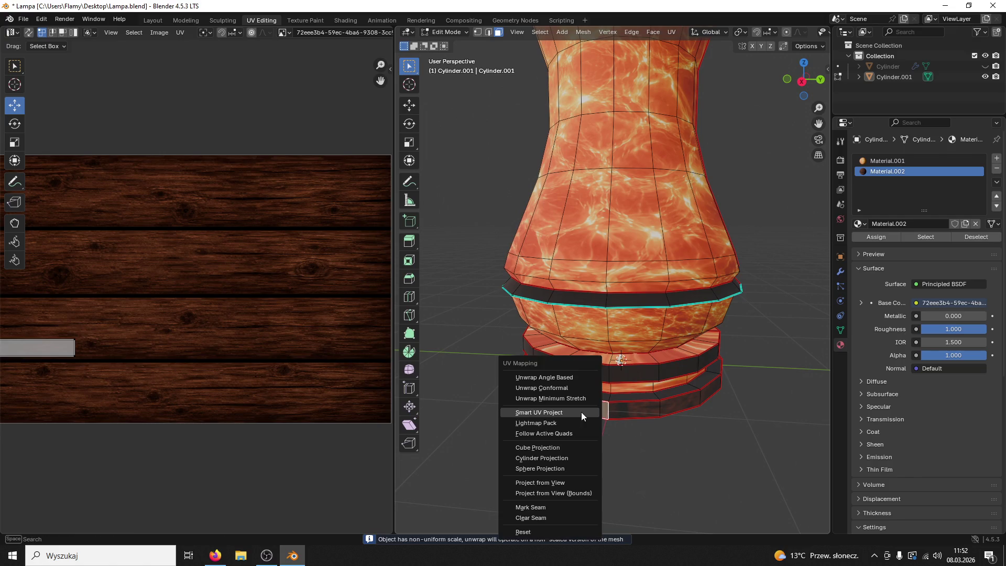
key("Escape")
left_click(616, 407, "alt")
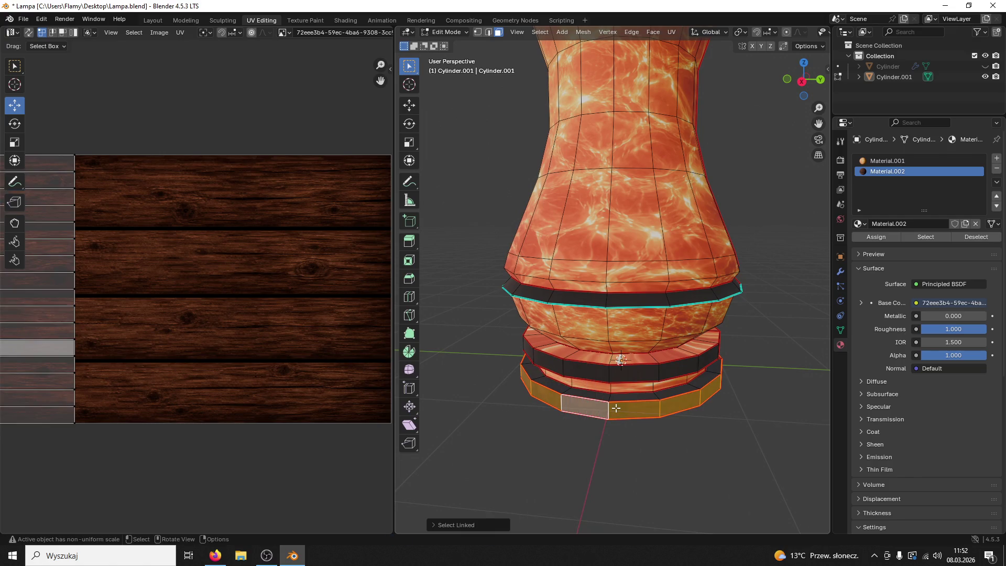
Rotate the ring's UV strip 90° and centre it on the wood image
type("r")
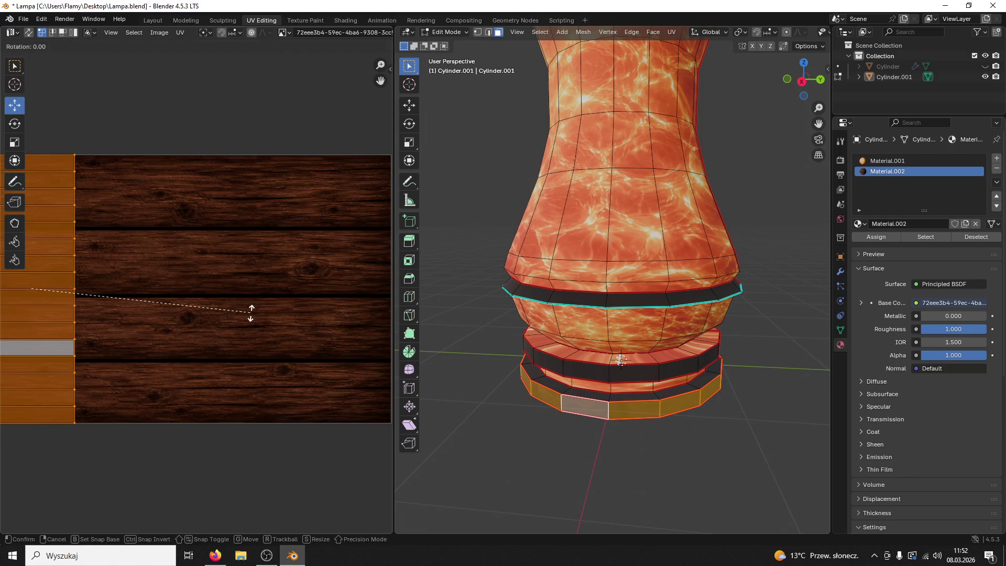
type("90")
key("Return")
key("g")
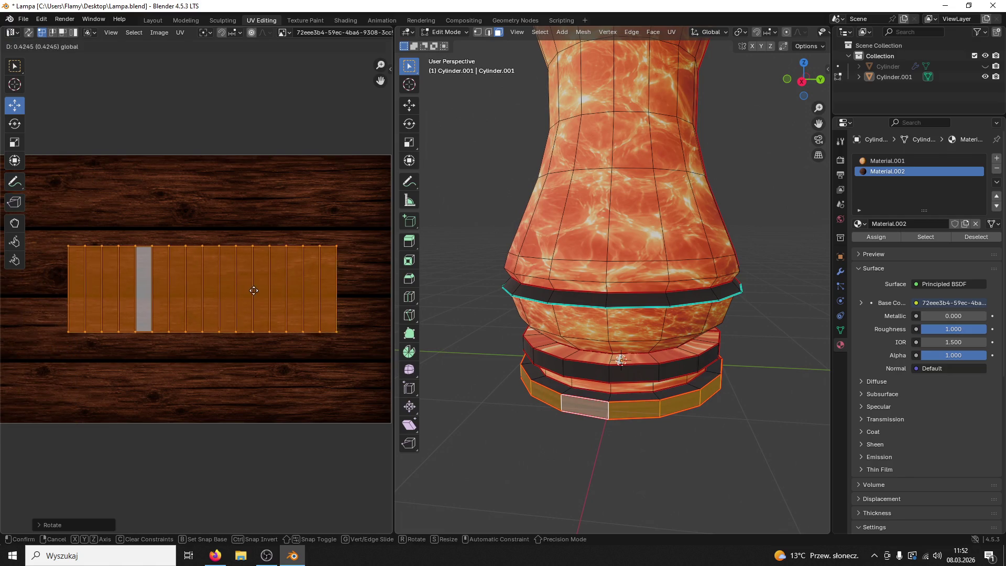
left_click(259, 290)
left_click(259, 291)
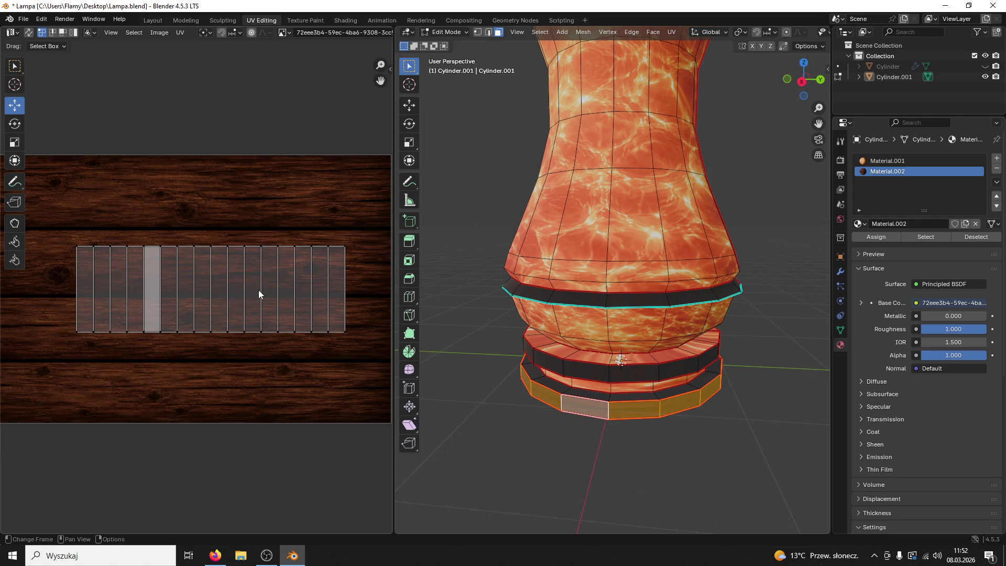
Rotate the strip back -90° and widen it along X across the image
type("ar-90")
key("Return")
key("s")
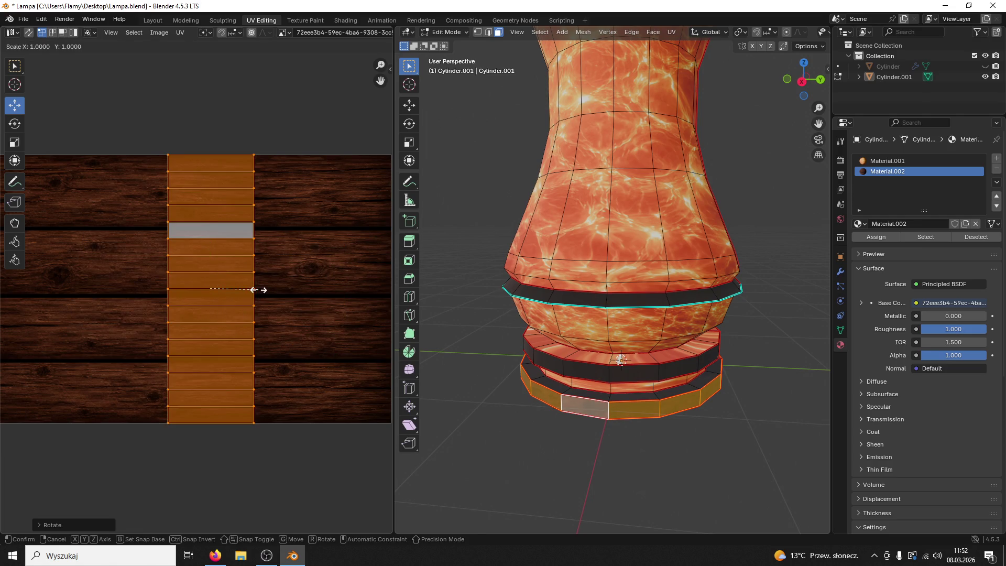
key("x")
left_click(388, 289)
left_click(521, 443)
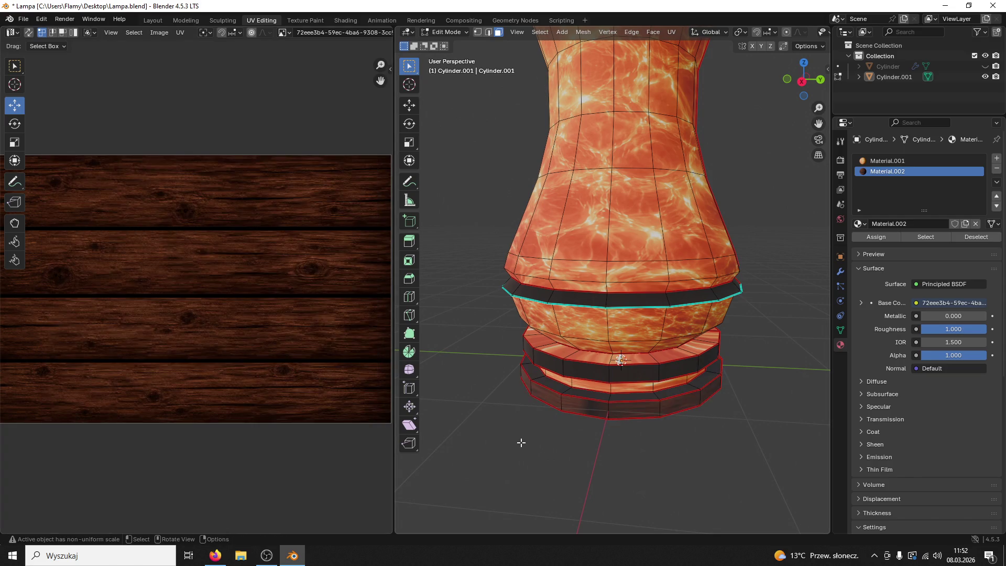
Reselect the bottom base ring's faces
left_click(583, 412)
key("a")
key("ctrl+z")
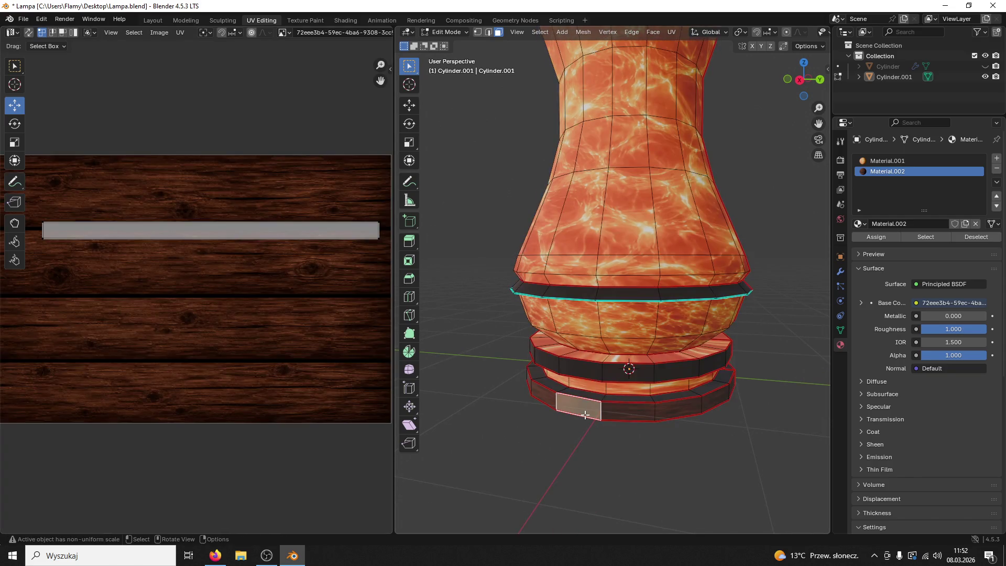
key("ctrl+z")
key("ctrl+z")
Shrink the ring's UV strips into a small block, nudge it up, then widen it along X across the wood image
key("s")
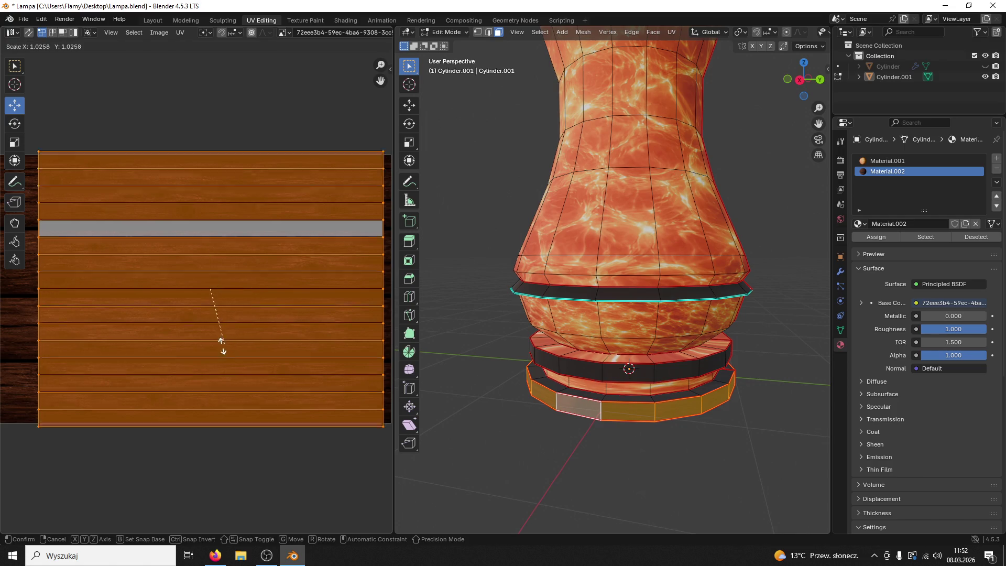
left_click(215, 287)
left_click_drag(211, 234, 209, 220)
key("s")
key("x")
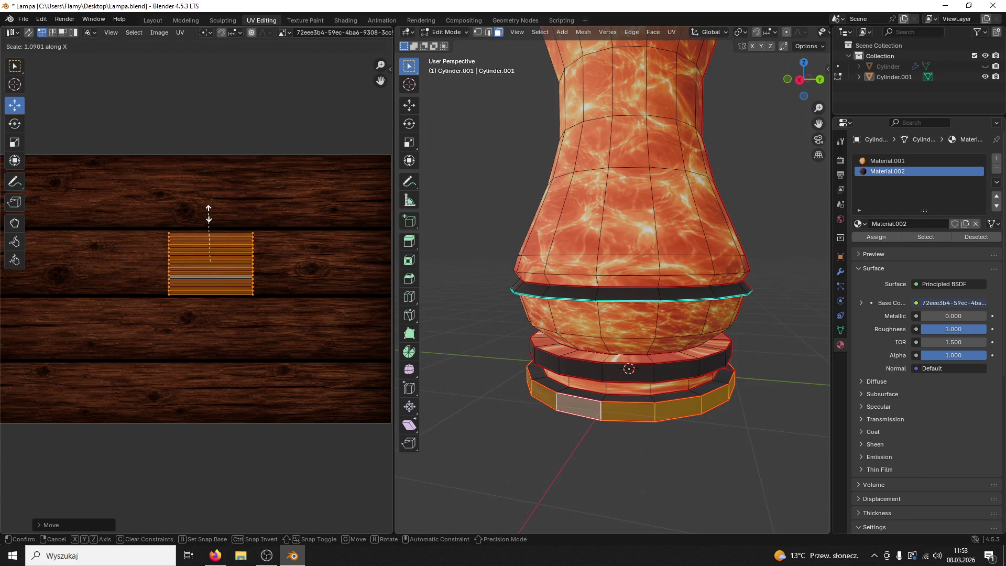
left_click(205, 52)
key("s")
right_click(247, 181)
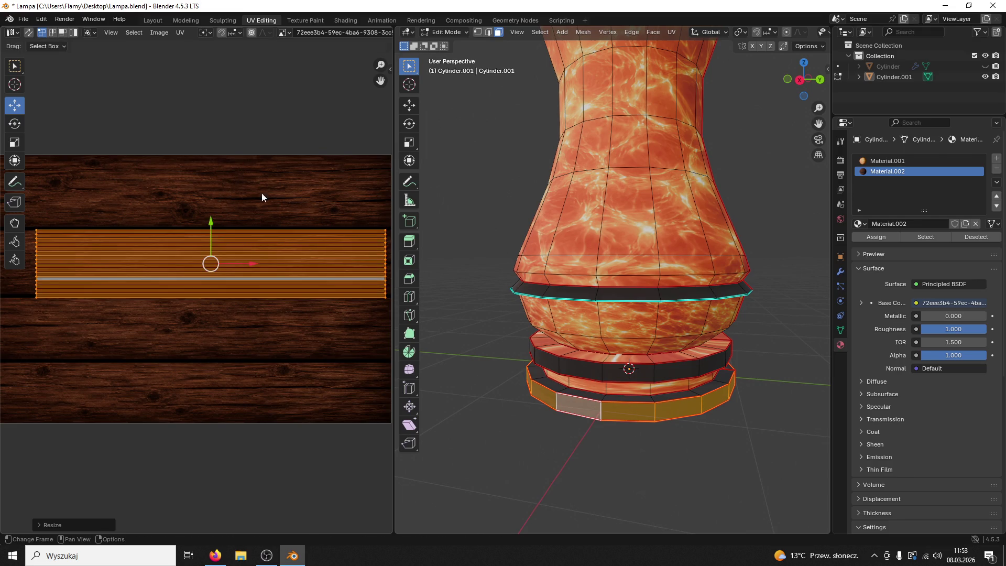
Deselect, orbit closer to the base rings, and select a face on the lowest ring
left_click(603, 461)
mouse_move(602, 462)
left_mouse_down()
mouse_move(557, 426)
mouse_move(593, 400)
mouse_move(606, 409)
left_mouse_up()
left_click(547, 466)
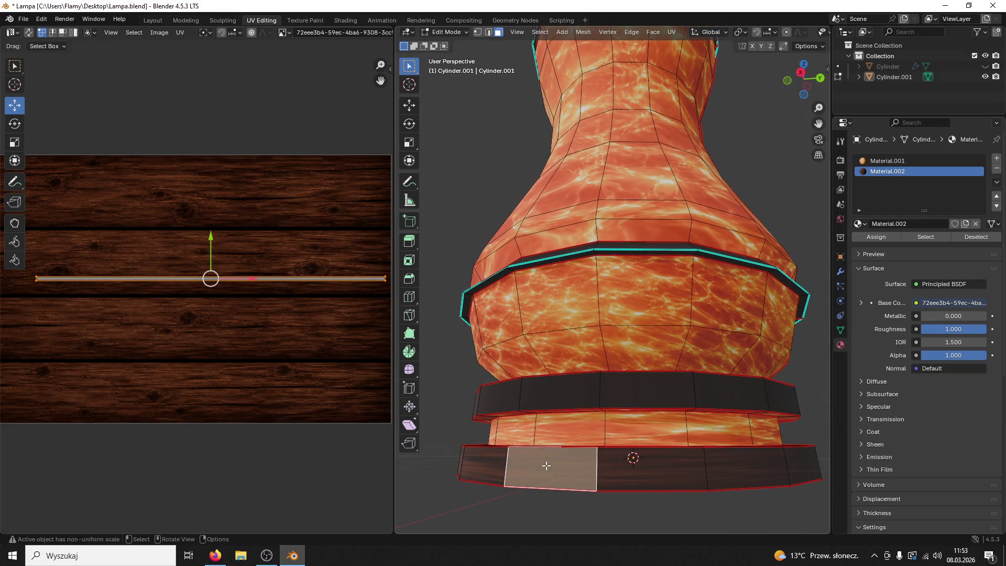
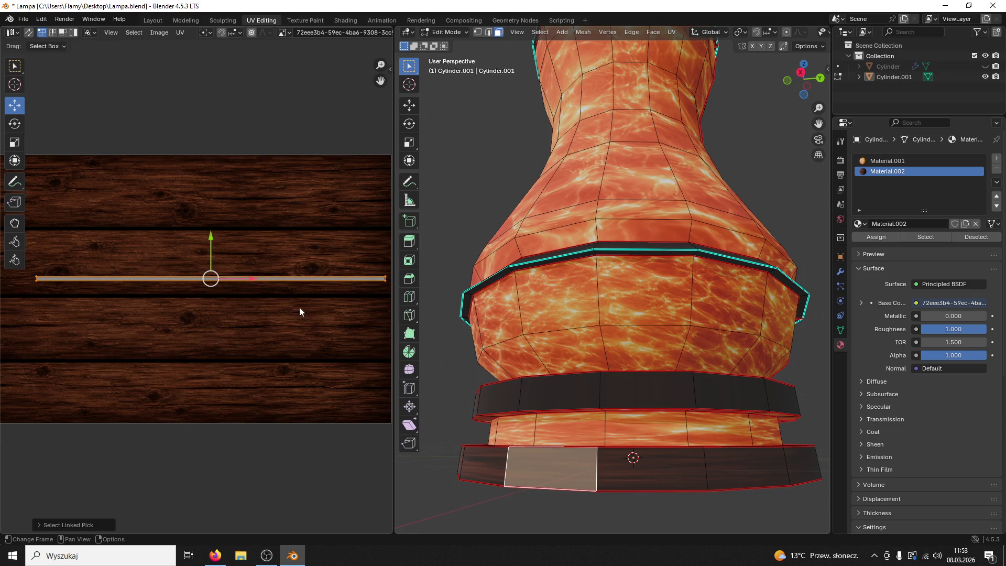
Rotate the lower ring's UV strip 90 degrees, trying and undoing a 16x horizontal stretch
key("ctrl+l")
key("r")
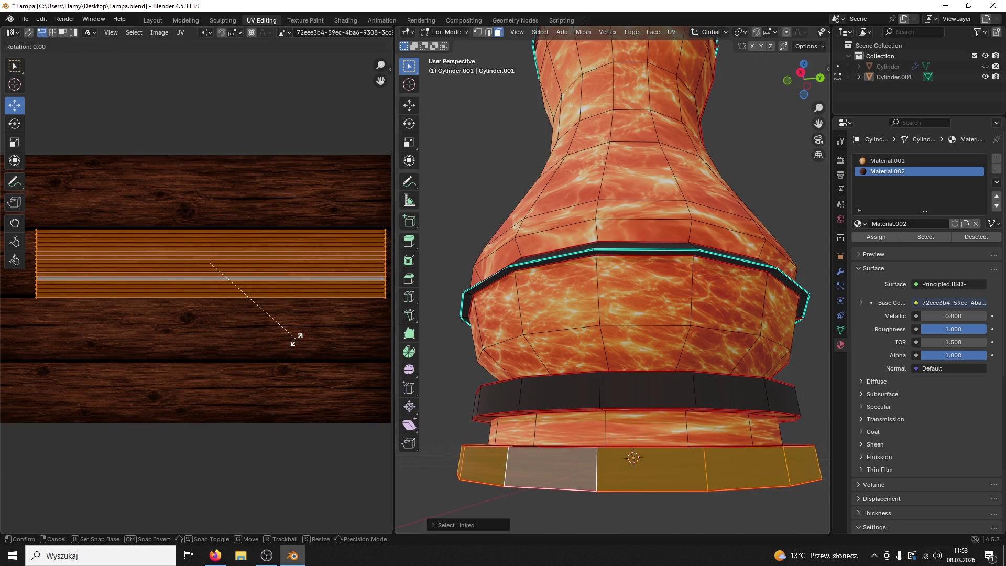
key("9")
key("0")
key("Return")
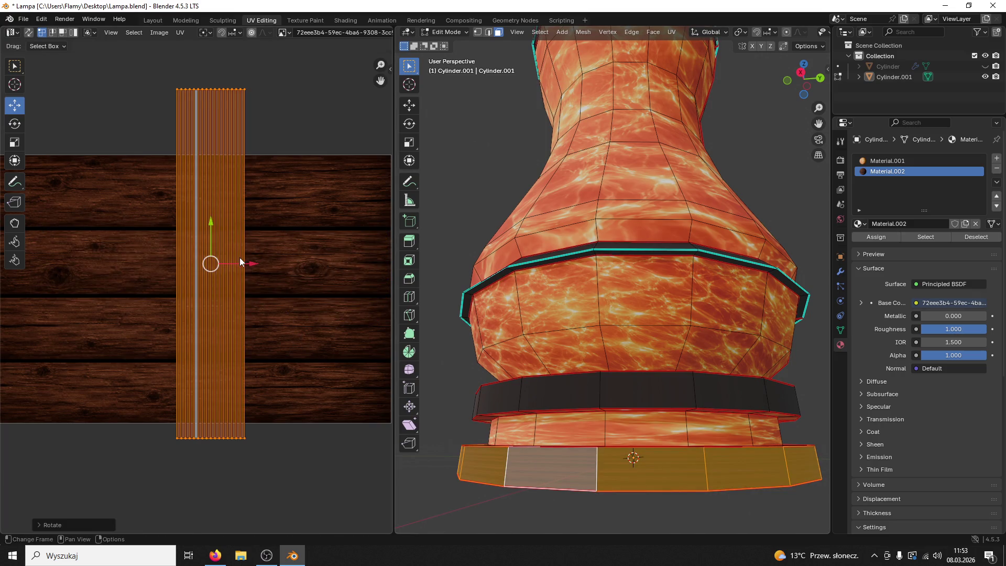
type("sx16")
key("Return")
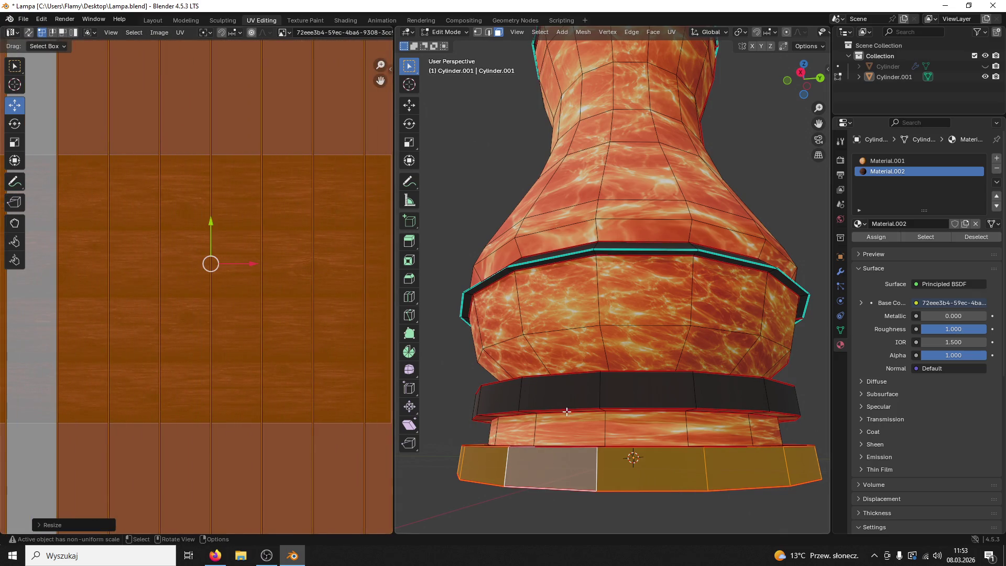
key("ctrl+z")
key("r")
key("9")
key("0")
key("Return")
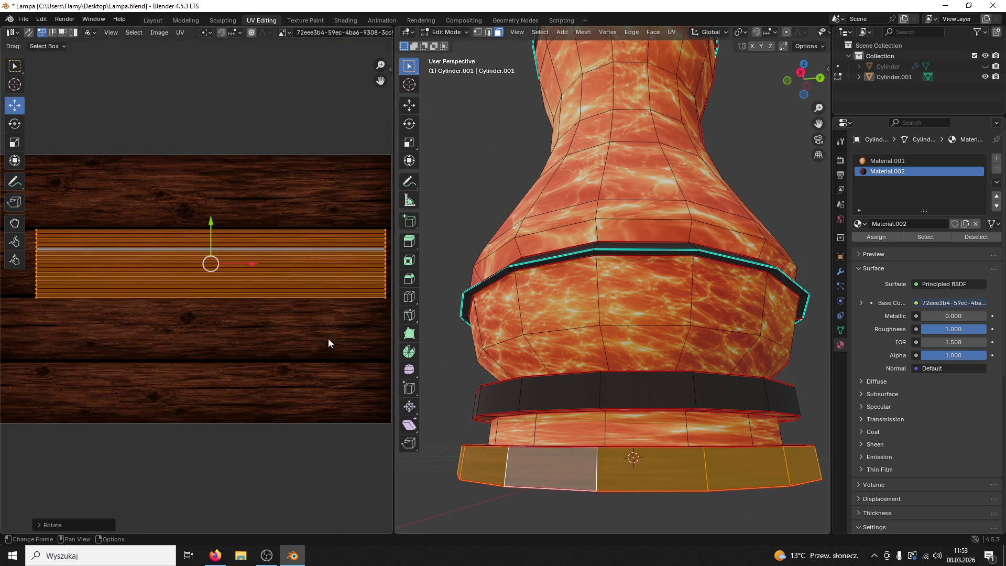
Stretch the lower ring's UV strip along Y and move it down slightly onto the wood
key("s")
key("Escape")
key("s")
key("y")
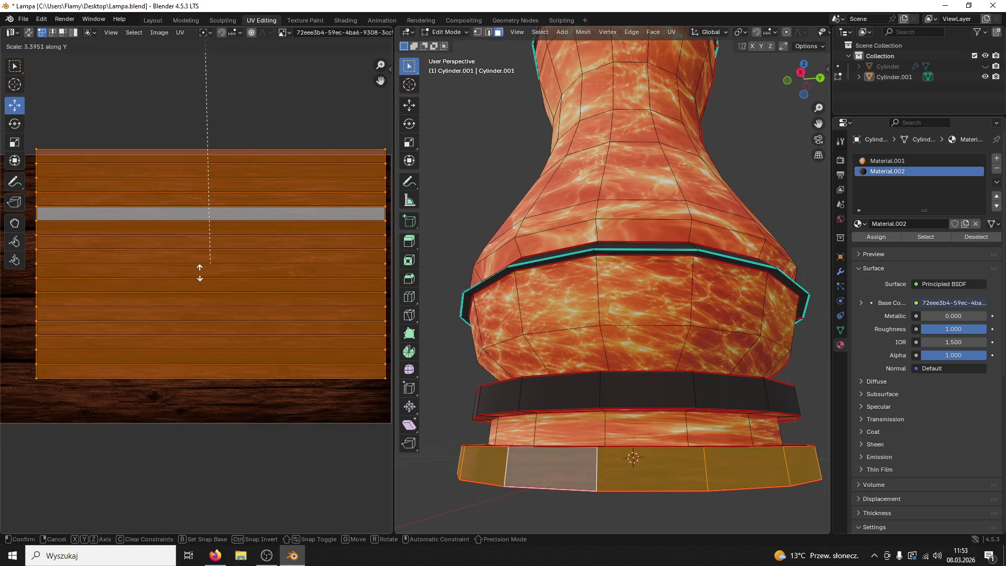
left_click(199, 272)
left_click_drag(208, 218, 208, 229)
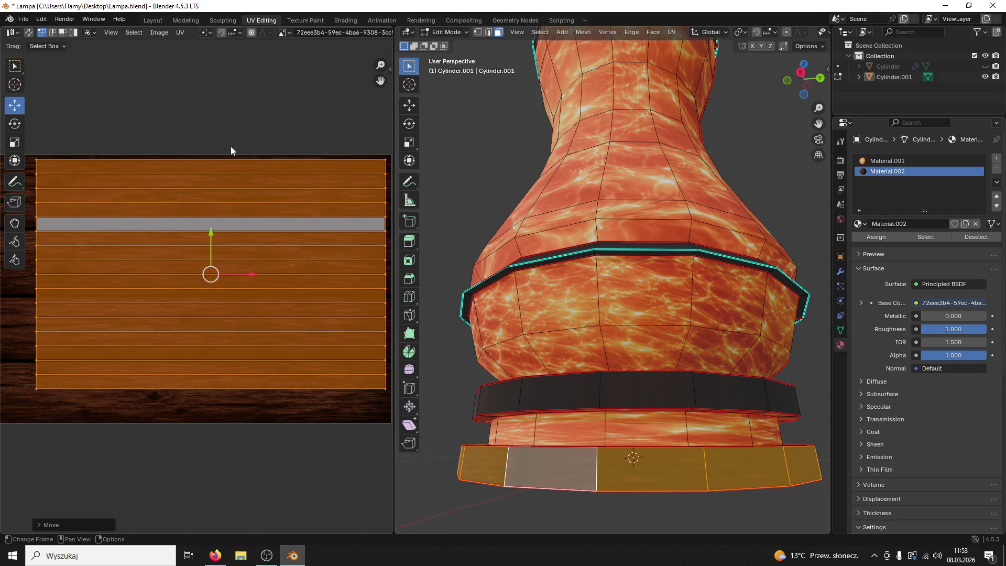
left_click(231, 147)
left_click(599, 520)
scroll(599, 519, "down", 4)
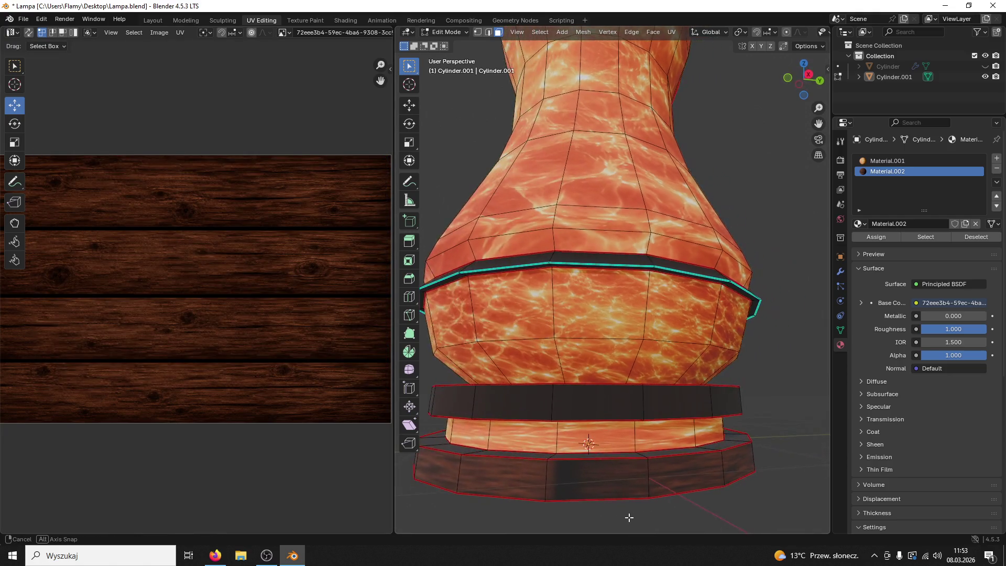
Enlarge the bottom ring's UV strip and nudge it down and left over the planks
left_click(600, 376)
left_click(600, 377, "alt")
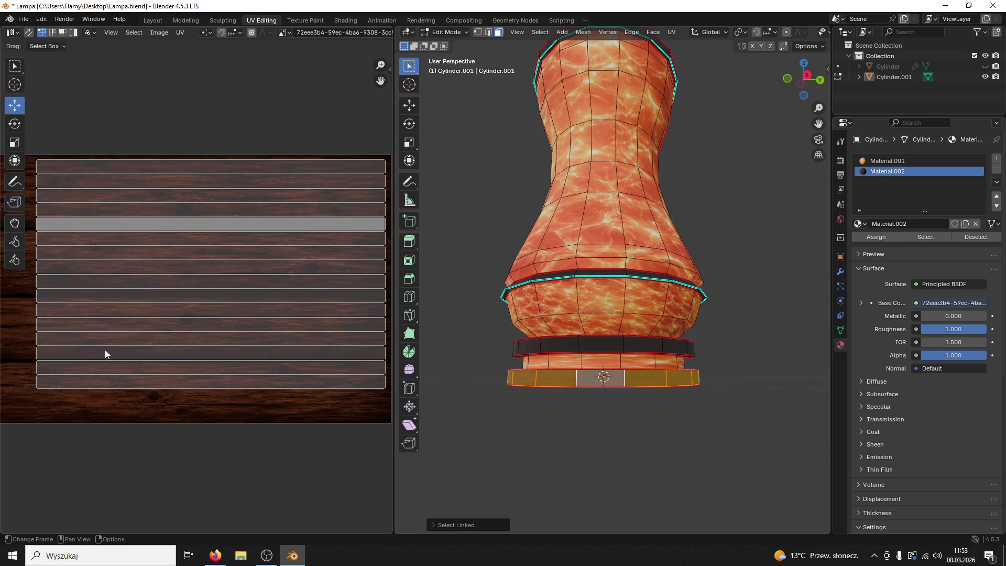
scroll(160, 297, "down", 3)
key("s")
left_click(148, 290)
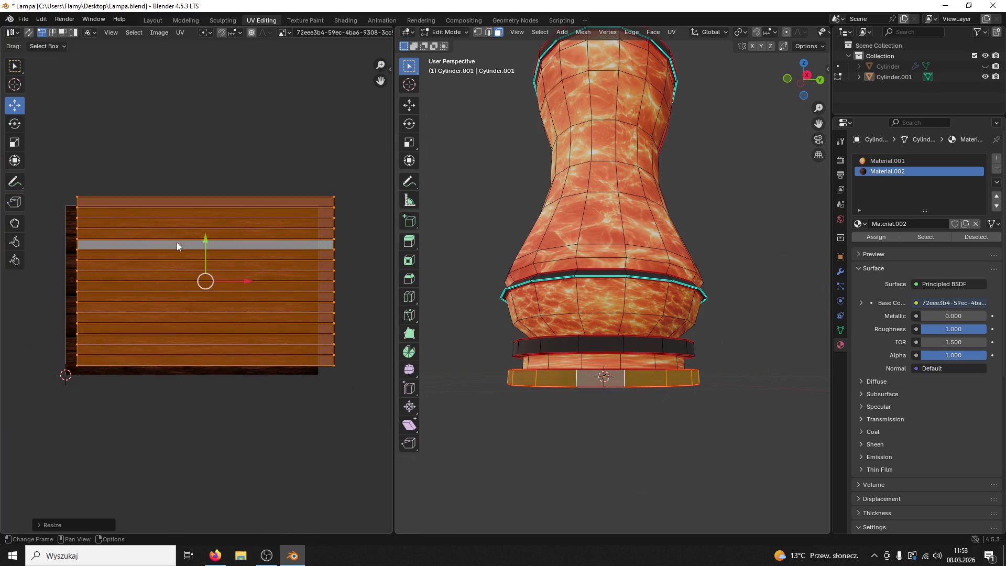
left_click_drag(206, 237, 212, 257)
left_click_drag(248, 291, 238, 291)
left_click(599, 344)
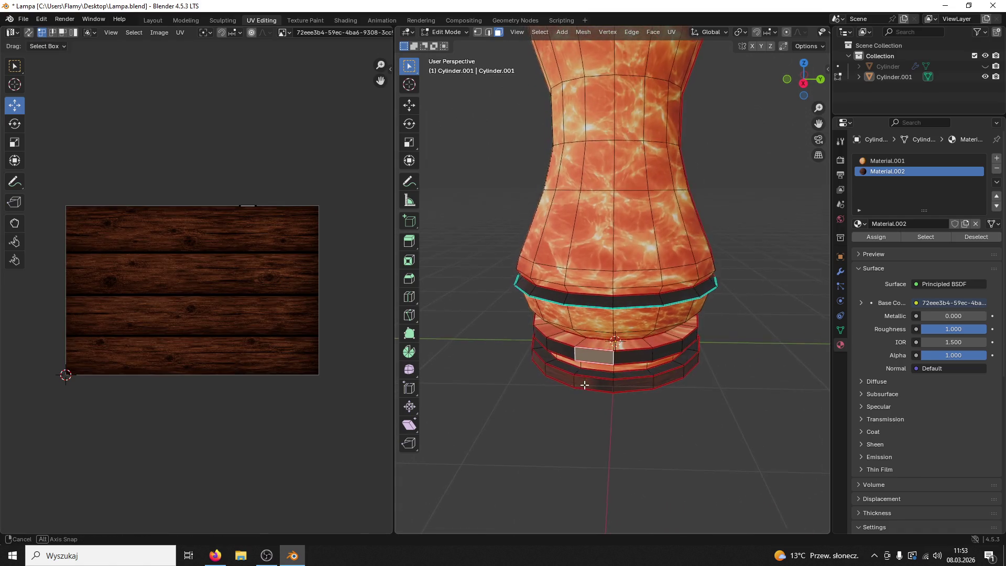
Unwrap the lower band's ring of faces and select the next lower ring
left_click(574, 367)
key("ctrl+l")
key("u")
left_click(574, 366)
scroll(215, 297, "up", 2)
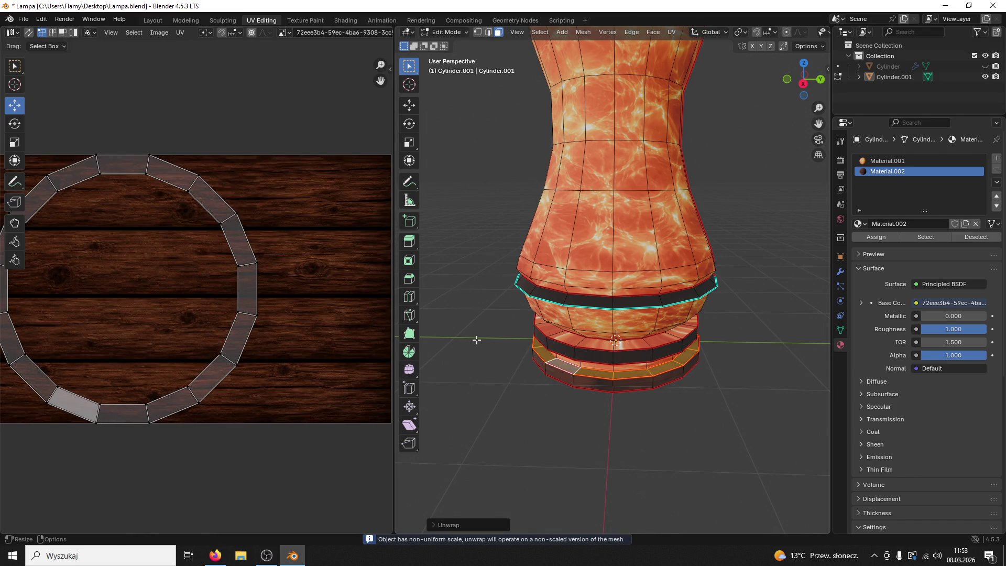
scroll(674, 391, "up", 3)
mouse_move(674, 391)
left_mouse_down()
mouse_move(576, 355)
mouse_move(610, 414)
left_mouse_up()
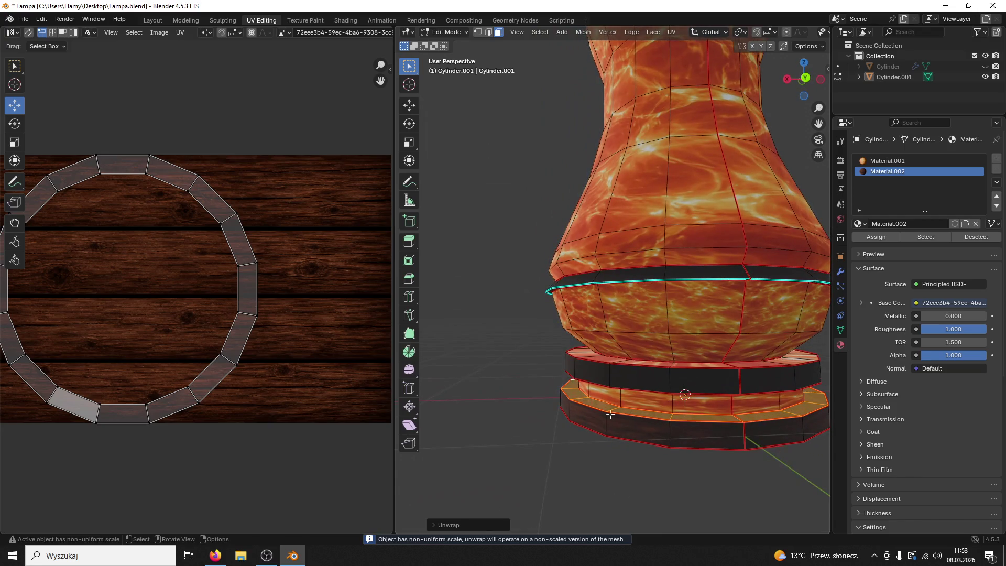
left_click(682, 422)
left_click_drag(682, 434, 657, 429)
key("ctrl+l")
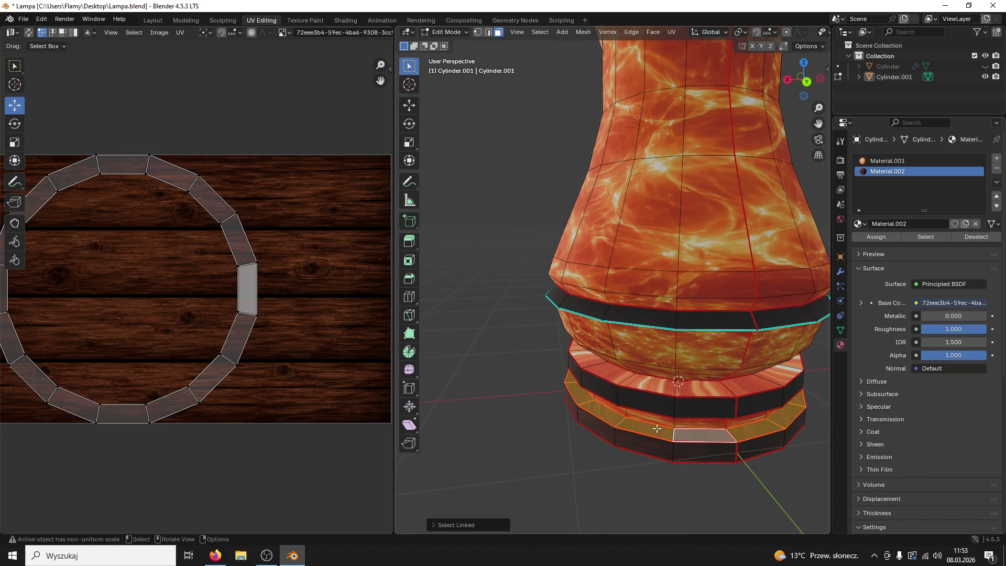
scroll(206, 341, "down", 1)
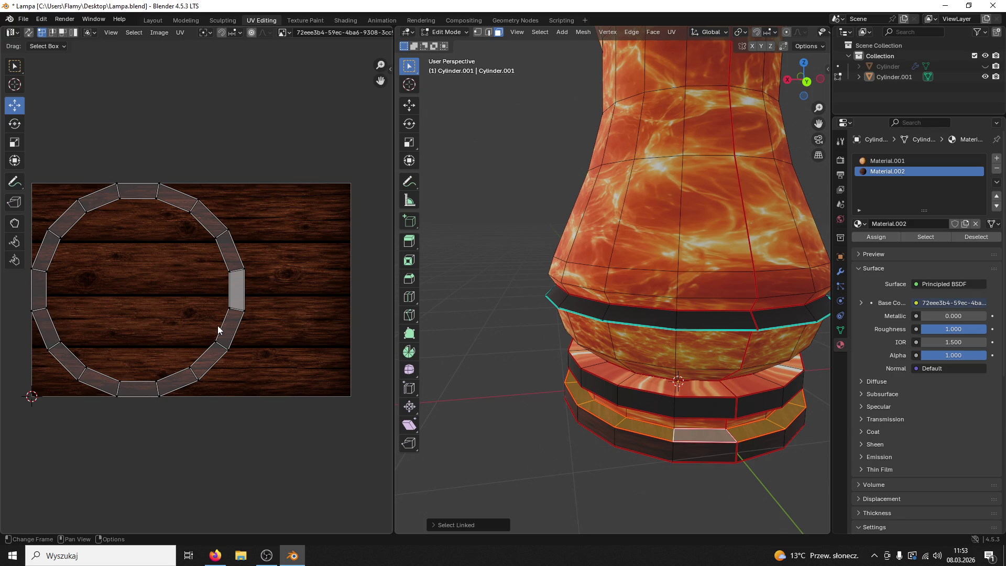
Try selecting a bottom ring and moving a base edge along X, then undo it
left_click(606, 415)
key("ctrl+l")
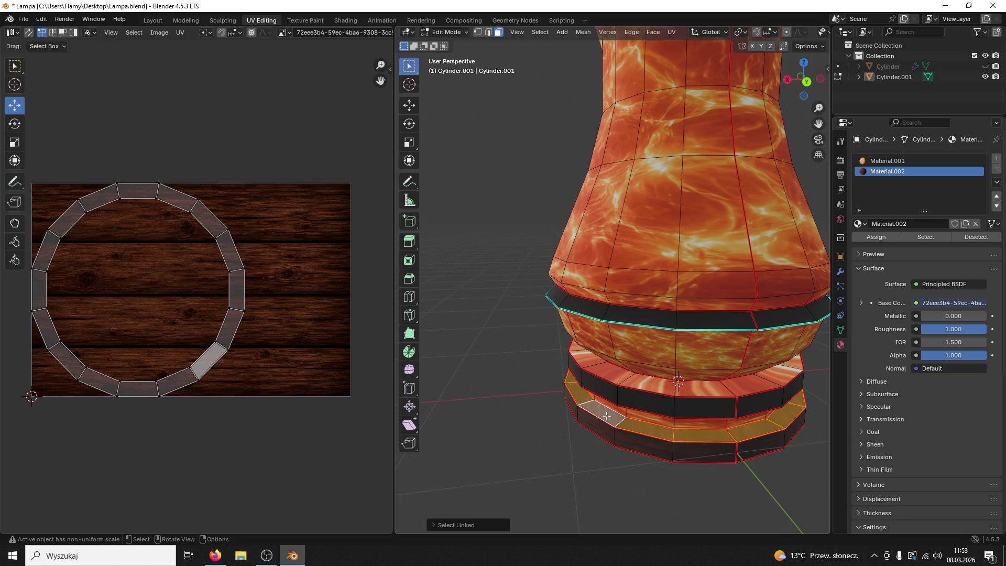
key("u")
key("Escape")
key("u")
key("Escape")
key("u")
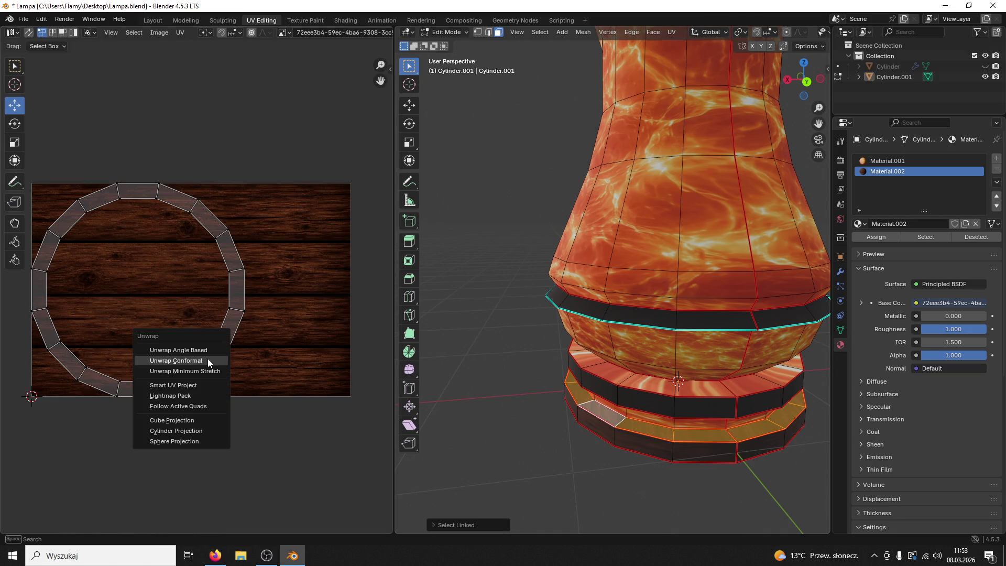
key("Escape")
left_click(718, 439)
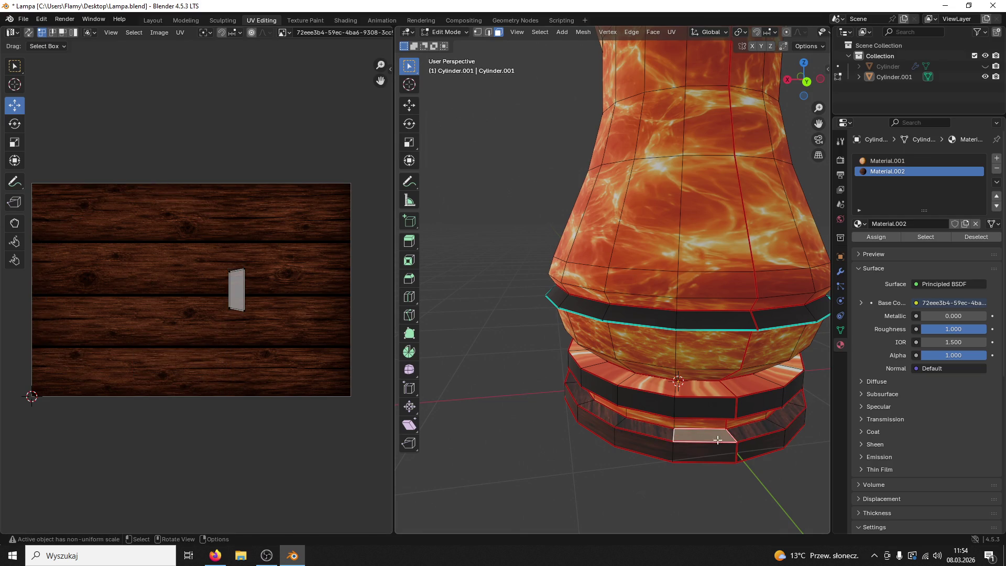
key("2")
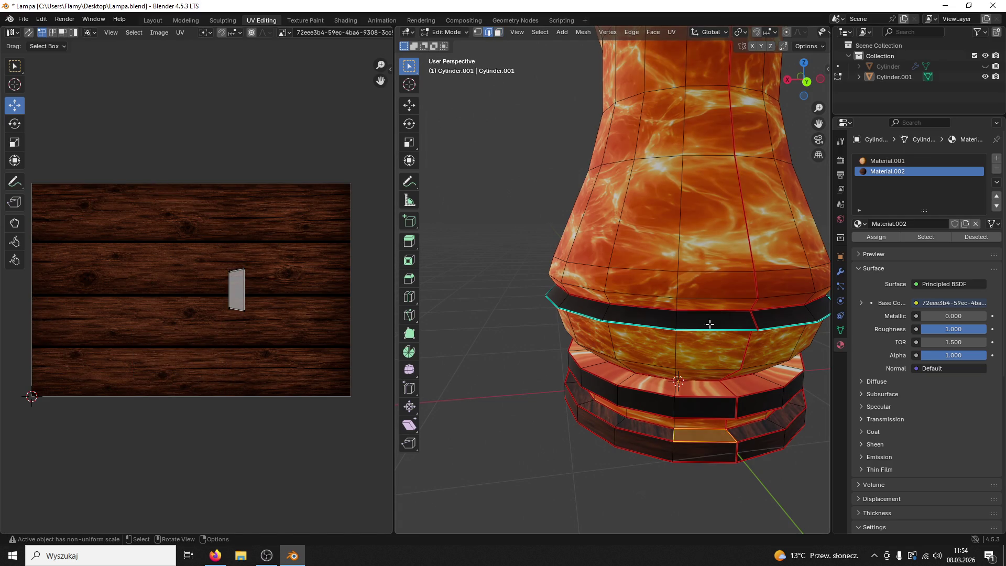
left_click(732, 437)
left_click(410, 106)
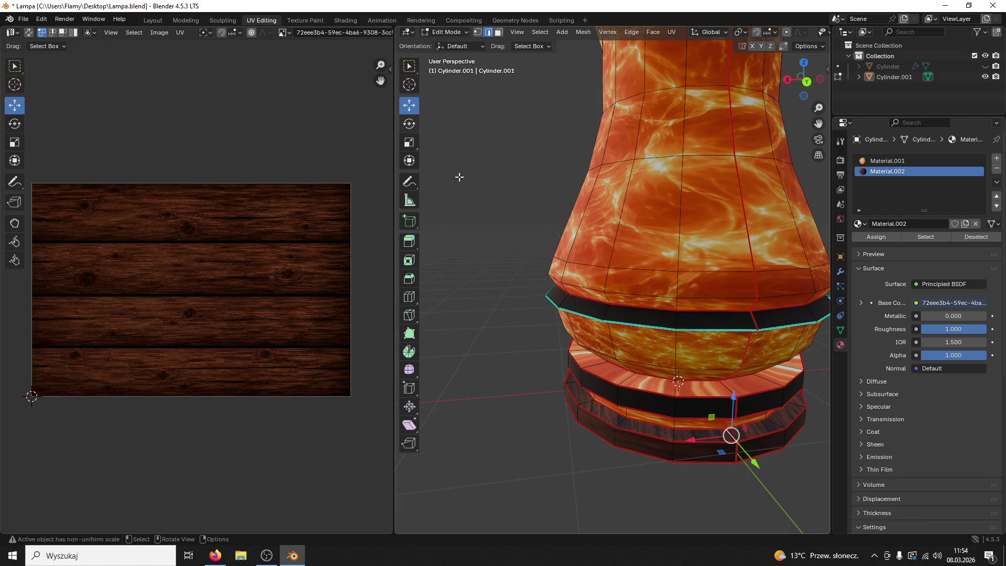
mouse_move(693, 439)
left_mouse_down()
mouse_move(650, 437)
mouse_move(670, 348)
mouse_move(670, 360)
left_mouse_up()
key("ctrl+z")
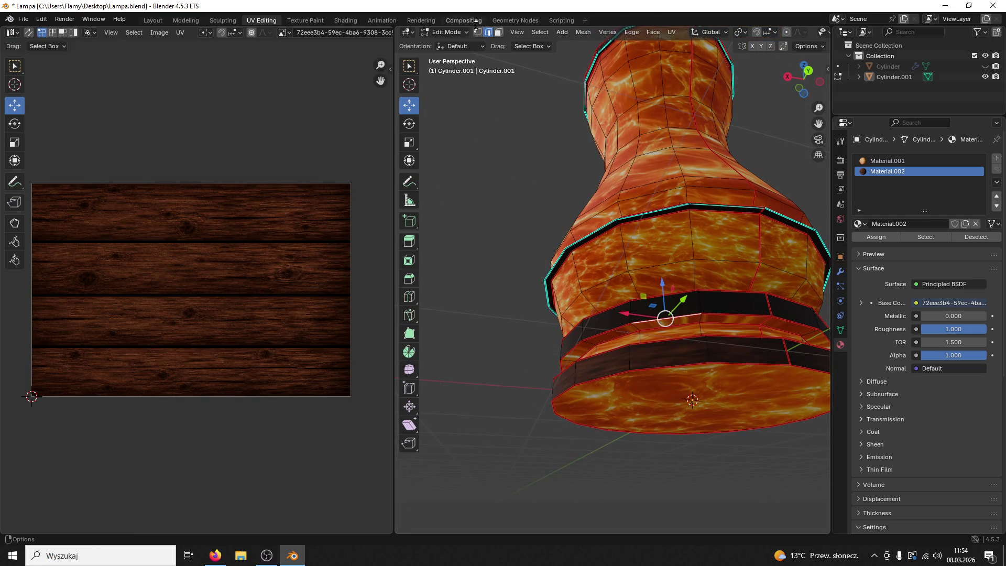
key("3")
Unwrap the band below the bulge and assign it the wood material Material.002
left_click(663, 320)
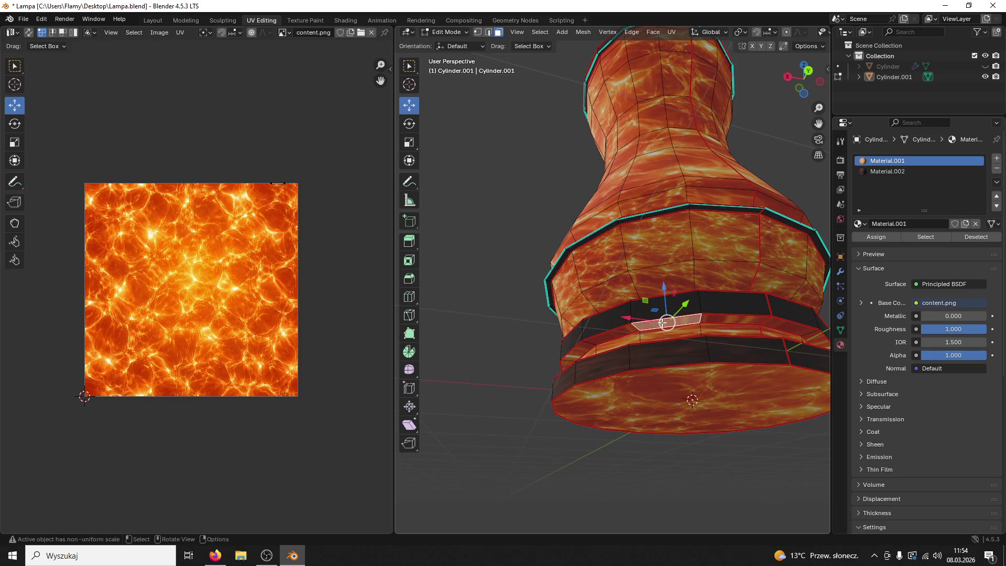
key("ctrl+l")
key("u")
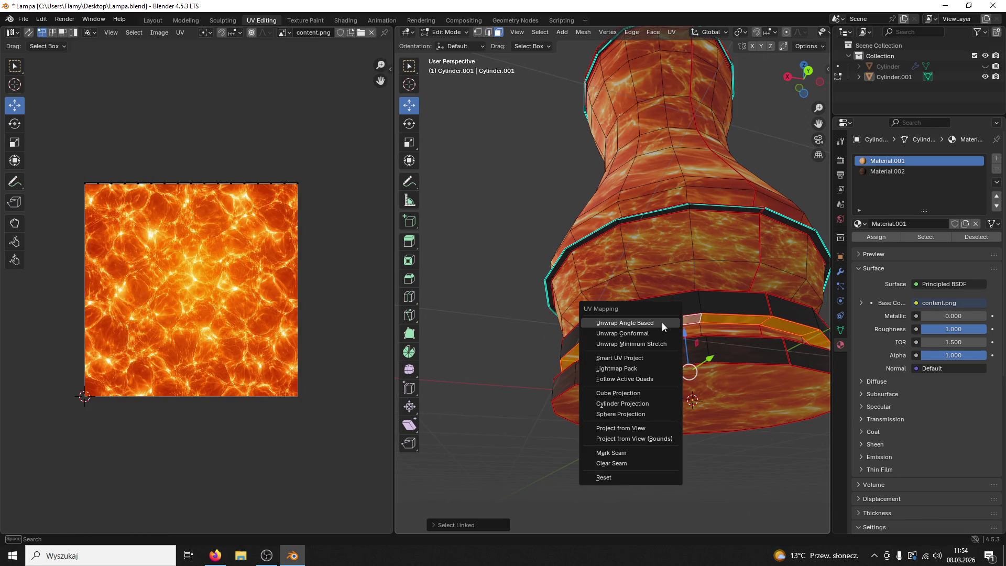
left_click(662, 322)
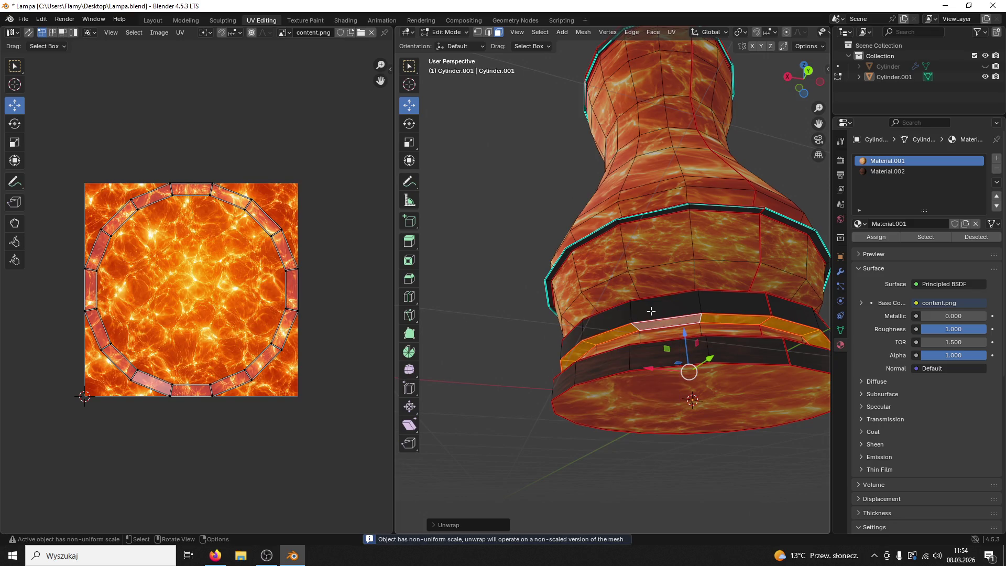
left_click(887, 172)
left_click(875, 237)
Re-unwrap all of that band's UVs into a round layout
left_click_drag(768, 291, 744, 296)
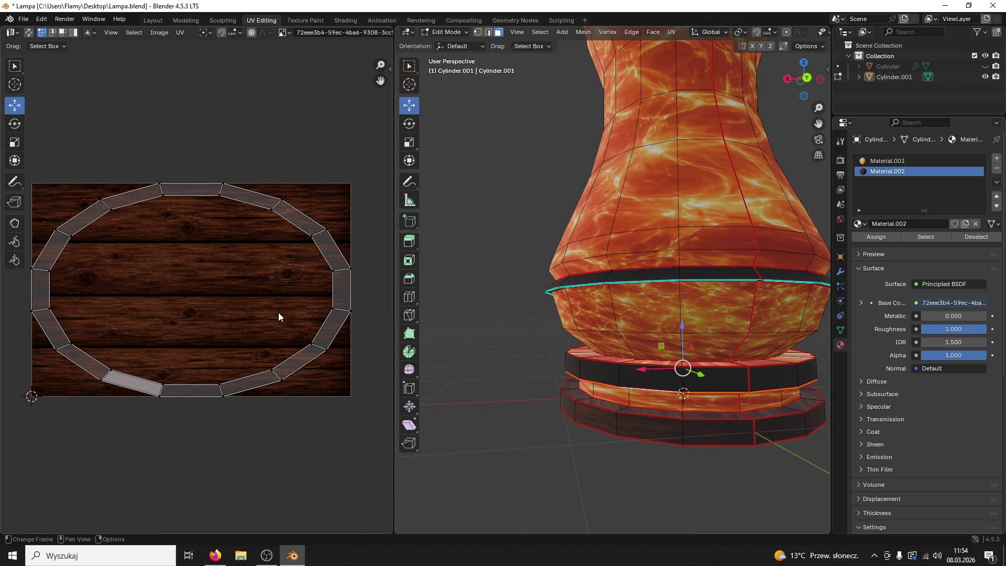
key("a")
key("u")
left_click(260, 294)
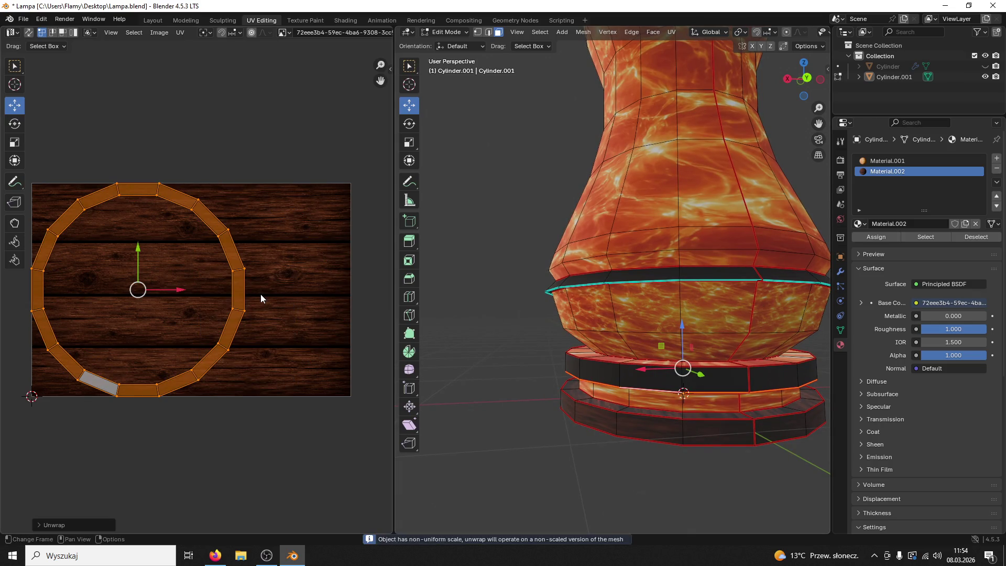
left_click(301, 287)
mouse_move(608, 294)
left_mouse_down()
mouse_move(590, 308)
mouse_move(634, 390)
left_mouse_up()
Unwrap the base band into a straight strip and move it right over the planks
left_click(639, 399)
key("ctrl+l")
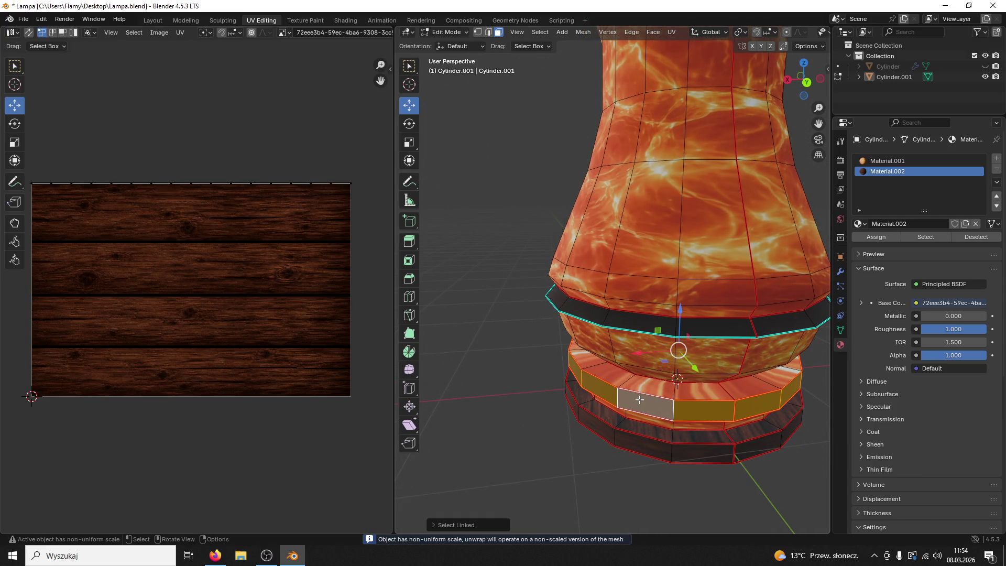
key("u")
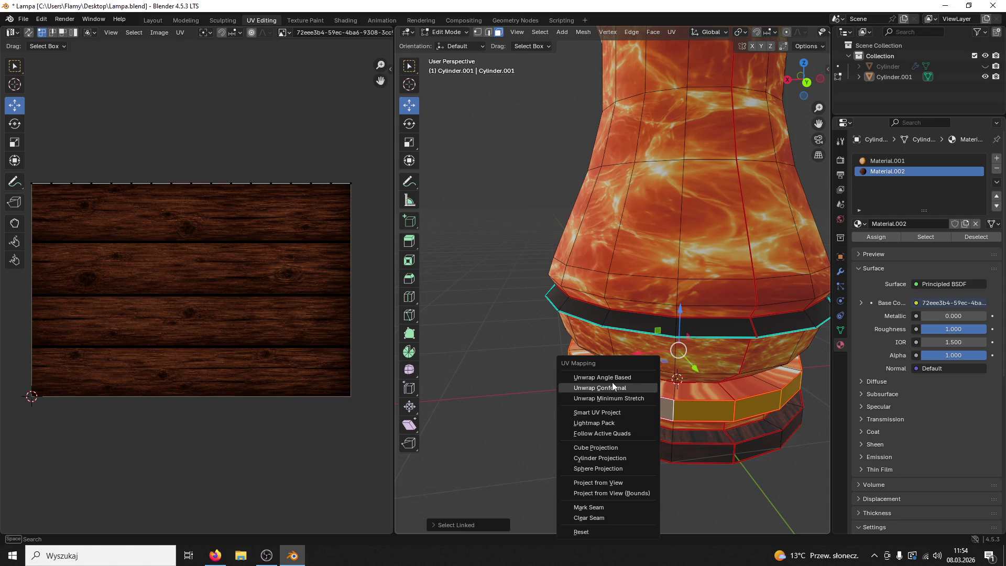
left_click(611, 377)
key("a")
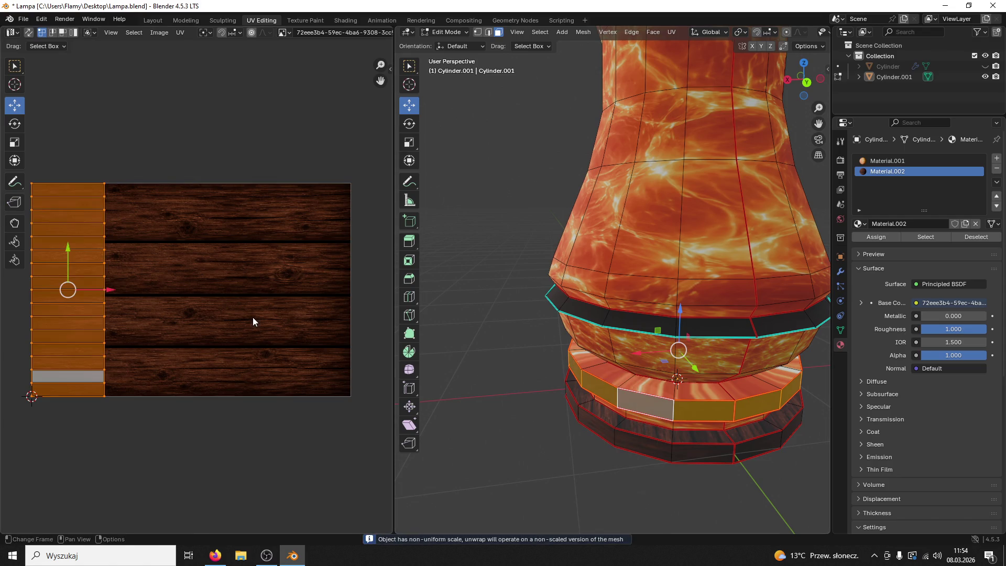
left_click_drag(112, 290, 235, 299)
left_click(453, 333)
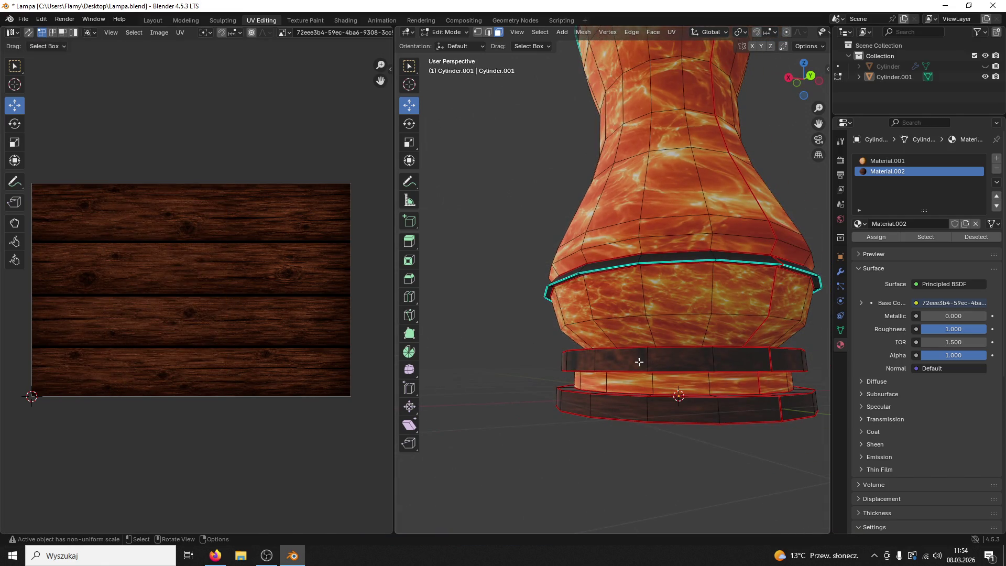
Rotate the upper dark ring's UVs 90 degrees and stretch them to the texture height
left_click(639, 362)
key("ctrl+l")
type("r")
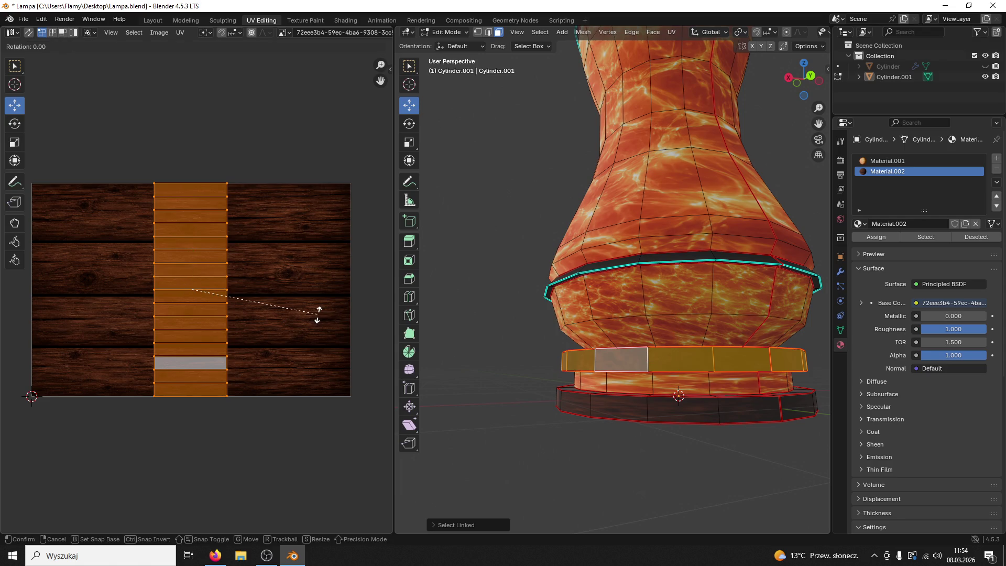
type("90")
key("Return")
key("s")
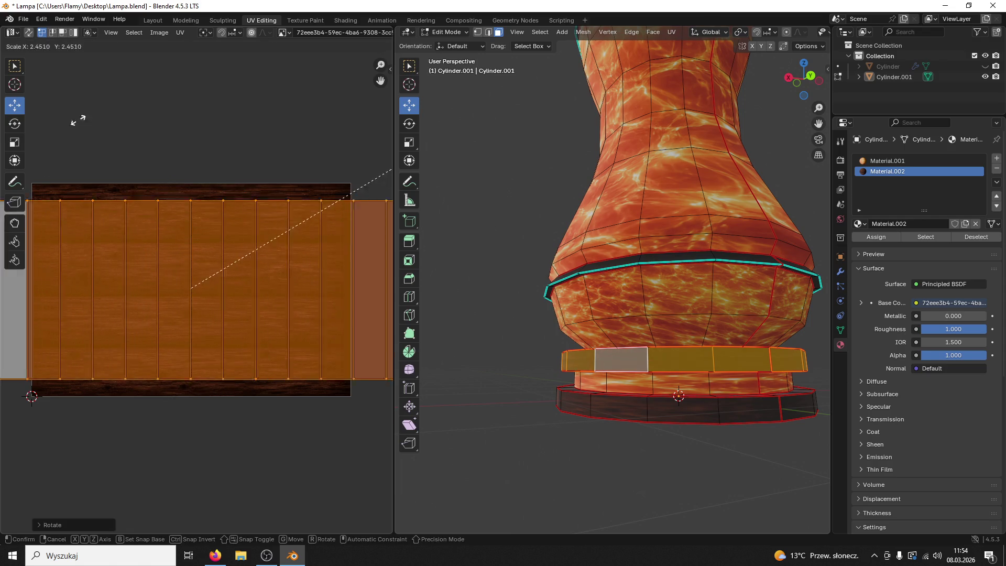
left_click(107, 90)
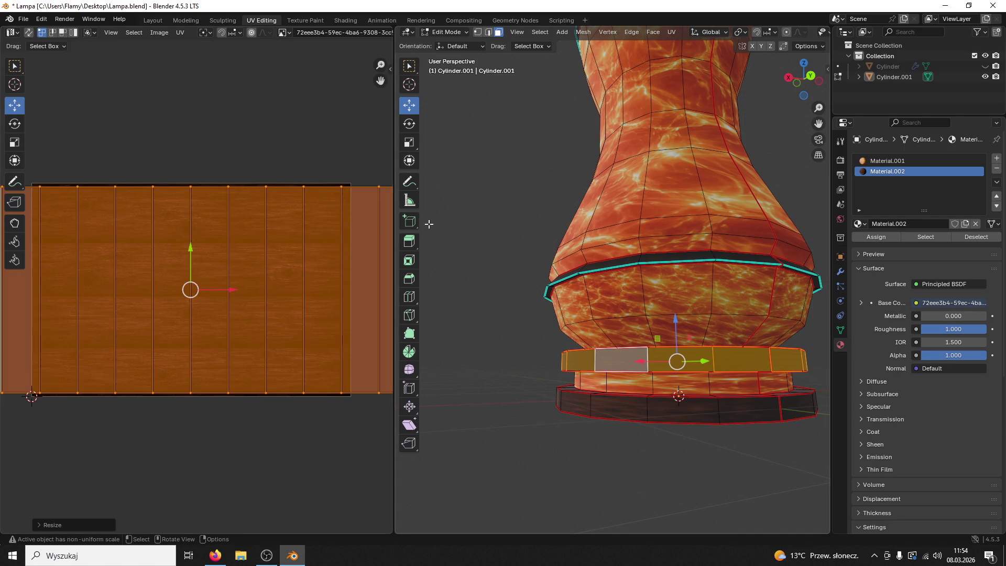
Turn another base ring's UV strip upright with a 90-degree rotation
left_click(430, 224)
left_click(613, 364)
key("ctrl+l")
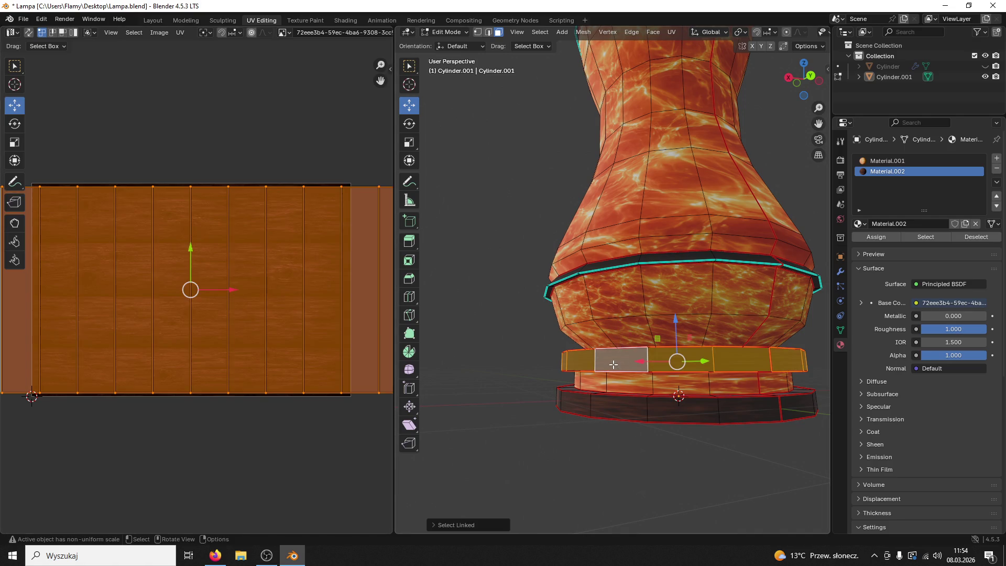
type("r90")
key("Return")
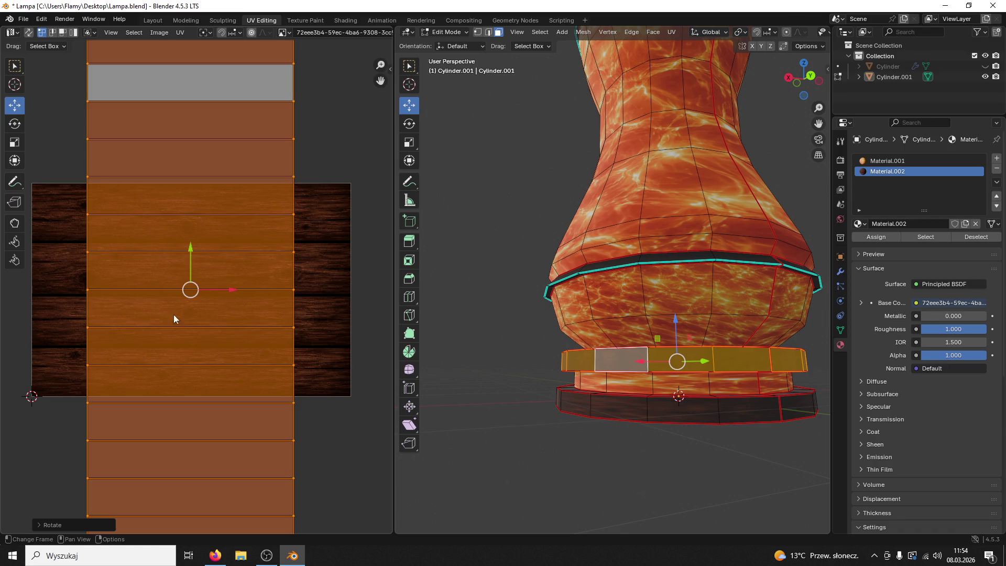
left_click(519, 361)
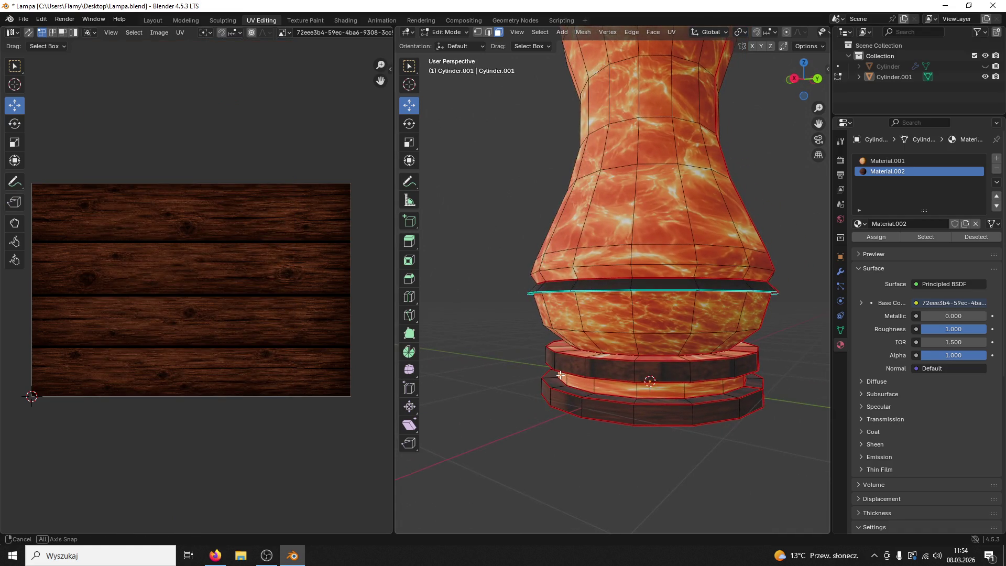
Try rotating all UV strips 90 degrees and doubling their width along X, then undo back
left_click(608, 405)
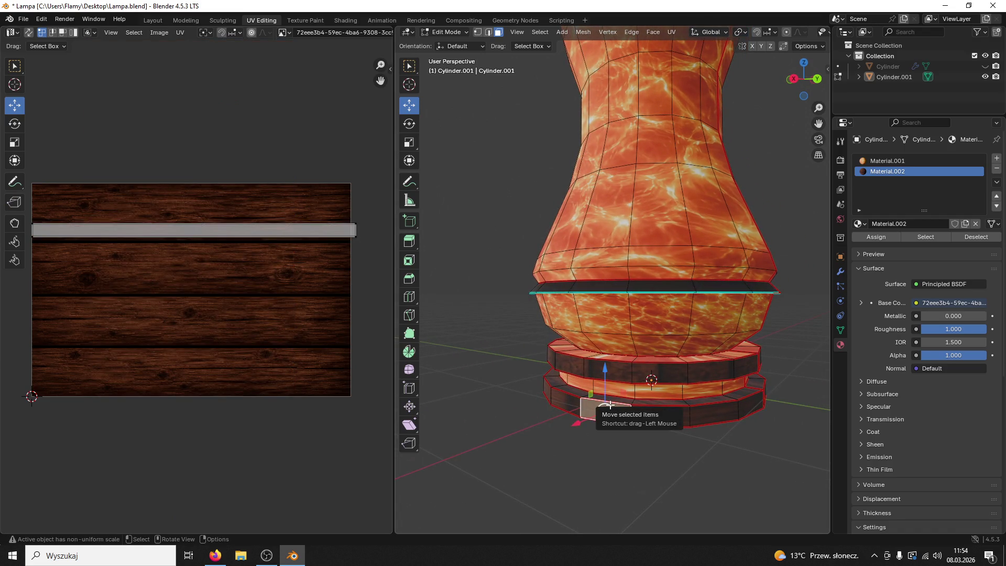
key("ctrl+l")
key("r")
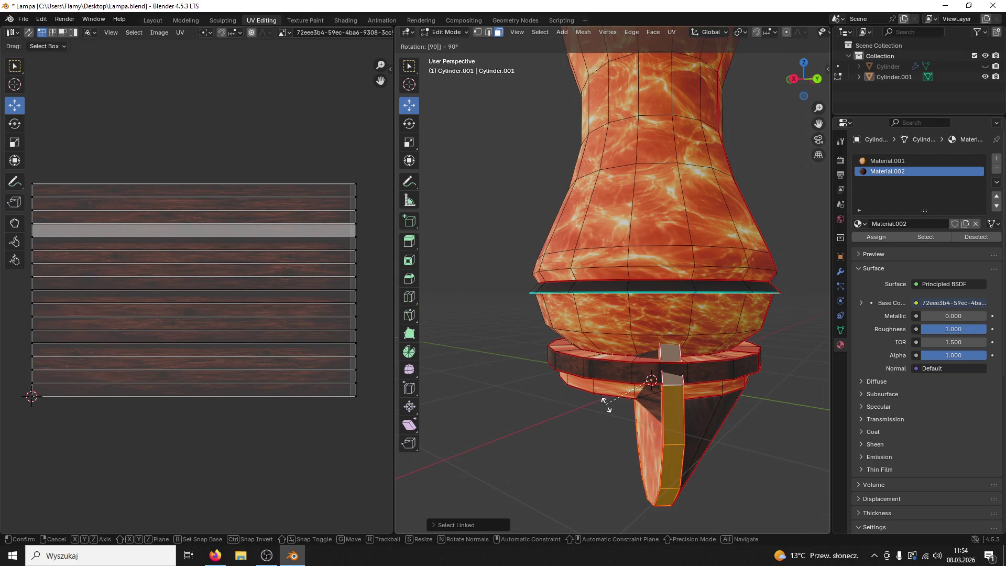
left_click(607, 404)
key("ctrl+z")
type("ar")
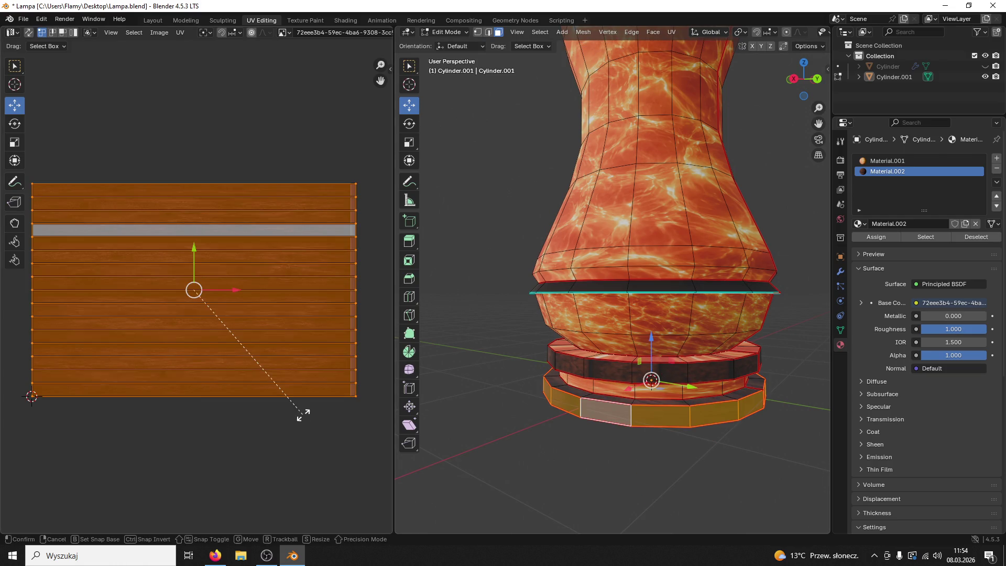
type("90")
key("Return")
key("s")
key("x")
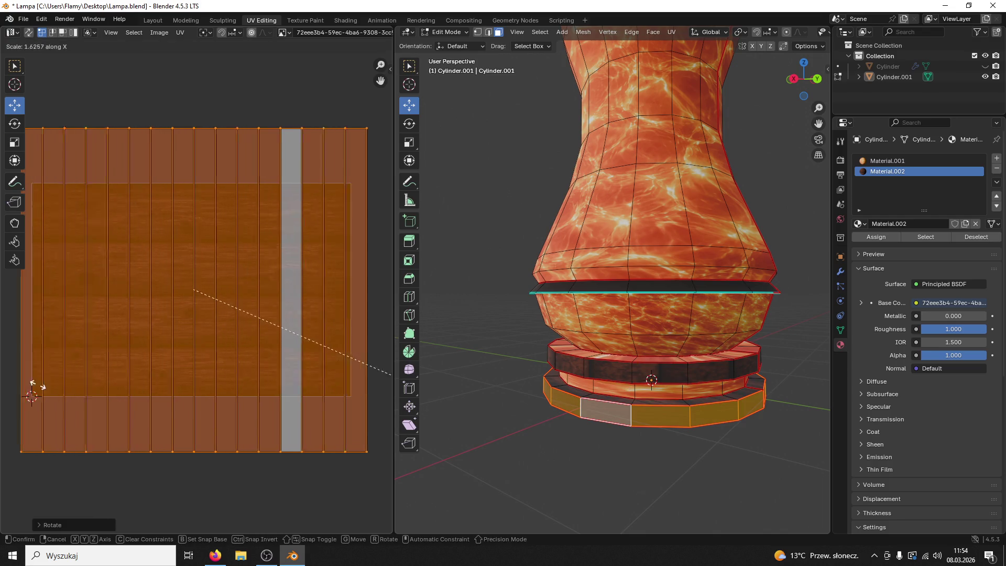
left_click(105, 378)
key("ctrl+z")
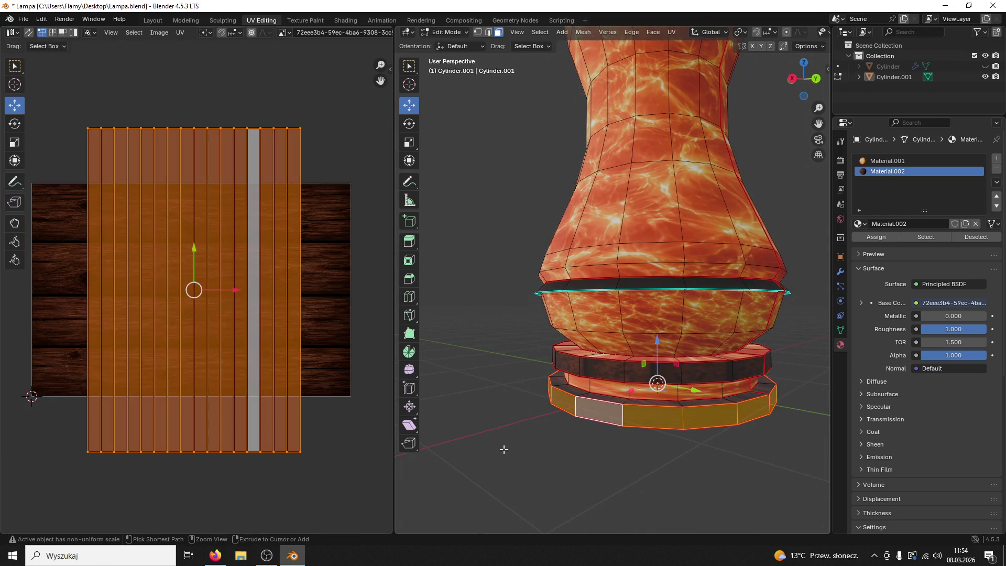
key("ctrl+z")
Select the upper base ring and rotate its UV strip 90 degrees upright
left_click(598, 370)
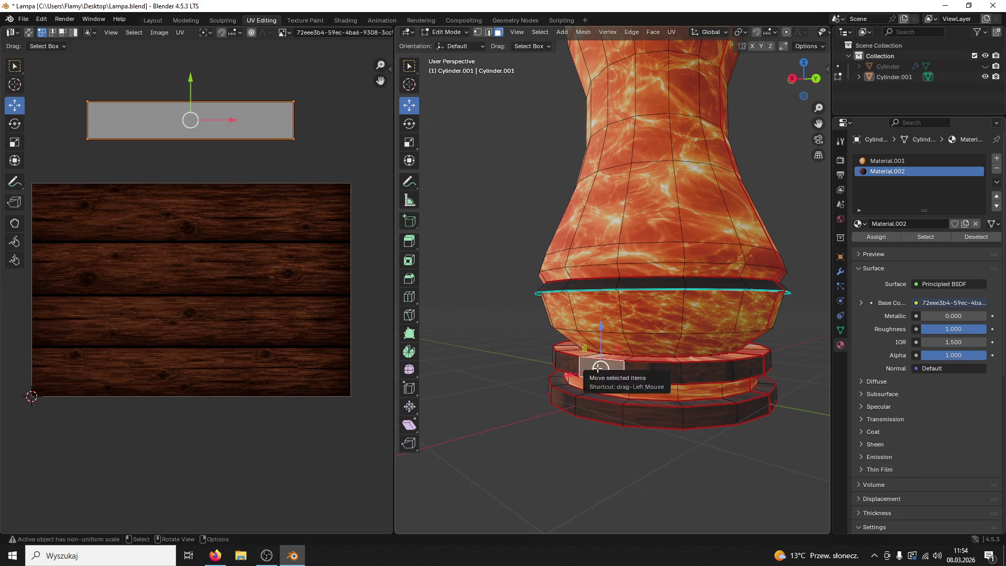
key("l")
left_click(472, 477)
mouse_move(472, 476)
left_mouse_down()
mouse_move(574, 393)
mouse_move(552, 390)
left_mouse_up()
left_click(554, 366)
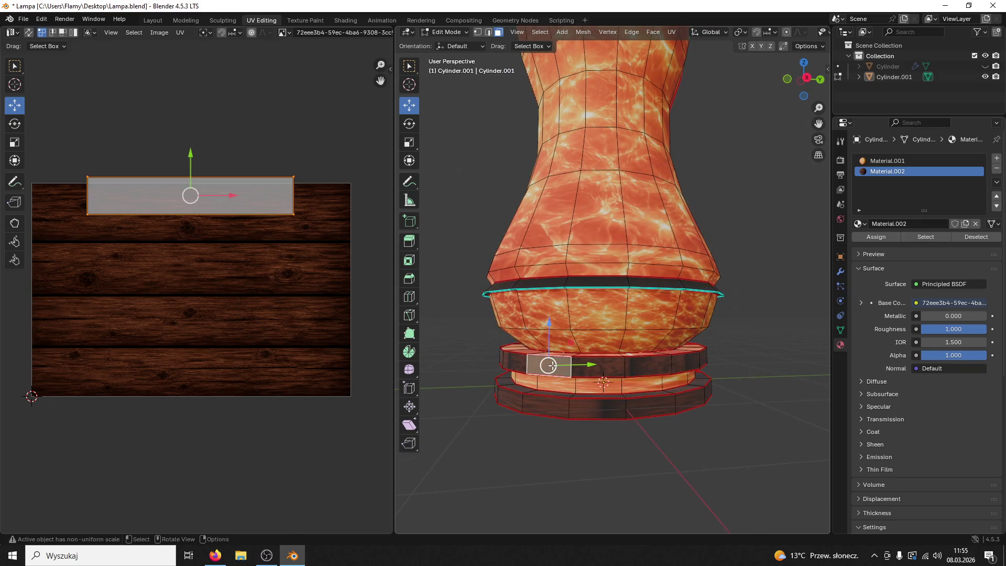
type("lr90")
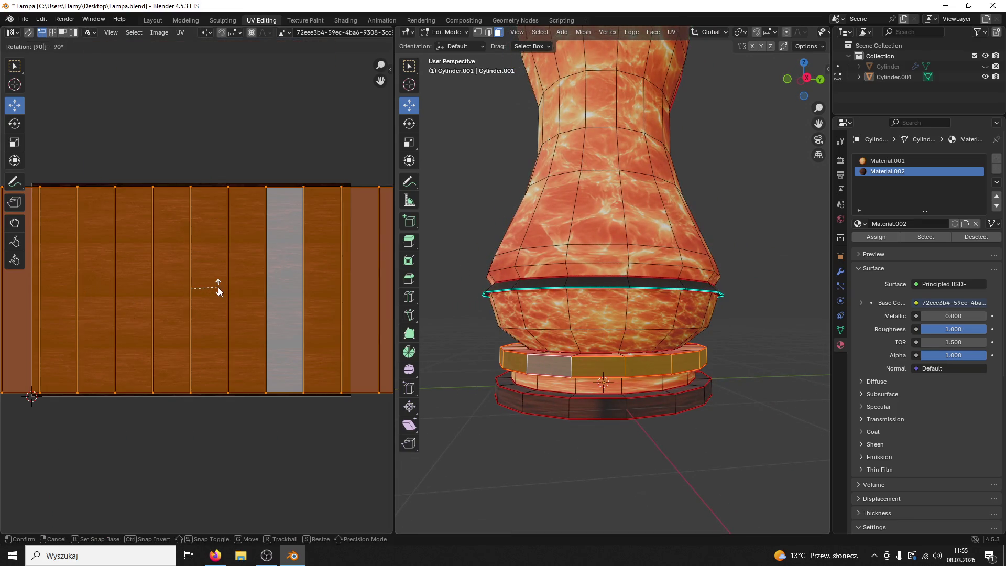
key("Return")
Enlarge the upper ring's UV strip, place it on the wood image and widen it past the edges
key("s")
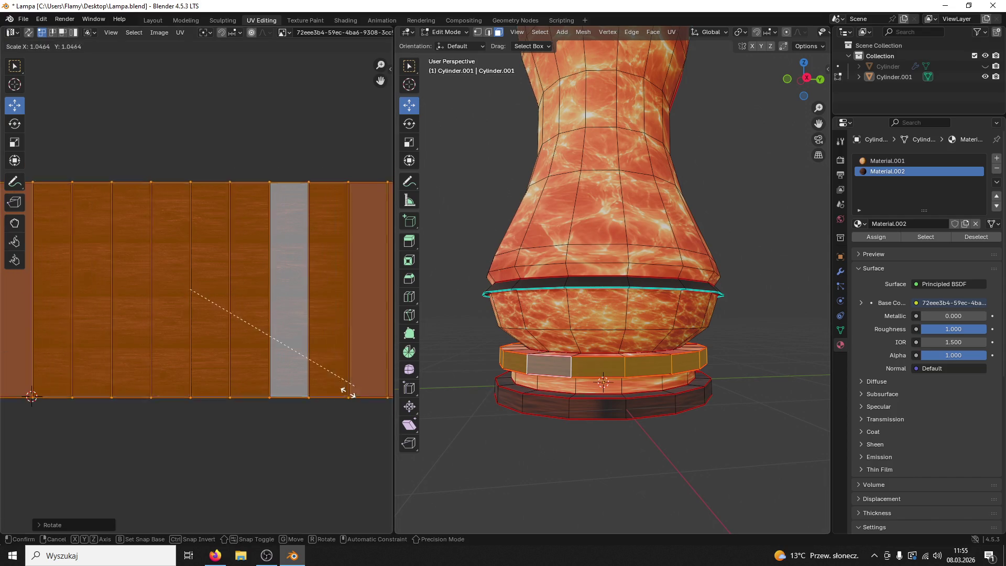
left_click(181, 216)
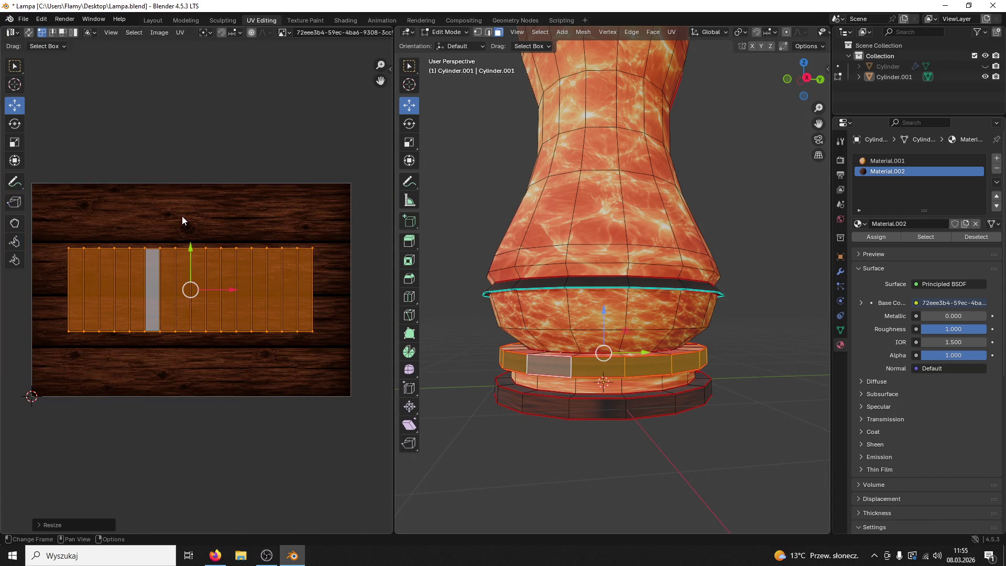
key("g")
left_click(195, 236)
key("s")
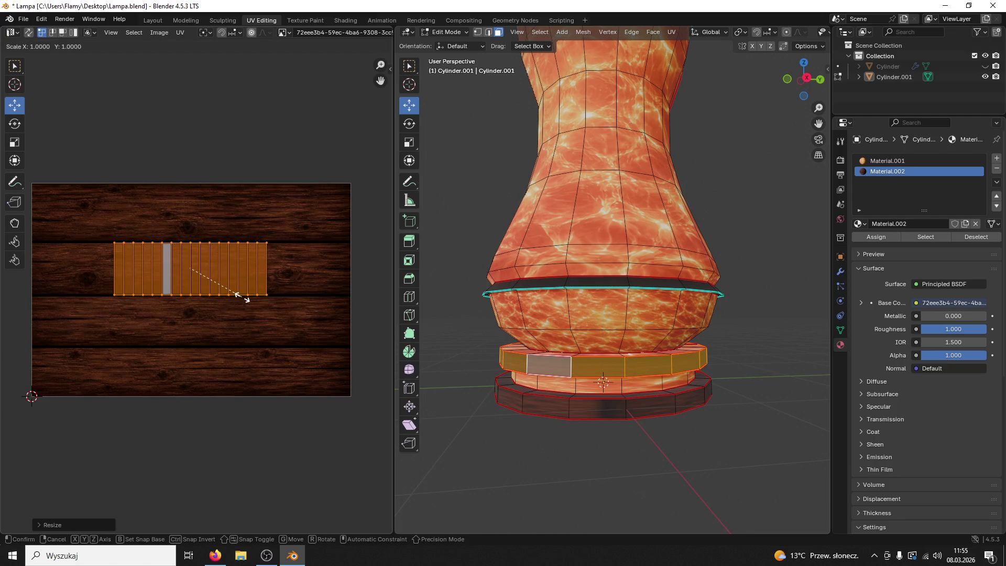
left_click(9, 295)
left_click(511, 475)
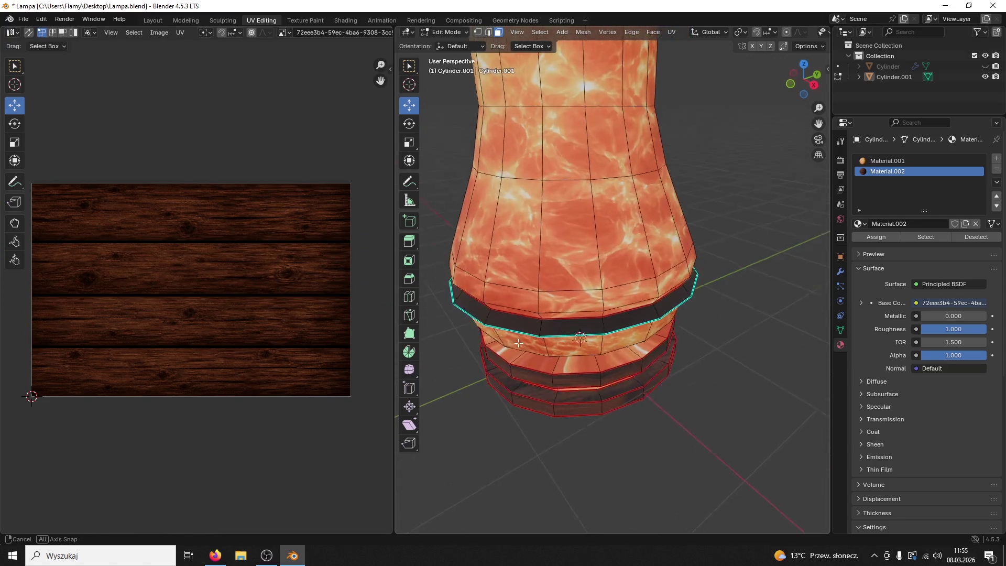
Assign wood Material.002 to a lava-textured ring and unwrap its UVs
left_click(528, 357)
key("l")
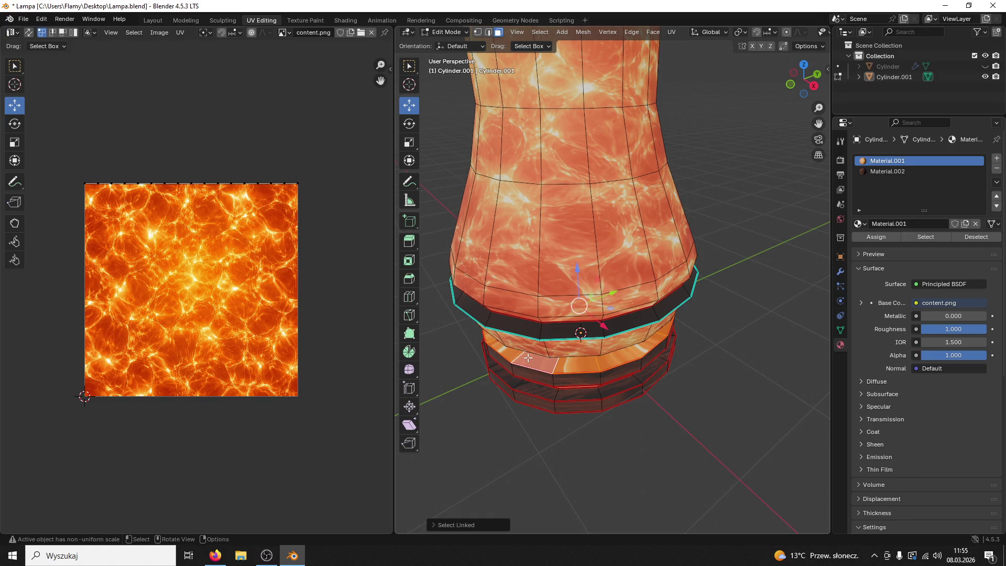
left_click(886, 173)
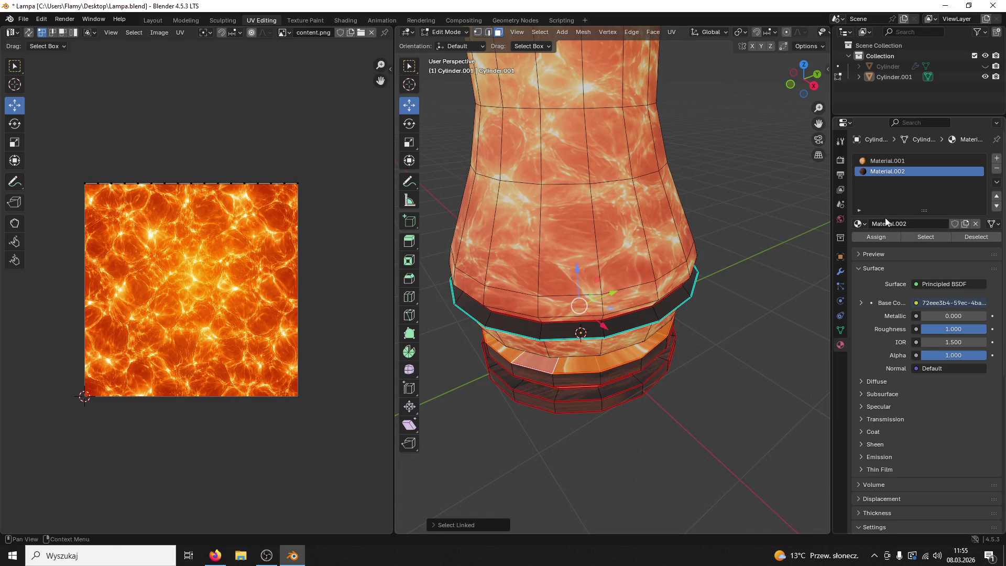
left_click(877, 238)
scroll(601, 409, "up", 3)
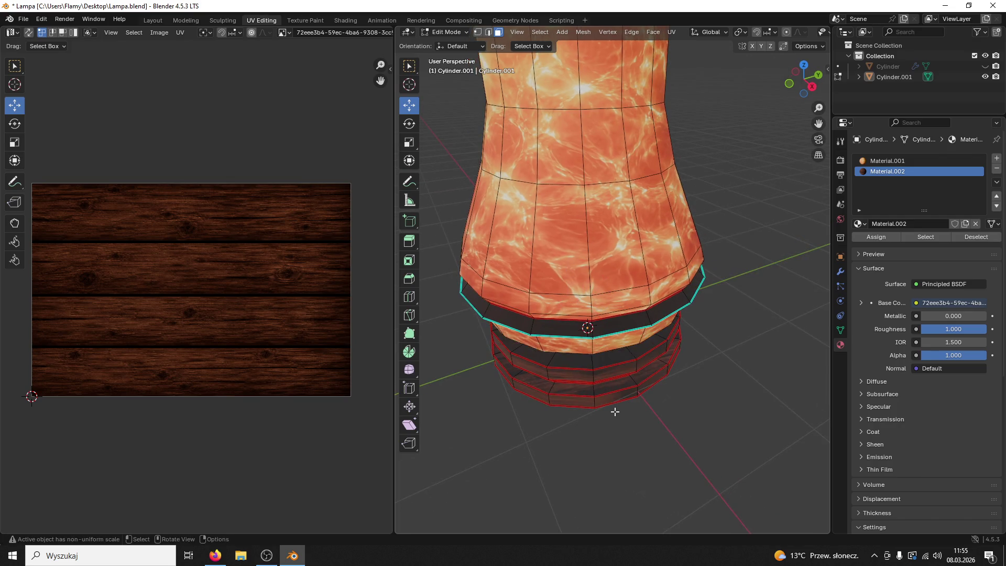
left_click(601, 402)
left_click(601, 401, "alt")
key("u")
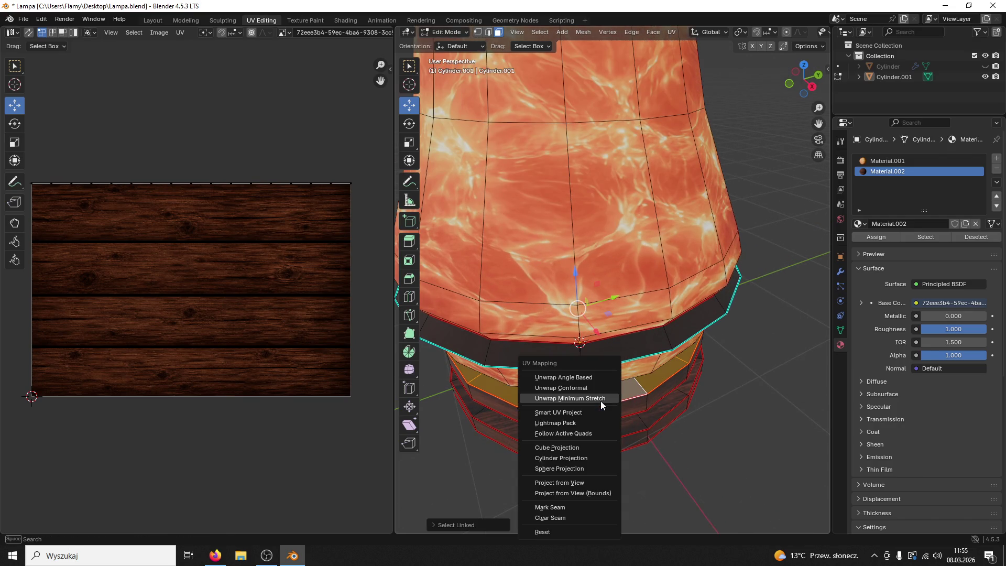
left_click(590, 373)
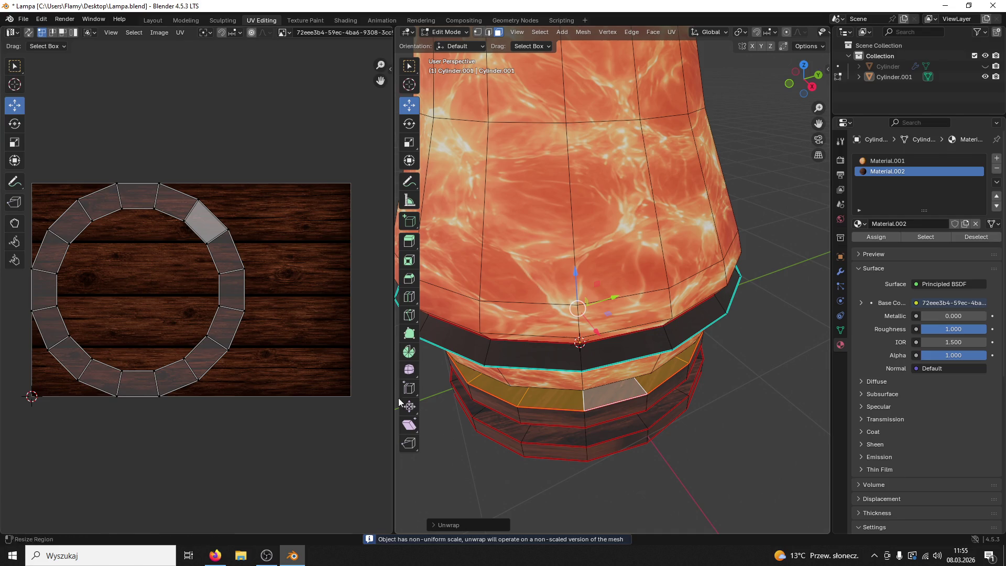
left_click(629, 460)
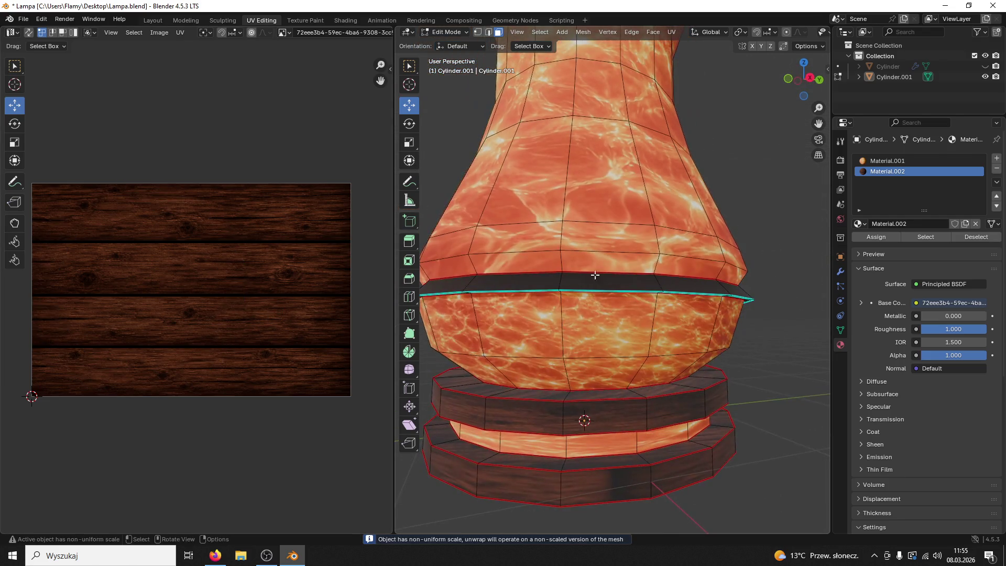
Unwrap the dark band, rotate its UVs 90 degrees horizontal and centre them on the image
left_click(589, 236)
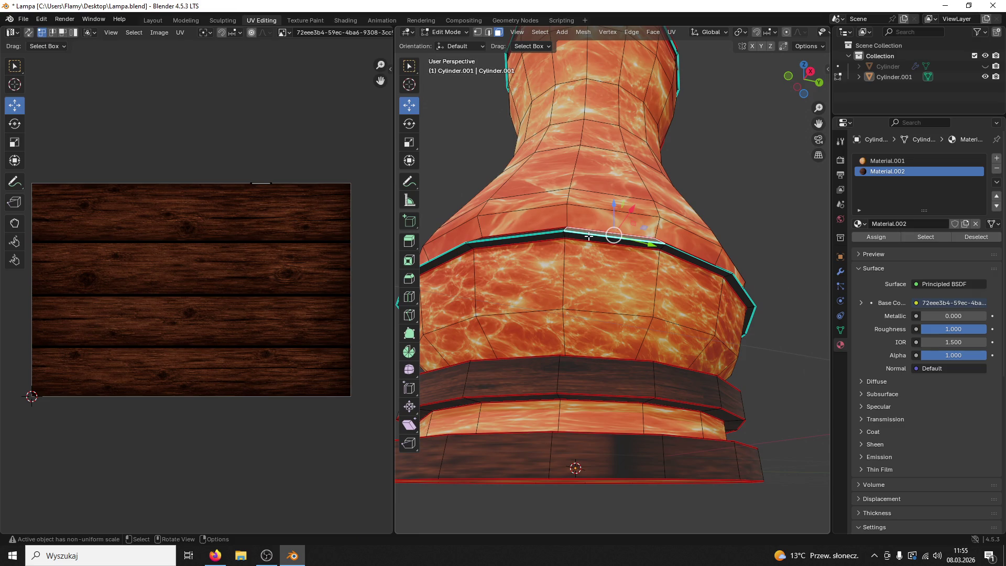
key("l")
key("u")
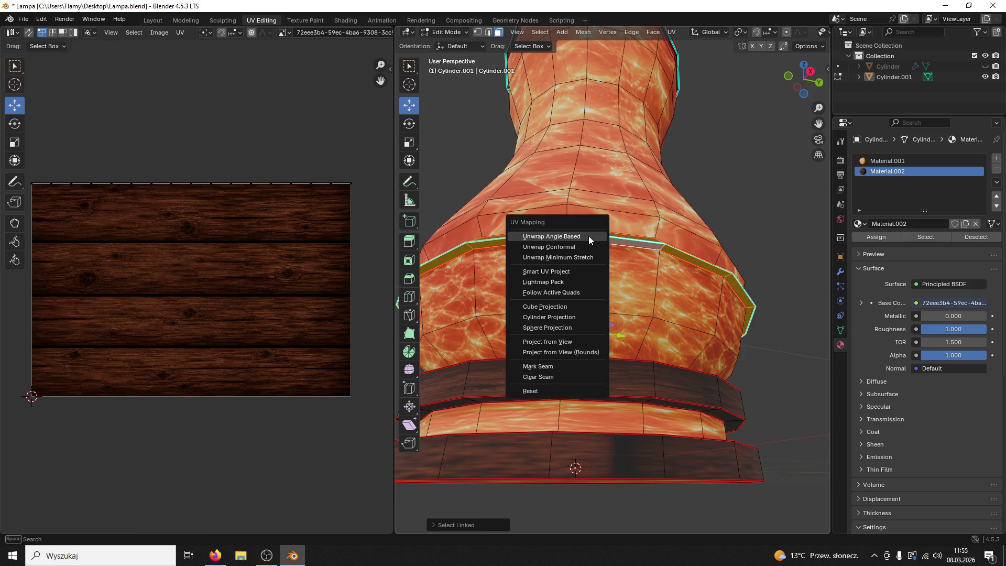
left_click(589, 236)
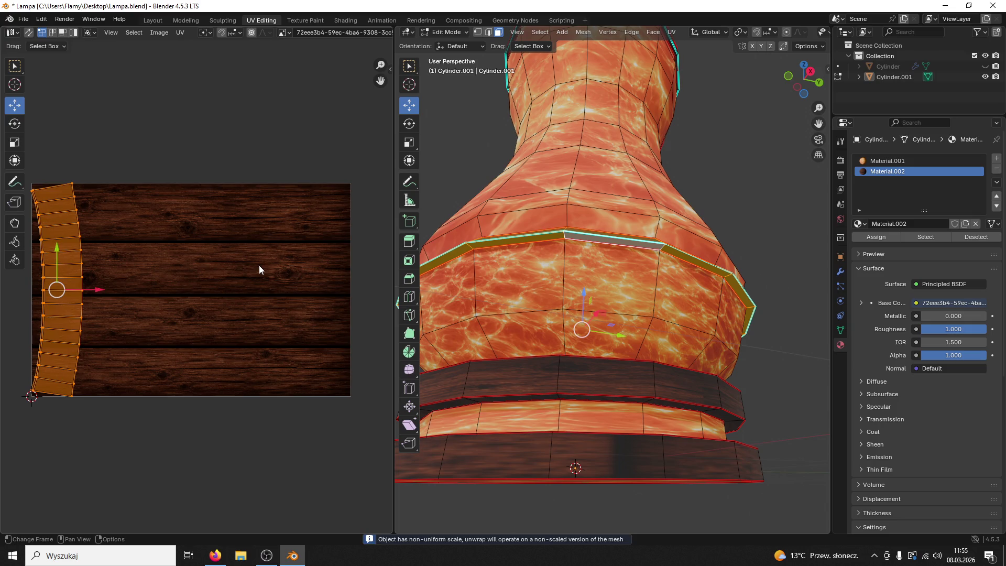
type("r90")
key("Return")
key("g")
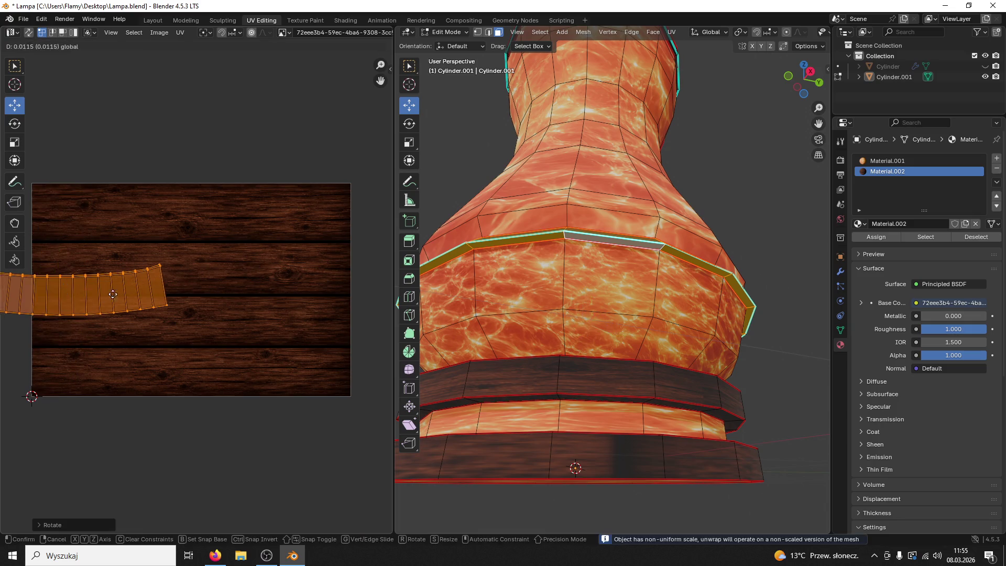
left_click(237, 294)
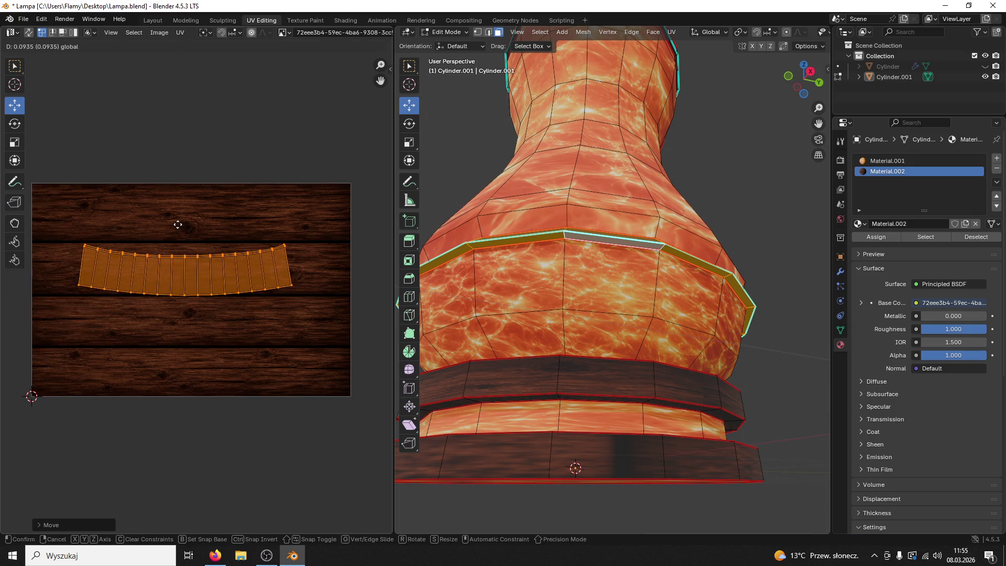
left_click(178, 222)
left_click(234, 189)
left_click(729, 312, "alt")
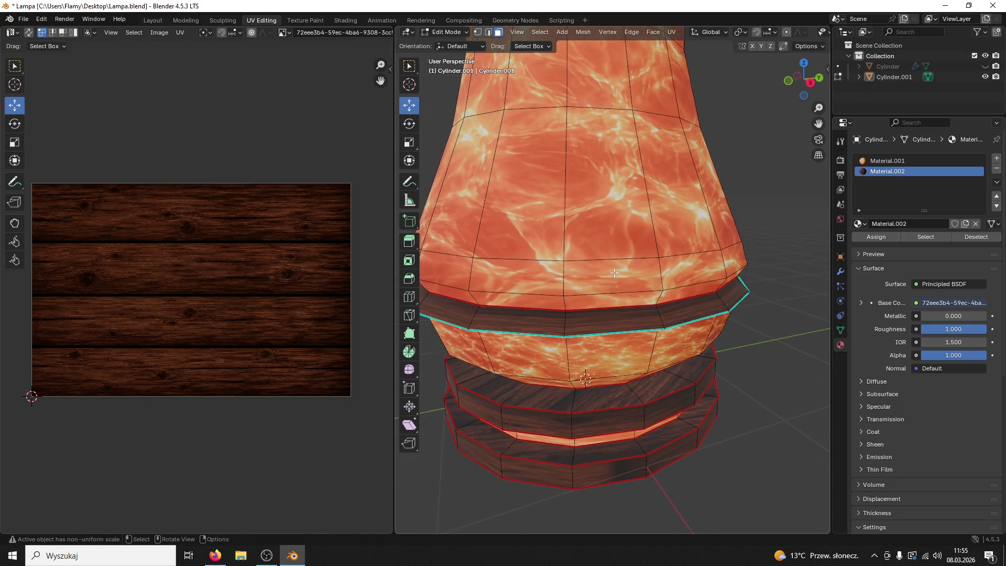
scroll(615, 273, "down", 5)
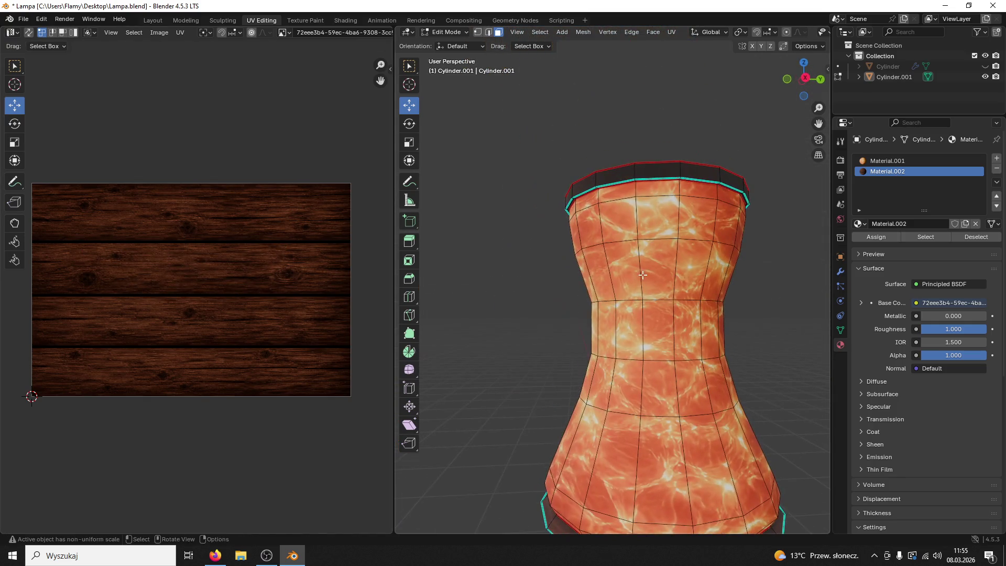
Unwrap the lamp's top ring angle-based and rotate its UV island 90° to lie horizontal
scroll(643, 275, "down", 2)
left_click_drag(637, 144, 616, 116)
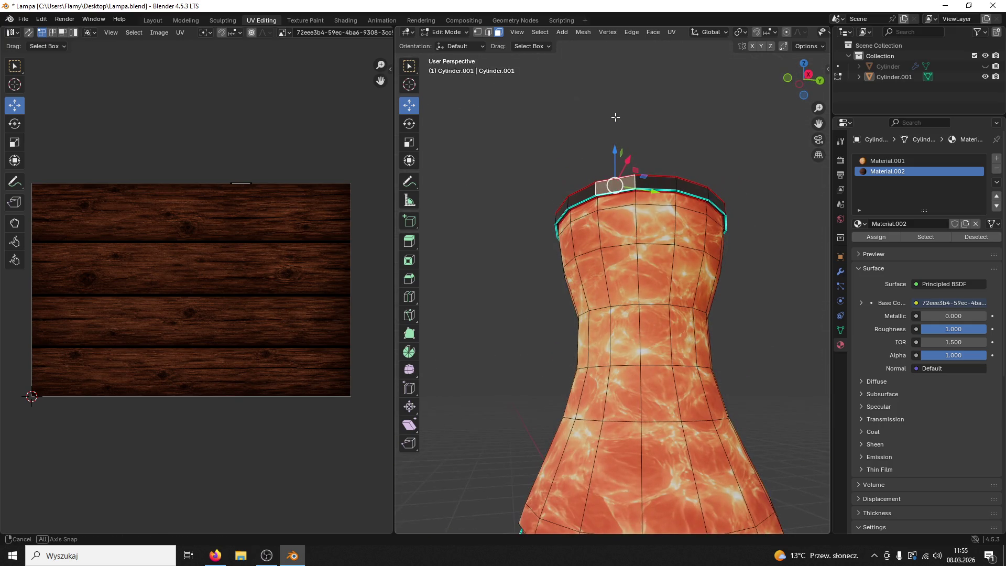
key("ctrl+l")
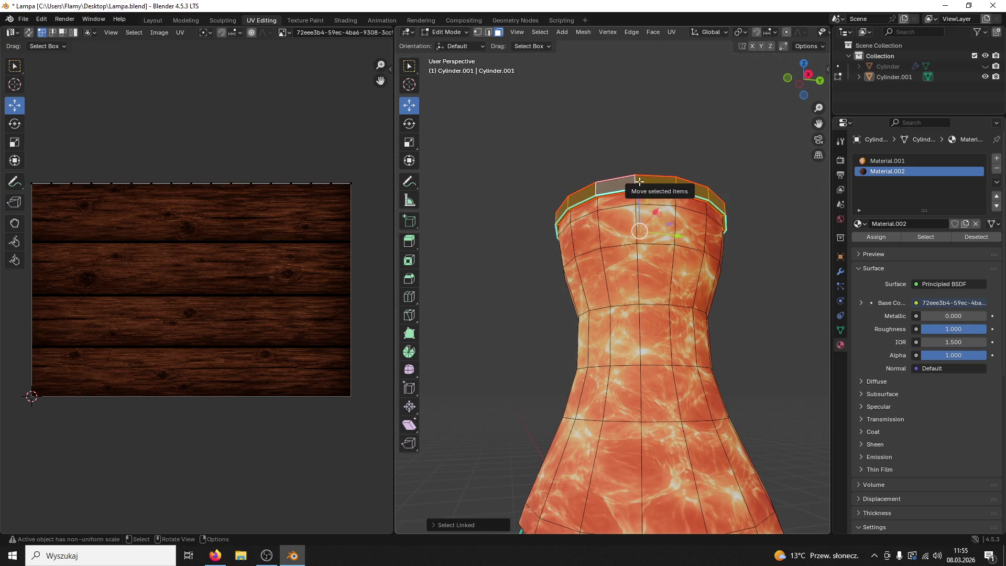
key("u")
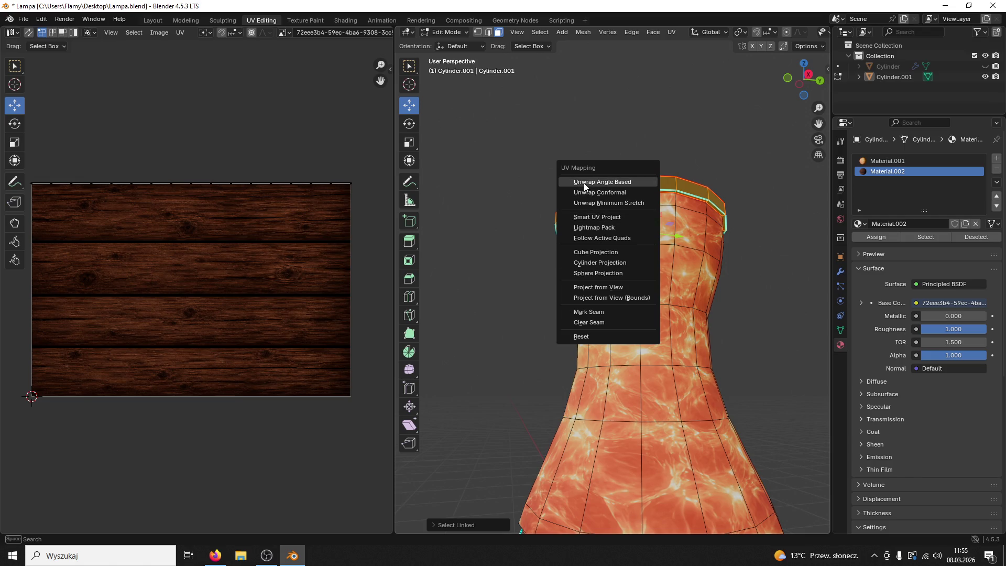
left_click(585, 187)
type("ar")
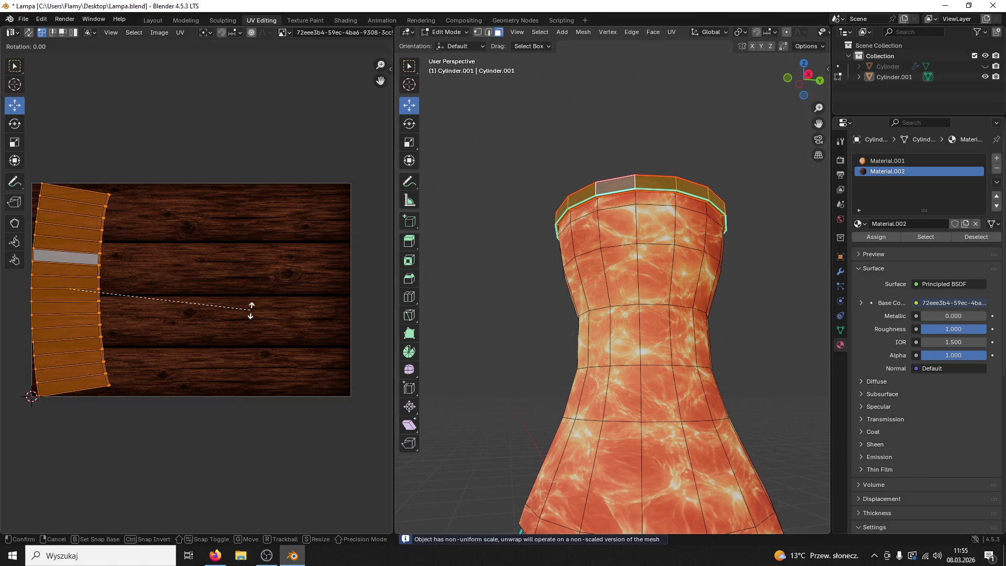
type("90")
key("Return")
key("g")
key("y")
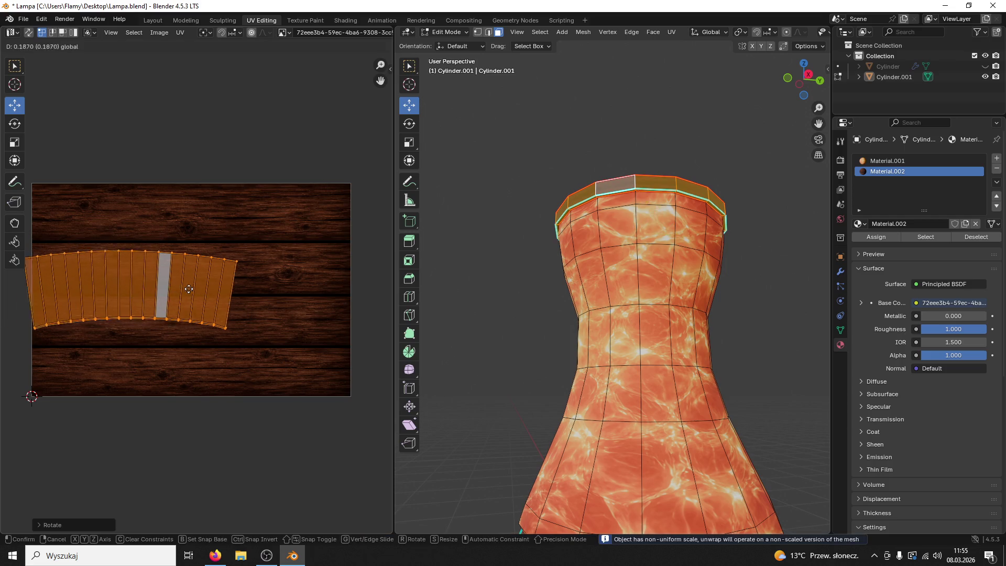
left_click(226, 278)
Select the top-rim face loop, enlarge its UV strip and rotate it 90° on the wood
left_click(410, 260)
left_click(496, 227)
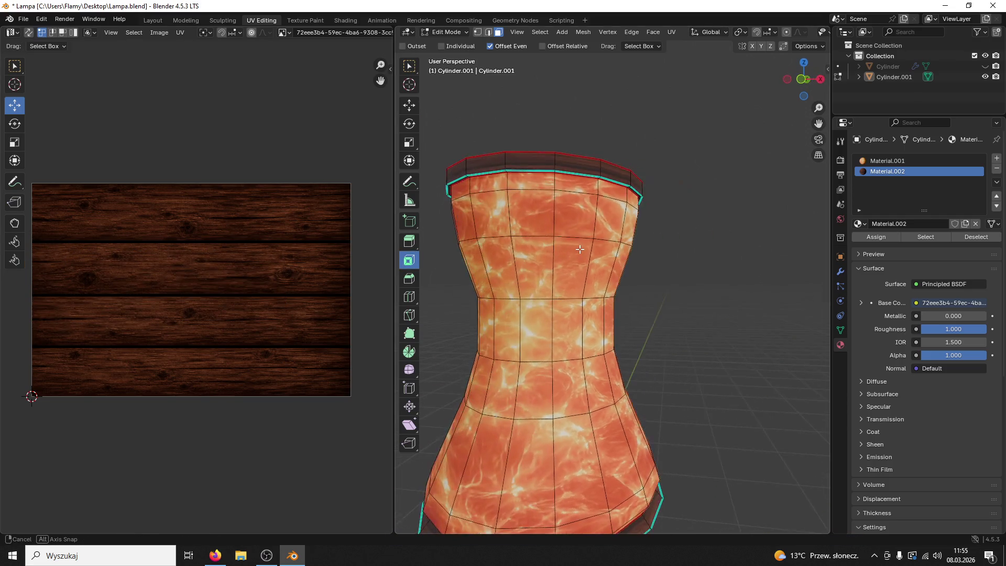
left_click(539, 161)
left_click(538, 160, "alt")
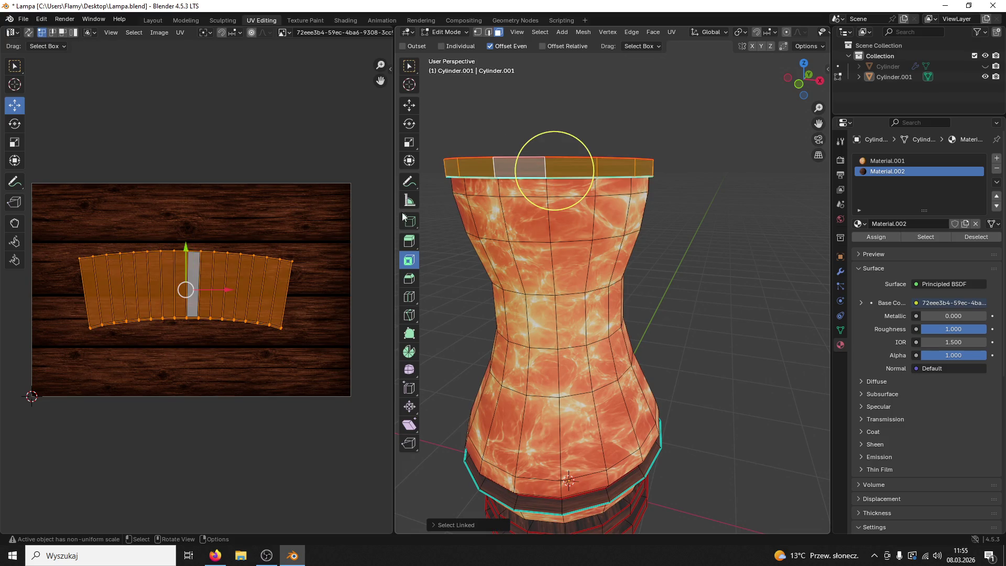
left_click_drag(187, 243, 190, 226)
key("s")
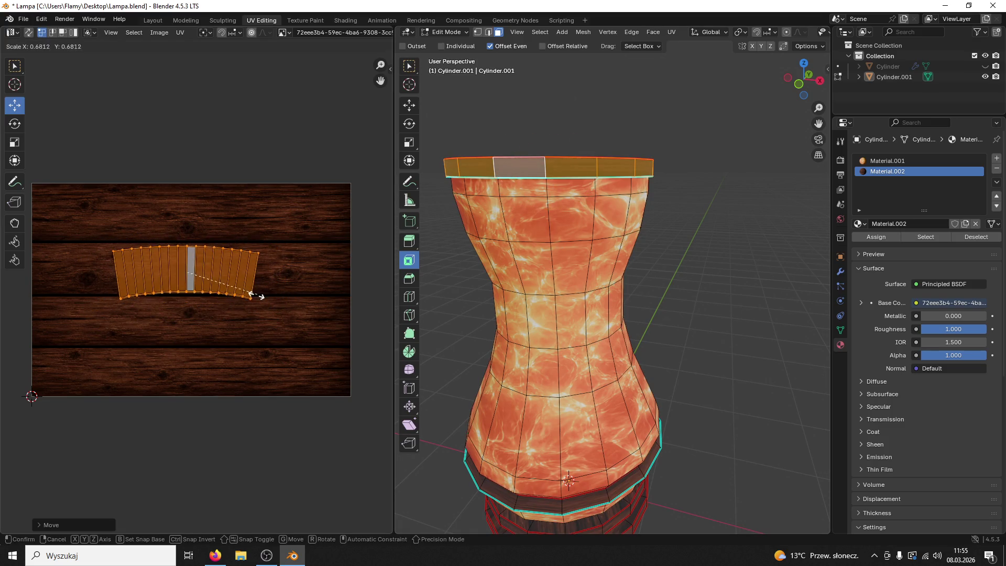
left_click(283, 281)
left_click(456, 242)
key("ctrl+z")
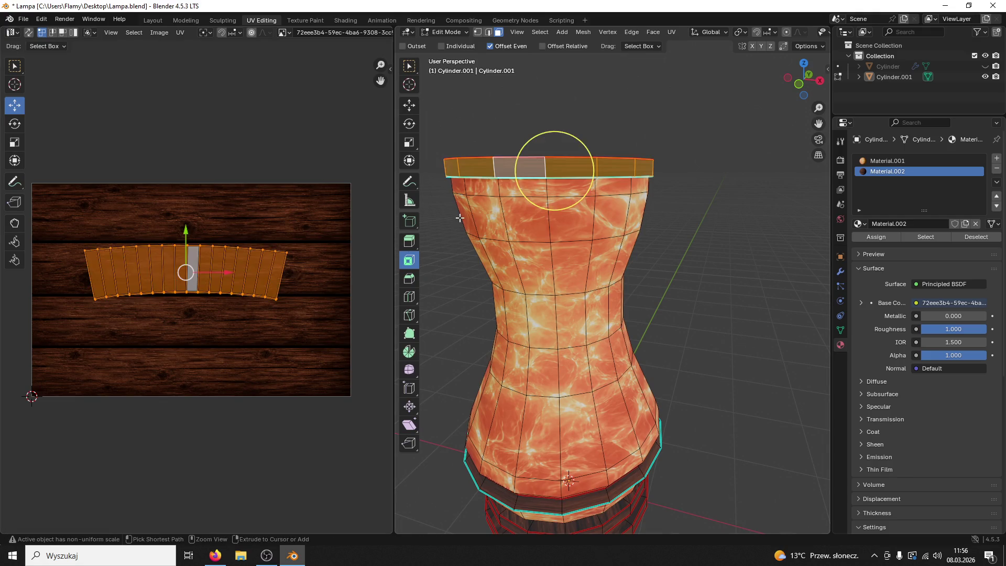
key("s")
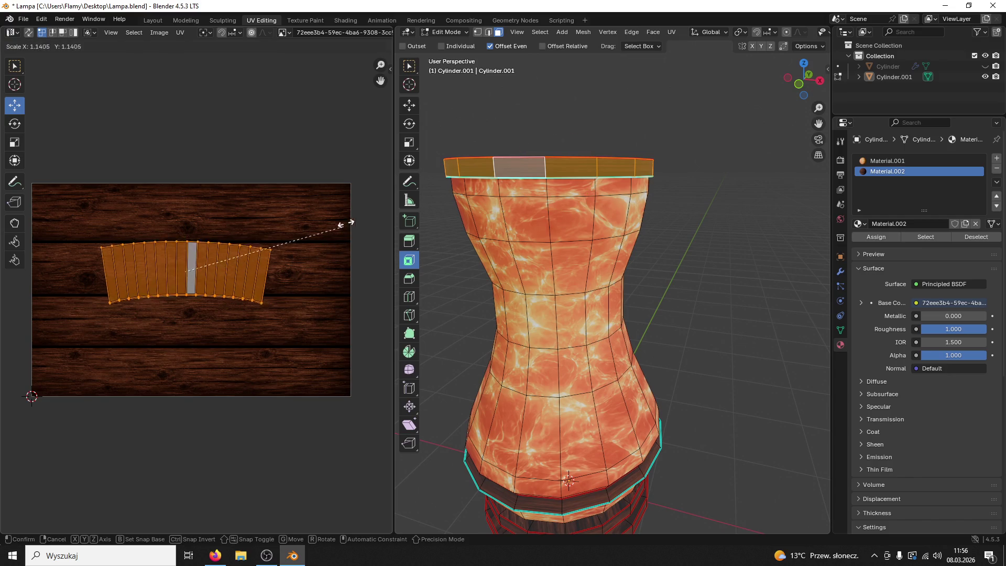
left_click(389, 135)
type("r90")
key("Return")
Check the side, top cap and dark rim faces, then return to Object Mode
left_click(484, 228)
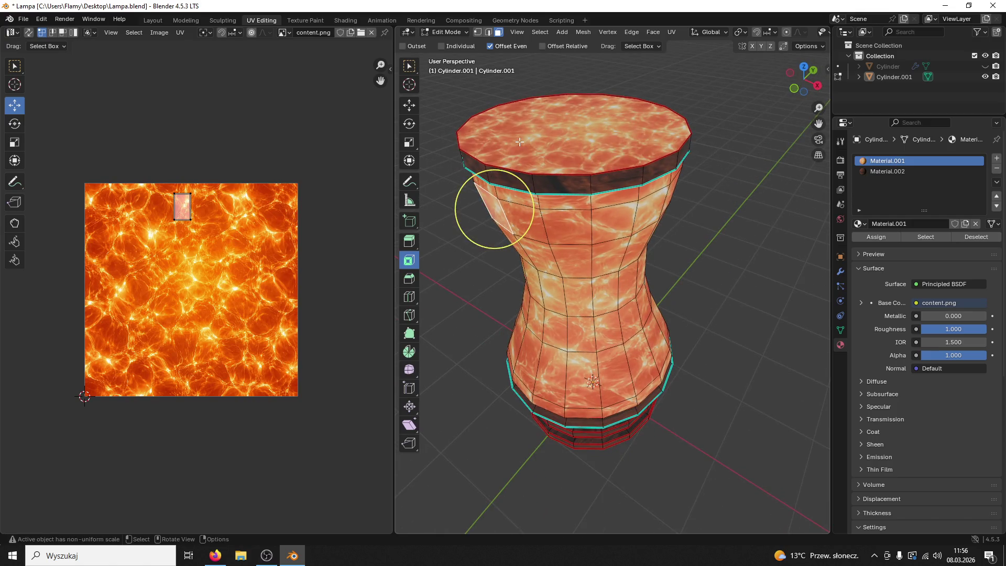
left_click(528, 136)
scroll(528, 135, "up", 5)
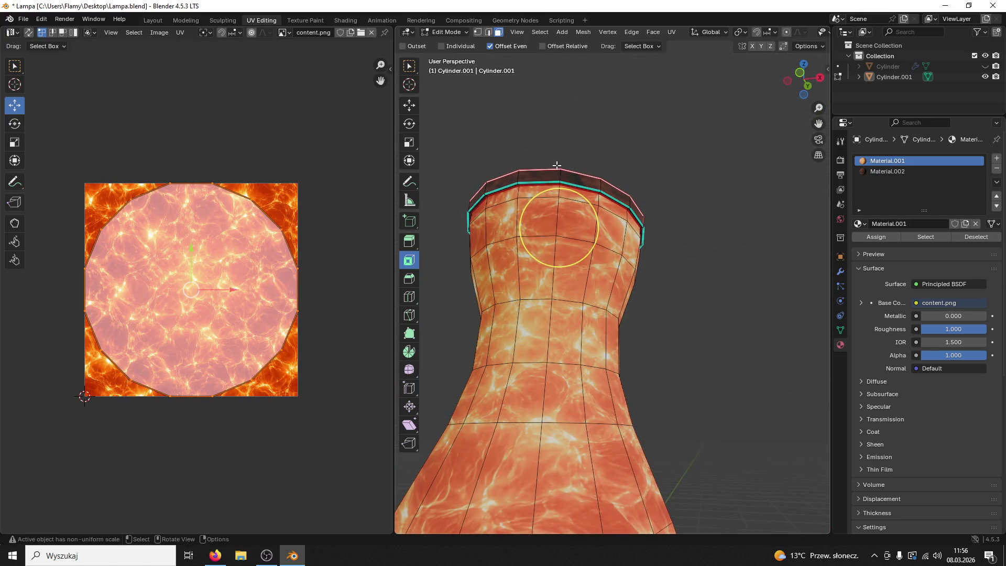
scroll(605, 185, "up", 2)
left_click(615, 152)
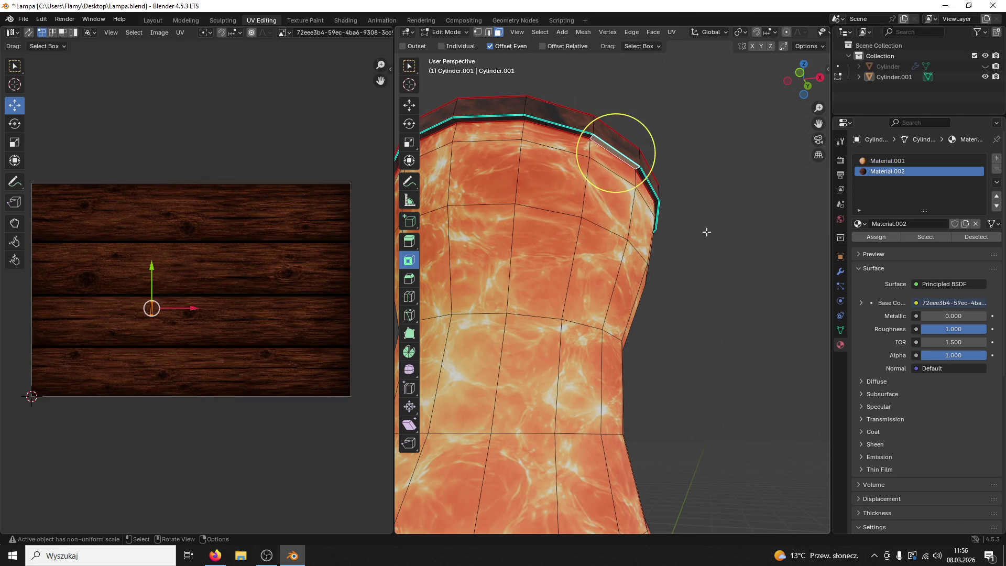
scroll(708, 229, "down", 6)
left_click(446, 32)
left_click(448, 42)
scroll(566, 219, "down", 5)
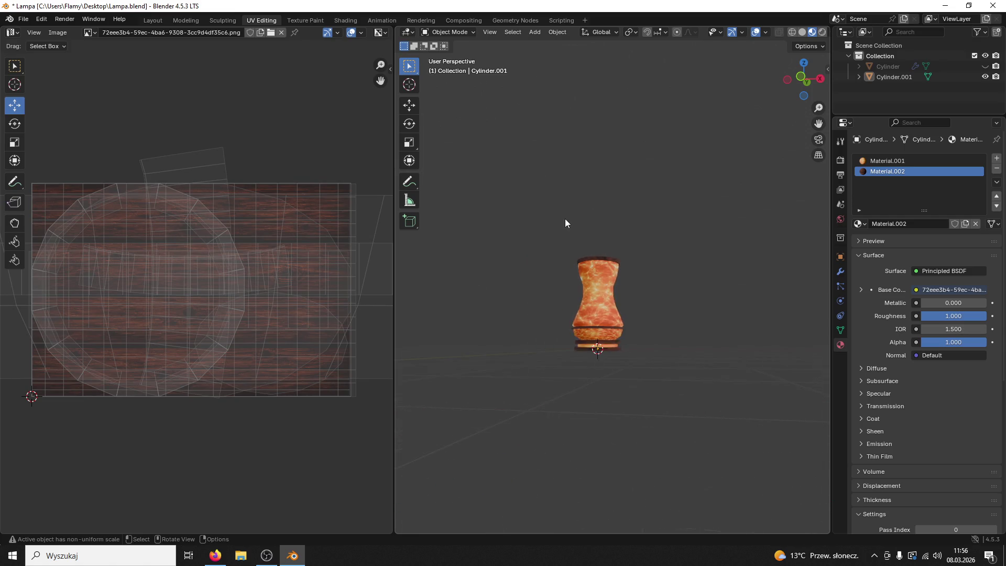
Select the lamp object Cylinder.001 and save Lampa.blend
left_click(612, 301)
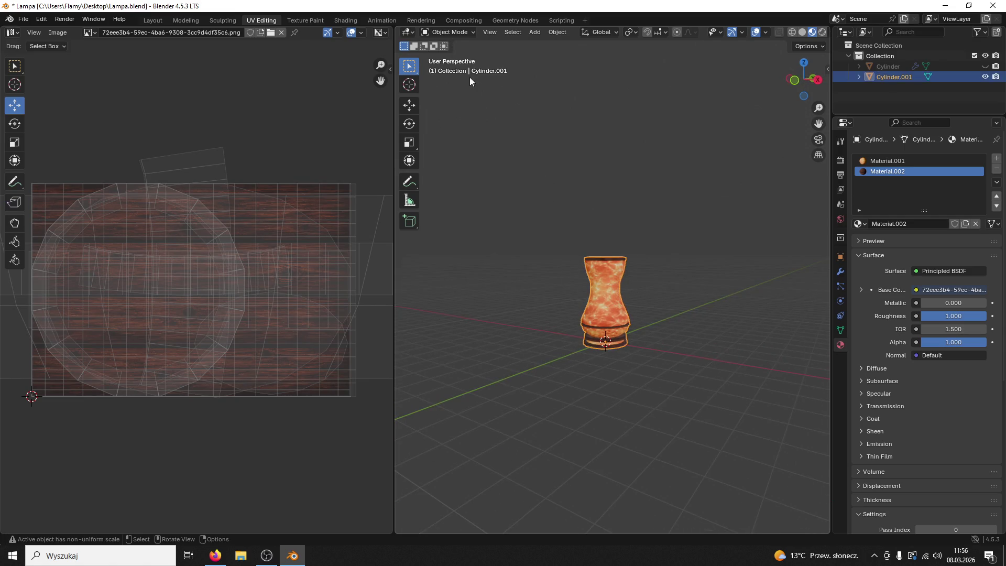
scroll(513, 203, "up", 3)
scroll(520, 210, "up", 2)
scroll(527, 217, "down", 3)
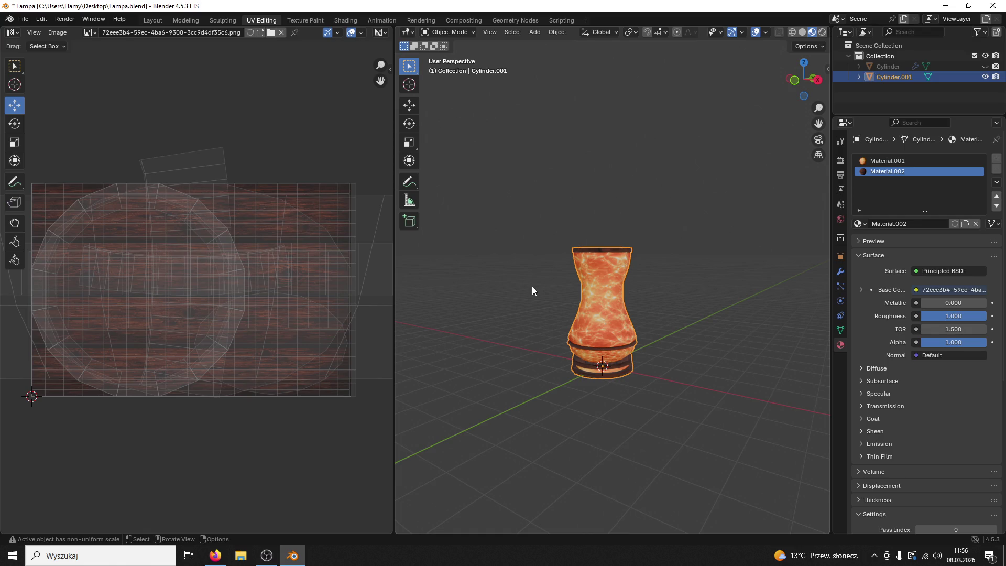
key("ctrl+s")
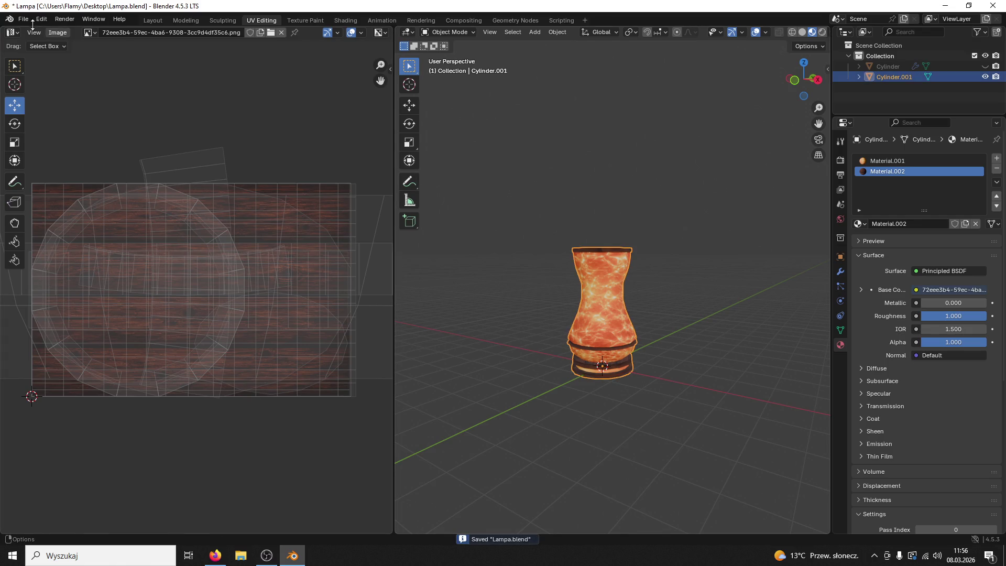
Export only the selected lamp as Lamp01.fbx
left_click(24, 19)
mouse_move(63, 192)
left_click(189, 274)
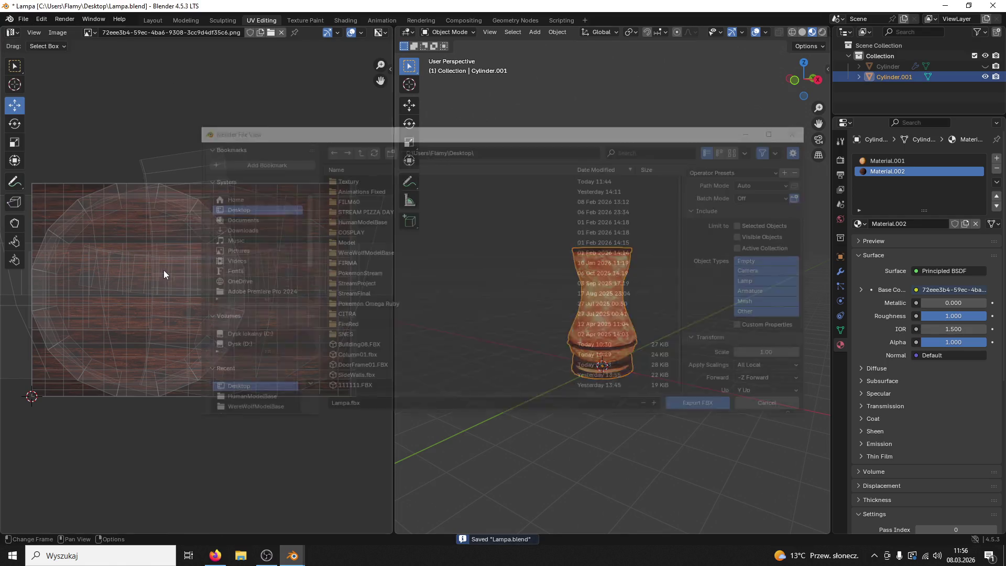
type("Lamp01")
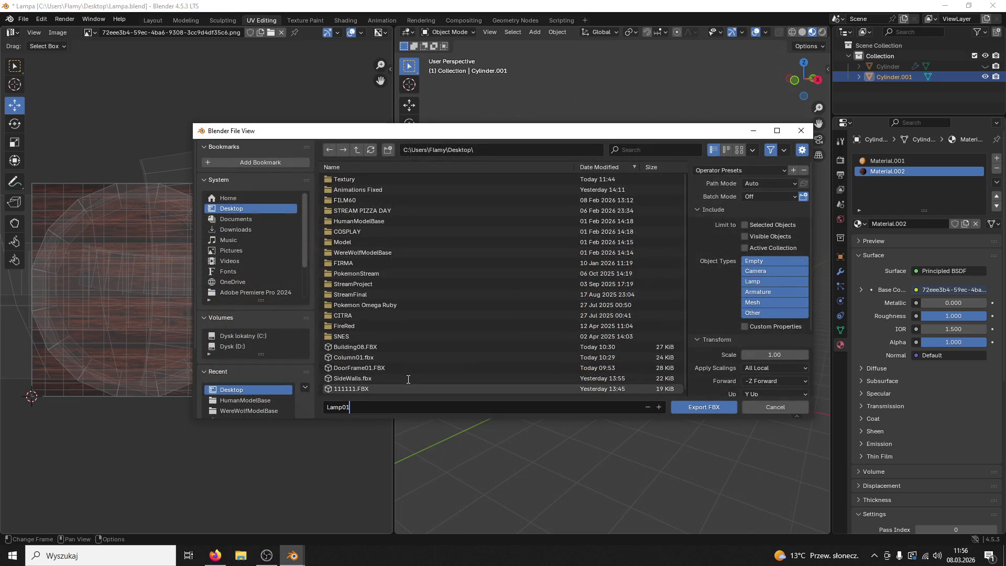
left_click(745, 225)
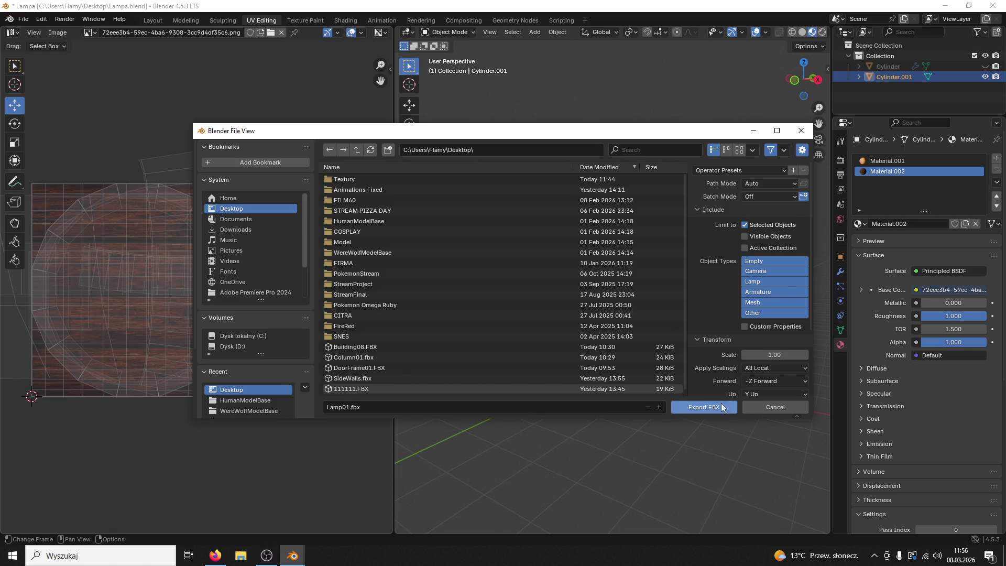
left_click(704, 407)
Quit Blender, discarding any unsaved changes
left_click(969, 5)
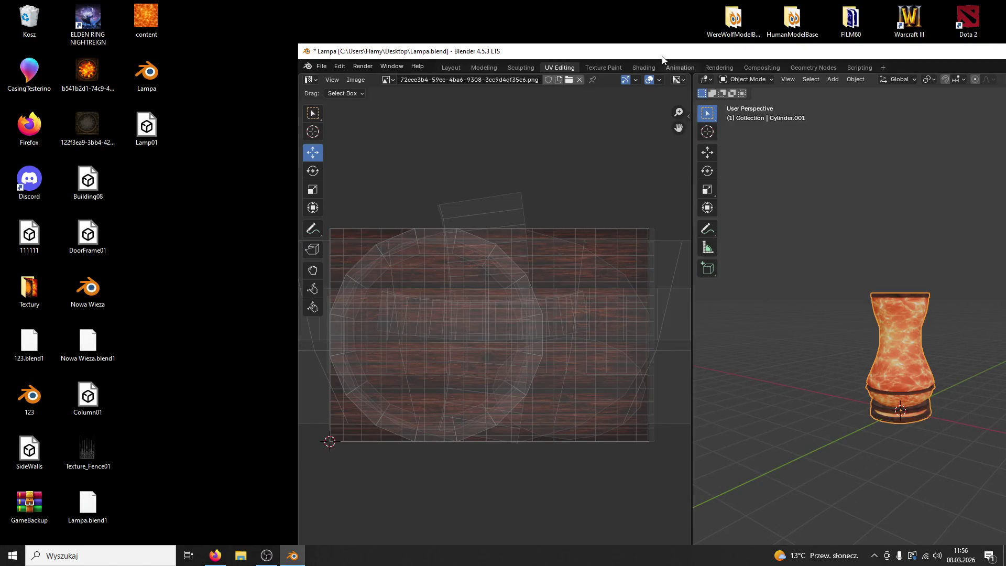
double_click(813, 37)
left_click(994, 6)
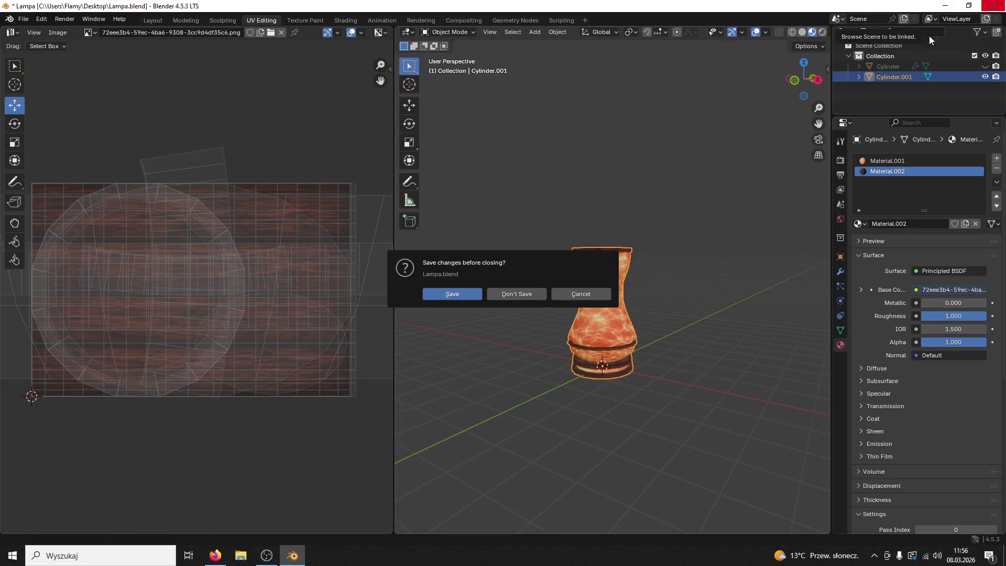
left_click(517, 294)
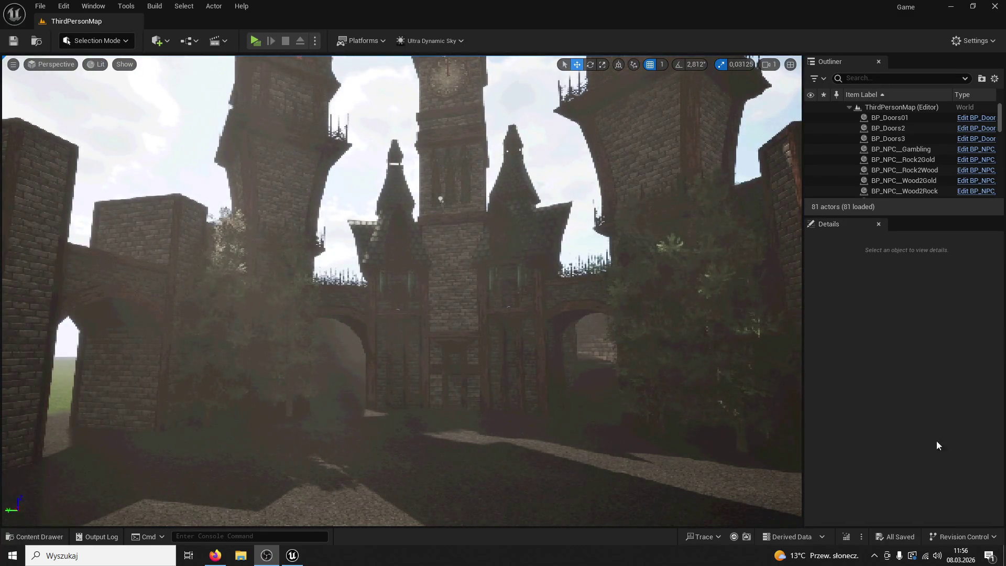
Show the ModularV3 assets in Unreal's Content Drawer
left_click(53, 541)
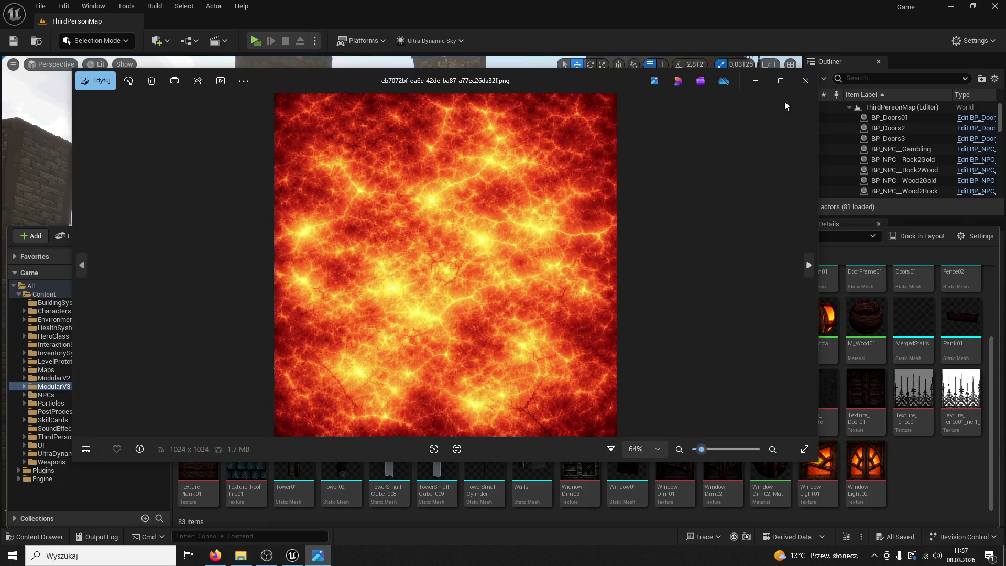
Close the image viewer and preview the desktop content.png lava image
left_click(807, 81)
left_click_drag(754, 13, 749, 119)
left_click(157, 40)
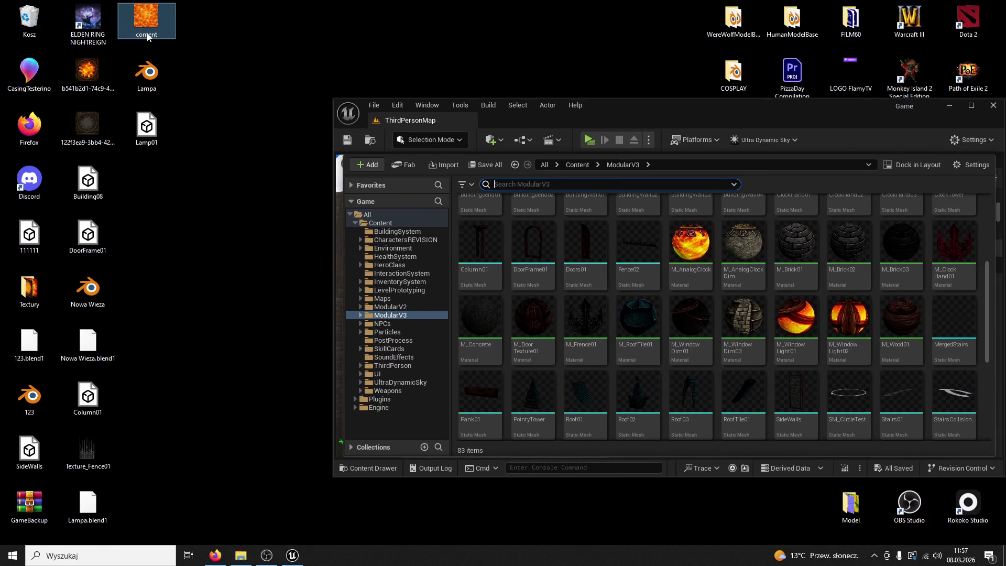
double_click(148, 37)
left_click(806, 76)
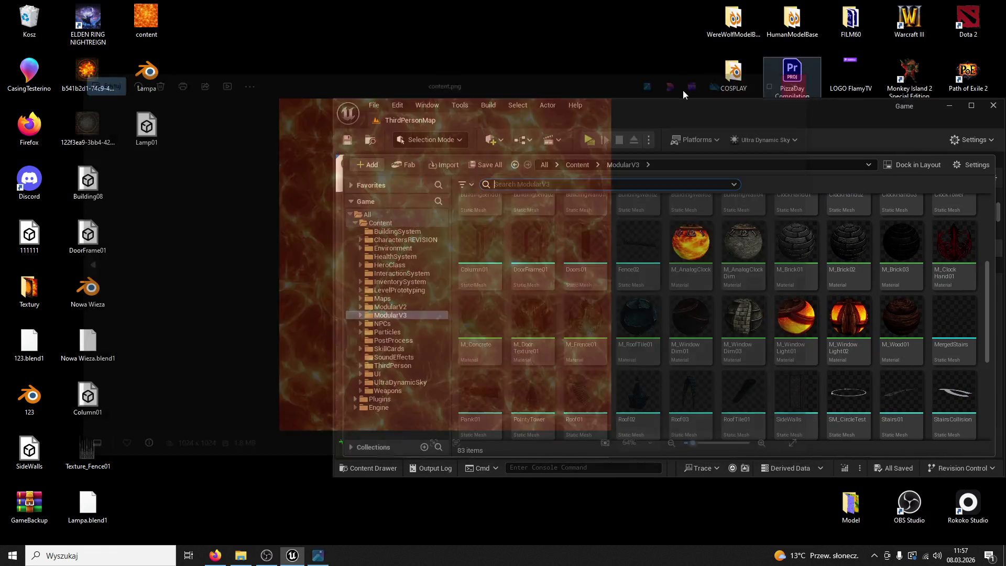
Start renaming content.png on the desktop to a glass name
left_click(147, 34)
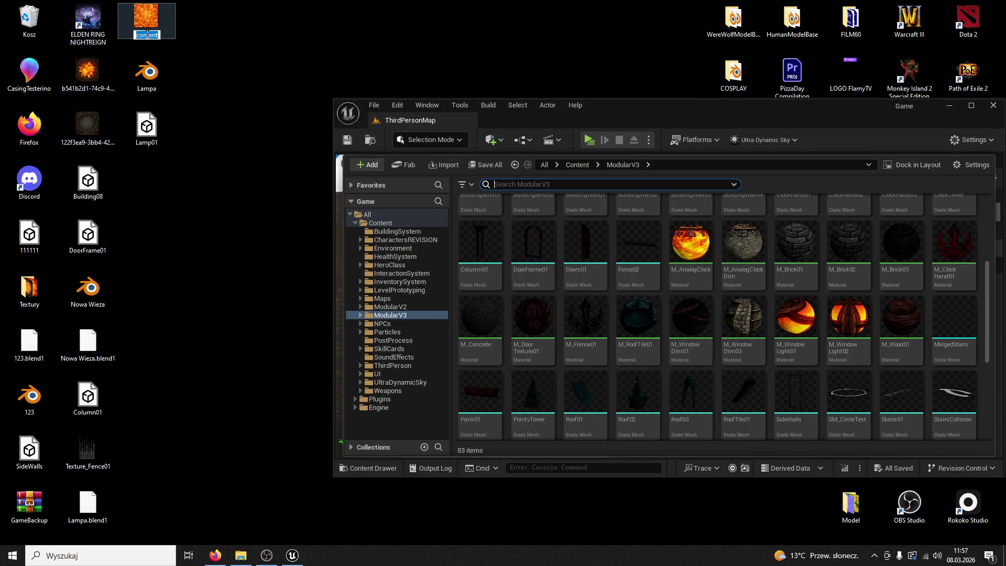
type("La")
key("BackSpace")
key("BackSpace")
type("Glas")
key("ctrl+a")
Rename the image Texture_Glass01 and import it into the ModularV3 folder
type("Texture_Glass01")
key("Return")
left_click_drag(143, 21, 719, 385)
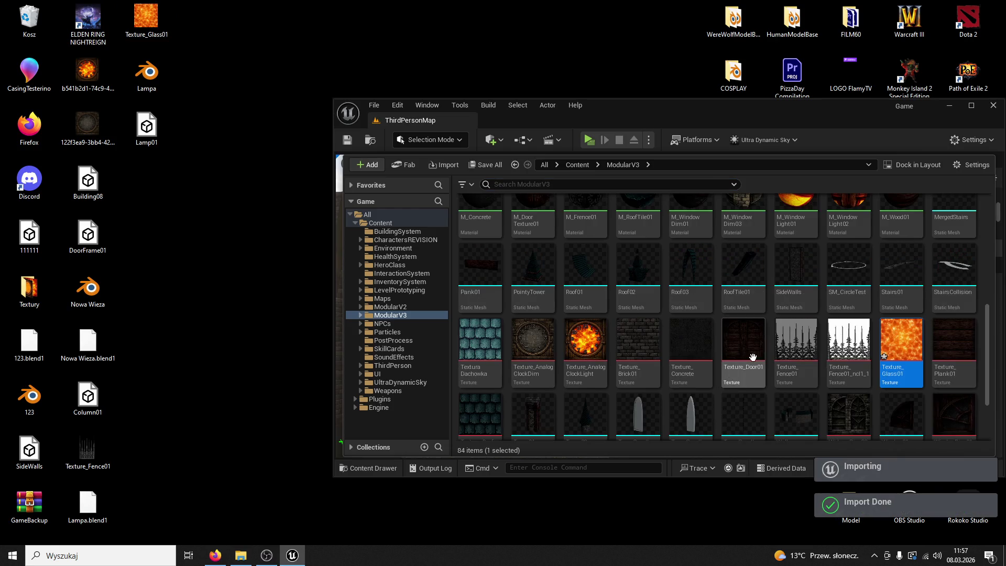
Create a material from Texture_Glass01 and name it M_Glass01
right_click(901, 341)
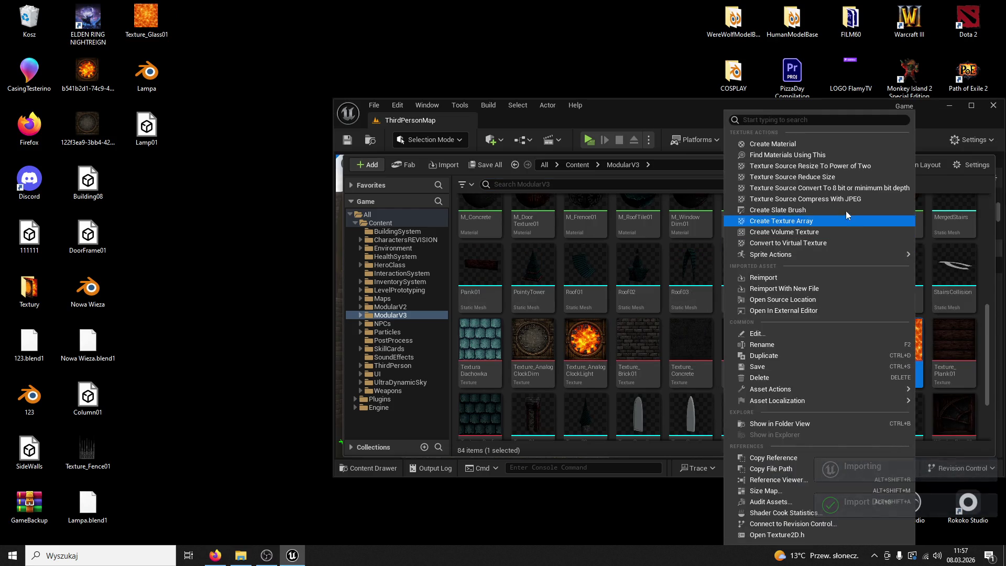
left_click(803, 155)
key("Return")
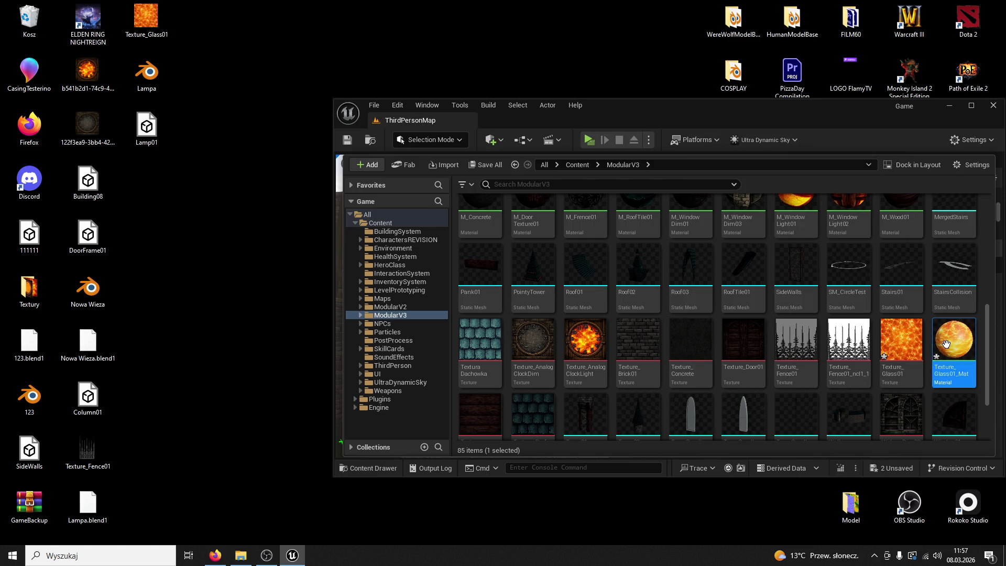
left_click(956, 370)
type("M_Glass01")
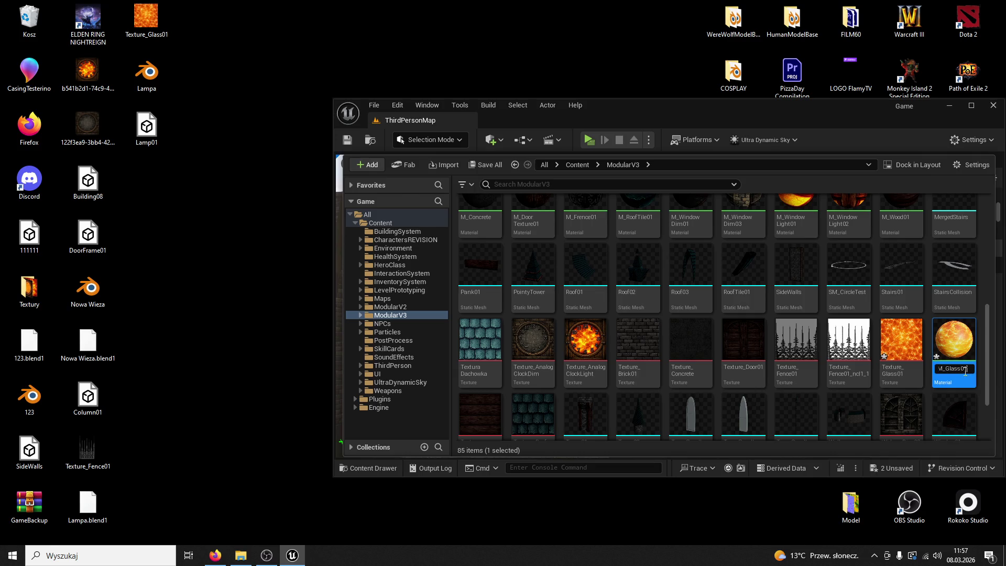
key("Return")
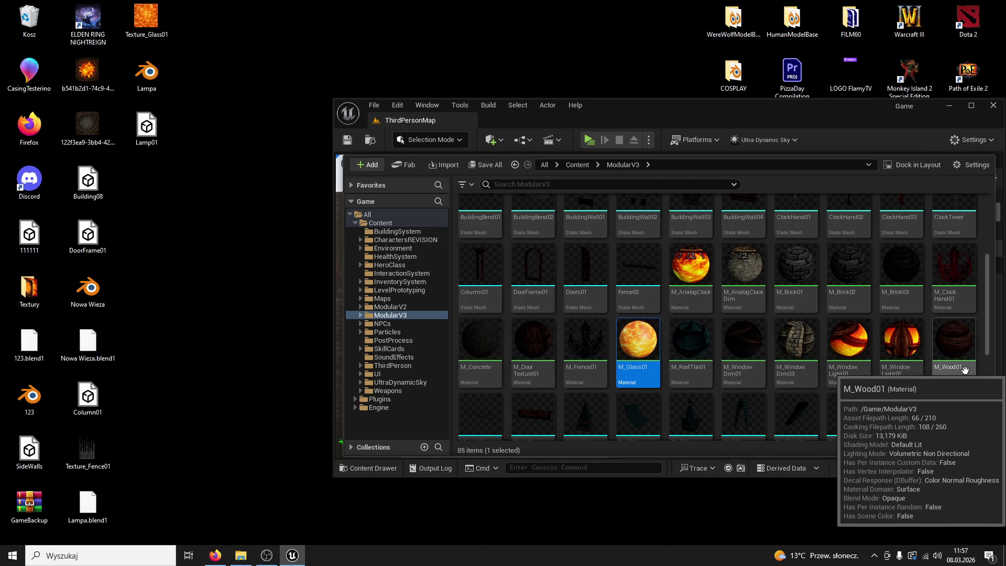
double_click(648, 344)
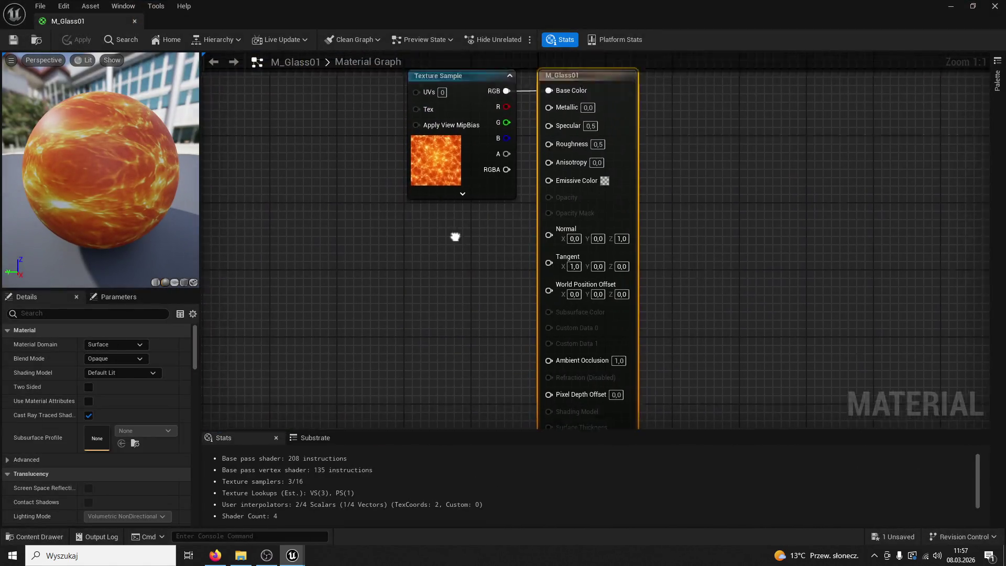
left_click_drag(577, 195, 580, 181)
left_click(228, 147)
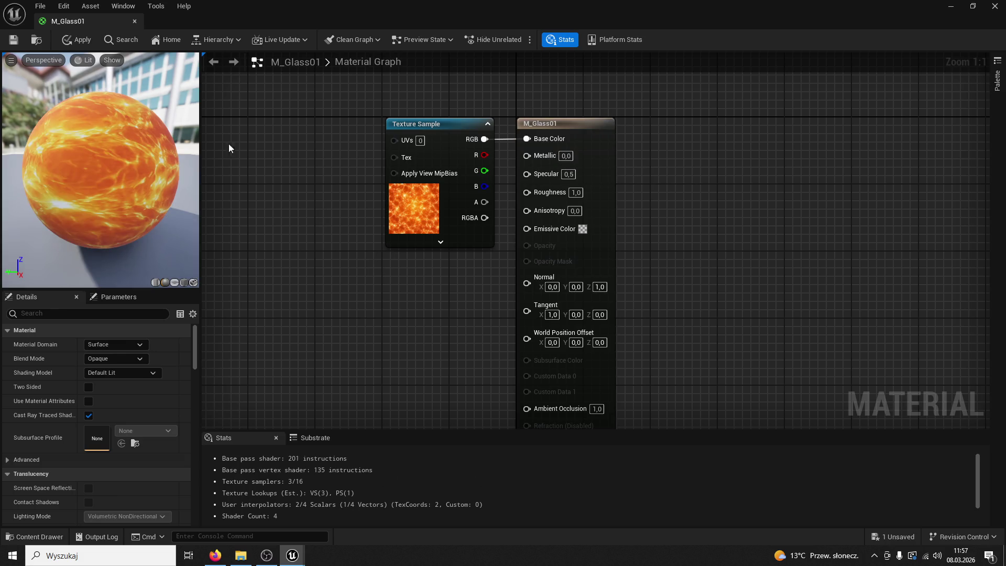
left_click(135, 21)
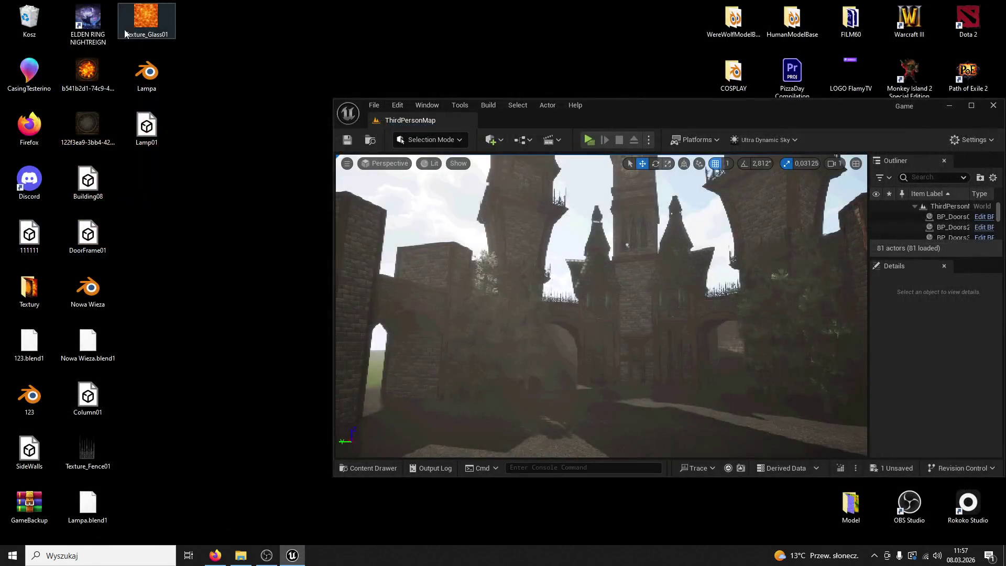
double_click(615, 103)
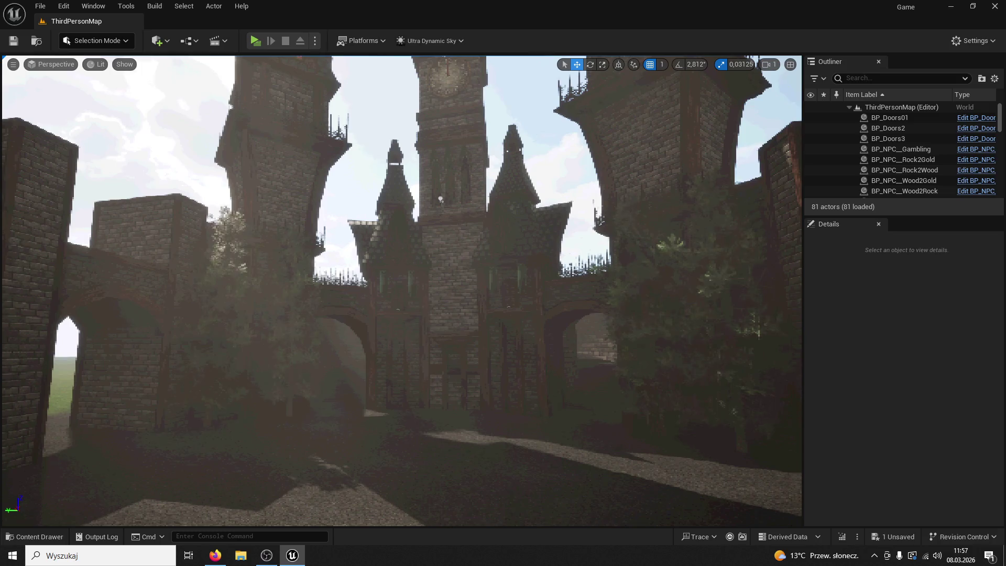
left_click(215, 555)
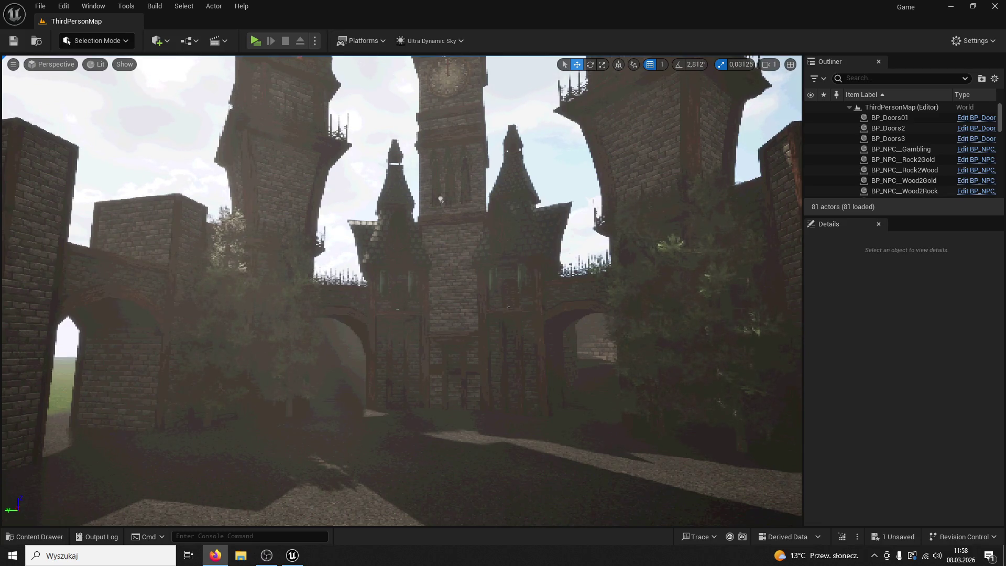
Tilt the level view up toward the tower tops
mouse_move(427, 254)
left_mouse_down()
mouse_move(427, 152)
mouse_move(160, 455)
left_mouse_up()
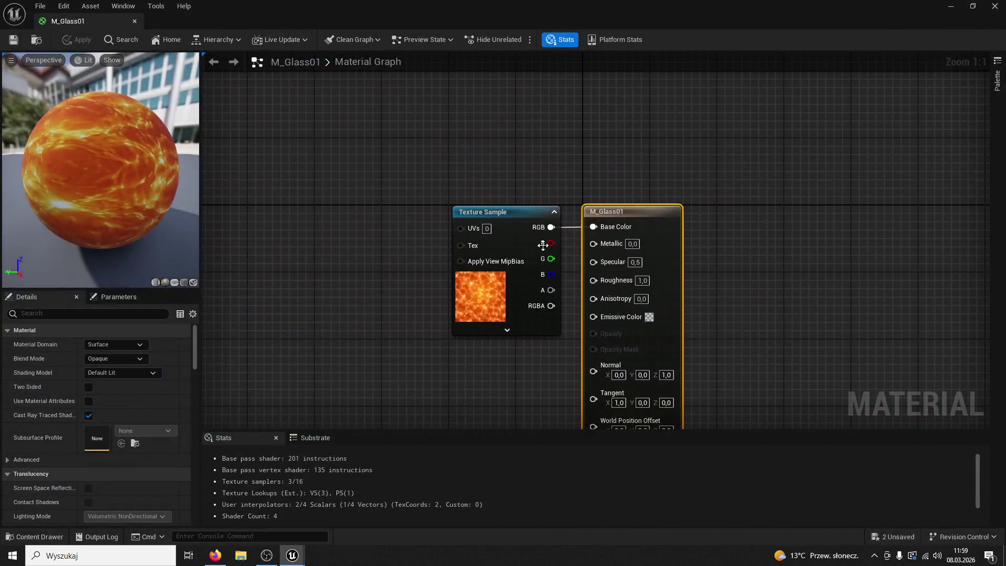
Set M_Glass01's Blend Mode to Translucent
left_click(333, 220)
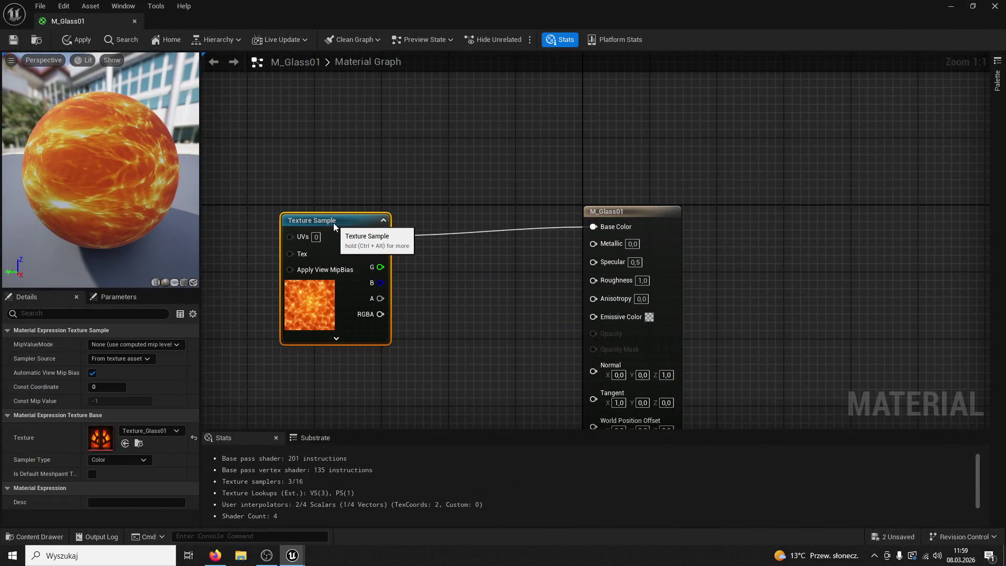
left_click(614, 212)
left_click(131, 358)
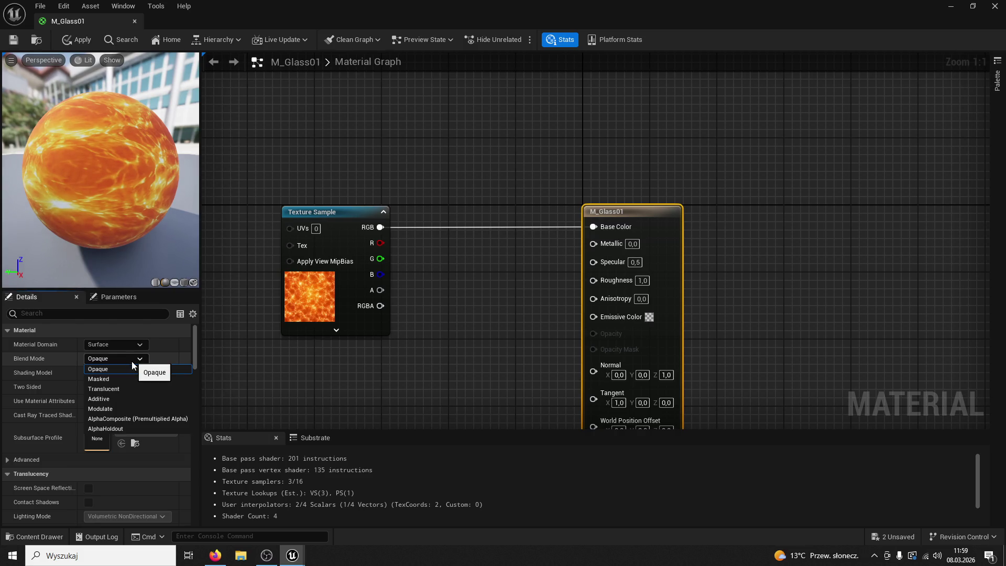
left_click(118, 388)
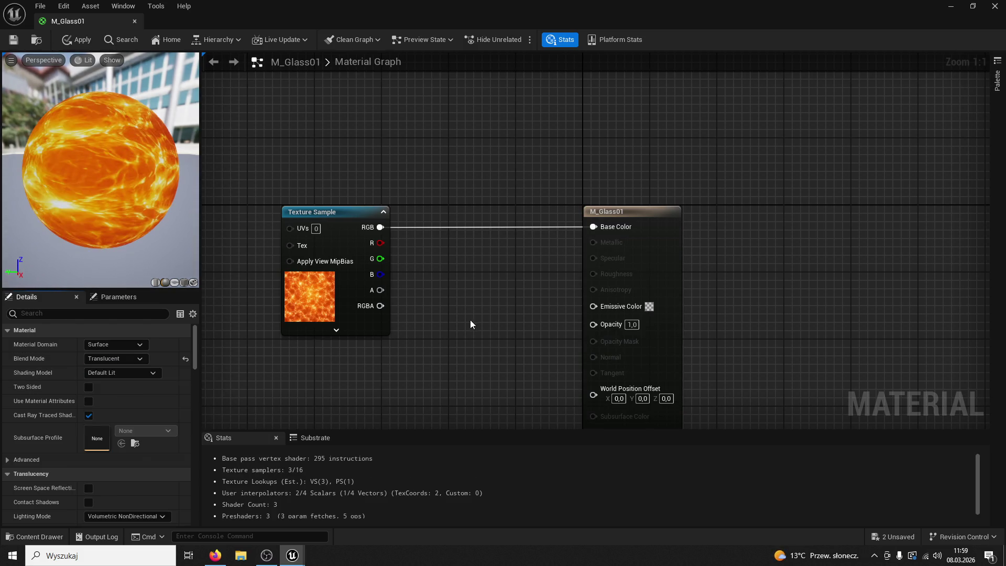
Wire the texture's alpha into Emissive Color and apply, then disconnect and undo that link
left_click_drag(470, 323, 462, 263)
left_click_drag(384, 224, 597, 240)
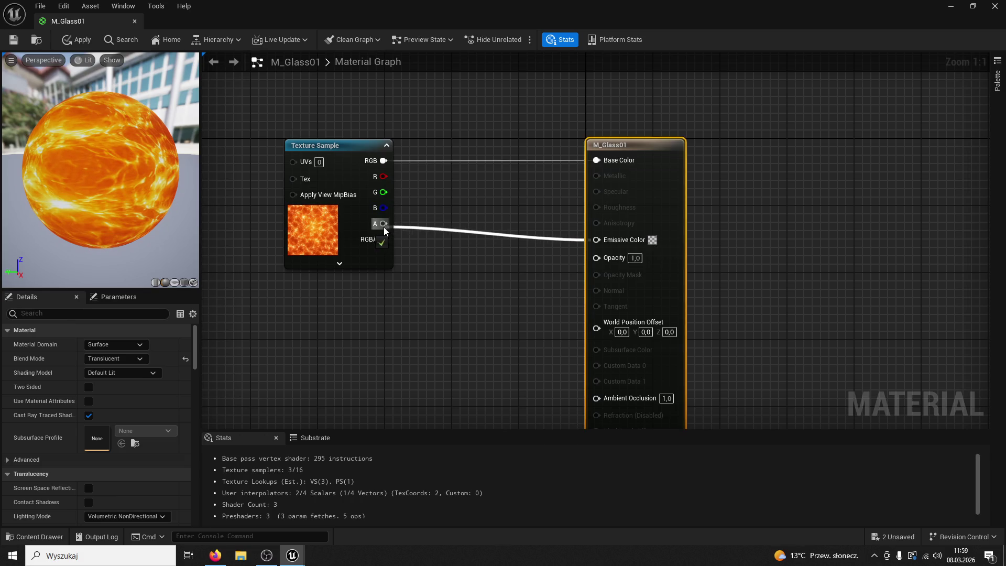
left_click(13, 41)
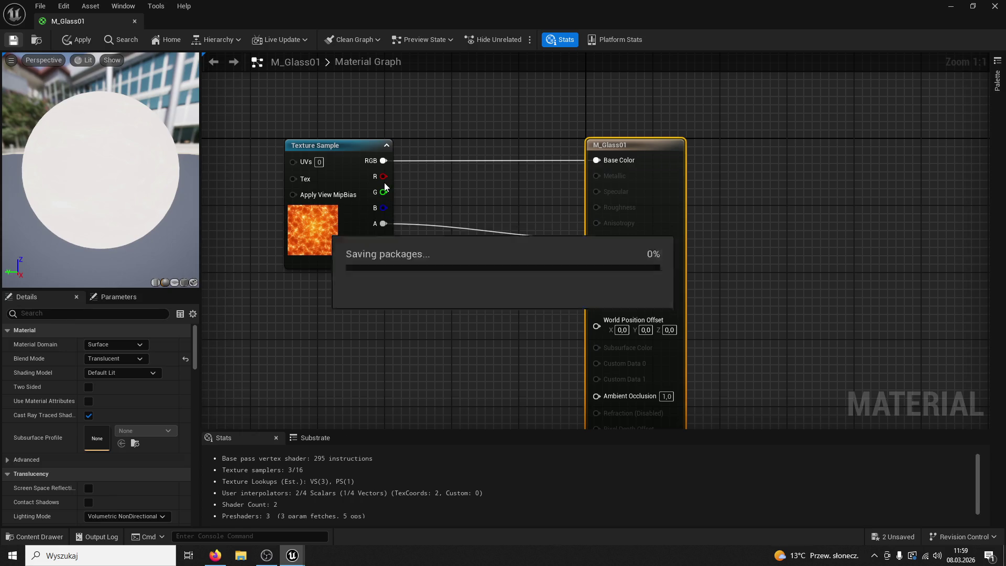
right_click(383, 224)
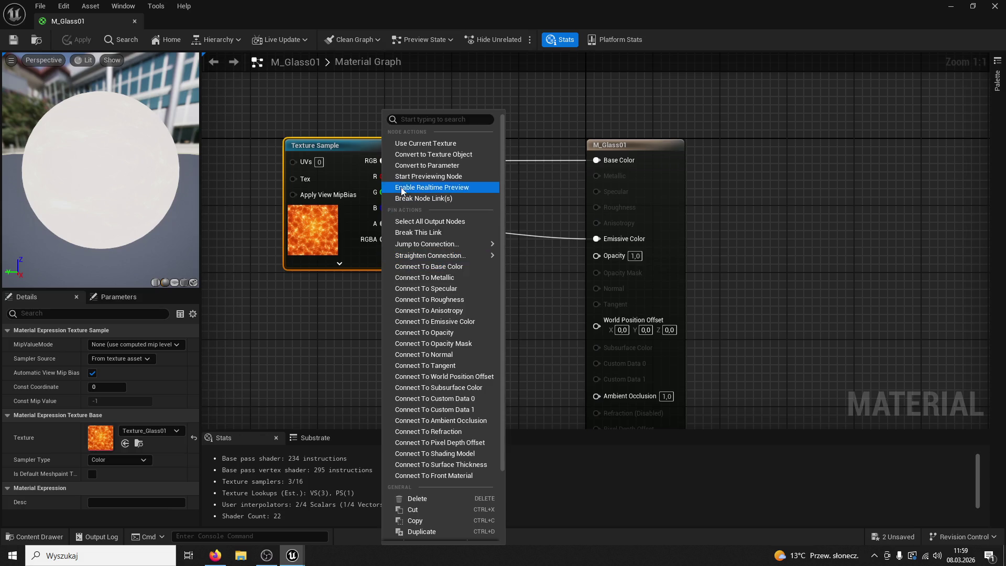
left_click(414, 232)
key("ctrl+z")
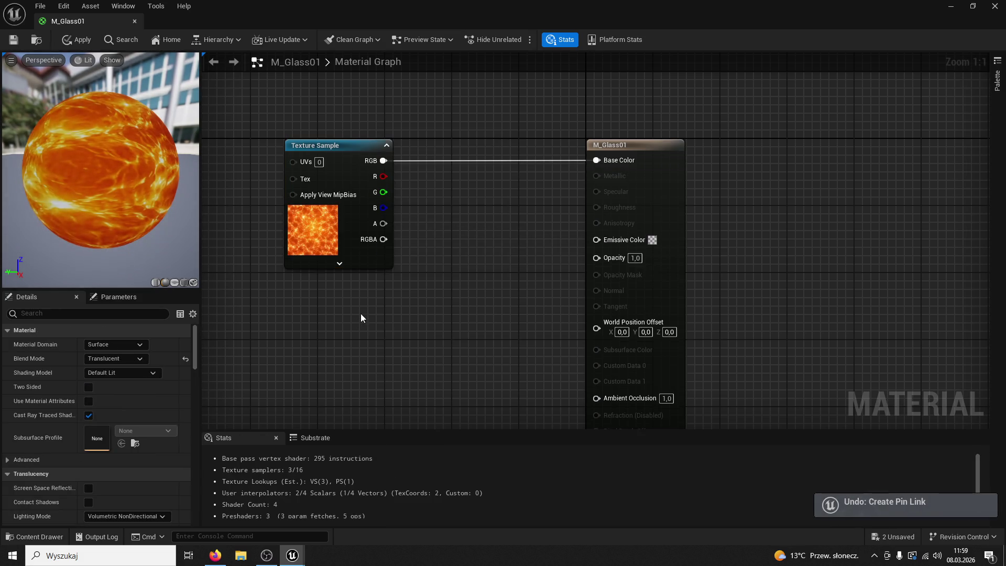
key("alt+Tab")
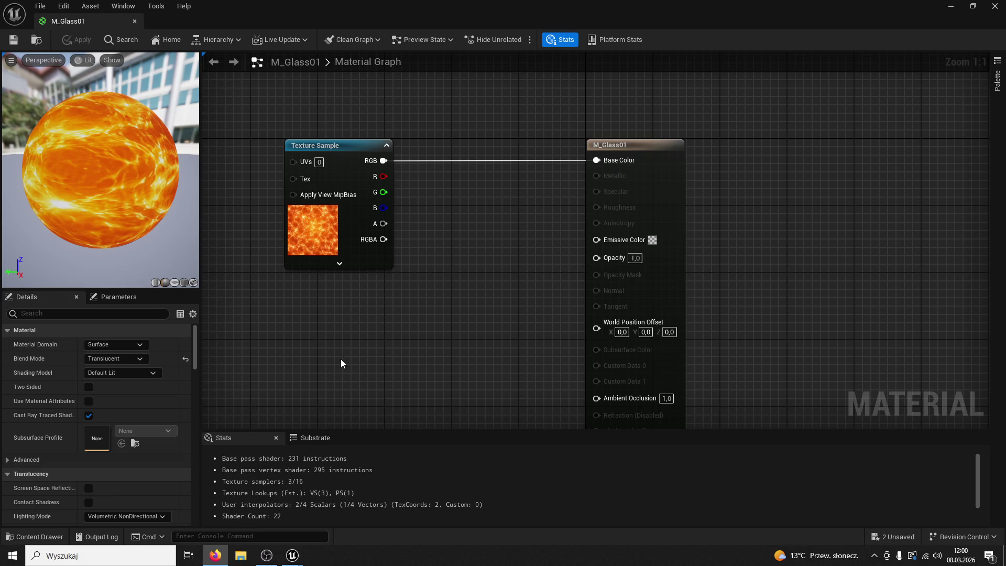
left_click(636, 144)
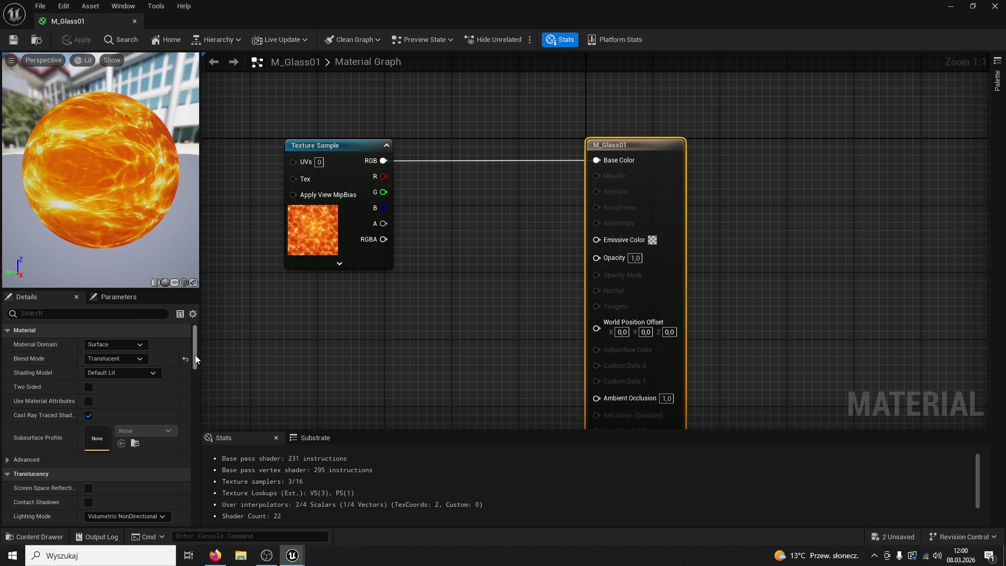
Reset the blend mode, move the Texture Sample left, then reapply Translucent blend mode
left_click(185, 359)
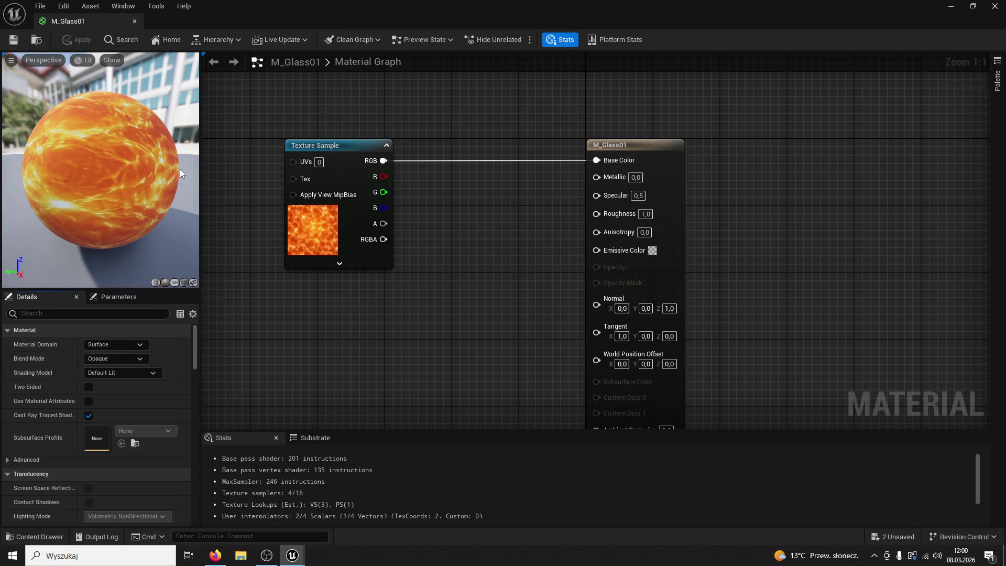
left_click_drag(385, 417, 441, 357)
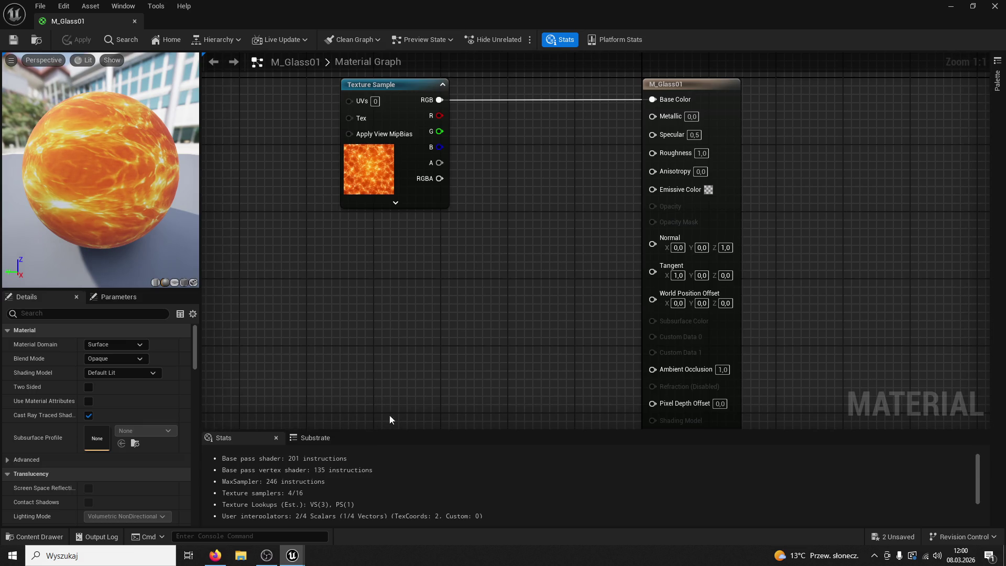
left_click_drag(481, 306, 517, 361)
left_click_drag(419, 137, 360, 143)
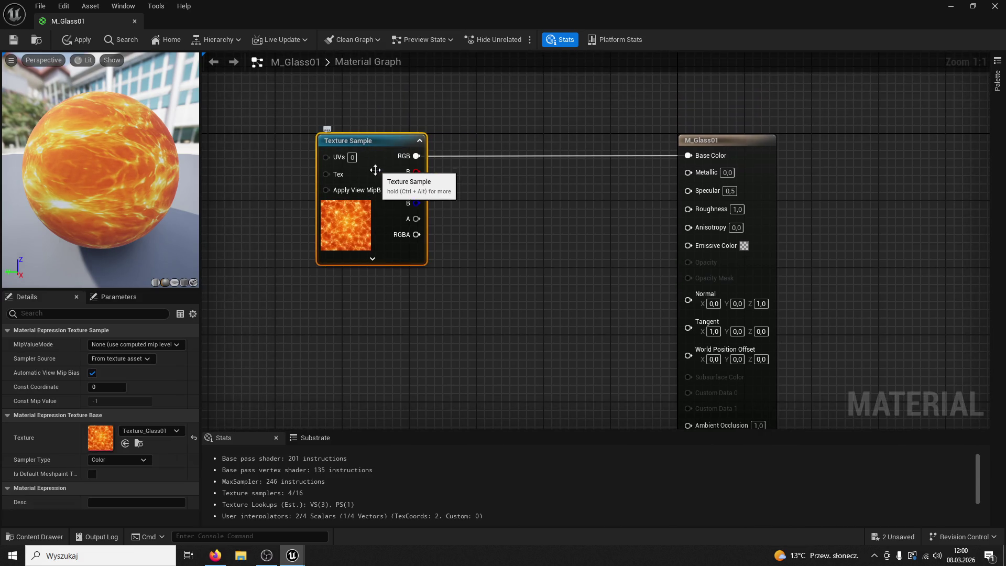
left_click(774, 157)
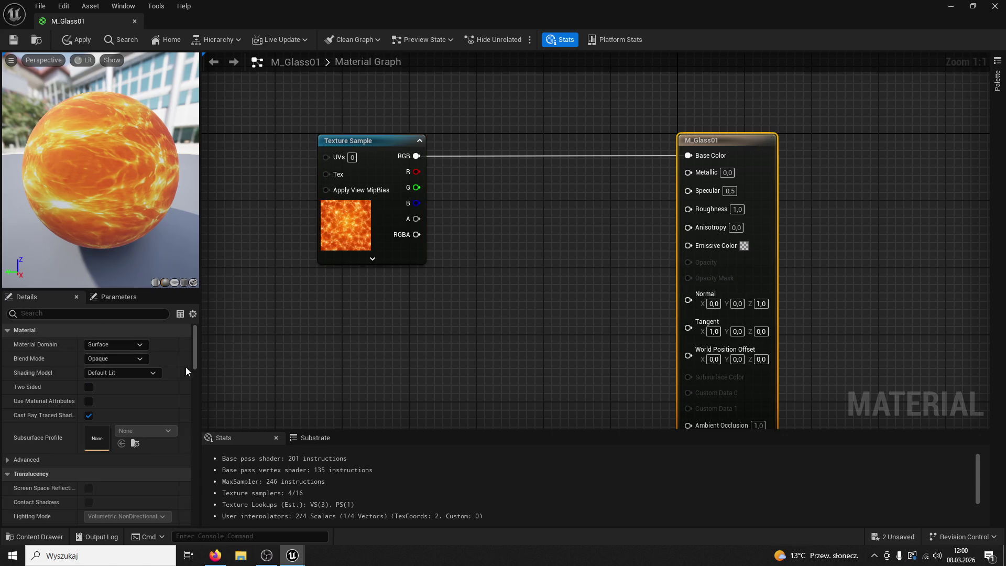
left_click(139, 359)
left_click(104, 389)
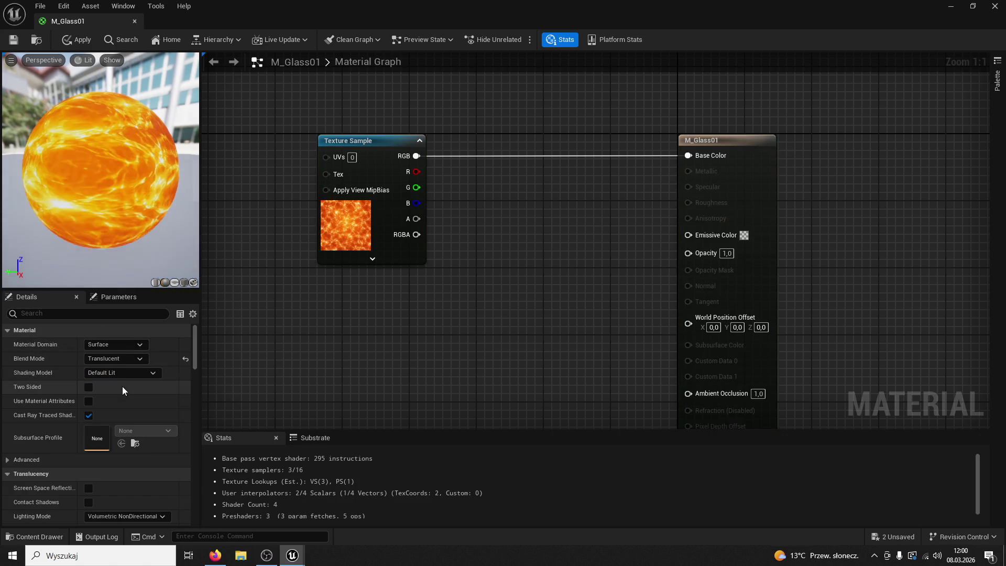
left_click(78, 39)
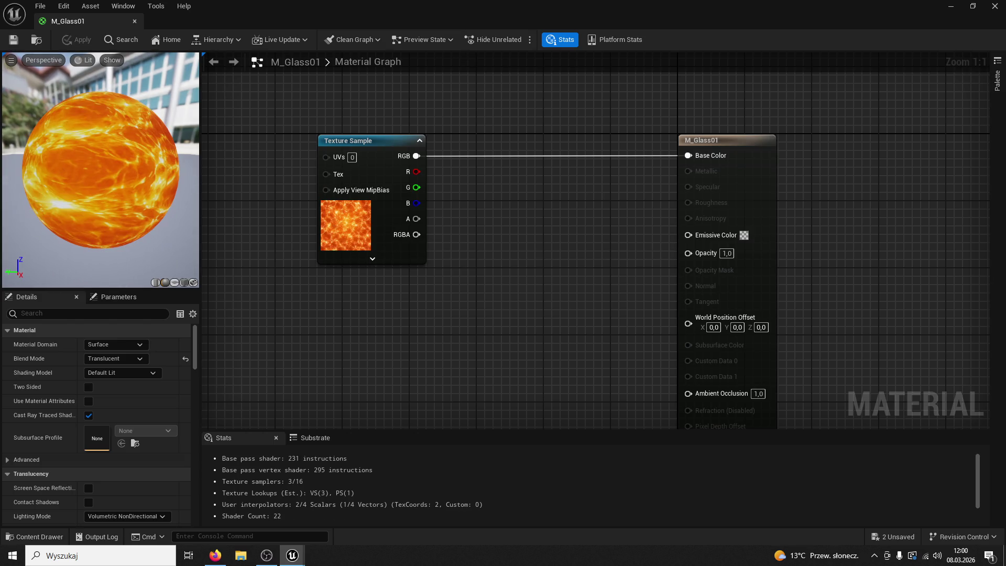
Set the Shading Model to Unlit and apply it
left_click(140, 373)
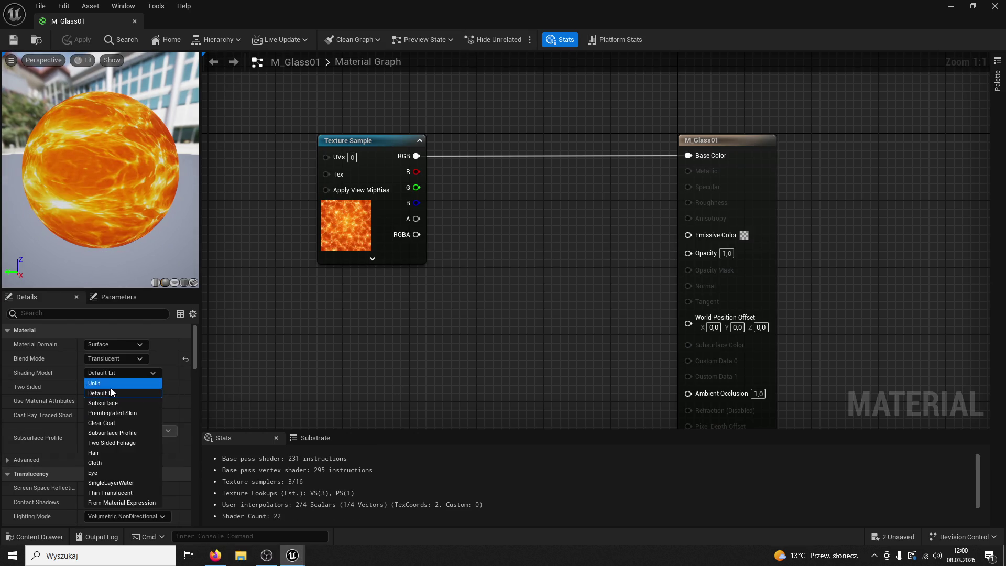
left_click(111, 384)
left_click(78, 39)
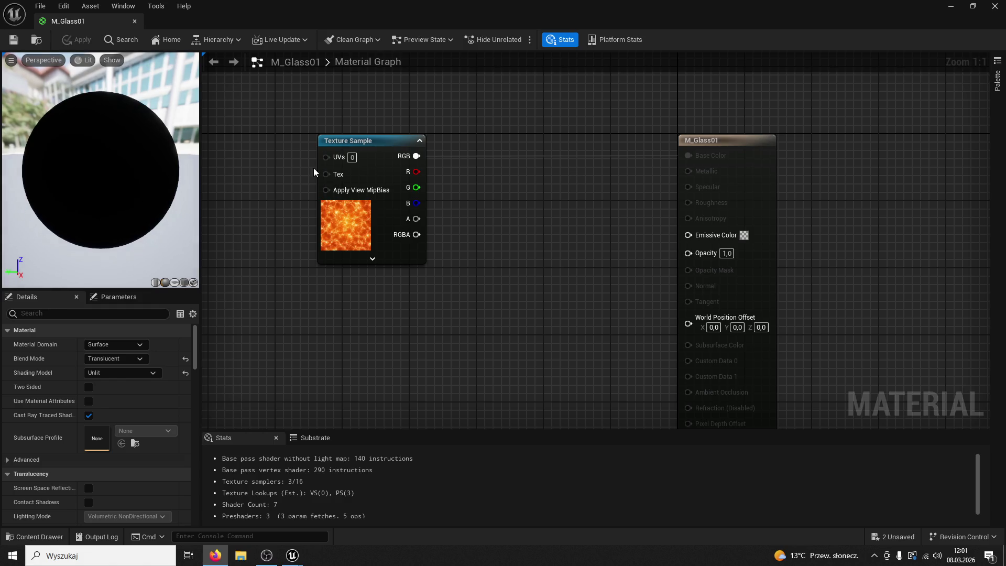
Move the Texture Sample node left and enable its live preview
left_click_drag(415, 150, 341, 150)
right_click(340, 154)
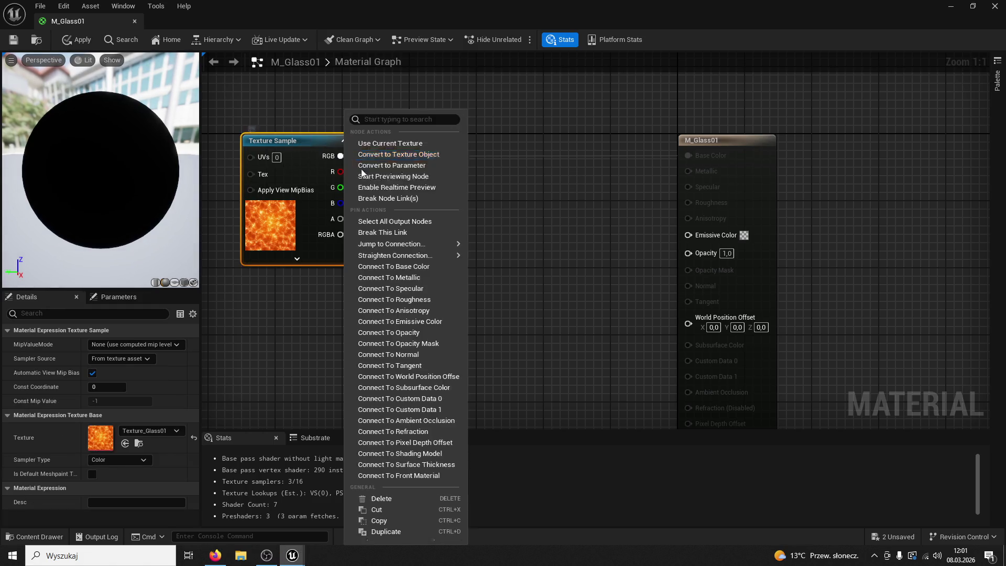
left_click(383, 192)
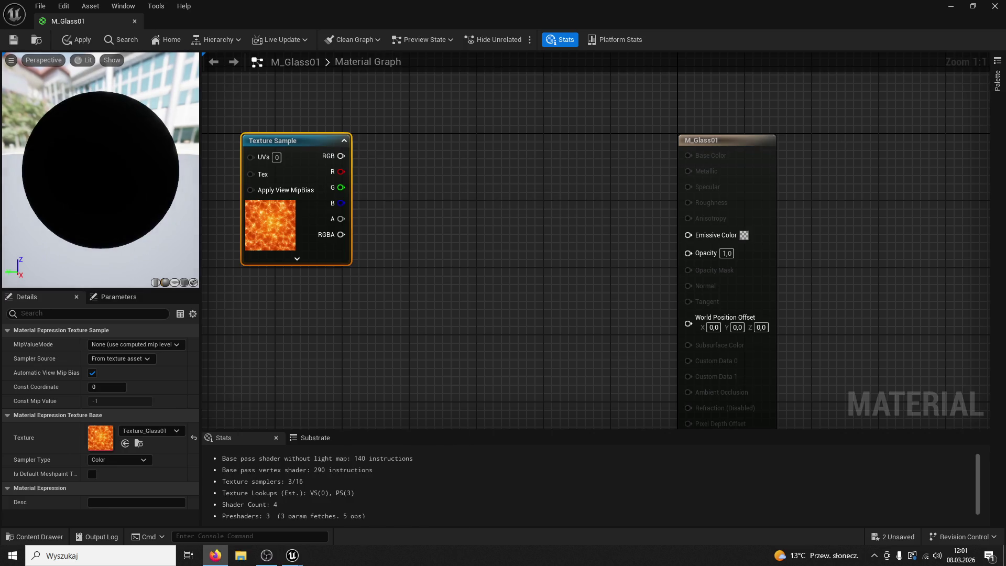
Add a SpiralBlur-SceneTexture node, wire SceneColor clamp to 0 into Opacity, and delete a stray node
right_click(425, 202)
type("spir")
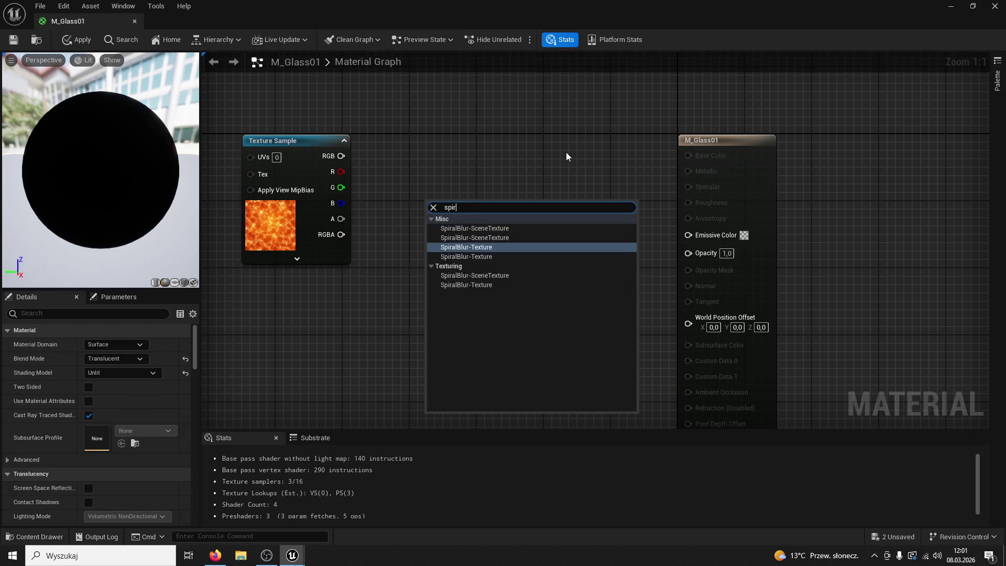
type("al blur")
left_click(496, 231)
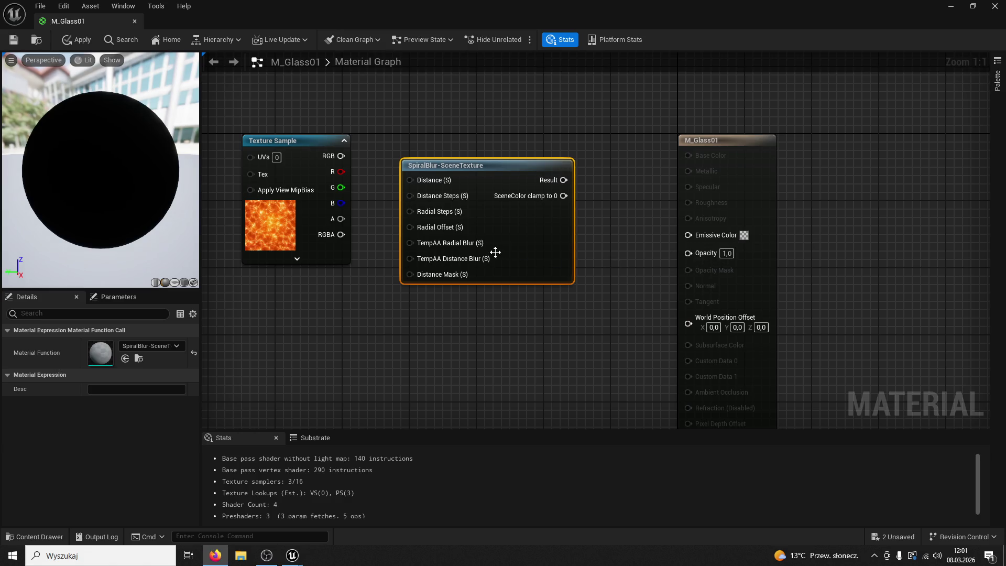
mouse_move(462, 168)
left_mouse_down()
mouse_move(454, 143)
mouse_move(437, 142)
left_mouse_up()
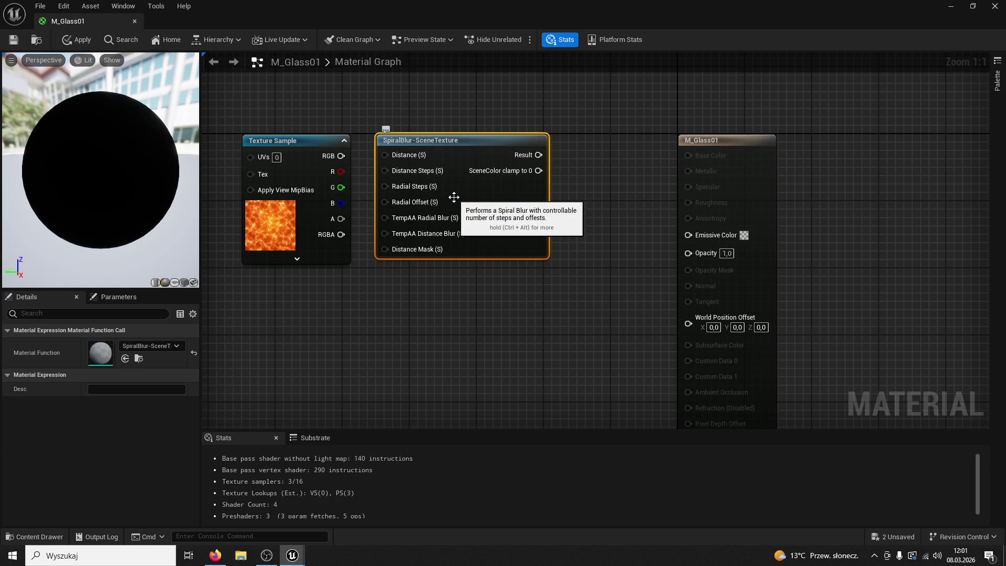
mouse_move(539, 171)
left_mouse_down()
mouse_move(649, 252)
mouse_move(684, 251)
left_mouse_up()
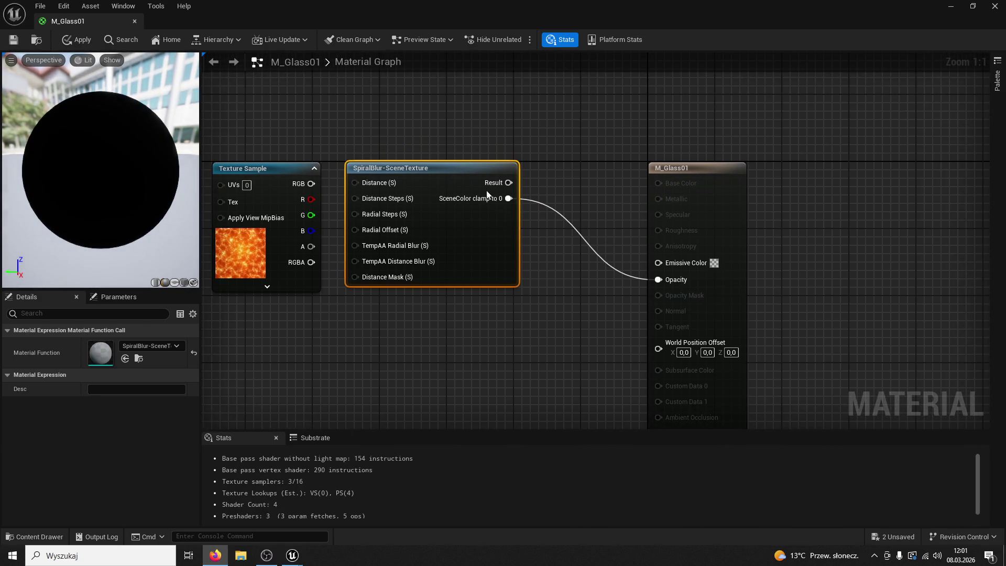
left_click(438, 119)
key("Delete")
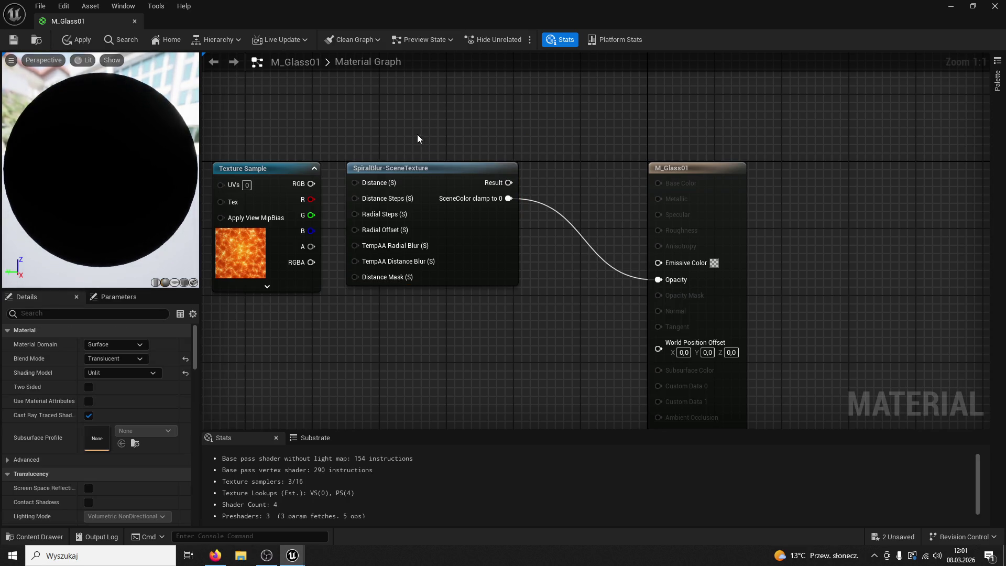
Add a Fresnel node above the SpiralBlur node
right_click(421, 137)
type("fresnel")
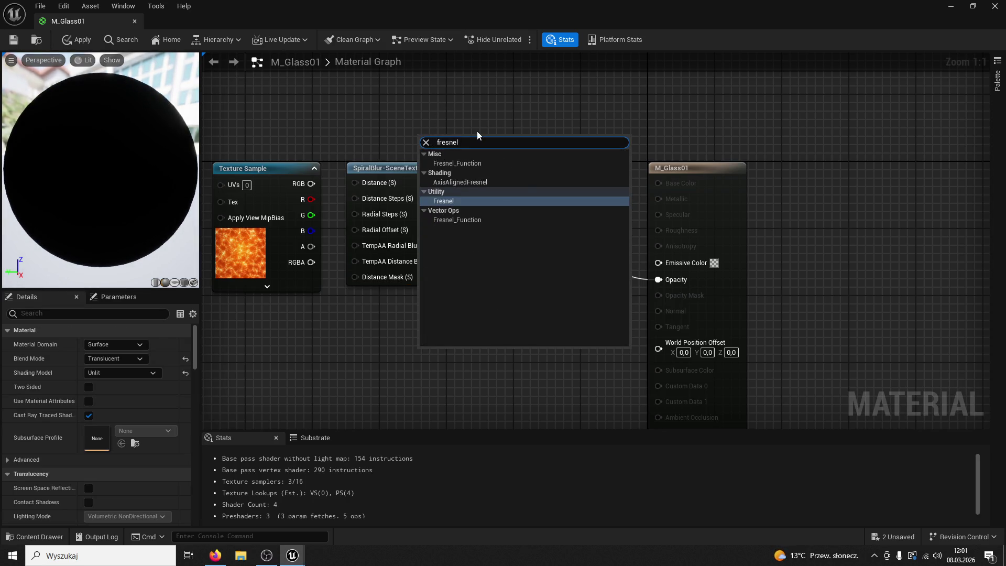
key("Return")
mouse_move(560, 265)
left_mouse_down()
mouse_move(531, 222)
mouse_move(542, 138)
left_mouse_up()
left_click(585, 125)
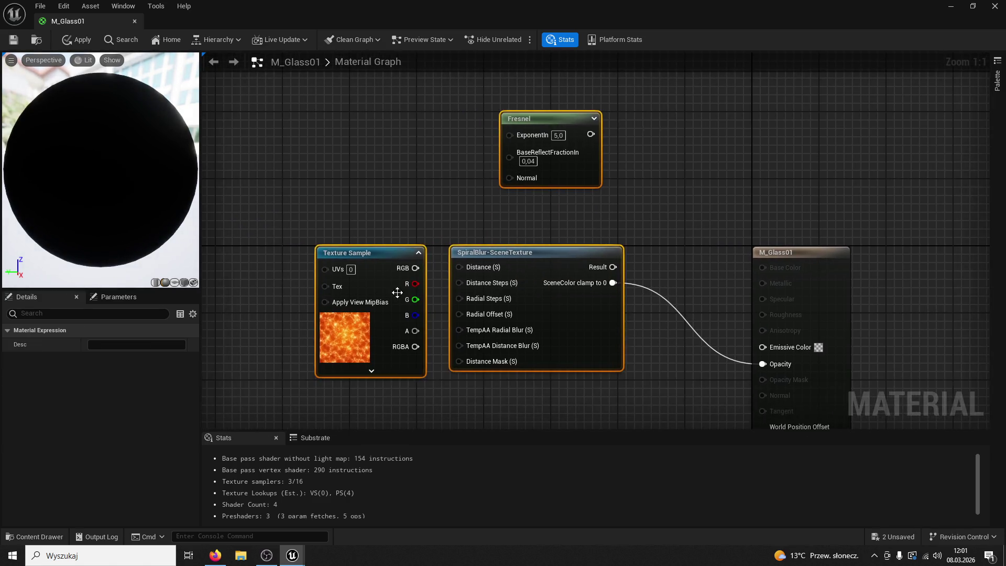
key("alt+Tab")
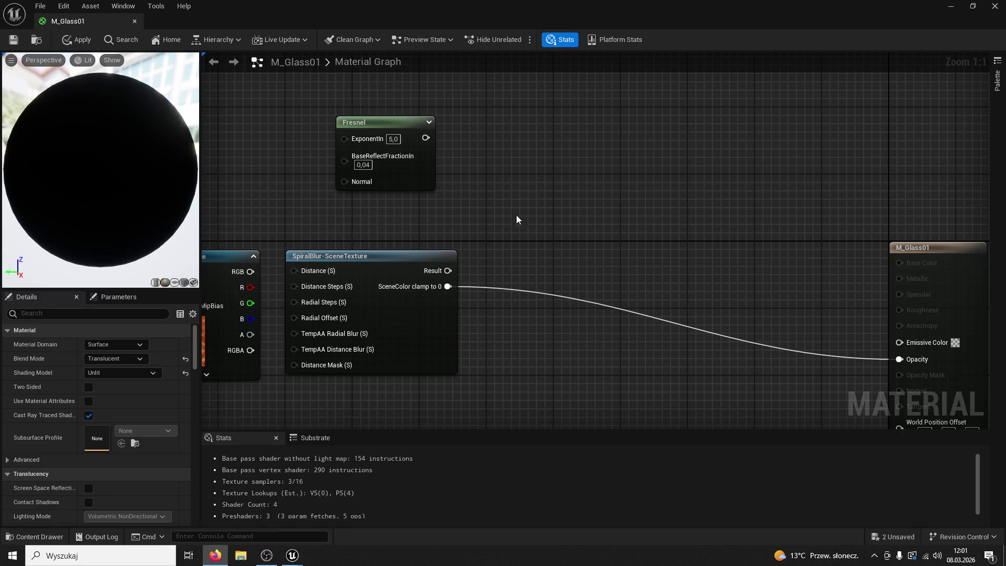
Add a Power node after Fresnel and a scalar parameter named Power with default 5
left_click_drag(426, 138, 485, 148)
type("power")
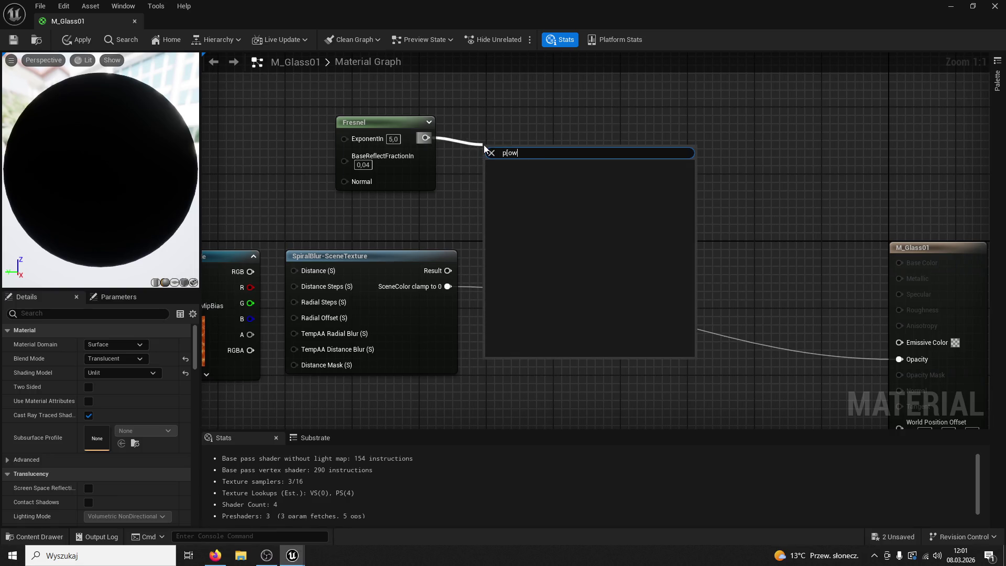
key("Return")
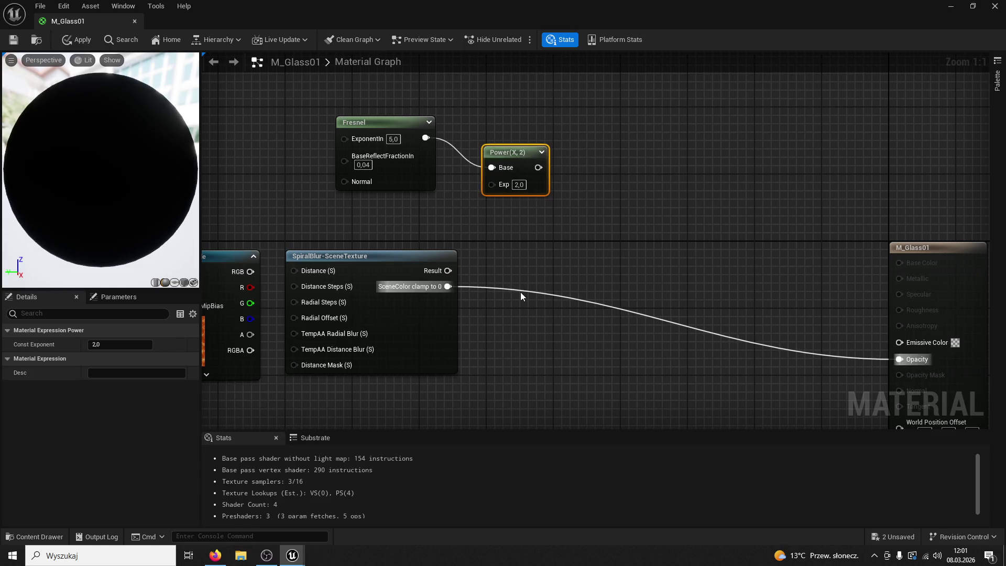
left_click(542, 236)
type("S")
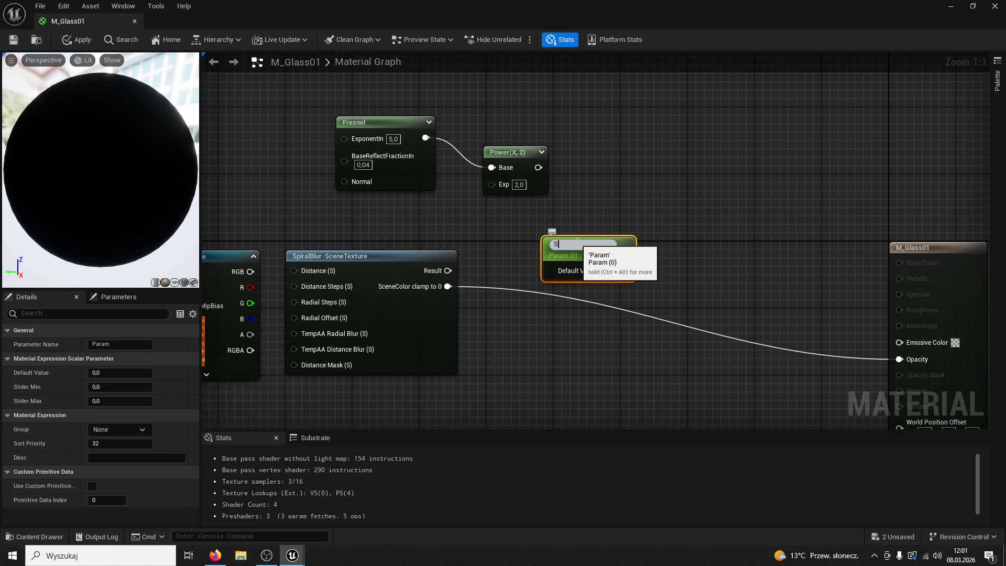
type("trengh")
key("Return")
left_click_drag(566, 242, 367, 206)
double_click(367, 206)
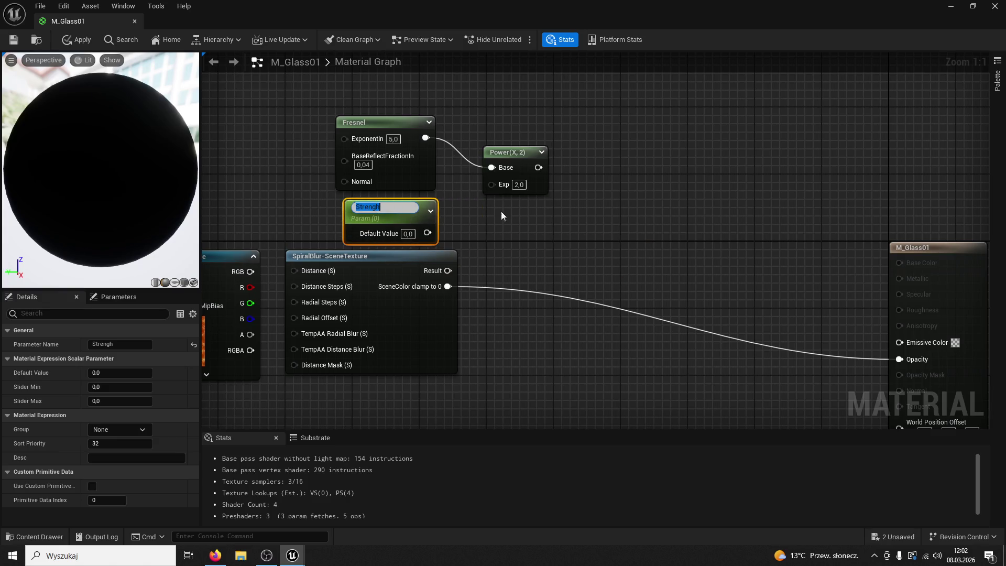
type("Power")
key("Return")
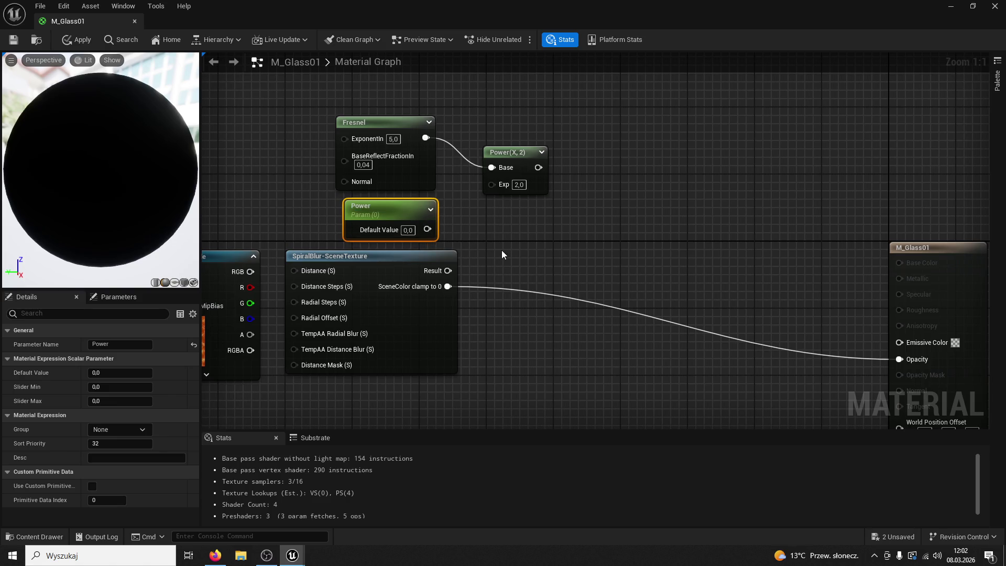
left_click(121, 373)
type("5")
key("Return")
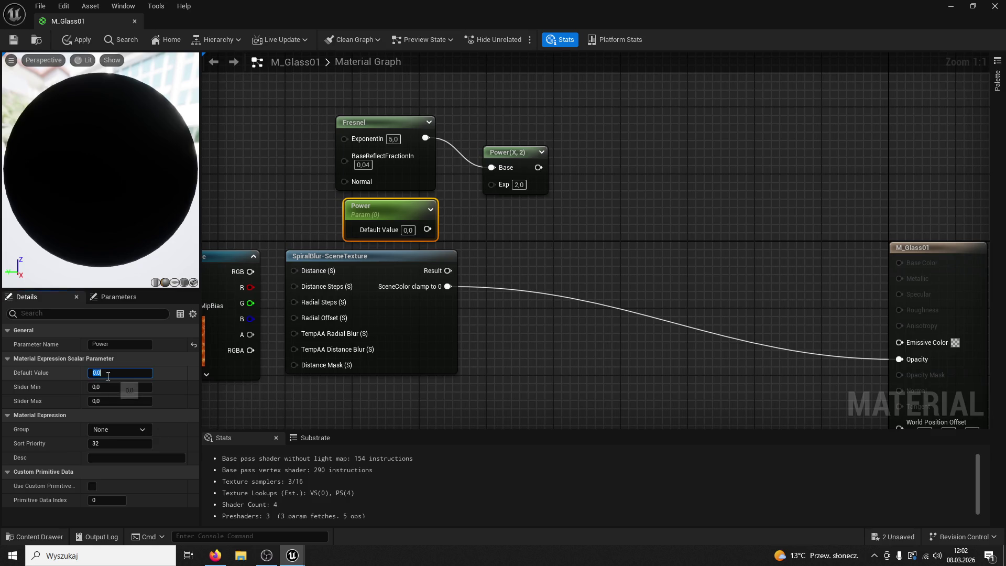
left_click(600, 282)
Wire the Power parameter into the exponent, then chain Clamp into Multiply's A input
mouse_move(428, 229)
left_mouse_down()
mouse_move(488, 181)
mouse_move(561, 171)
left_mouse_up()
type("clamp")
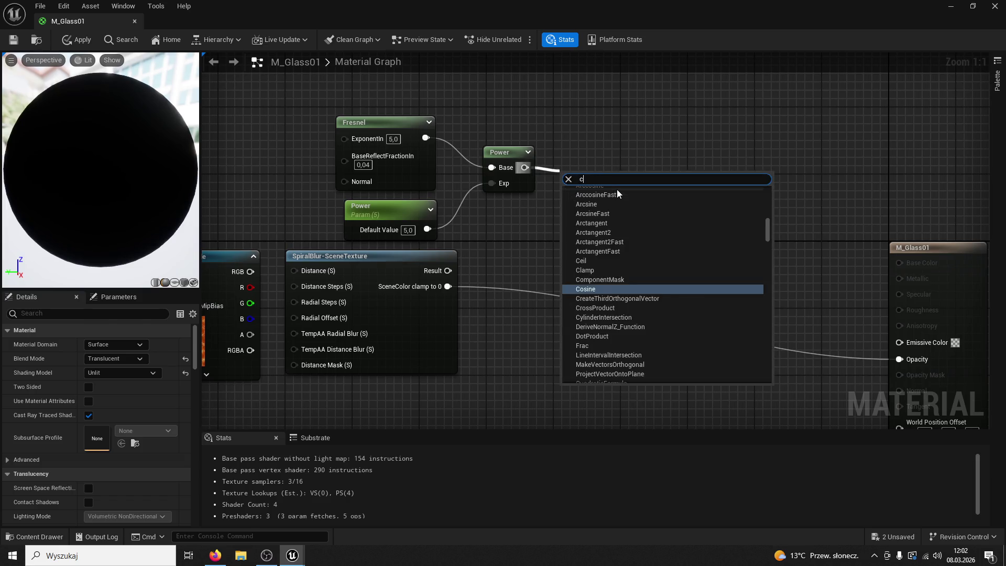
key("Return")
mouse_move(589, 174)
left_mouse_down()
mouse_move(627, 157)
mouse_move(614, 156)
left_mouse_up()
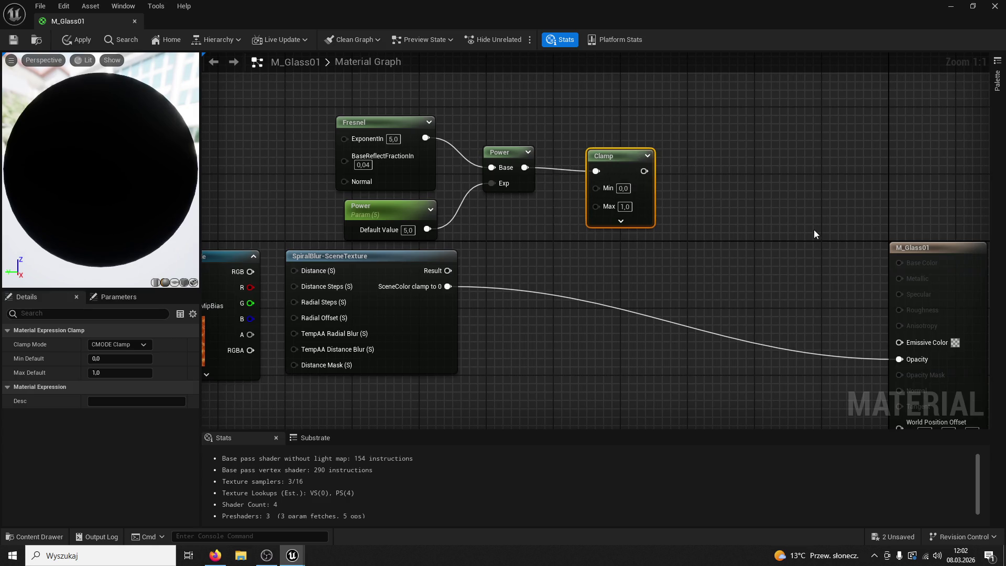
left_click(813, 205)
mouse_move(812, 205)
left_mouse_down()
mouse_move(721, 152)
mouse_move(681, 149)
left_mouse_up()
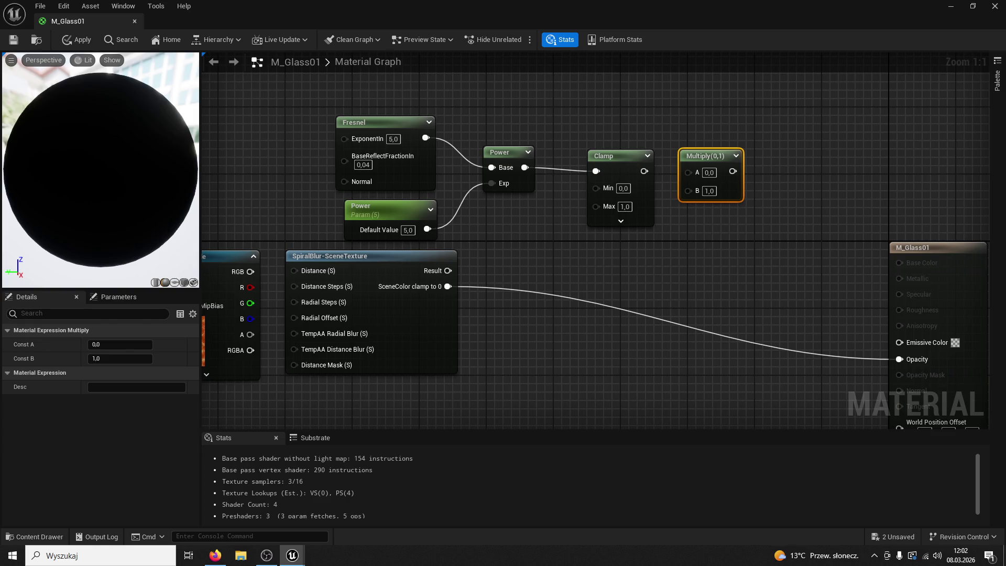
left_click_drag(644, 171, 689, 173)
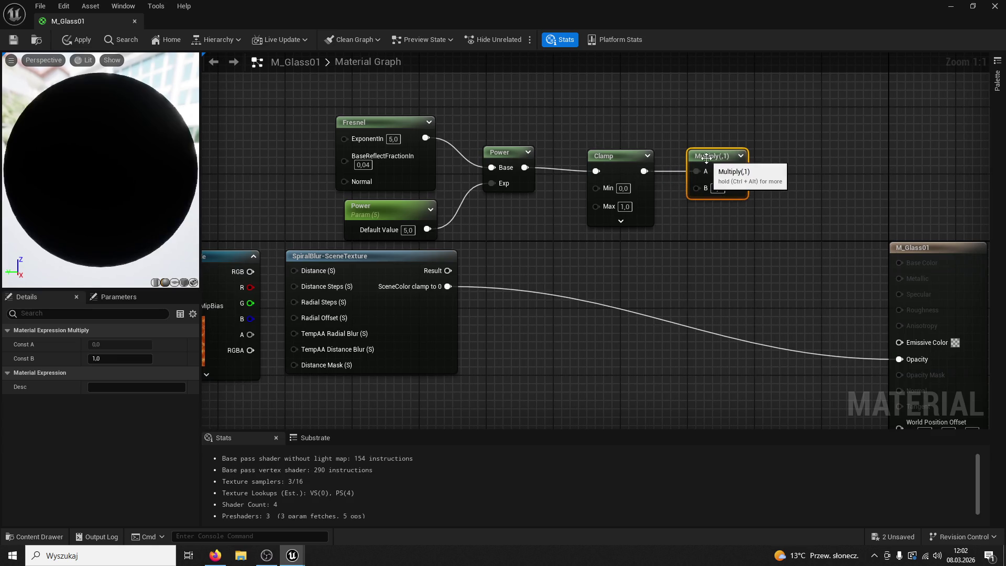
left_click(617, 262)
Add an Intensity scalar parameter of 0.5 into Multiply's B input
left_click(621, 264)
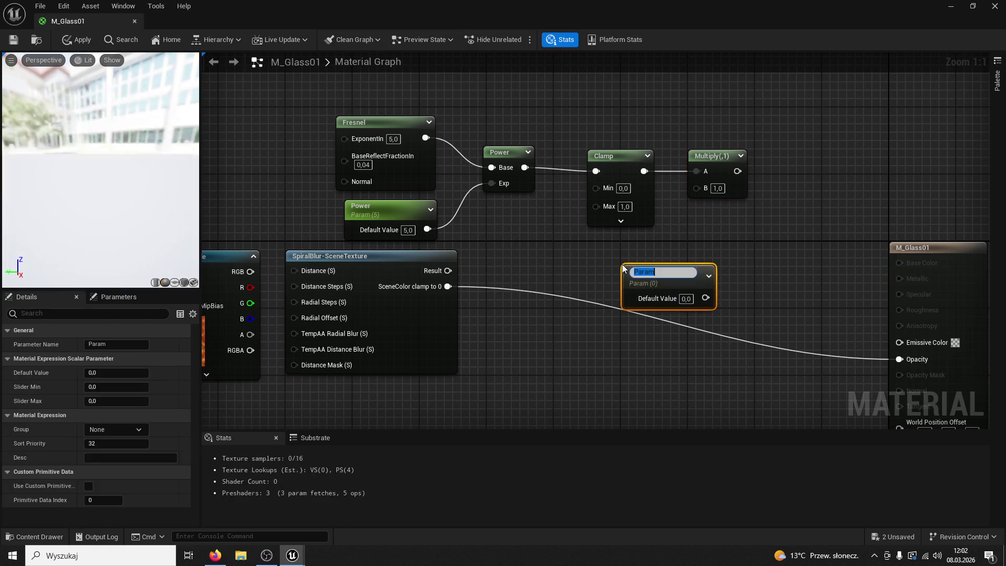
type("Intensity")
key("Return")
left_click_drag(705, 294, 696, 189)
left_click_drag(663, 273, 596, 250)
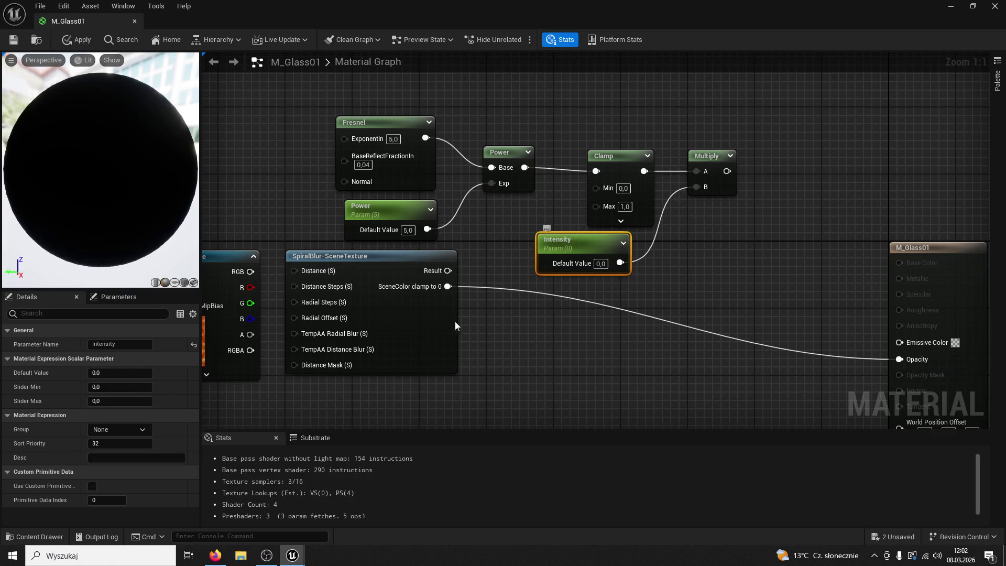
left_click(120, 373)
type("5")
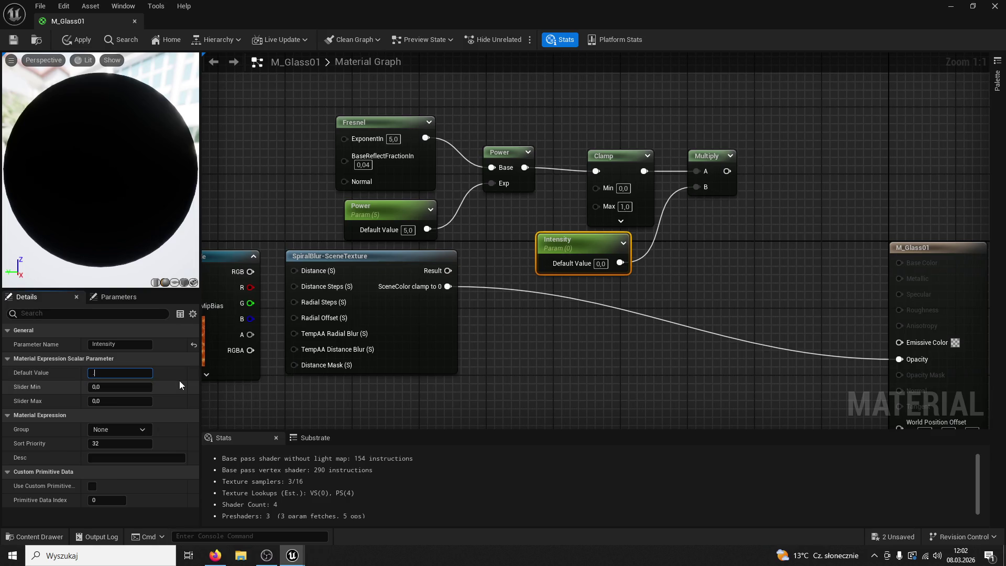
type("0.5")
key("Return")
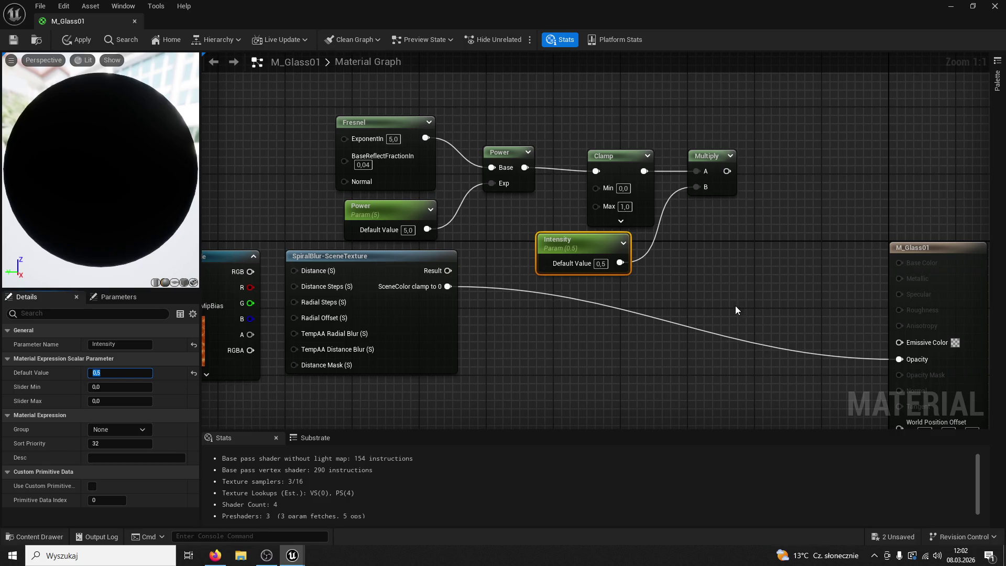
scroll(629, 342, "down", 2)
left_click_drag(613, 124, 823, 220)
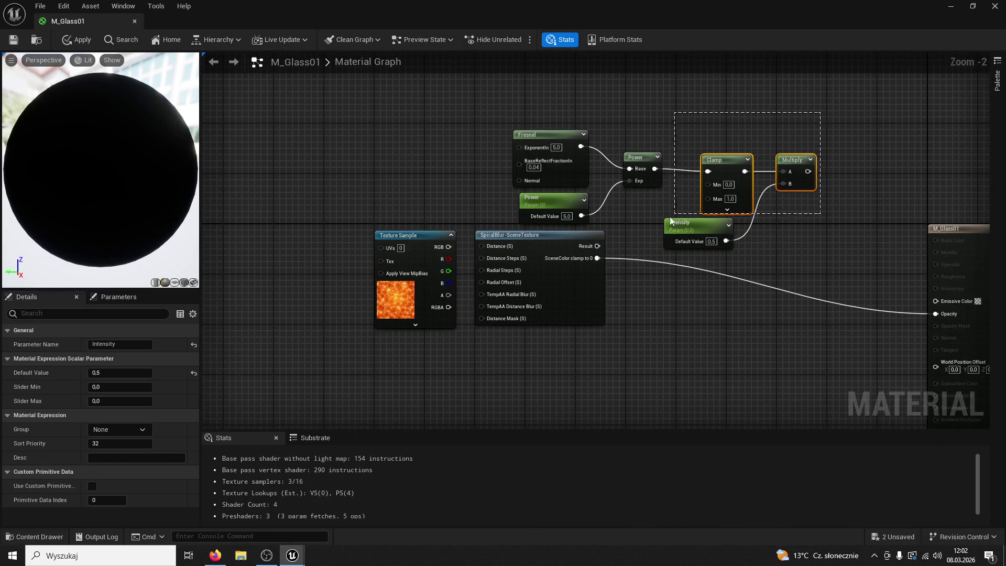
Move the Fresnel node chain aside and place an Add node near the material output
mouse_move(711, 164)
left_mouse_down()
mouse_move(568, 119)
mouse_move(535, 128)
left_mouse_up()
left_click(788, 194)
left_click(661, 218)
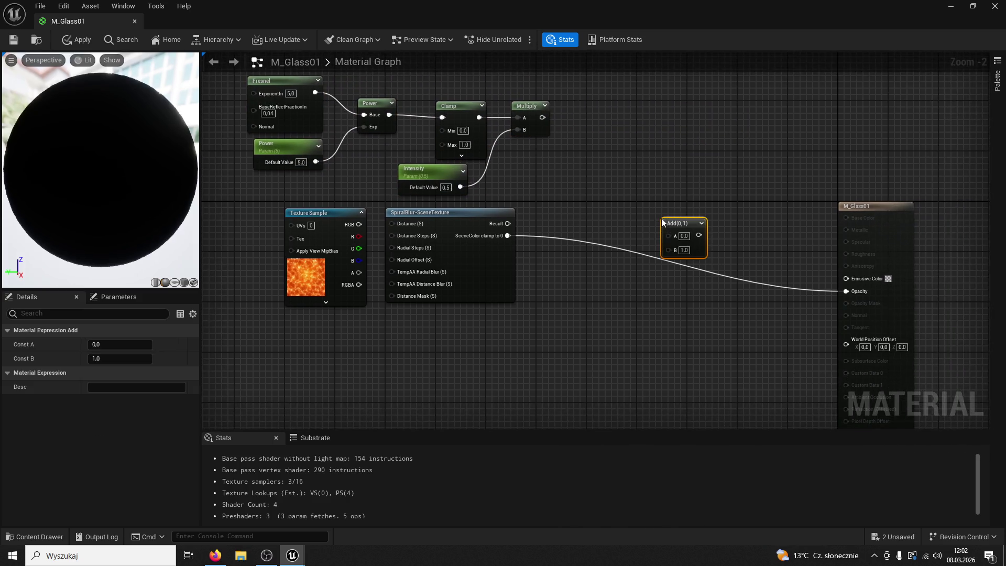
left_click_drag(677, 225, 640, 209)
left_click(544, 219)
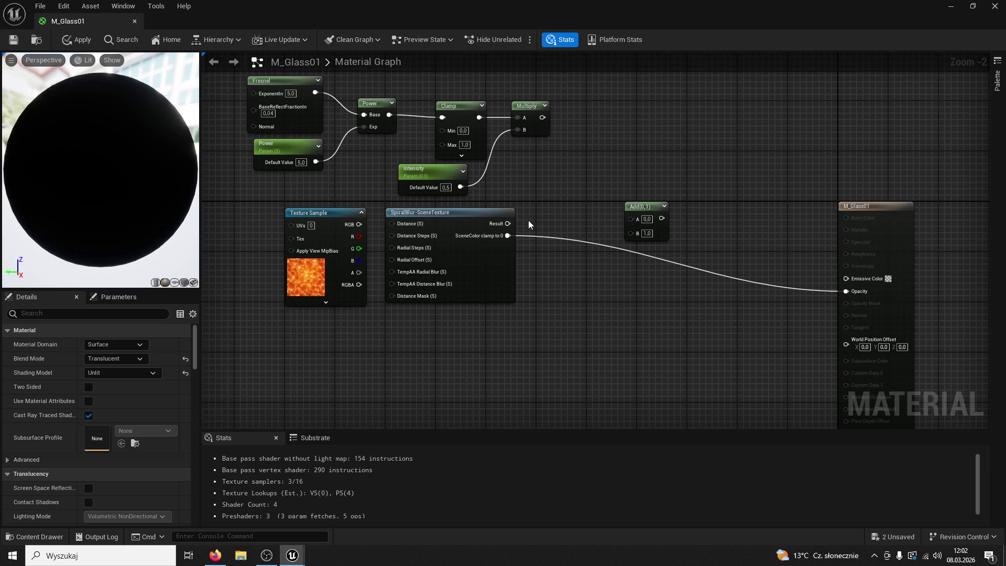
Wire Multiply into Add A, SpiralBlur Result into B, Add into Emissive Color, and apply
left_click(544, 122)
left_click_drag(543, 117, 633, 220)
left_click_drag(509, 225, 631, 234)
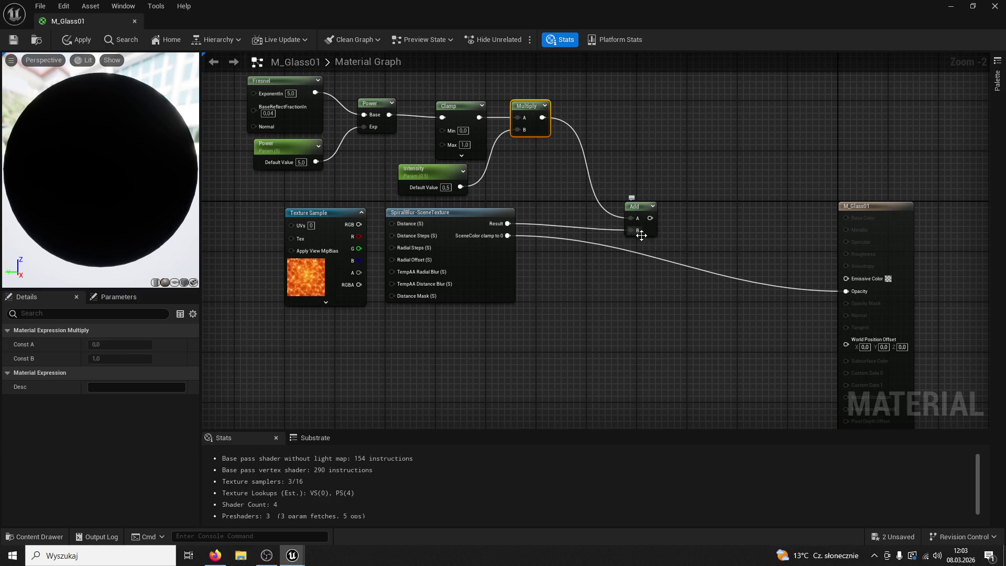
left_click_drag(650, 219, 846, 279)
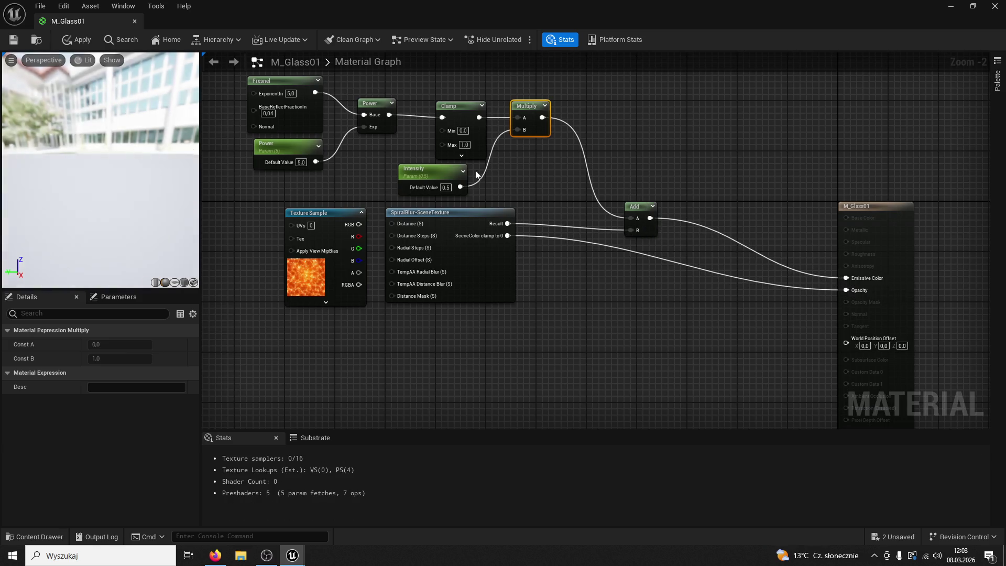
left_click(13, 42)
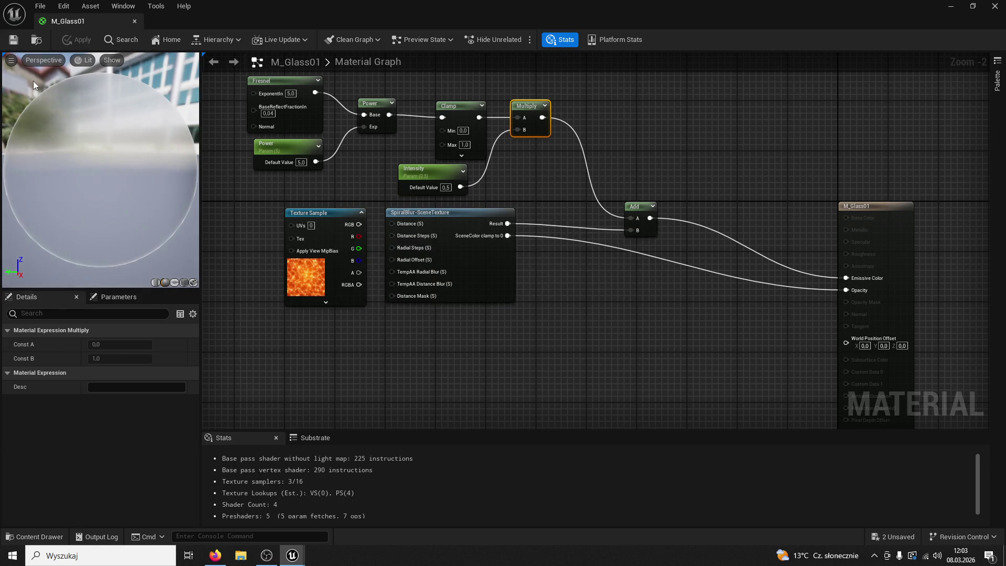
left_click(34, 537)
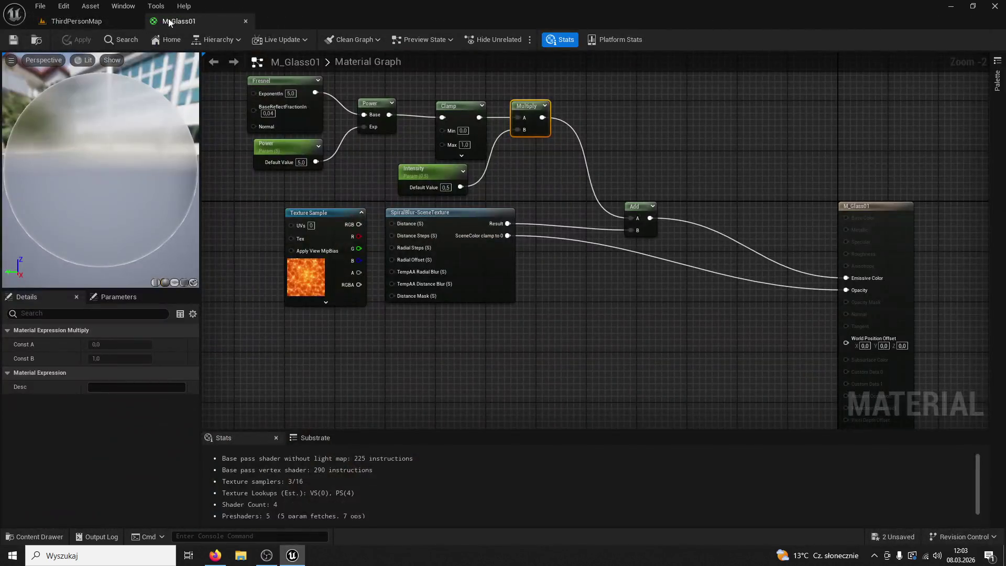
In ThirdPersonMap, drag the Lamp01 mesh from the Content Drawer onto the tower spire
left_click(74, 21)
left_click(35, 537)
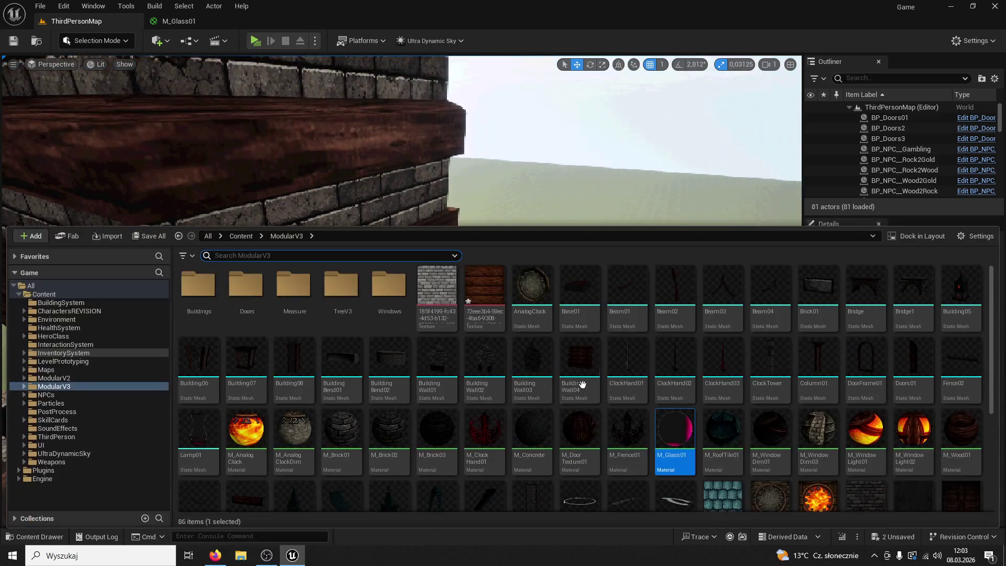
scroll(778, 354, "down", 2)
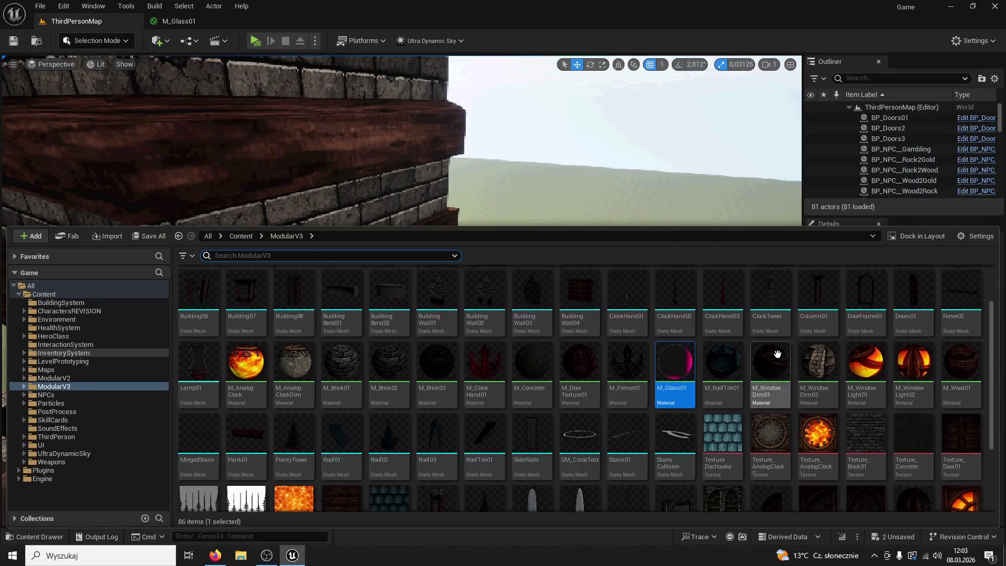
scroll(778, 355, "down", 1)
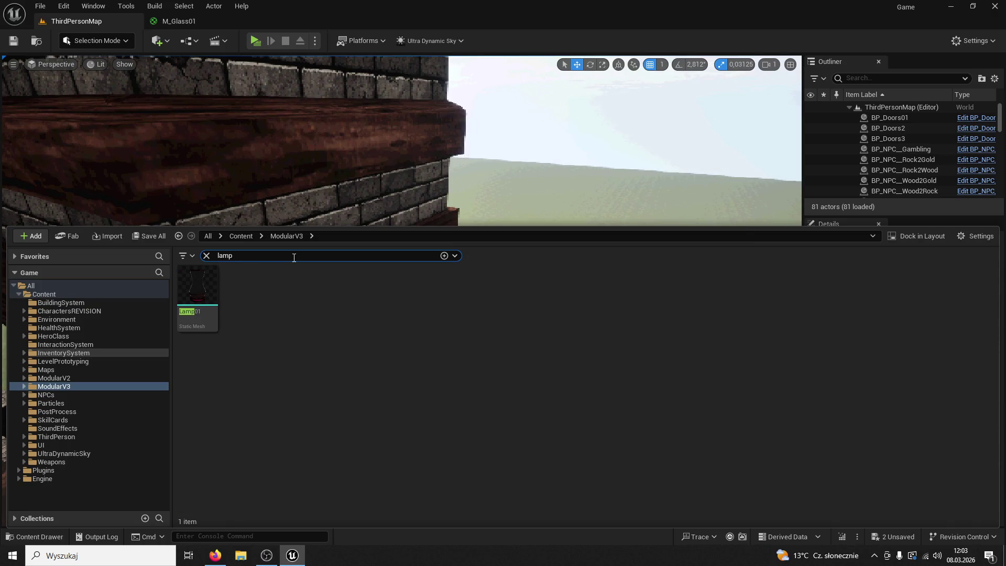
mouse_move(198, 289)
left_mouse_down()
mouse_move(486, 142)
mouse_move(517, 325)
left_mouse_up()
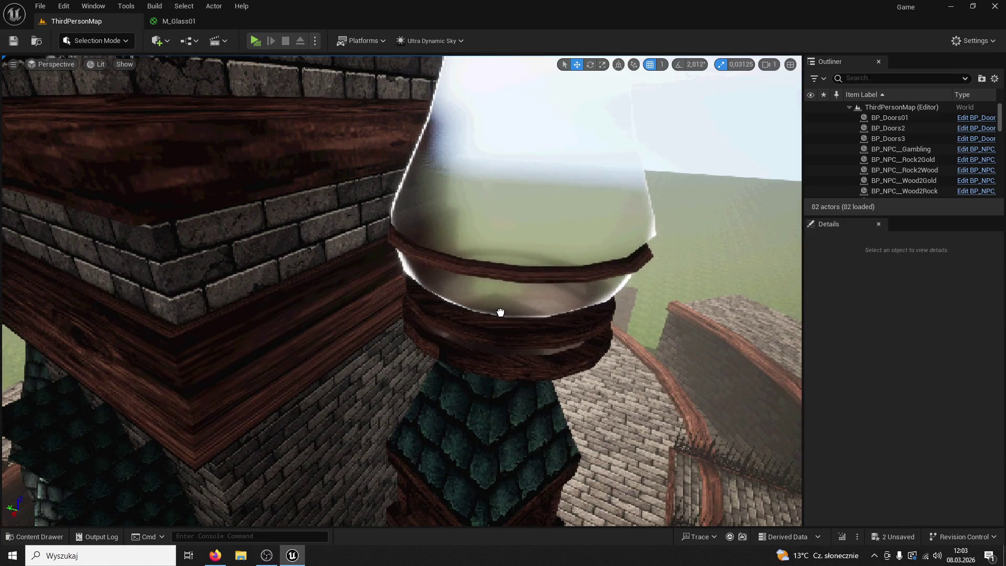
scroll(517, 325, "down", 5)
key("f")
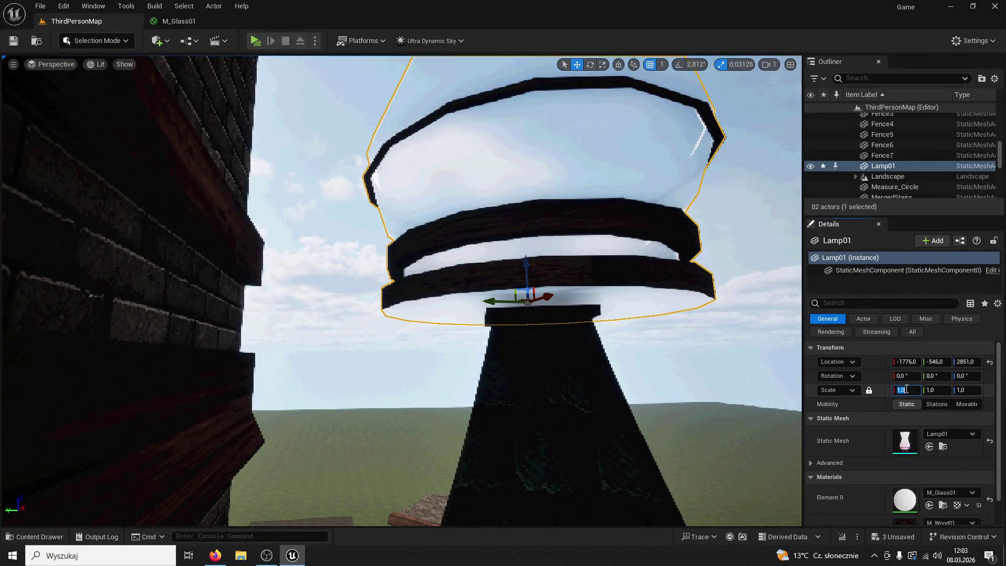
Scale the lamp to 0,5, then down to 0,3, and orbit to inspect it
left_click(907, 390)
type("0,5")
key("Return")
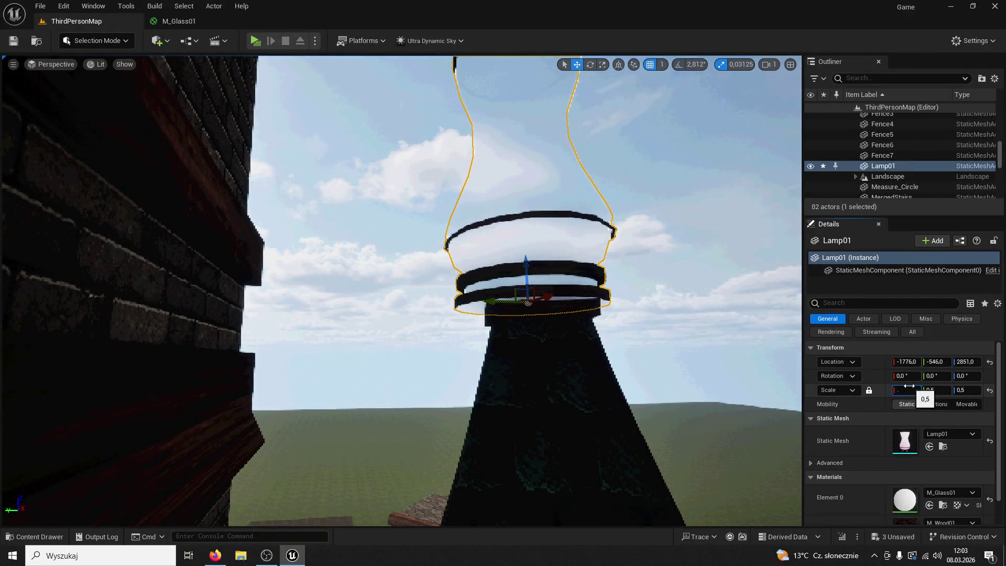
type("0,3")
key("Return")
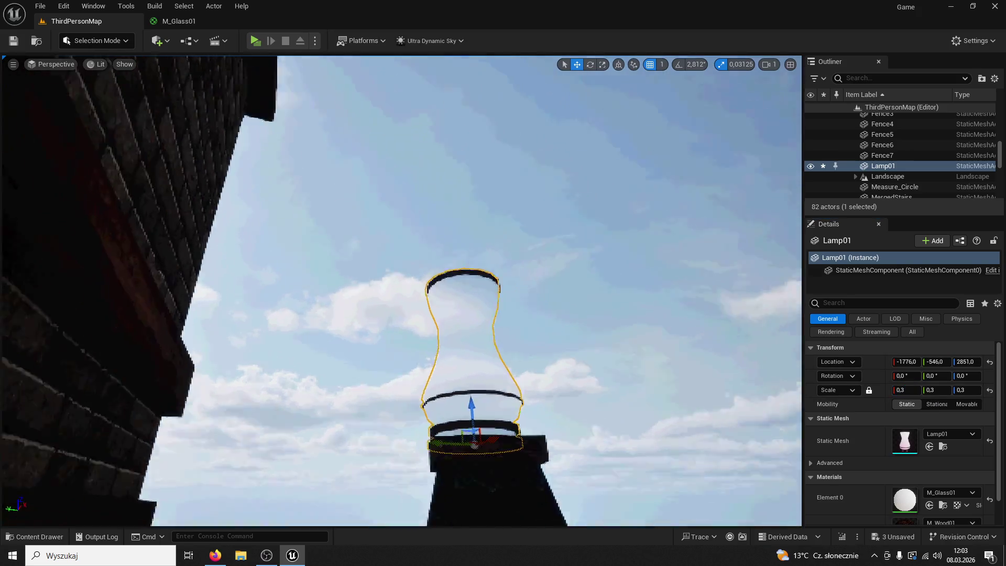
mouse_move(561, 367)
left_mouse_down()
mouse_move(561, 467)
mouse_move(561, 357)
mouse_move(561, 398)
mouse_move(561, 388)
left_mouse_up()
mouse_move(36, 141)
left_mouse_down()
mouse_move(36, 173)
mouse_move(36, 121)
mouse_move(36, 152)
mouse_move(37, 141)
left_mouse_up()
left_click(88, 46)
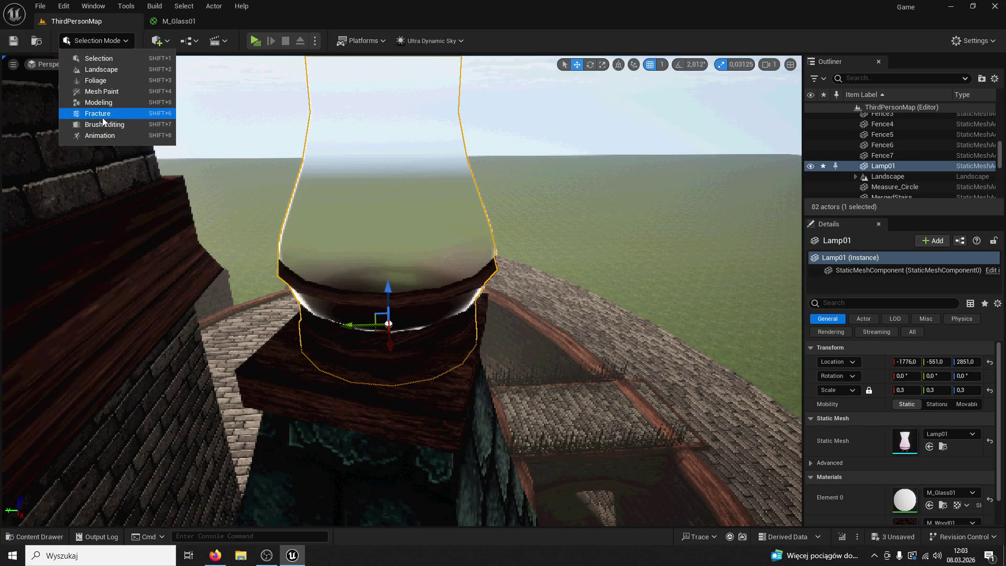
In Modeling Mode, recompute Lamp01's normals with Fix Inconsistent enabled, then reopen the M_Glass01 tab
left_click(110, 111)
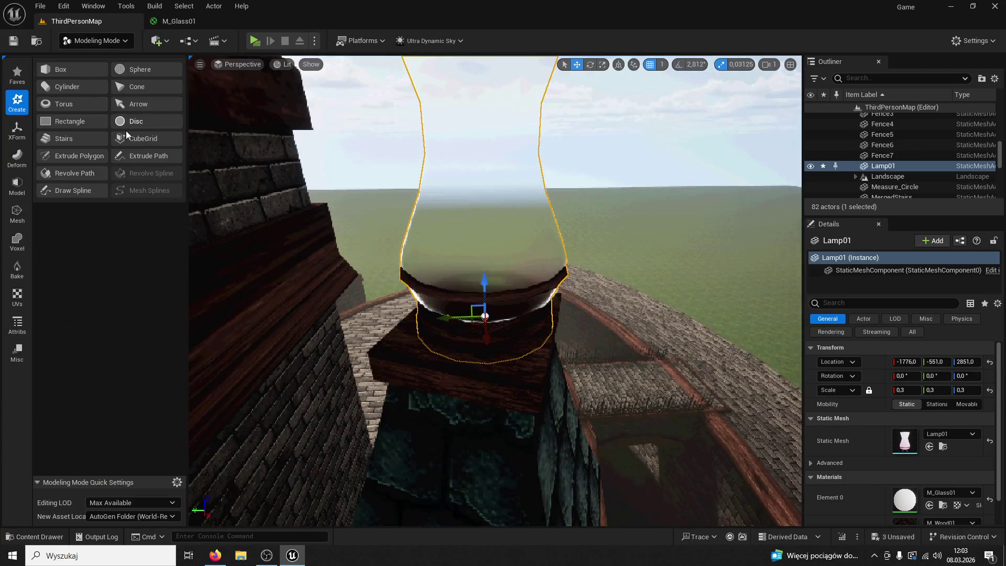
left_click(17, 325)
left_click(65, 93)
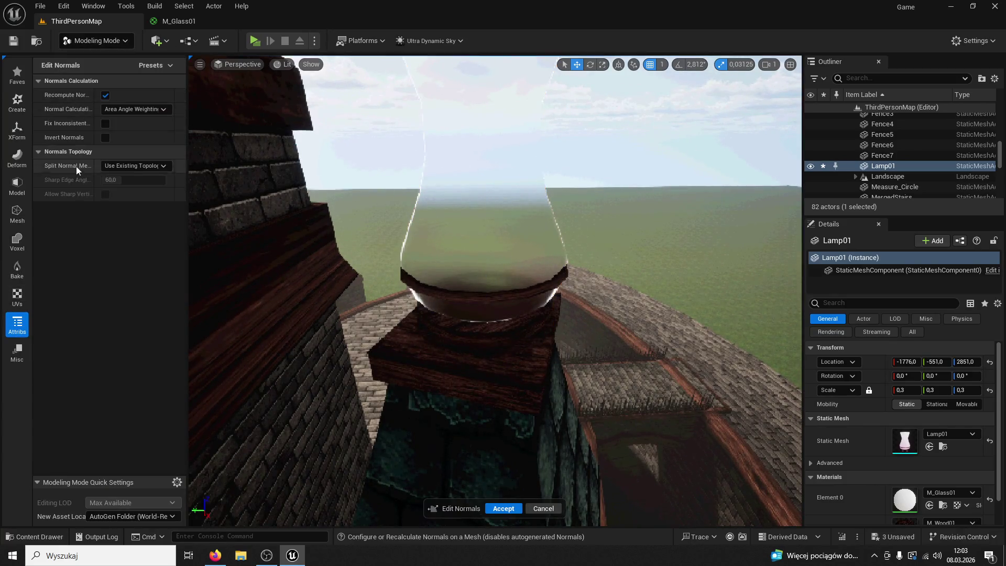
left_click(106, 124)
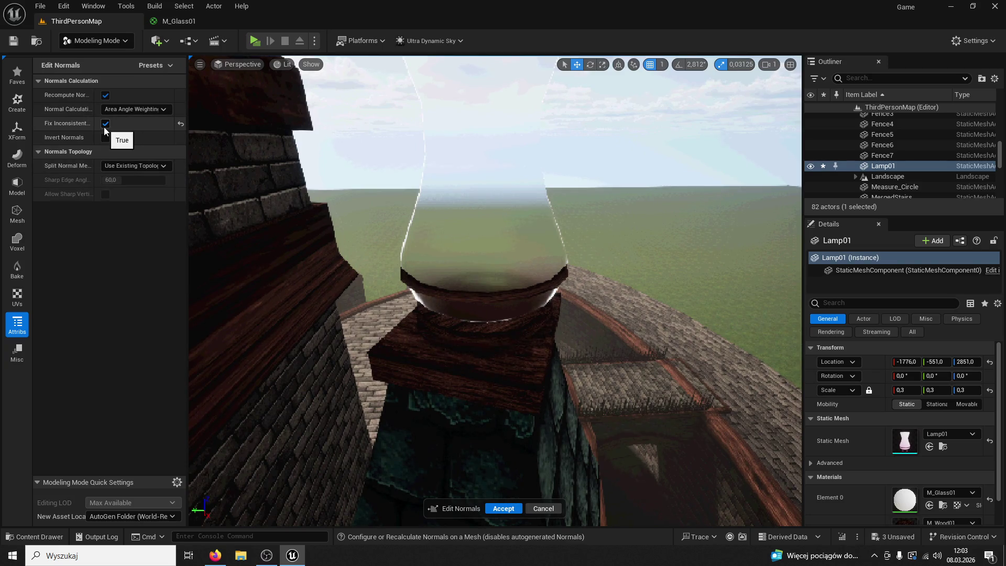
left_click(105, 138)
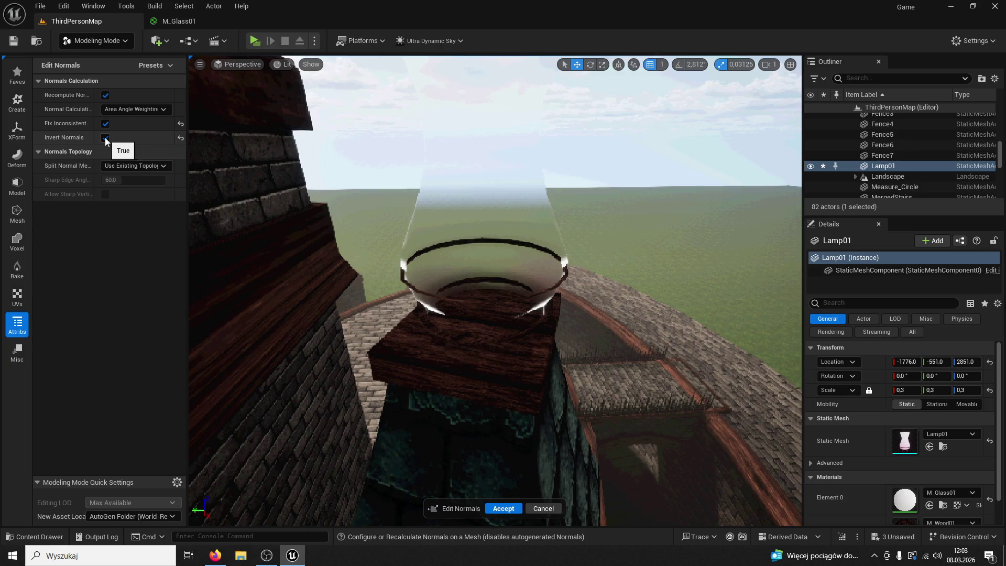
left_click(105, 138)
left_click(503, 508)
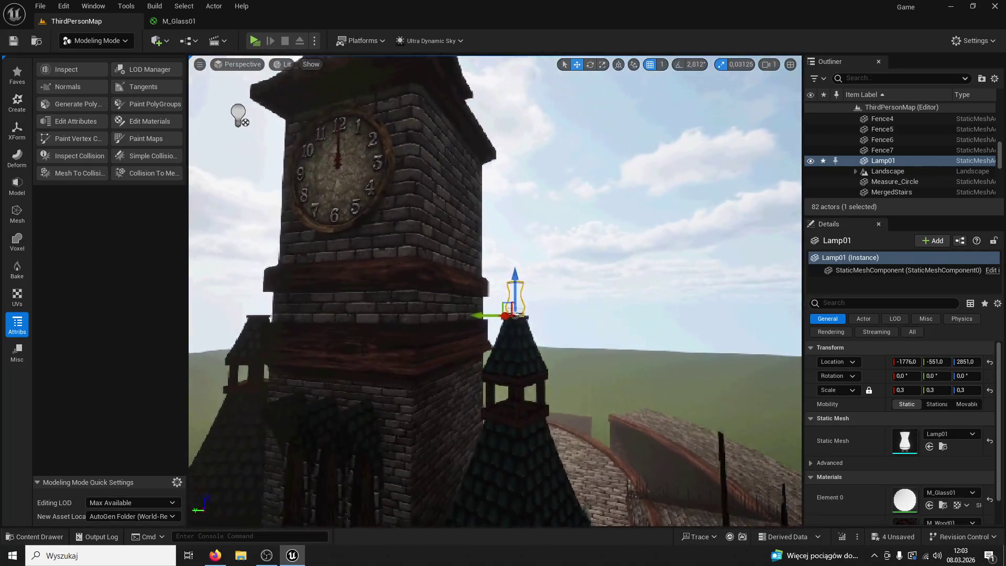
left_click(178, 21)
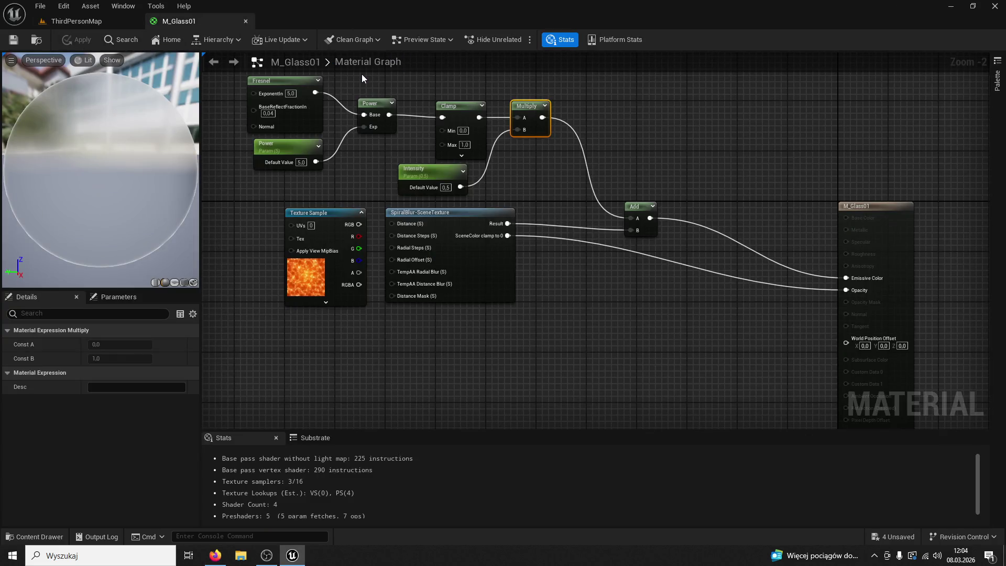
Add a scalar Param node and a duplicate, wiring them into SpiralBlur's Distance and Distance Steps
left_click_drag(486, 340, 713, 320)
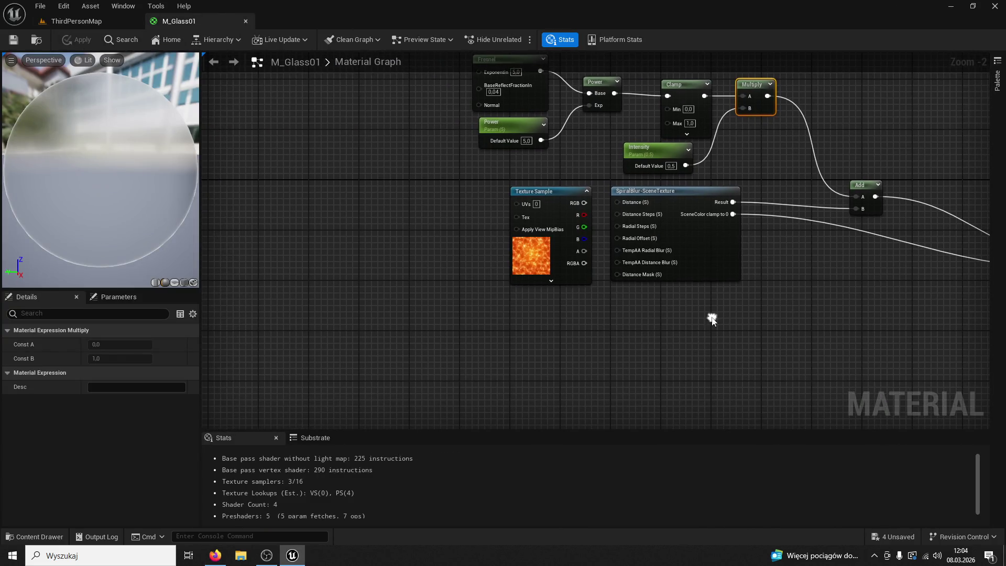
left_click_drag(536, 195, 492, 371)
left_click(399, 202)
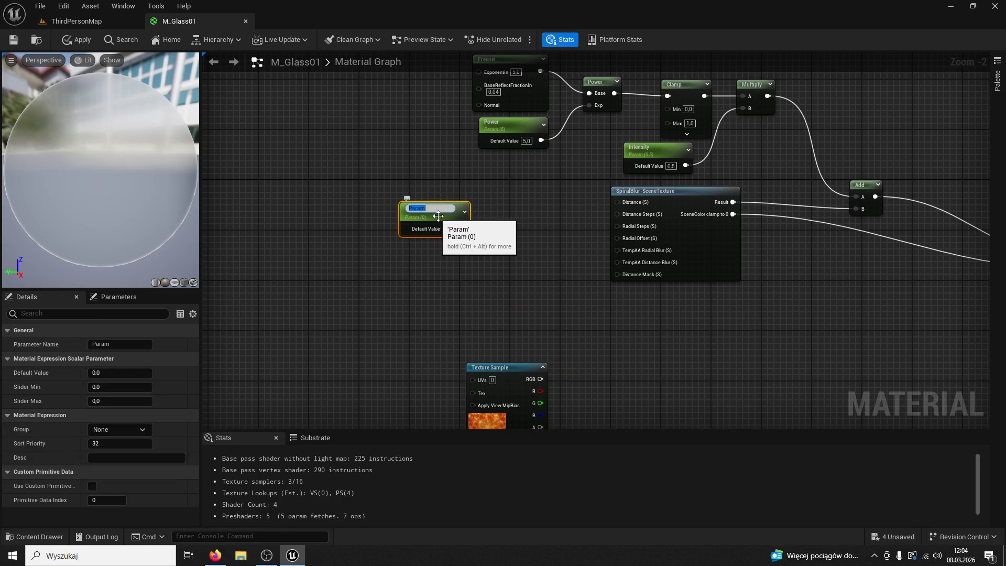
key("Return")
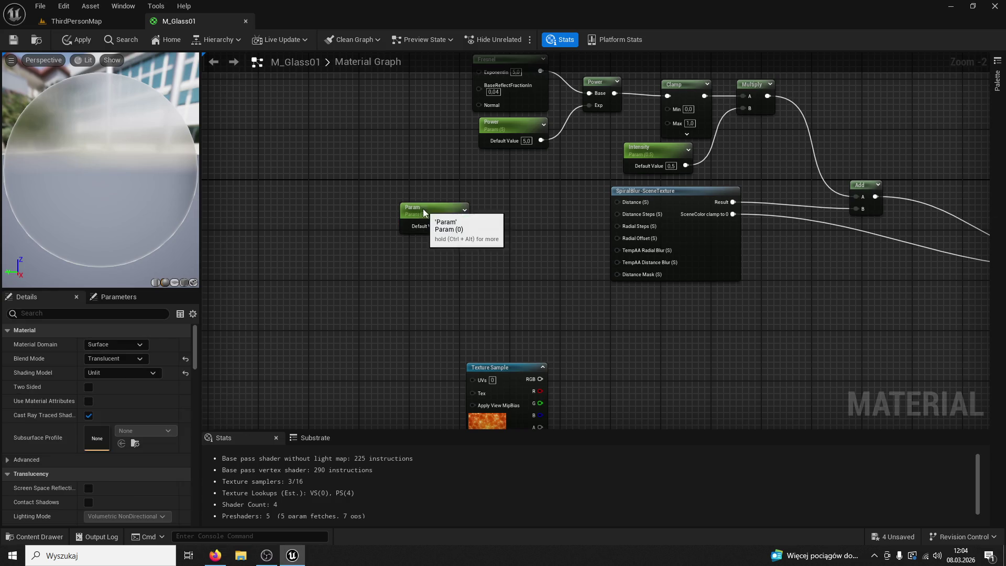
key("ctrl+d")
left_click_drag(462, 225, 608, 205)
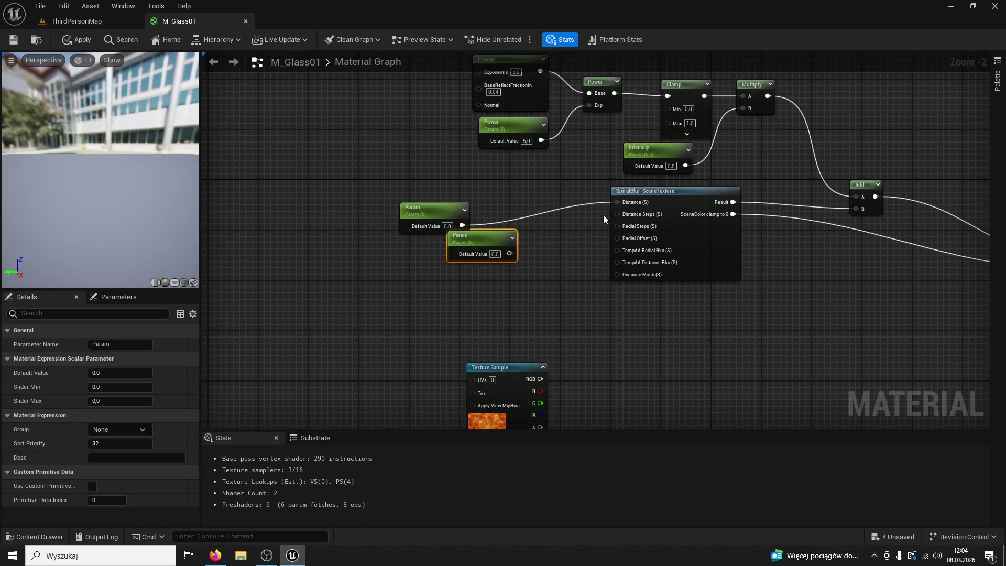
mouse_move(500, 246)
left_mouse_down()
mouse_move(444, 265)
mouse_move(619, 214)
left_mouse_up()
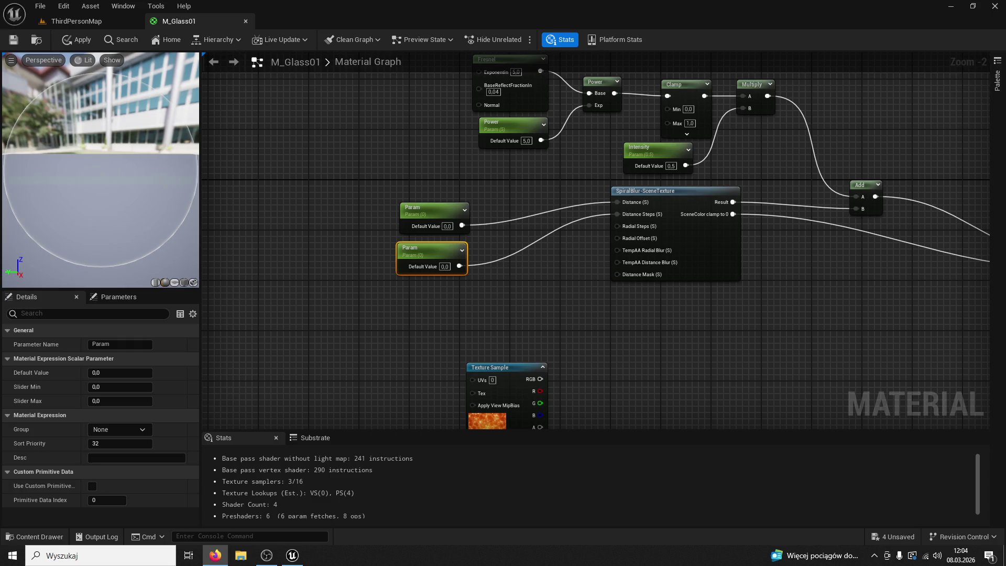
Name the parameters Blur Intensity (0,02) and Blur Quality (50), then apply the material
left_click(417, 207)
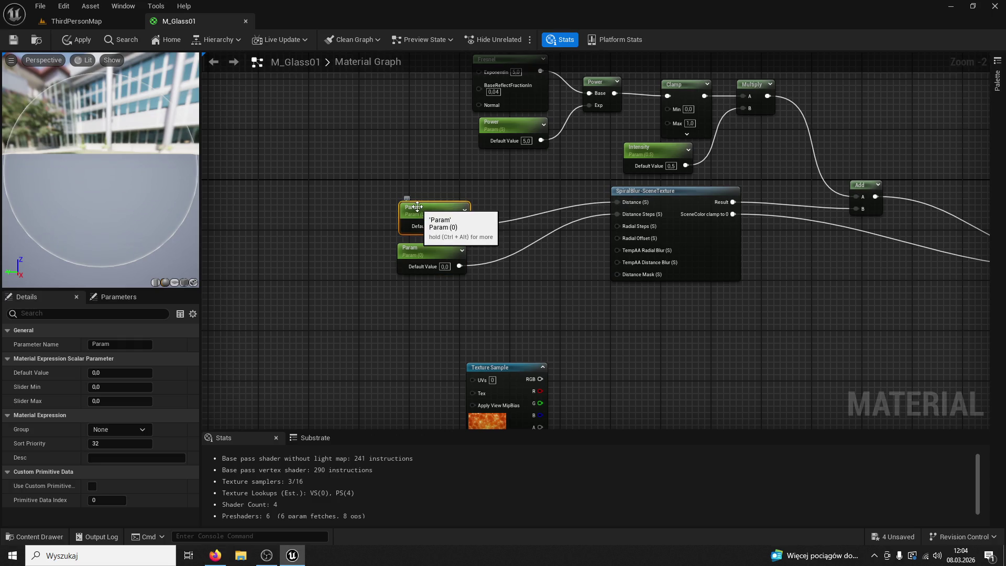
left_click(140, 345)
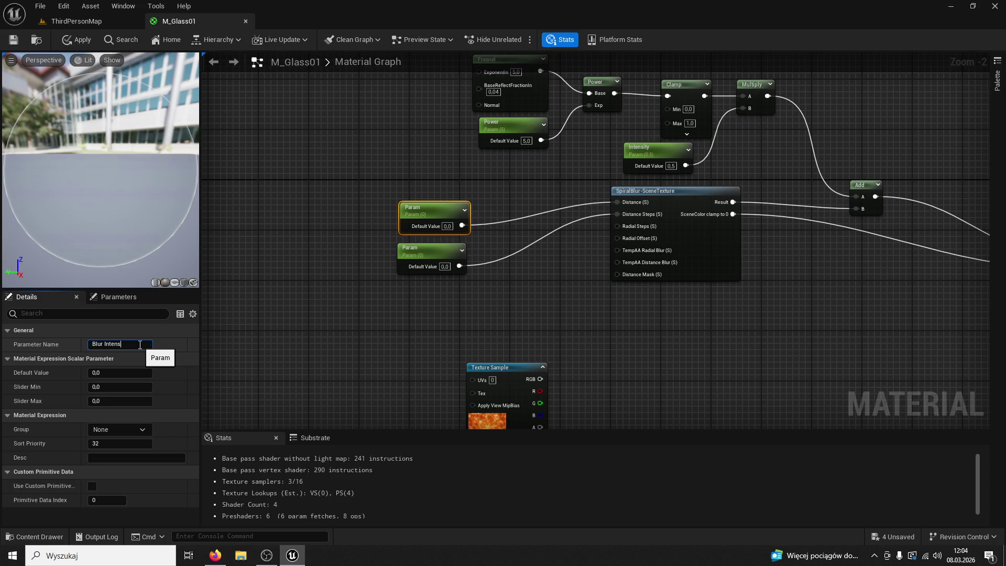
type("ity")
key("Return")
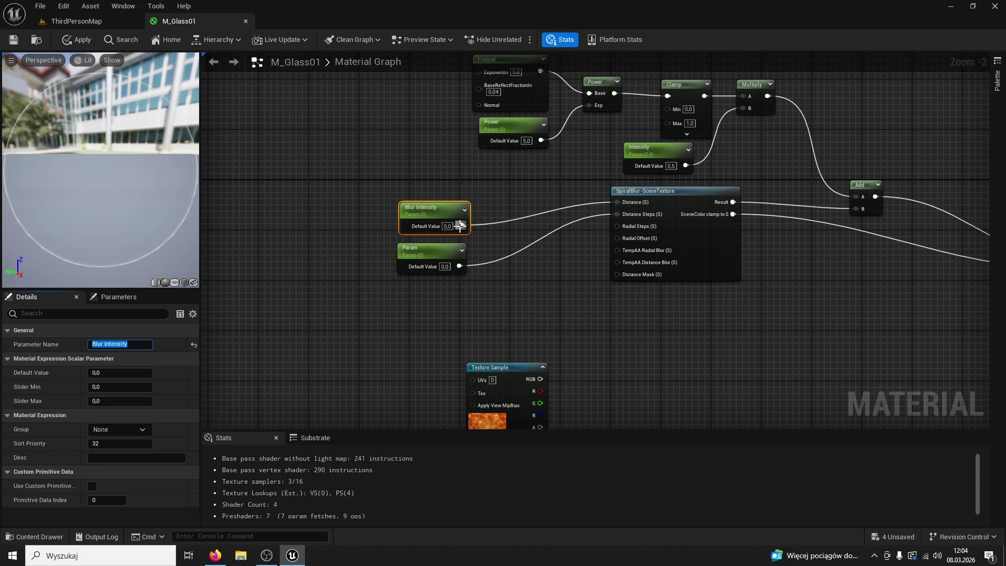
type("0,02")
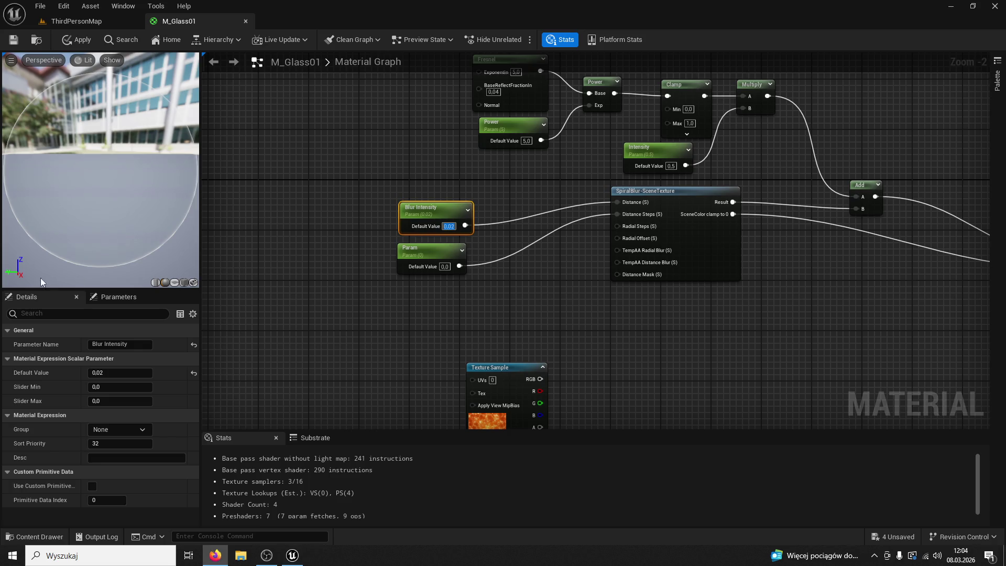
key("Tab")
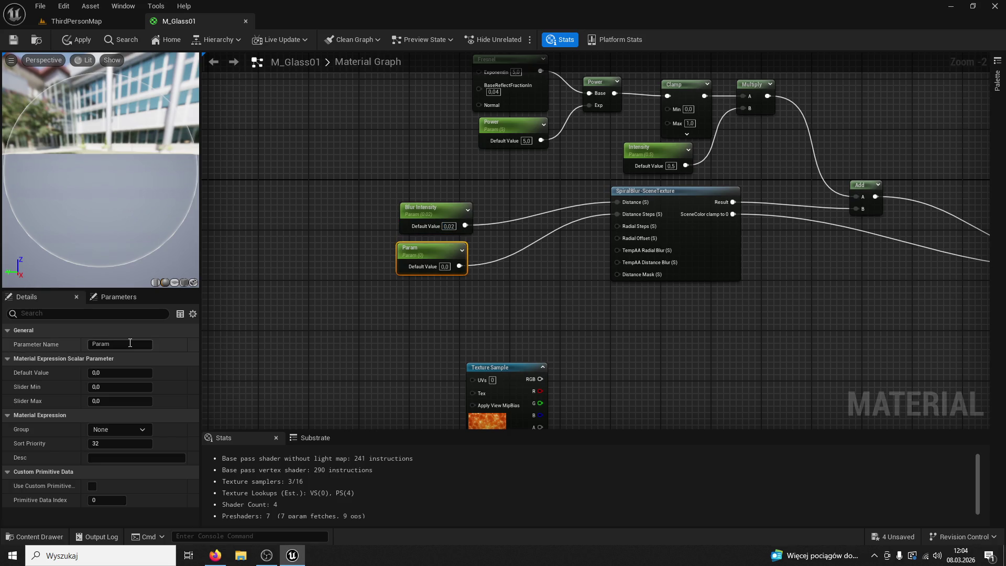
type("Blur Quality")
key("Return")
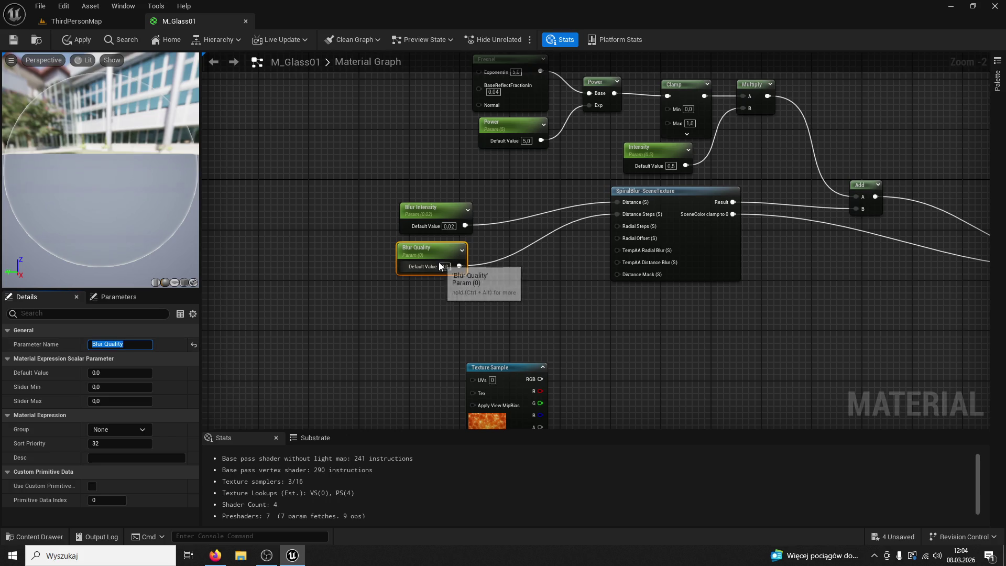
left_click(443, 267)
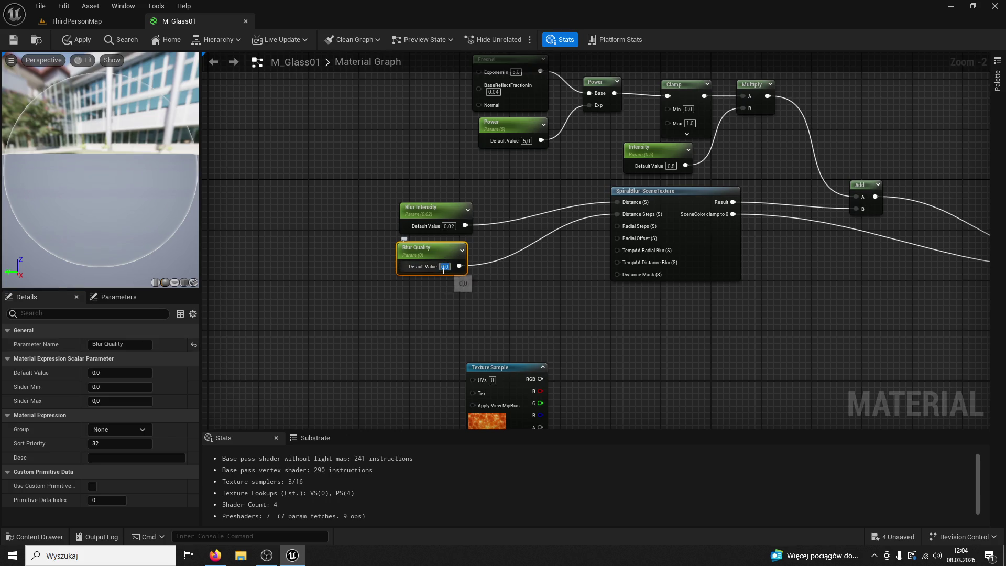
left_click(512, 289)
left_click(17, 42)
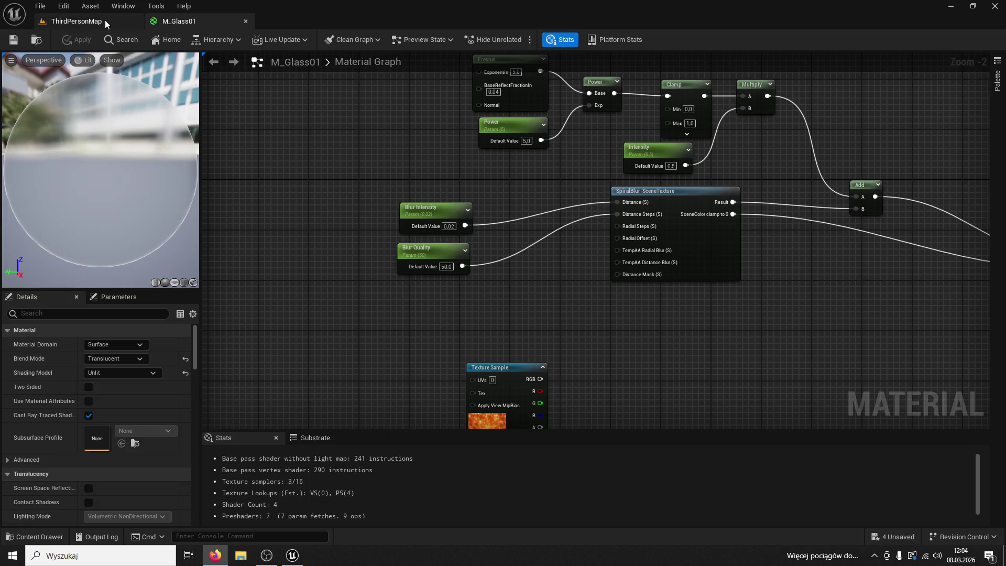
left_click(77, 21)
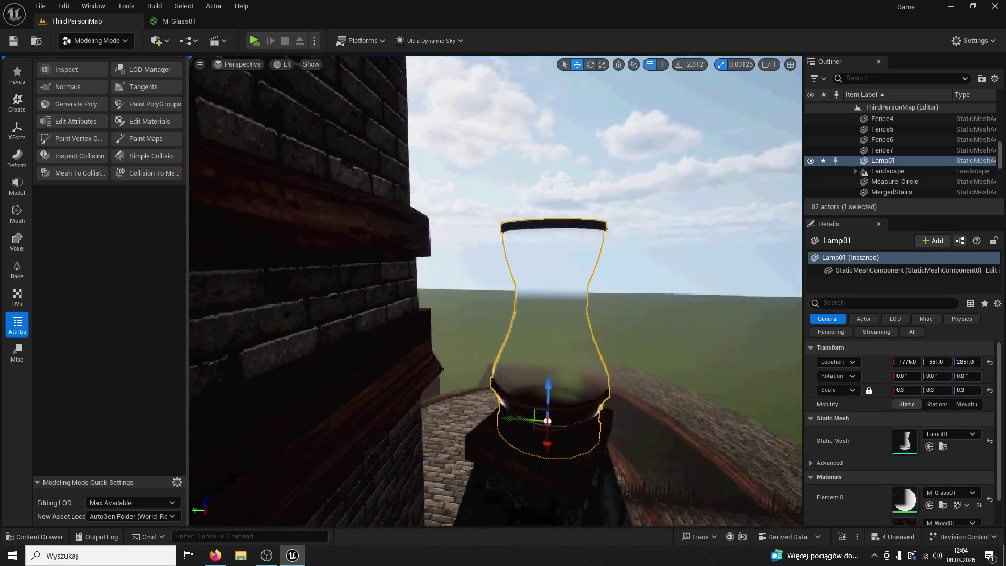
left_click(176, 21)
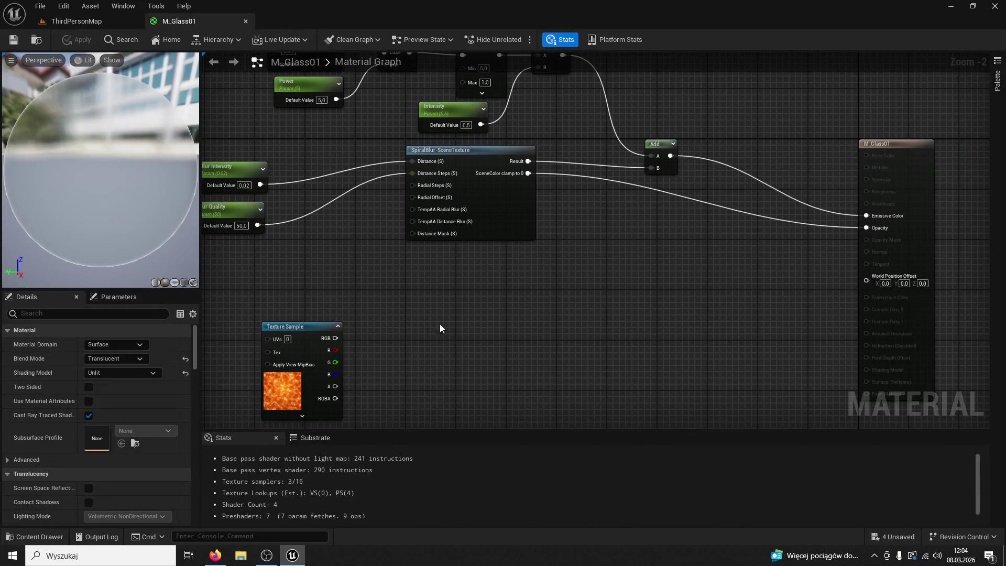
Add the lava Texture Sample RGB to the earlier Add result for Emissive Color, and apply
mouse_move(300, 327)
left_mouse_down()
mouse_move(602, 258)
mouse_move(634, 253)
mouse_move(645, 273)
mouse_move(669, 252)
left_mouse_up()
scroll(632, 228, "up", 2)
type("add")
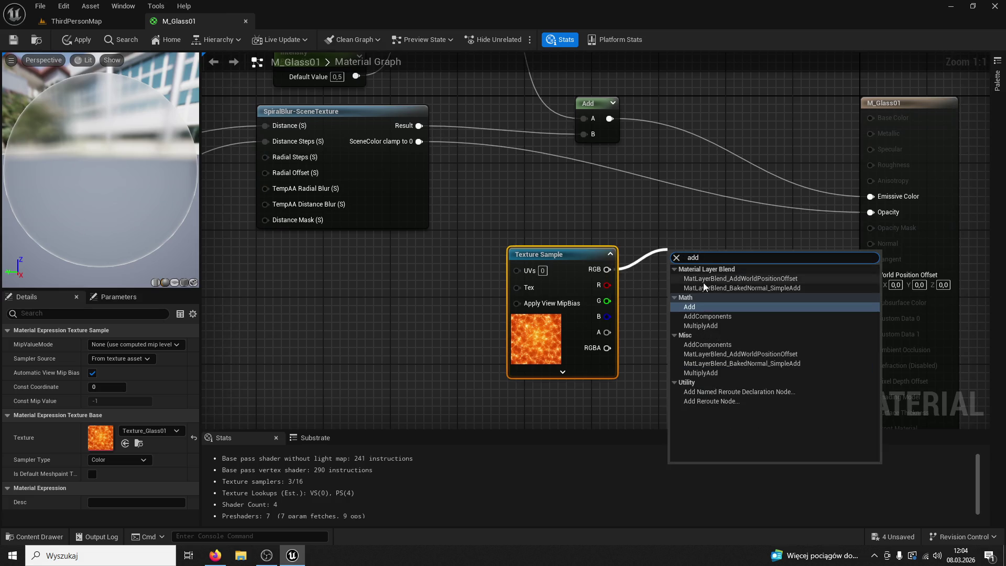
left_click(704, 282)
mouse_move(610, 118)
left_mouse_down()
mouse_move(702, 265)
mouse_move(683, 293)
mouse_move(844, 199)
mouse_move(872, 197)
left_mouse_up()
left_click(13, 39)
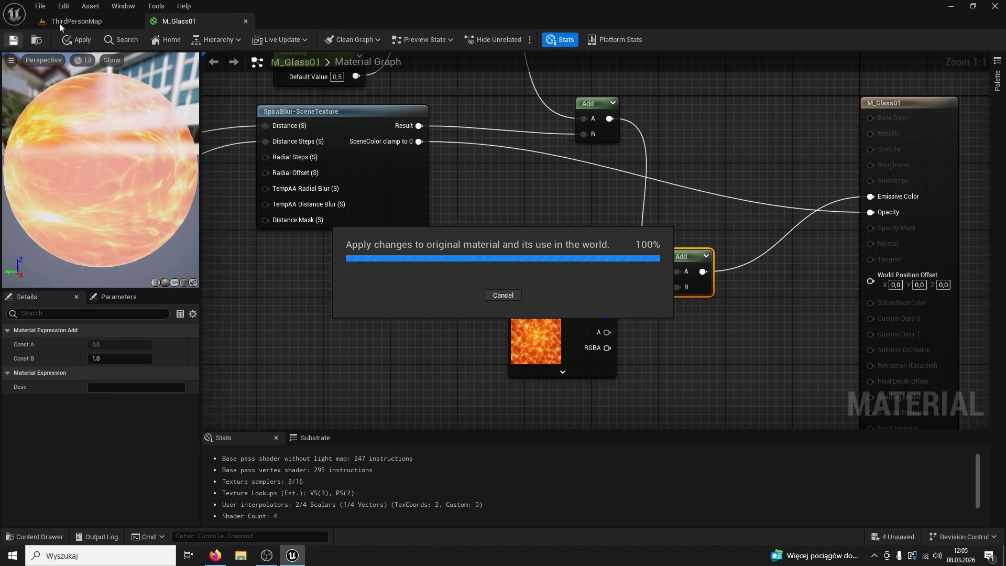
Close M_Glass01, switch back to Selection Mode, and briefly play-test the level
left_click(245, 21)
key("s")
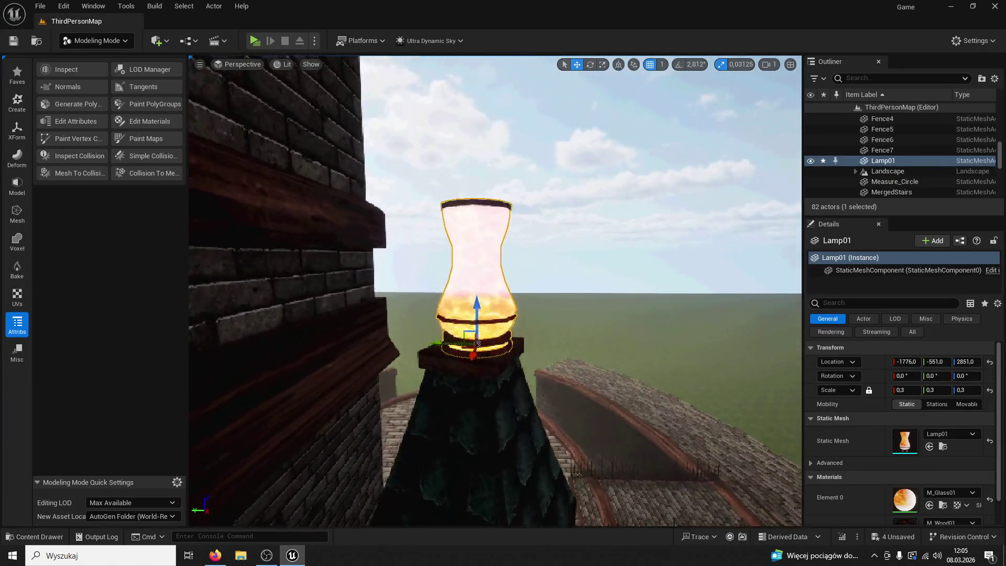
left_click_drag(497, 455, 535, 444)
left_click(97, 40)
left_click(102, 59)
left_click(256, 41)
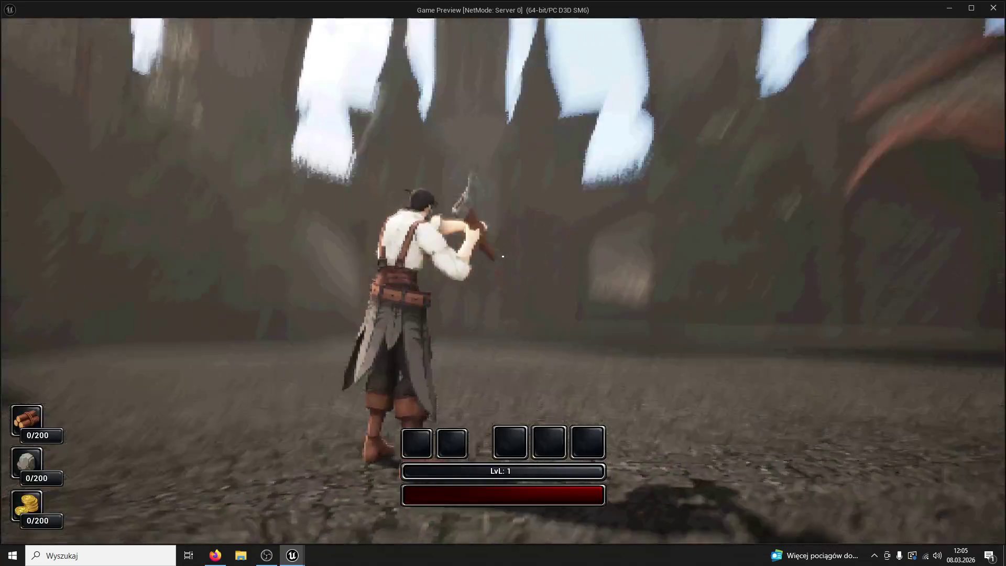
key("Escape")
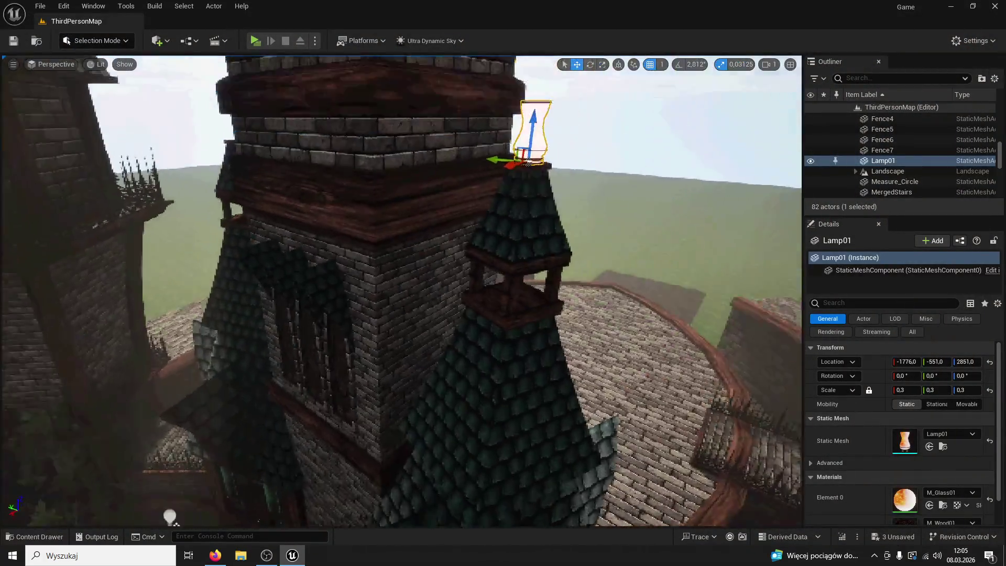
Fly the view to the glowing lamp atop the tower, then open GOG Galaxy
left_click_drag(173, 519, 189, 477)
mouse_move(638, 289)
left_mouse_down()
mouse_move(629, 252)
mouse_move(638, 289)
left_mouse_up()
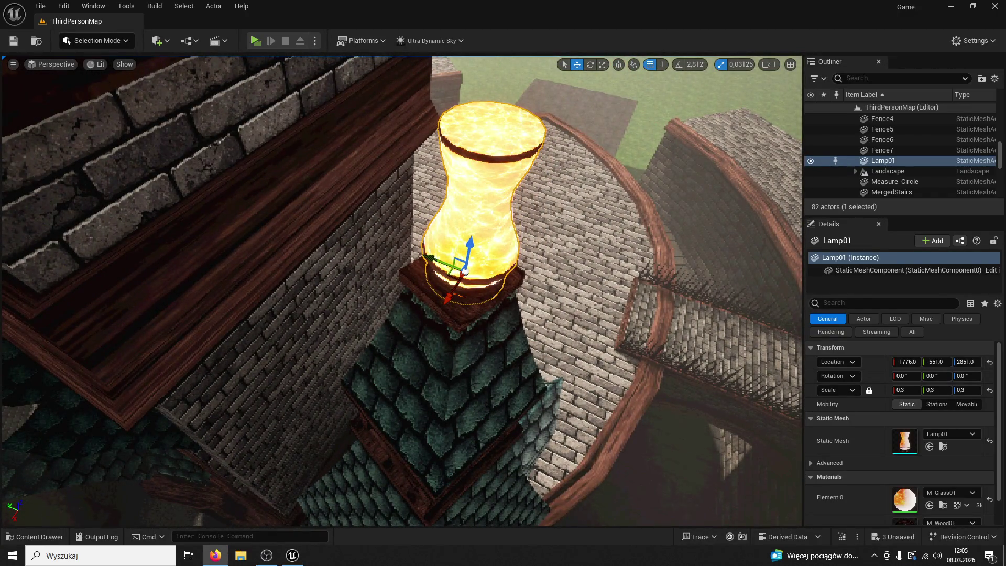
left_click(875, 556)
left_click(857, 535)
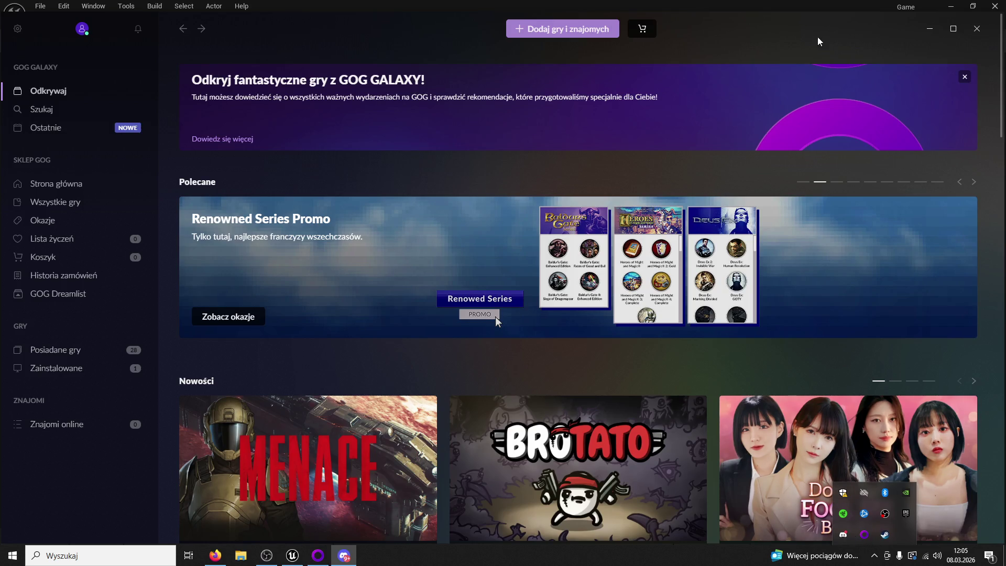
left_click(995, 6)
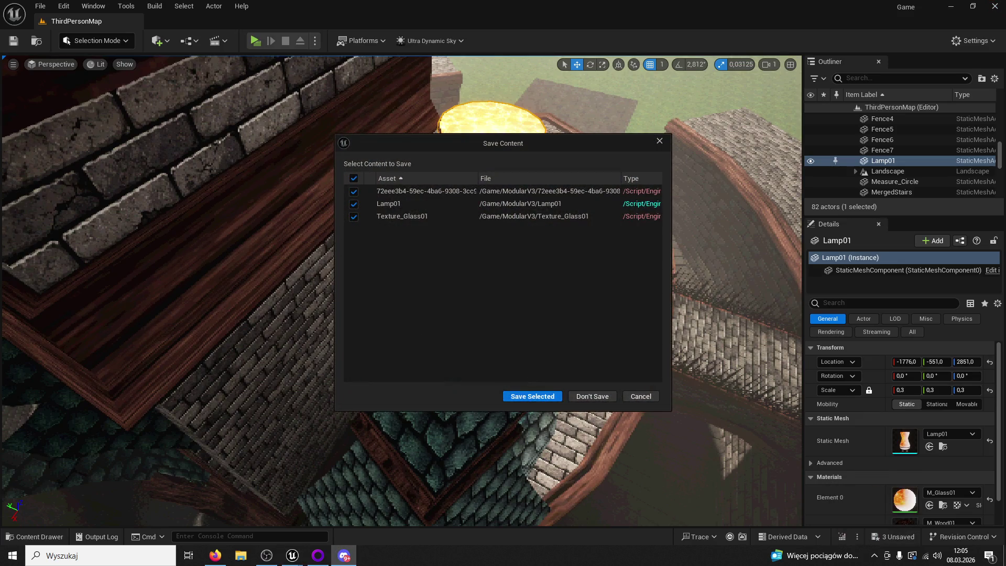
left_click(651, 398)
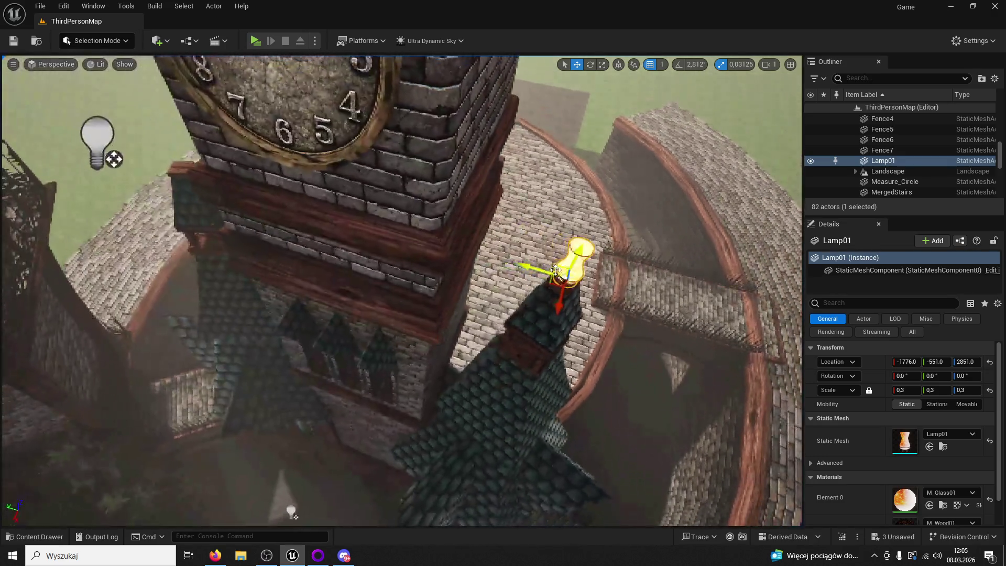
mouse_move(527, 275)
left_mouse_down()
mouse_move(118, 160)
mouse_move(162, 160)
left_mouse_up()
key("f")
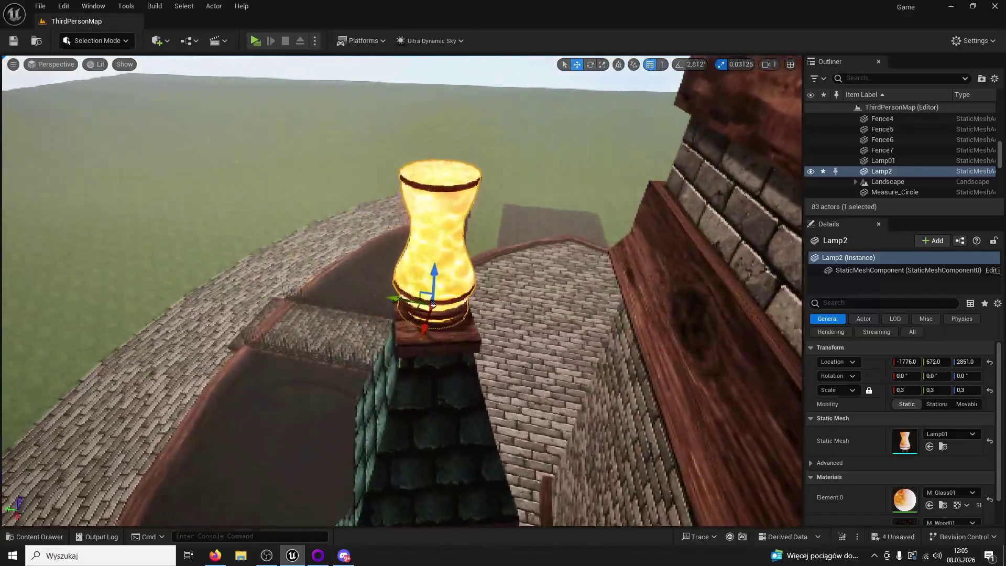
left_click_drag(390, 305, 469, 346)
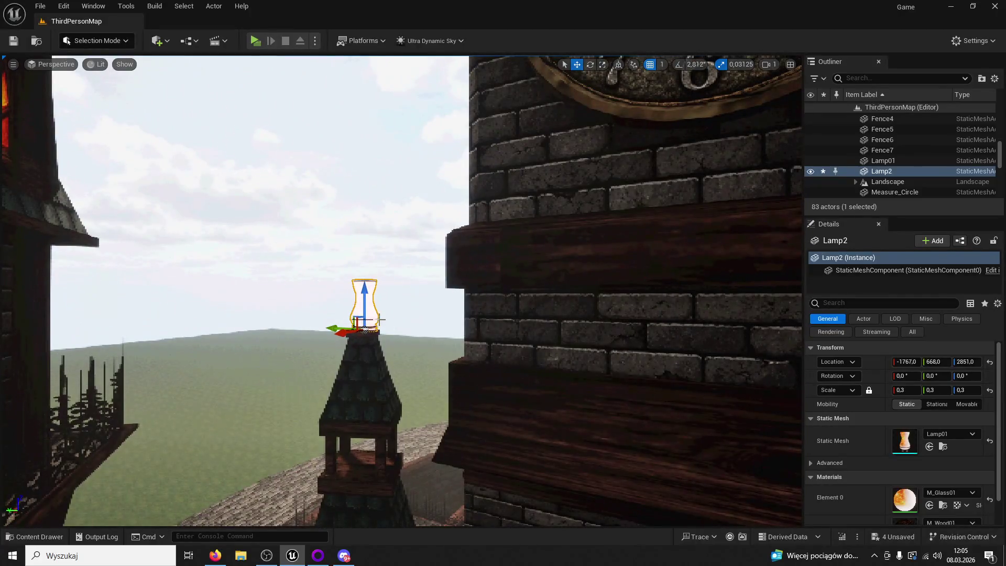
key("Delete")
mouse_move(374, 319)
left_mouse_down()
mouse_move(449, 328)
mouse_move(371, 240)
mouse_move(103, 46)
left_mouse_up()
left_click(449, 328)
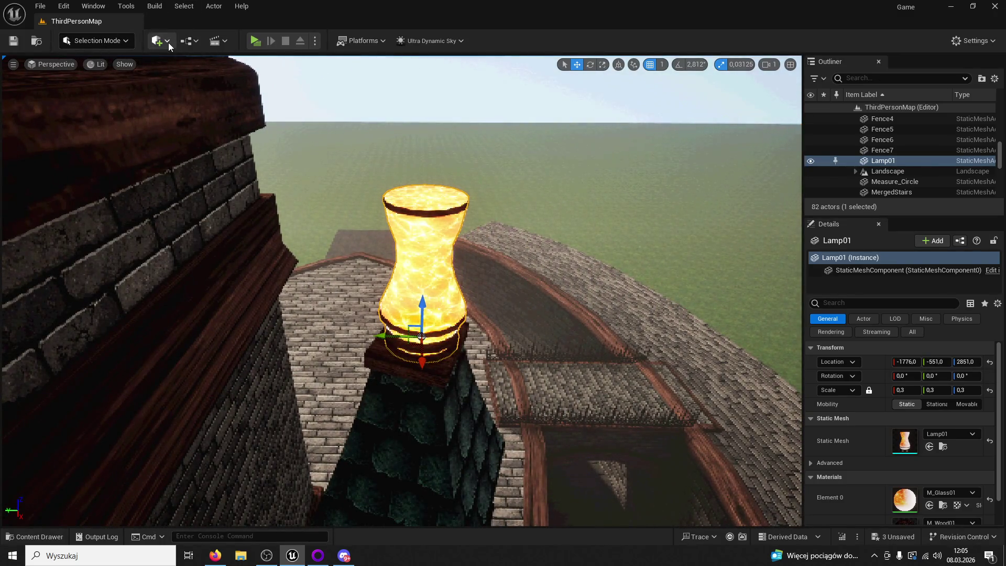
left_click(192, 45)
mouse_move(232, 93)
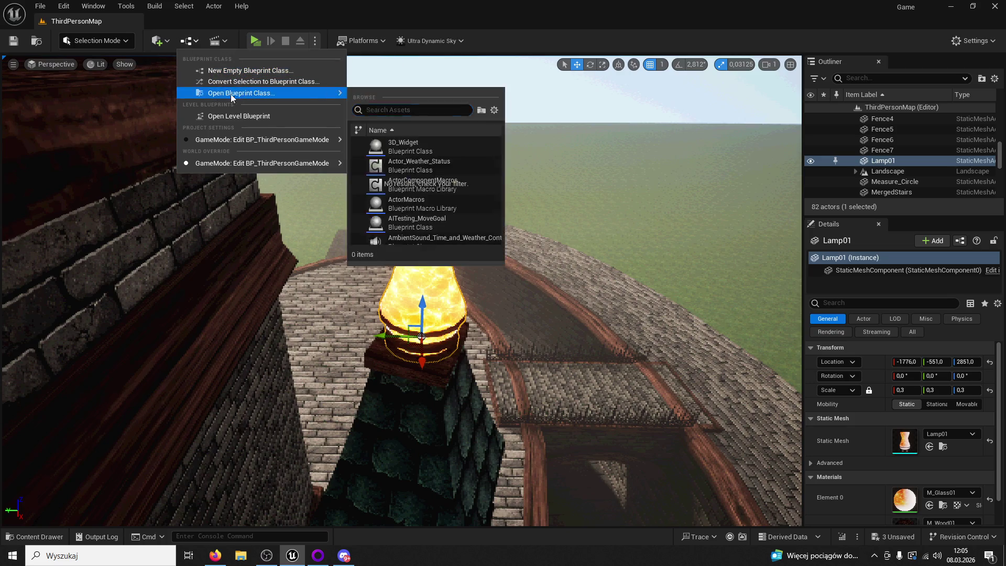
left_click(263, 82)
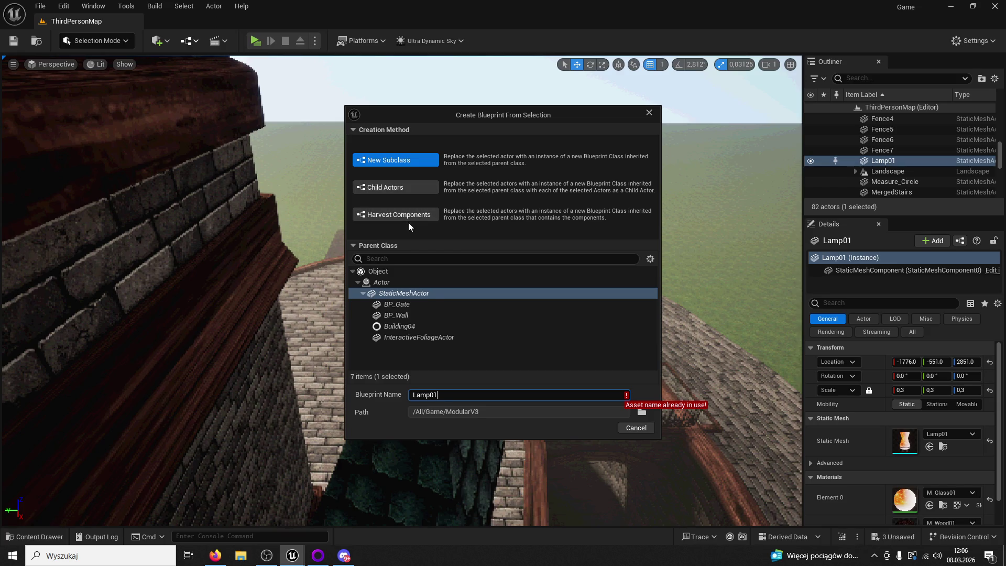
left_click(397, 215)
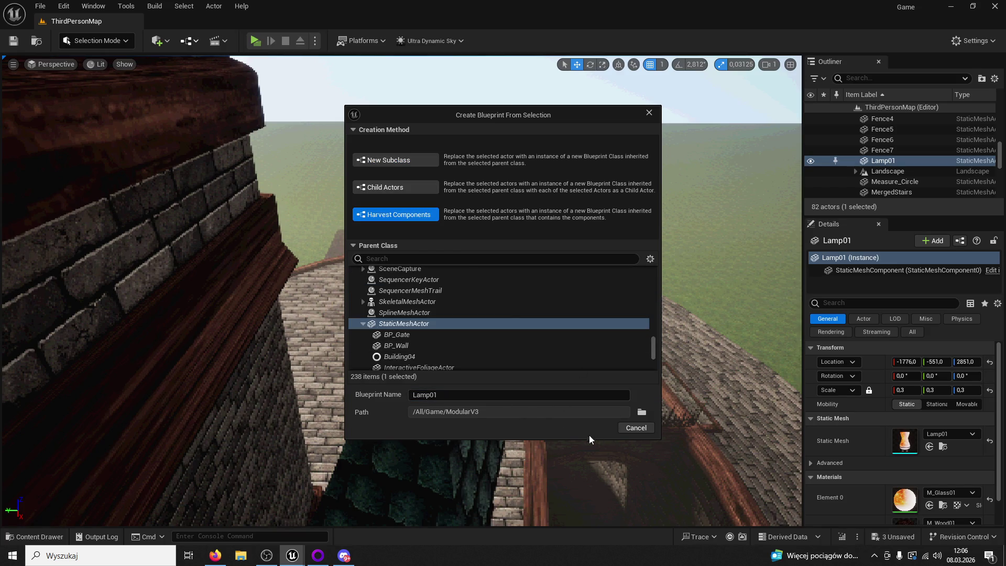
left_click(391, 162)
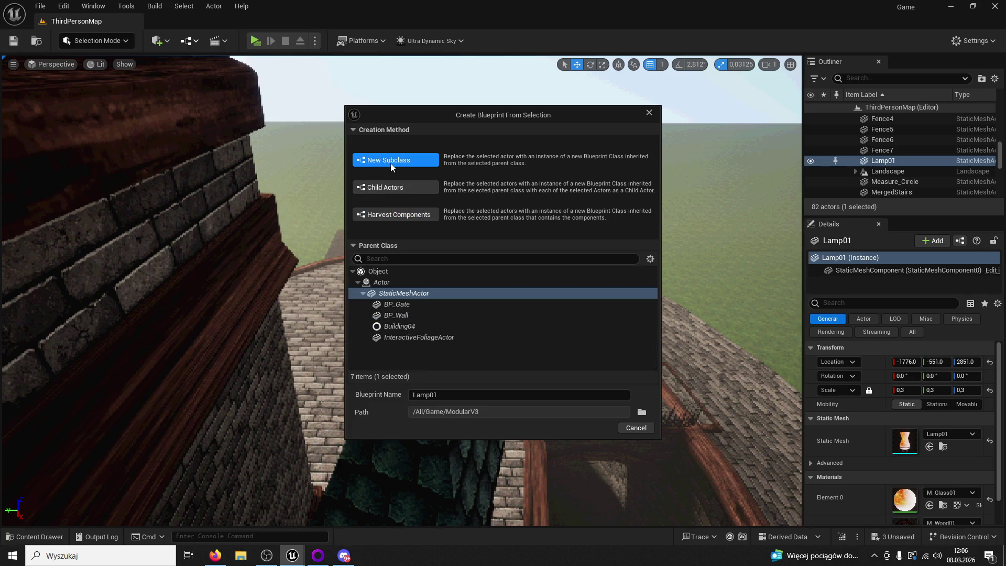
left_click(389, 187)
left_click(395, 164)
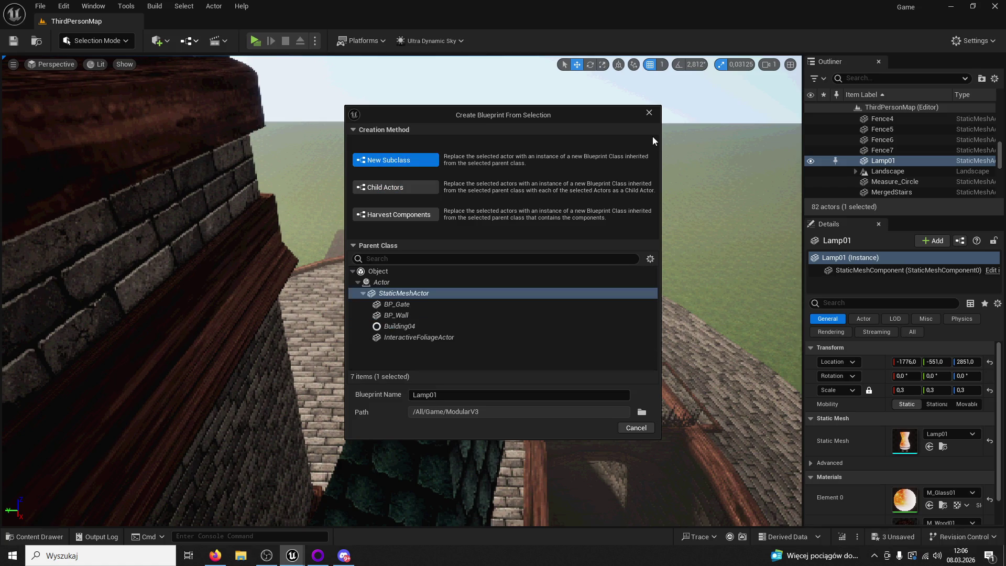
left_click(648, 115)
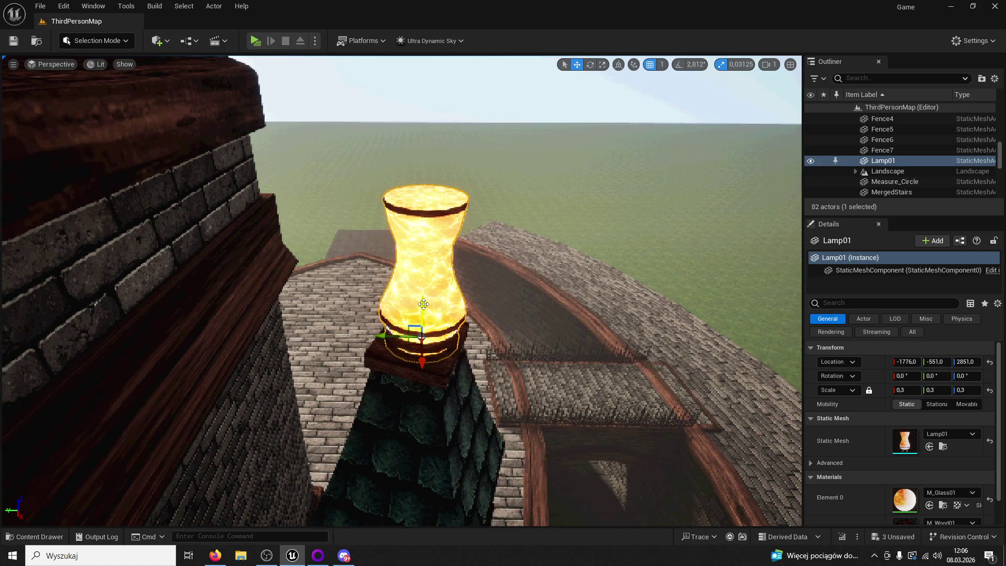
key("Delete")
left_click(35, 537)
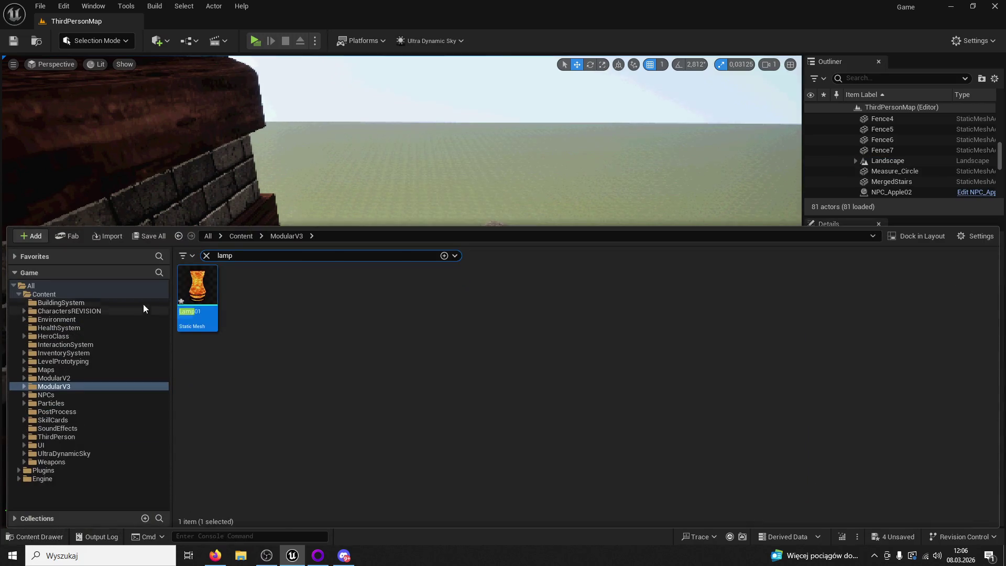
Clear the lamp search and browse to the BuildingSystem ModularV3/Buildings folder
left_click(243, 236)
left_click(206, 256)
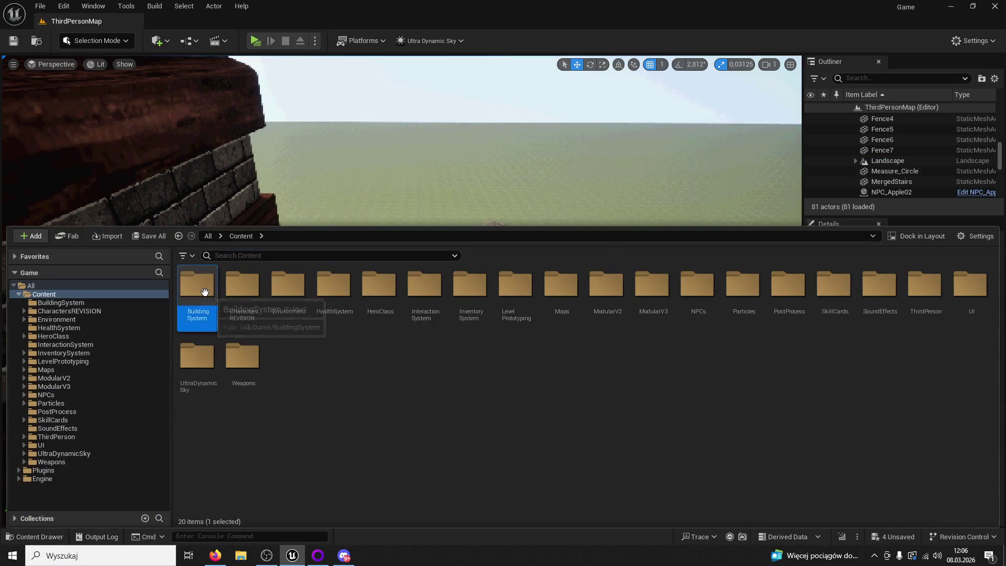
double_click(199, 286)
left_click(54, 386)
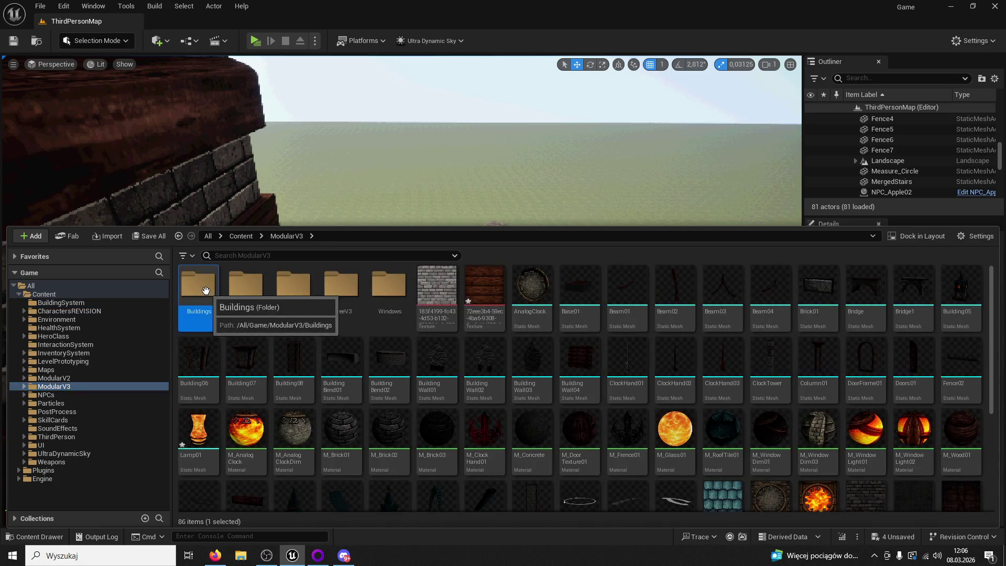
double_click(209, 319)
Create an Actor Blueprint Class there, name it Lamp01, and open it
right_click(381, 369)
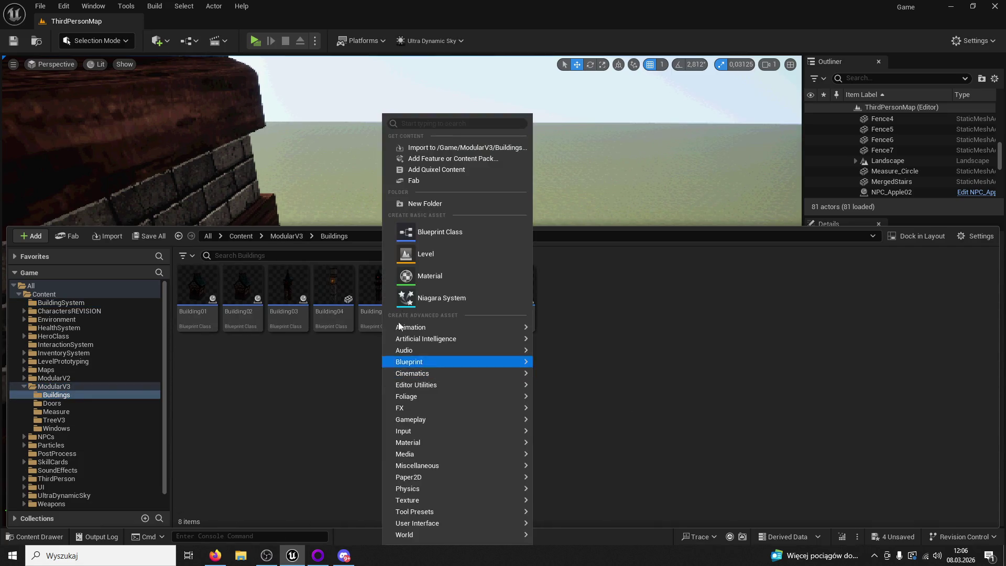
left_click(428, 231)
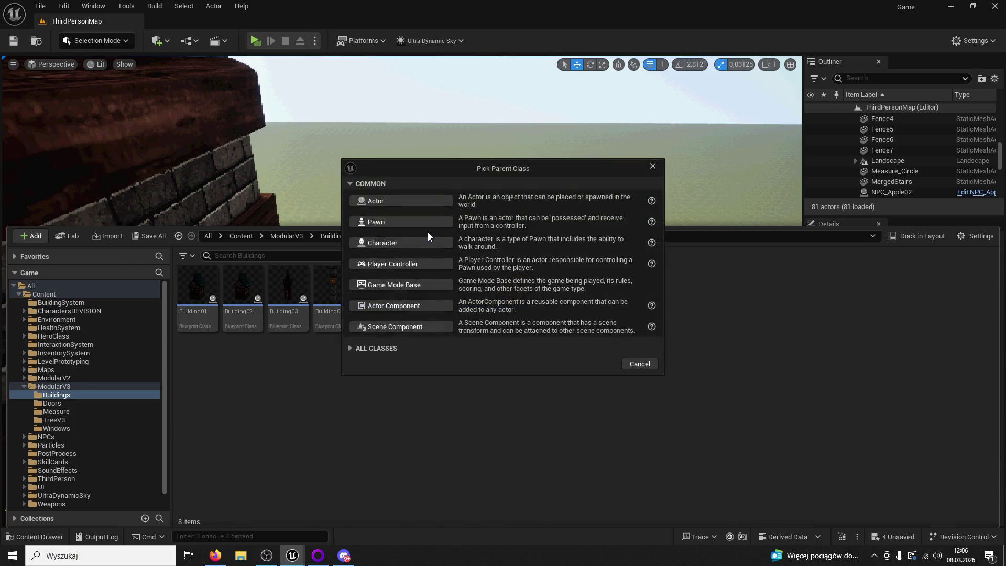
left_click(423, 204)
left_click(414, 203)
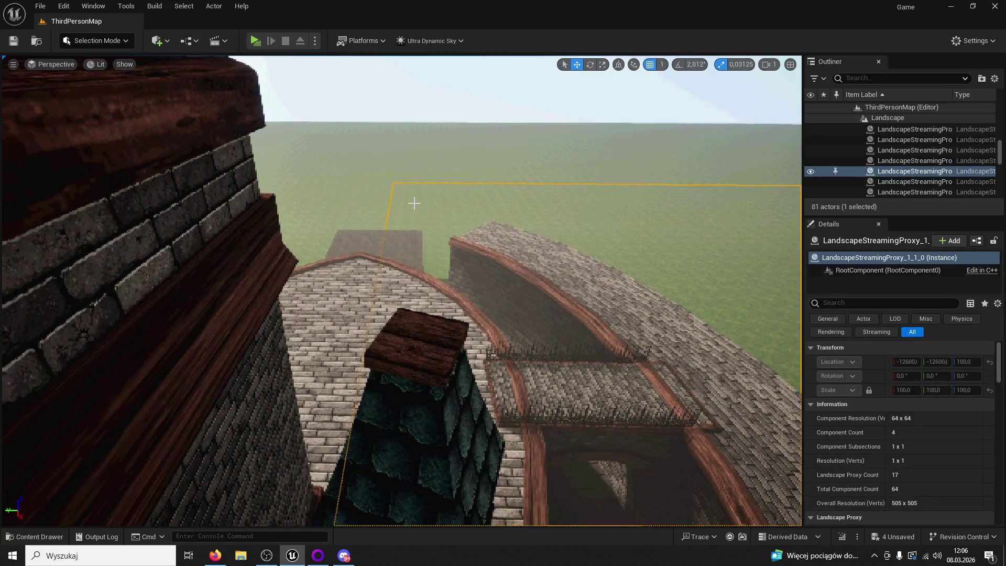
left_click(35, 537)
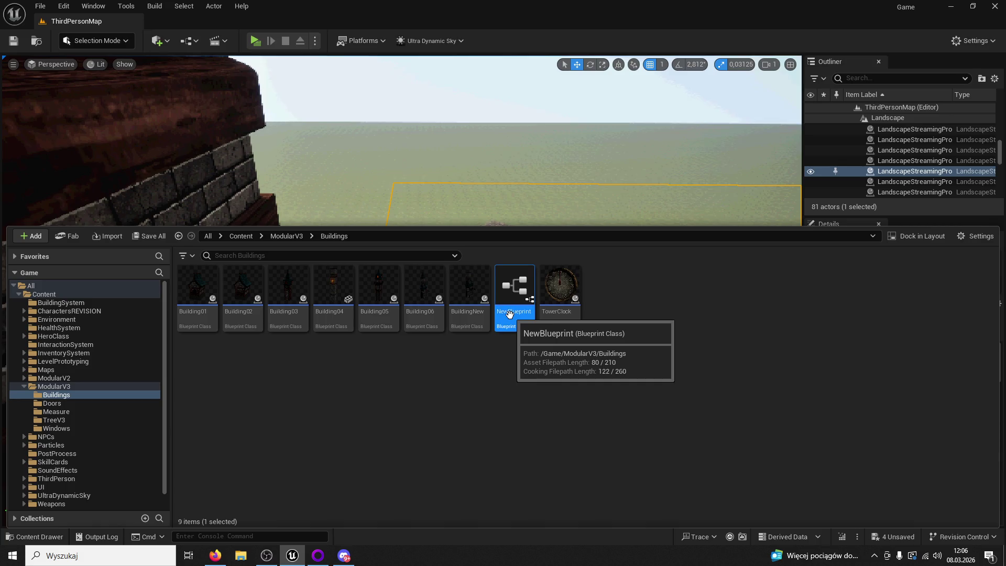
left_click(517, 313)
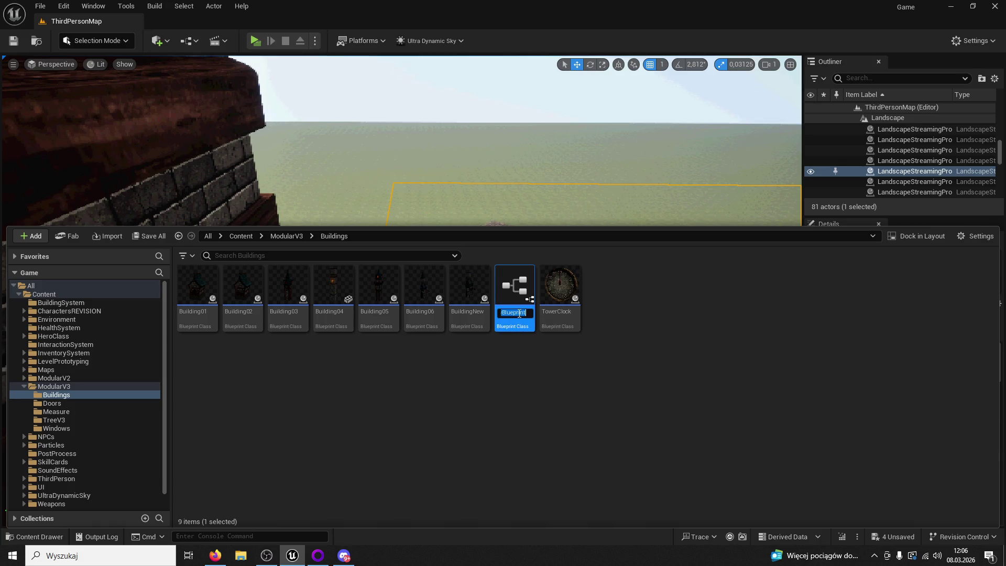
type("Lamp")
key("Return")
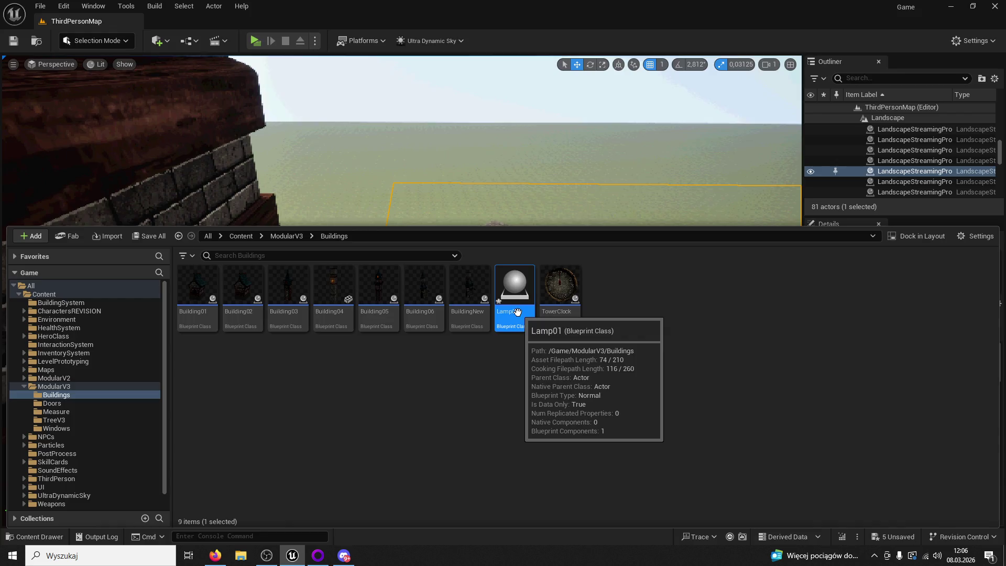
double_click(519, 315)
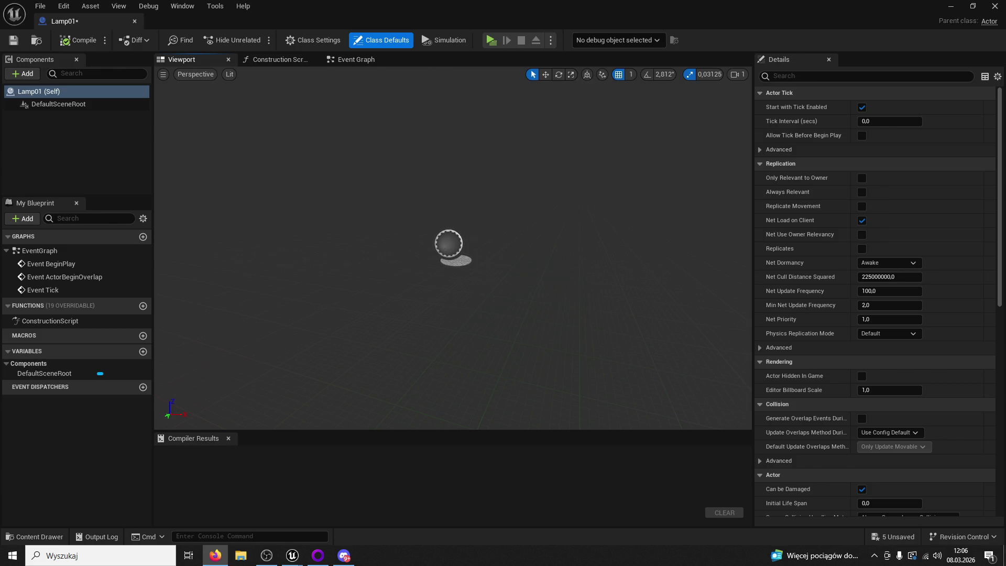
Add a StaticMesh component using the Lamp01 mesh at scale 0,3, compile, and close the Blueprint
left_click(21, 77)
type("static")
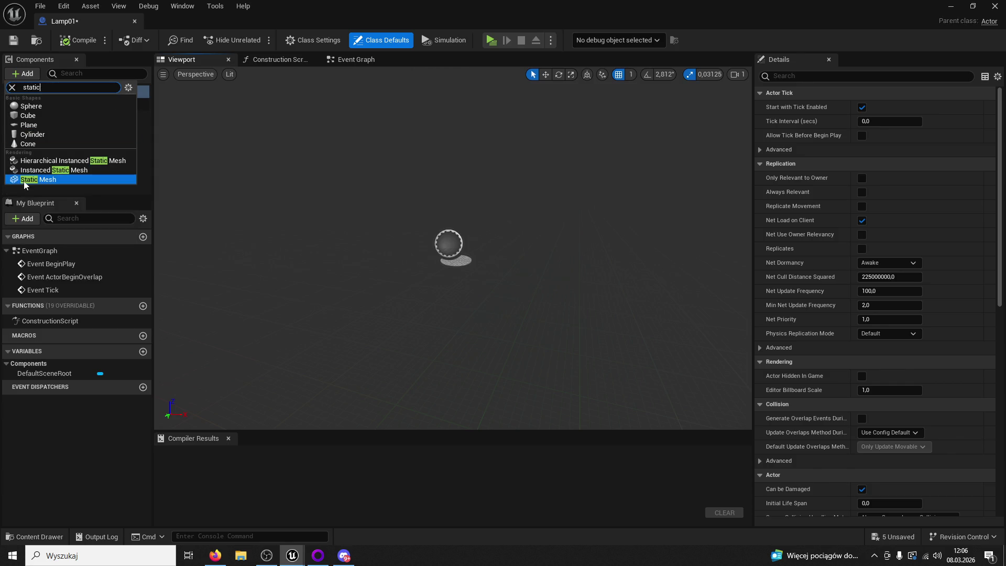
left_click(46, 176)
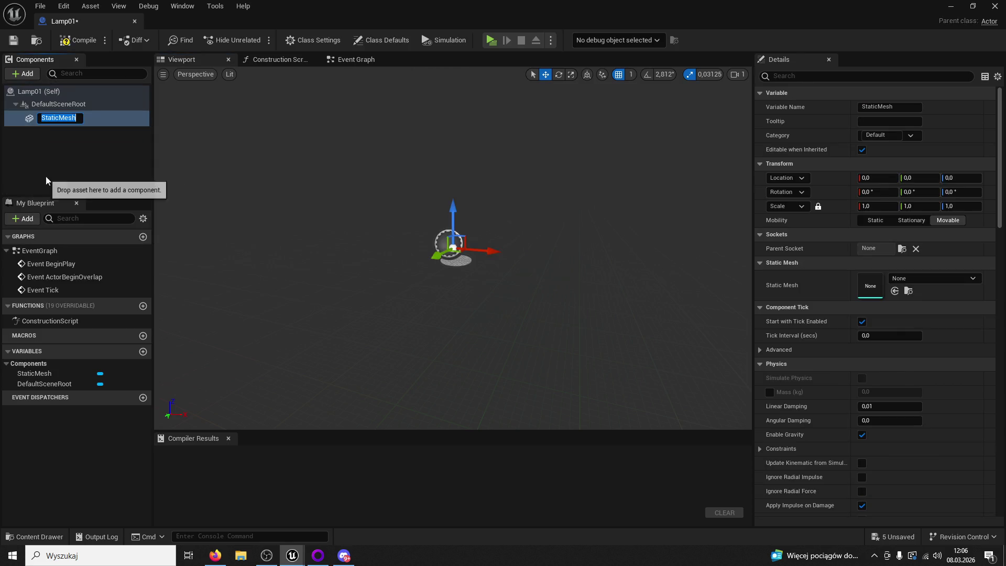
left_click(921, 283)
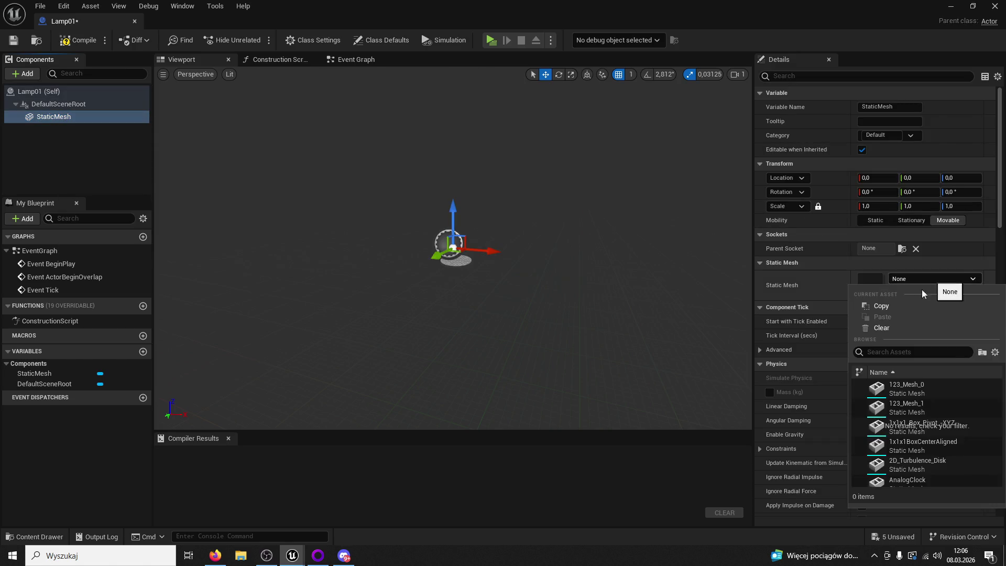
type("lamp")
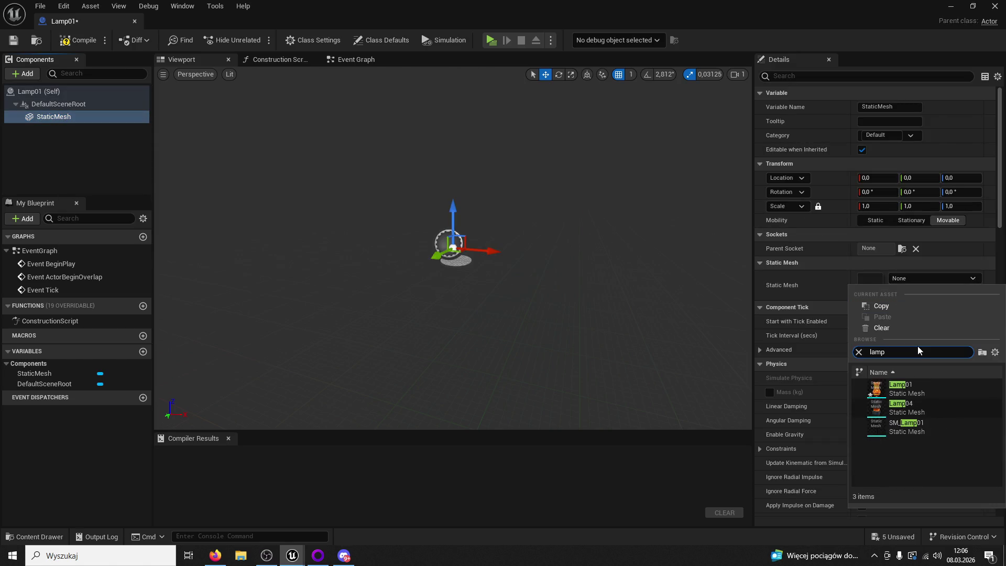
left_click(907, 392)
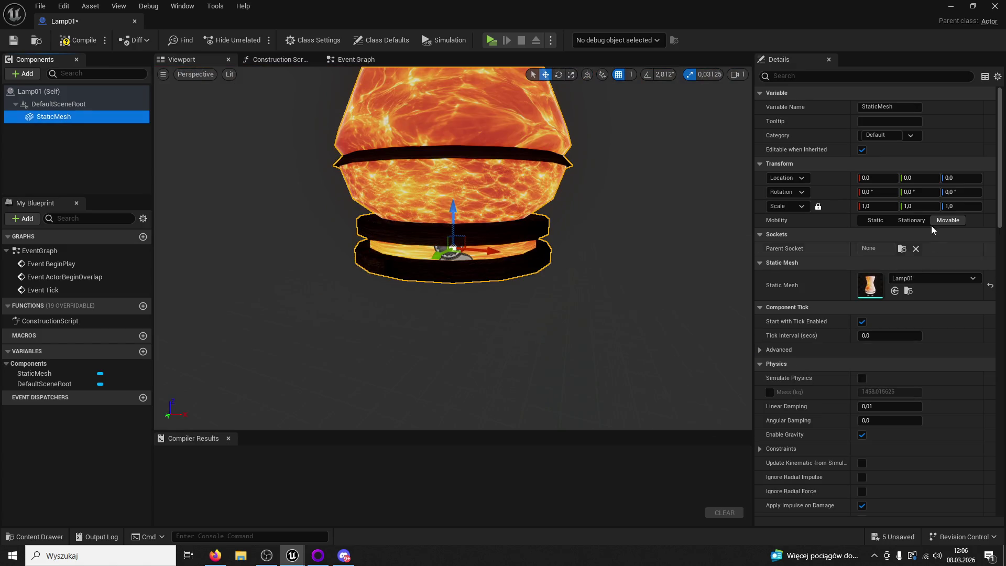
left_click(897, 208)
type("0,3")
key("Return")
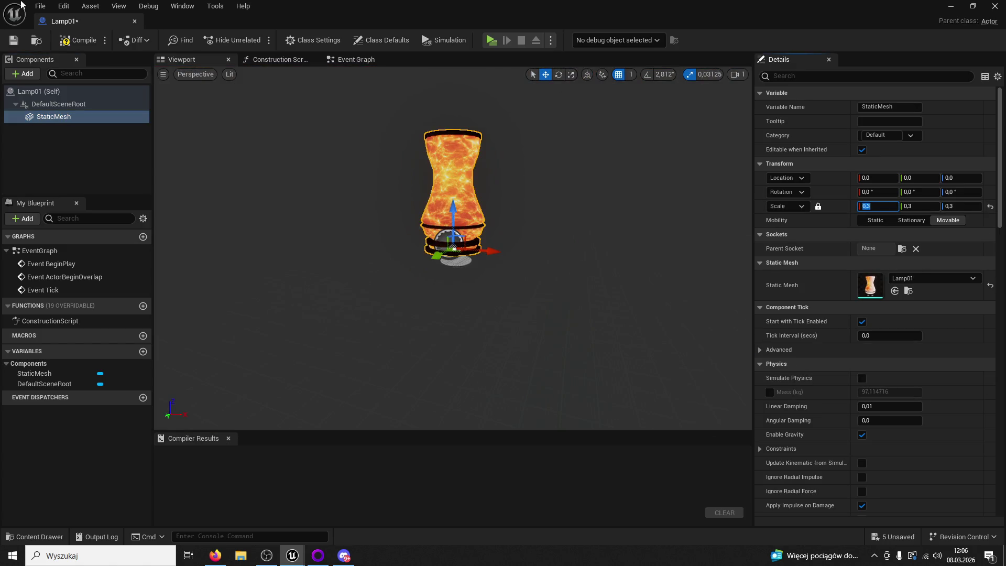
left_click(86, 42)
left_click(135, 22)
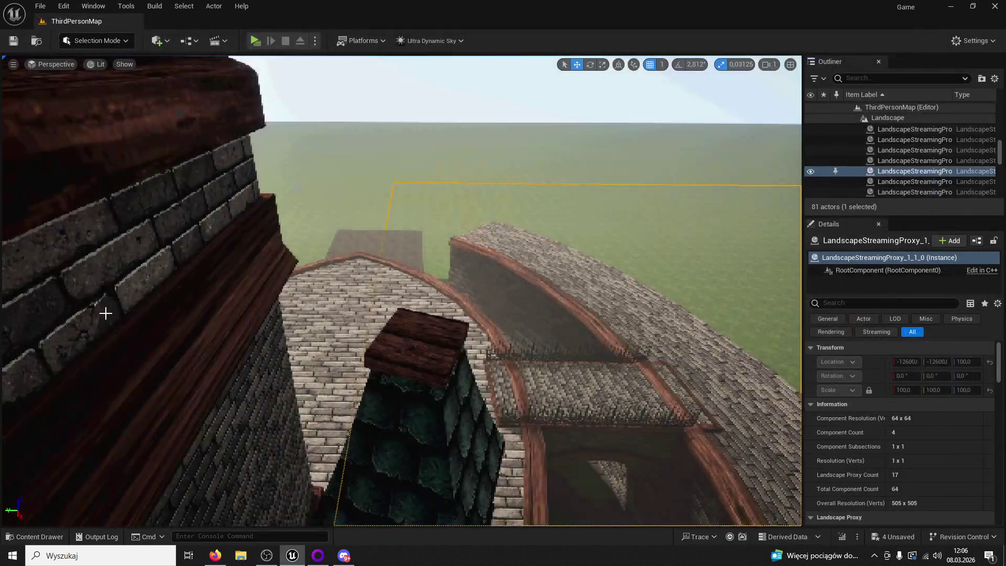
Bring the camera close to the brick tower and search the level's actors for 'lamp'
left_click(44, 535)
left_click(330, 184)
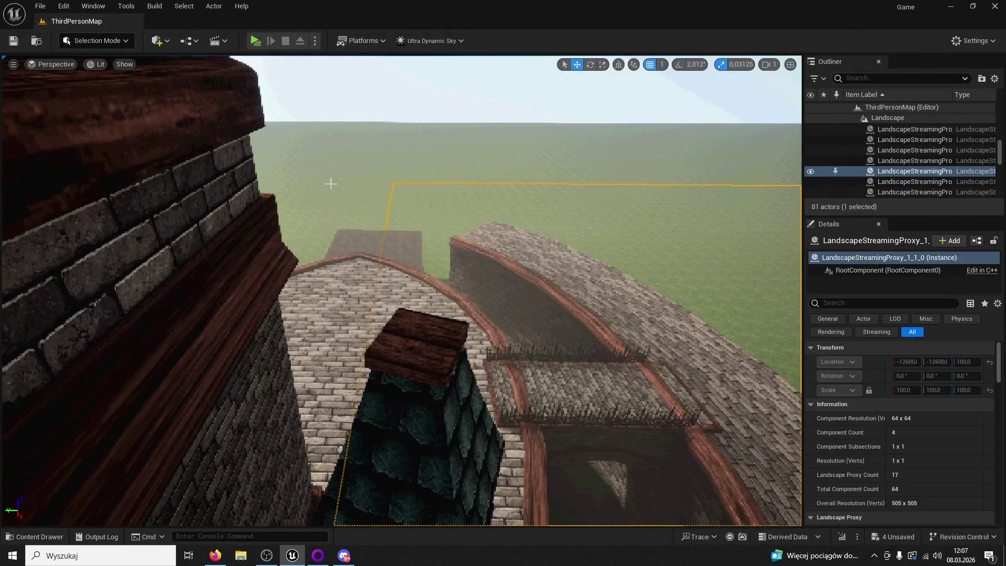
left_click_drag(420, 344, 505, 182)
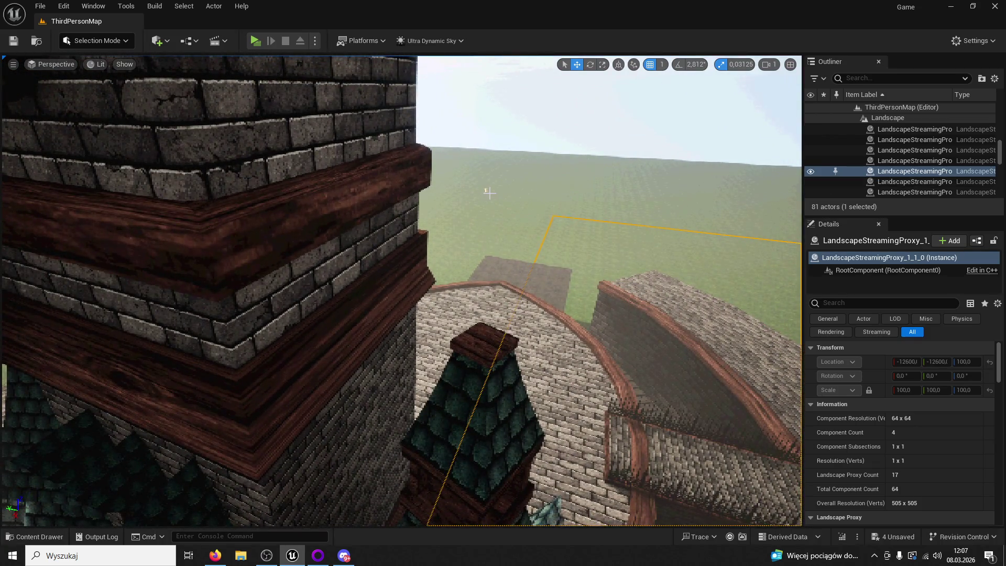
left_click(488, 192)
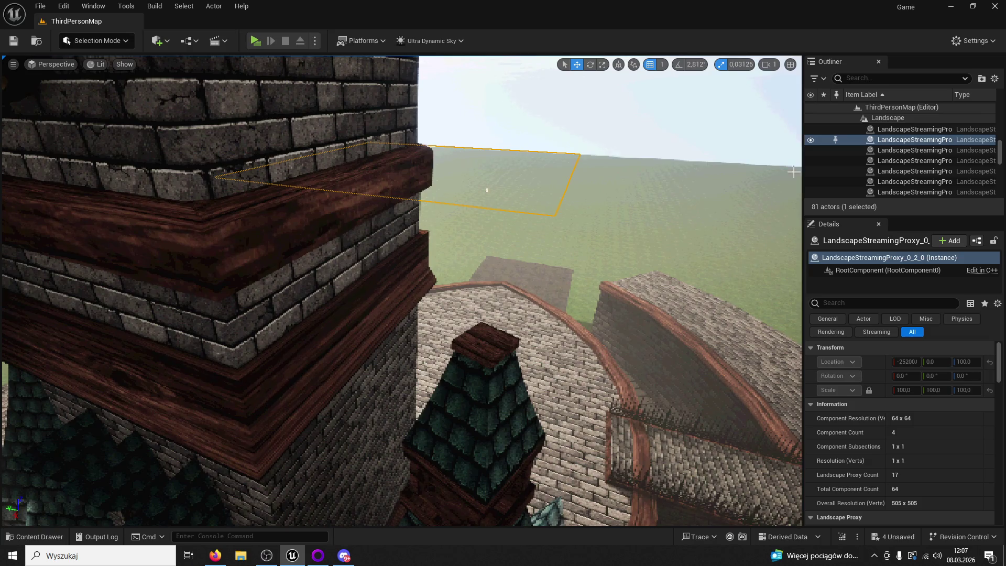
left_click(917, 57)
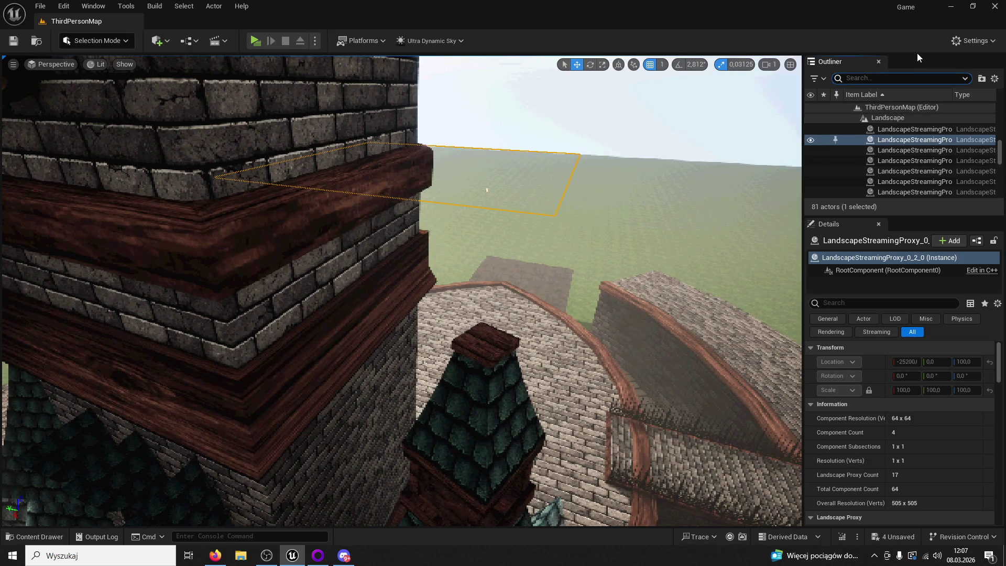
type("lamp")
key("BackSpace")
key("BackSpace")
key("BackSpace")
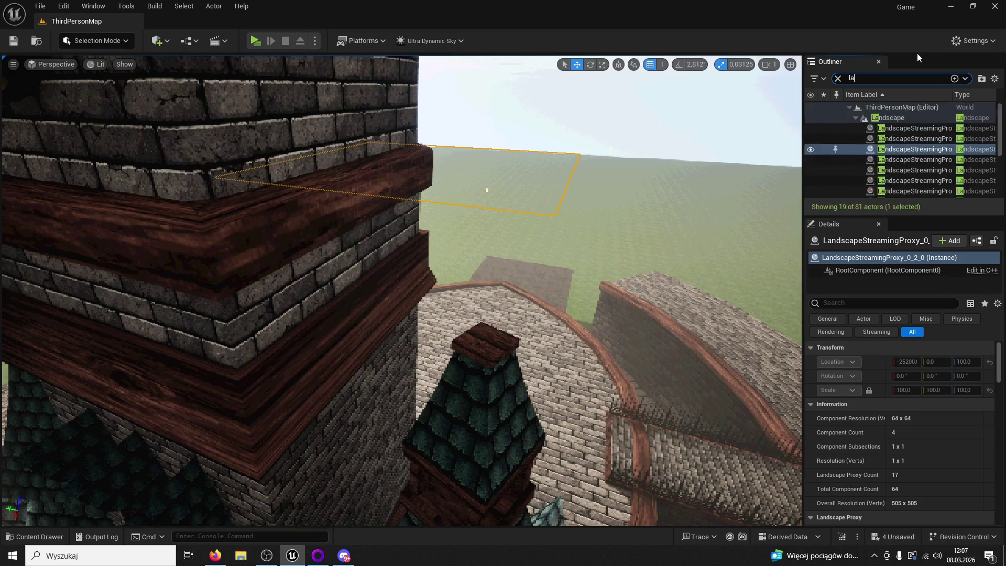
Place the Lamp01 Blueprint on the spire, centre it along X, and duplicate it as Lamp2 onto another spire
left_click(58, 538)
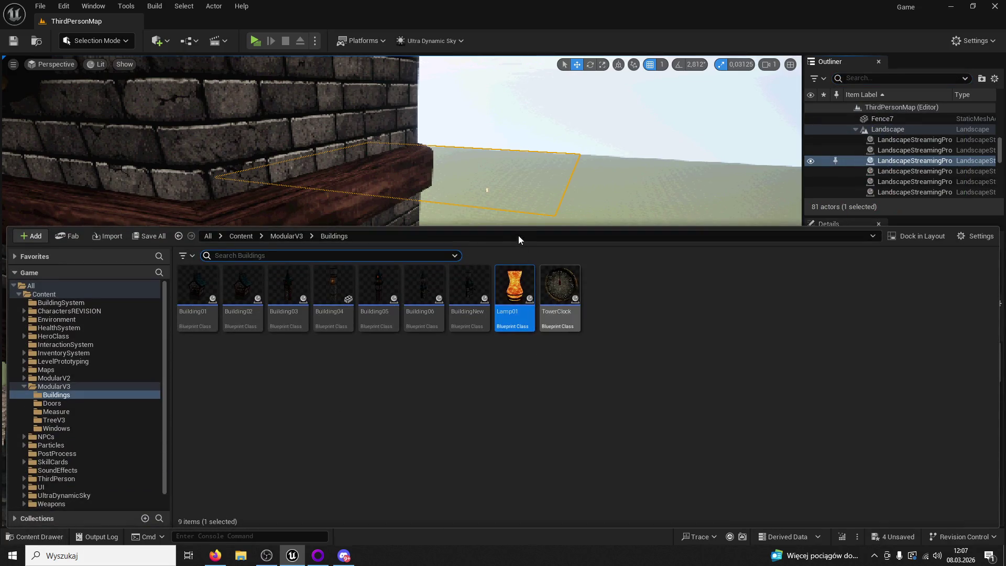
left_click_drag(500, 227, 508, 415)
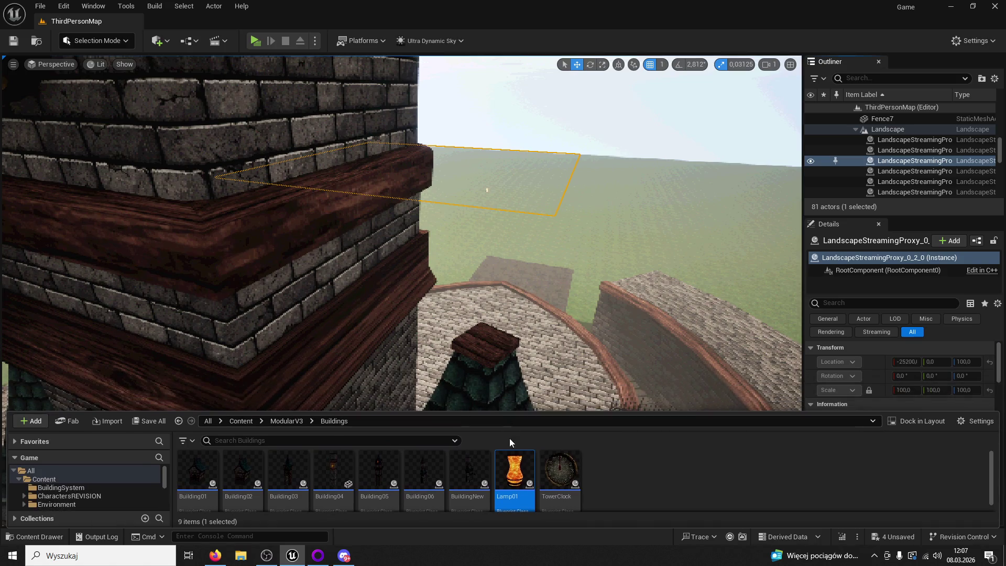
left_click_drag(467, 345, 481, 341)
left_click_drag(592, 275, 398, 295)
mouse_move(321, 323)
left_mouse_down()
mouse_move(367, 283)
mouse_move(430, 272)
mouse_move(448, 296)
mouse_move(473, 303)
mouse_move(419, 291)
mouse_move(598, 455)
mouse_move(598, 482)
mouse_move(524, 482)
left_mouse_up()
mouse_move(712, 240)
left_mouse_down("alt")
mouse_move(189, 245)
mouse_move(302, 307)
left_mouse_up("alt")
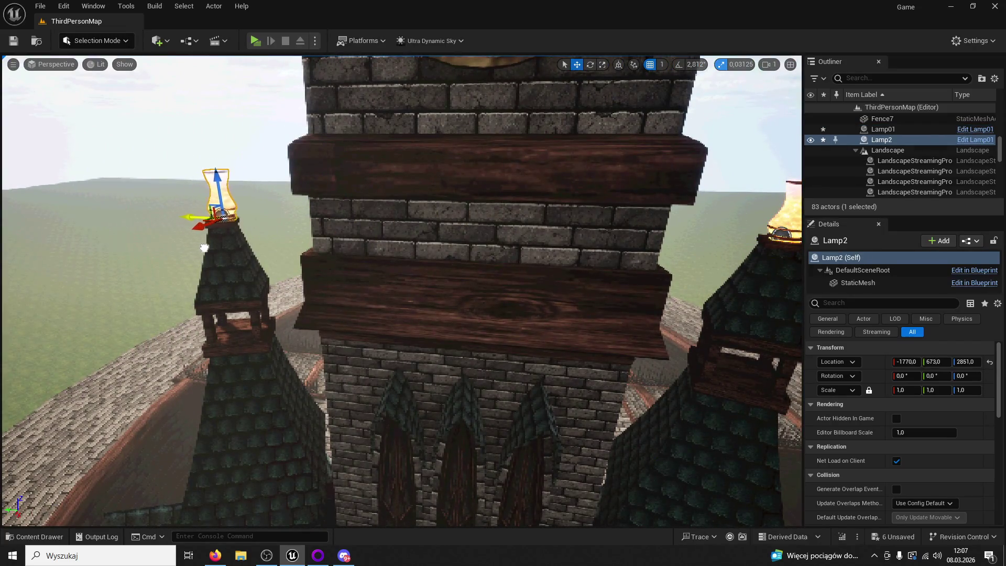
left_click(205, 247)
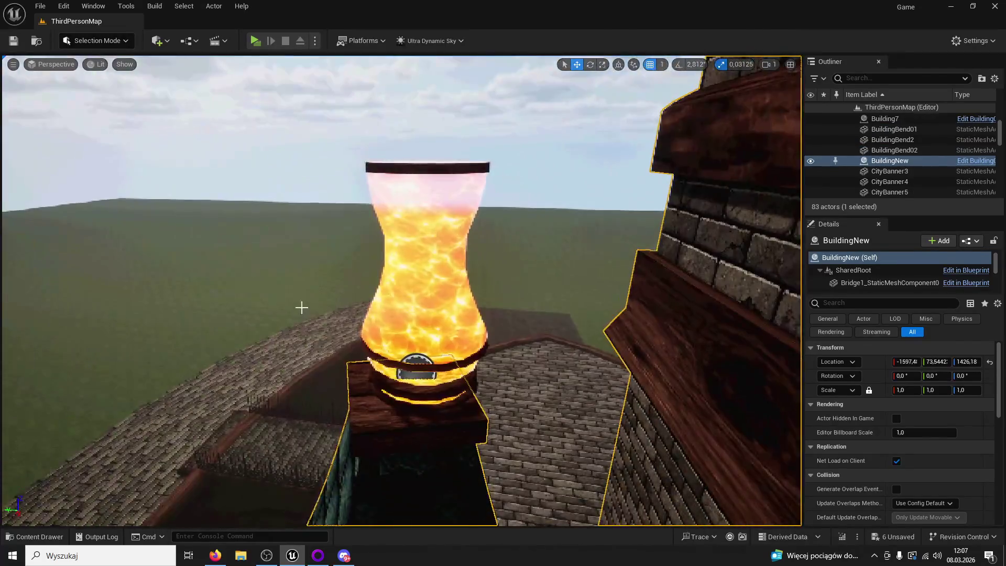
Frame and check Lamp2, Save All, then start a Play preview of the town
left_click(414, 330)
key("f")
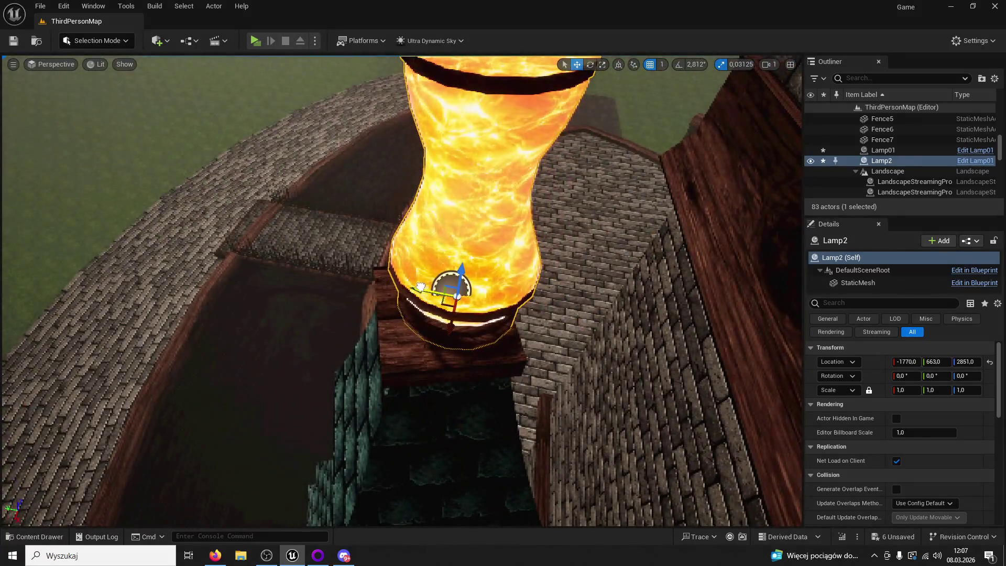
mouse_move(440, 338)
left_mouse_down("alt")
mouse_move(466, 350)
mouse_move(468, 340)
mouse_move(568, 296)
mouse_move(524, 307)
mouse_move(514, 364)
left_mouse_up("alt")
left_click(14, 40)
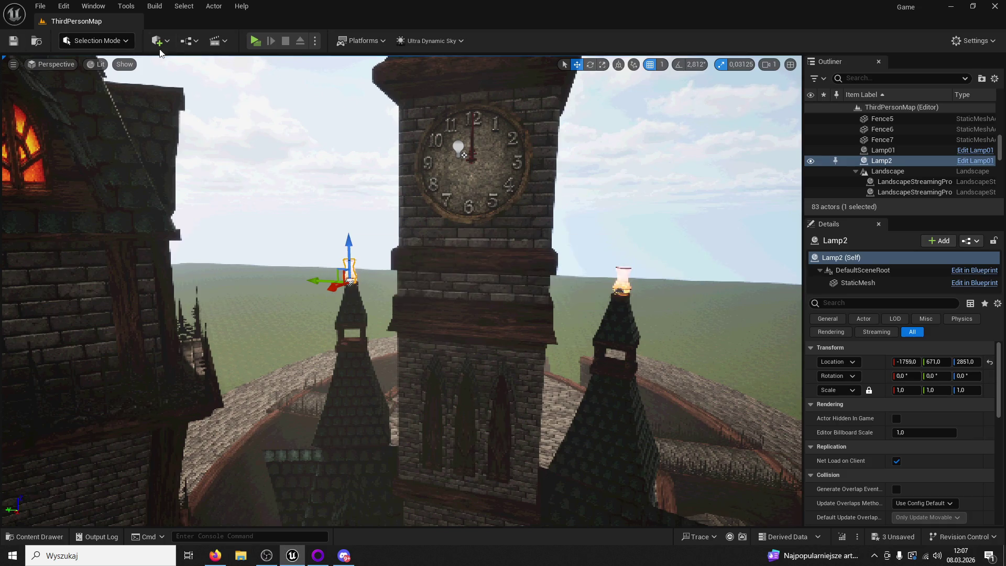
key("w")
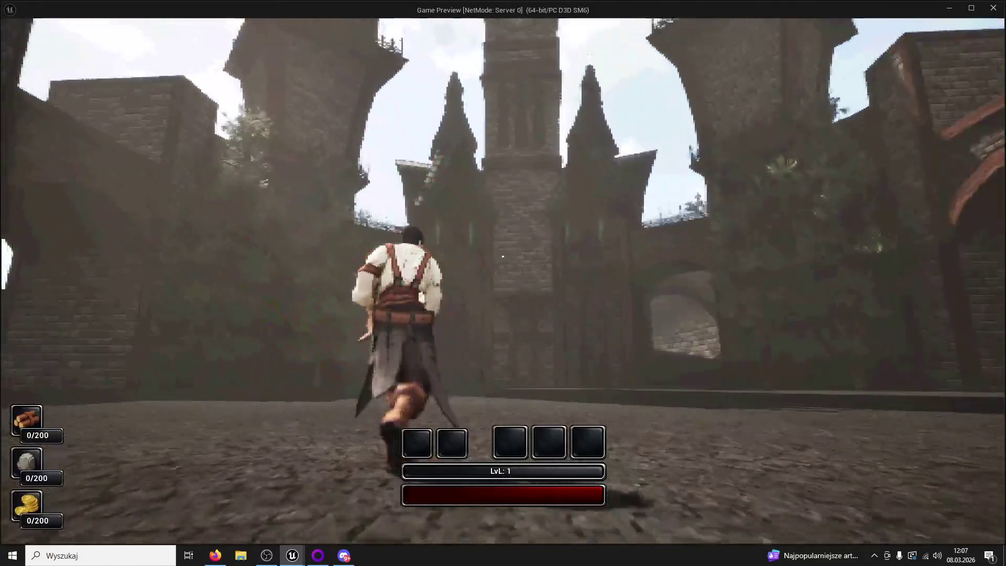
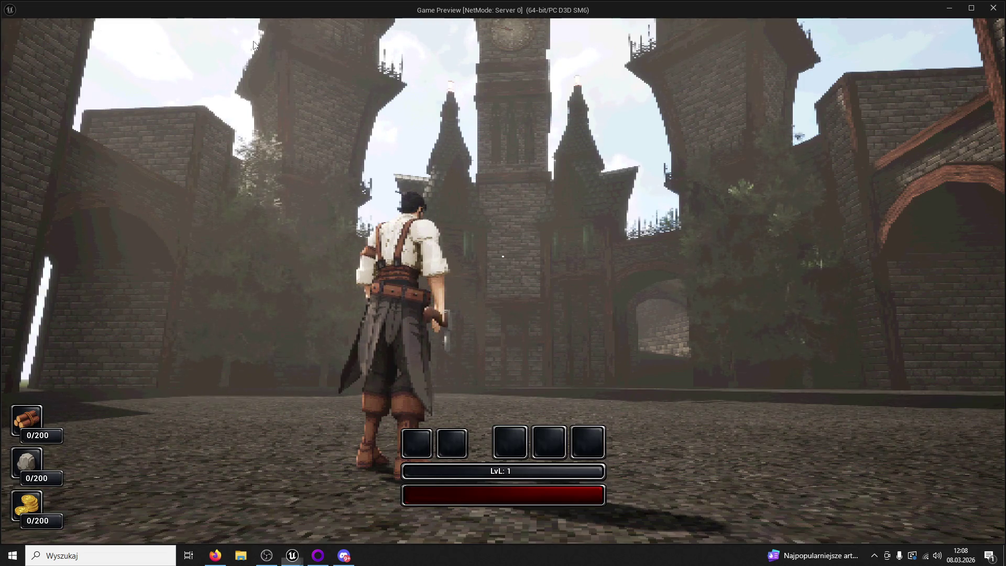
Glance at the reference sketch in the browser, then refocus the running game preview
key("super")
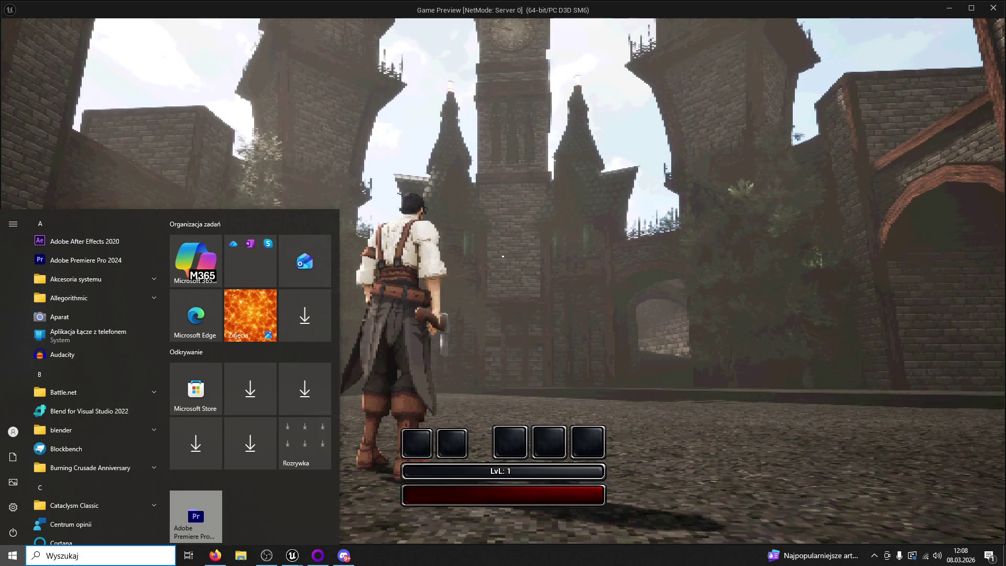
key("Escape")
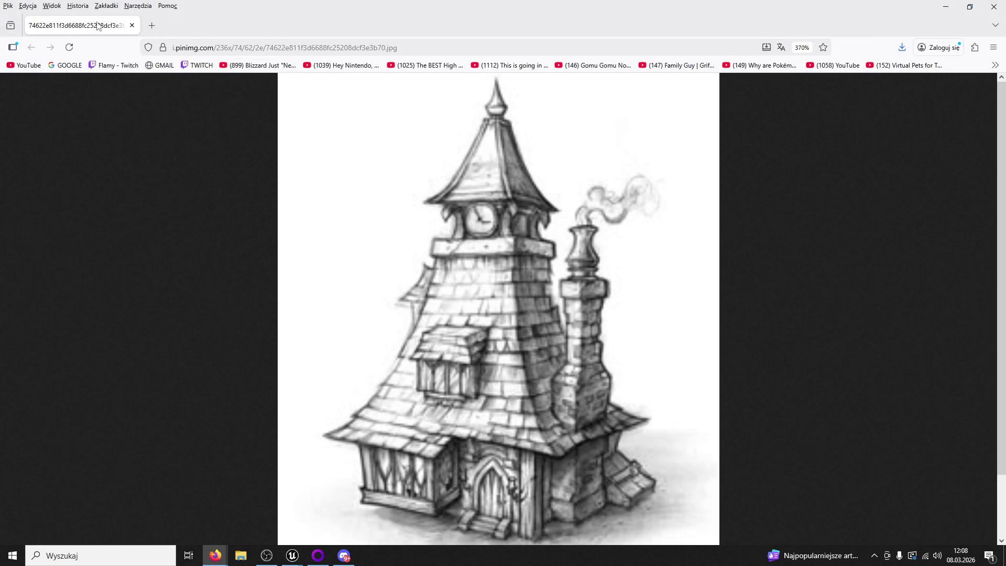
key("alt+Tab")
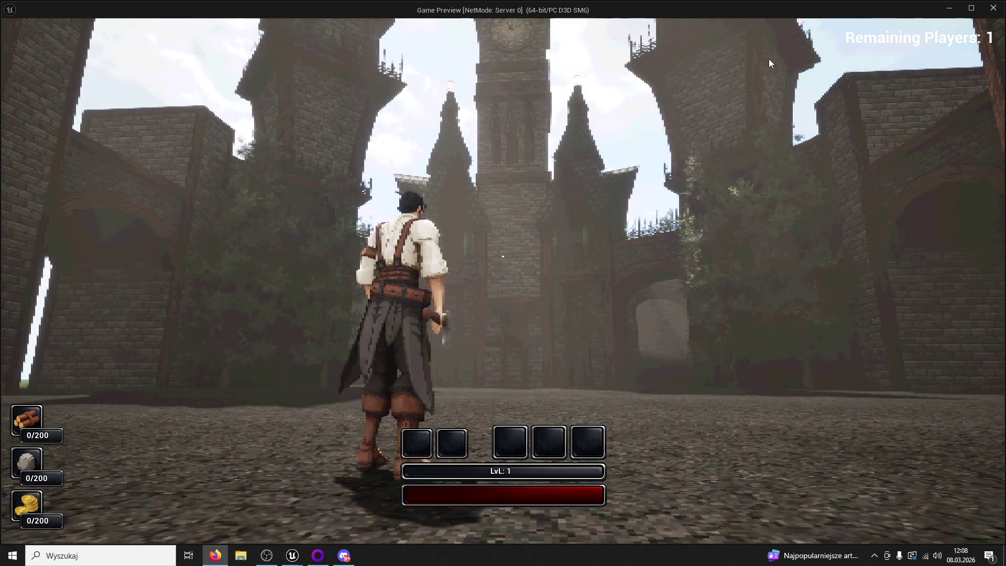
key("super")
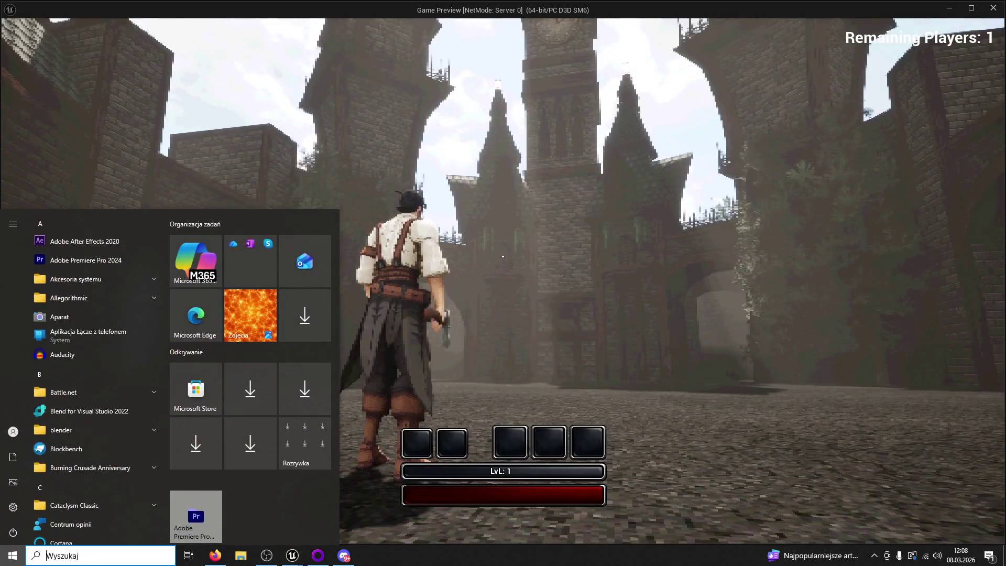
key("Escape")
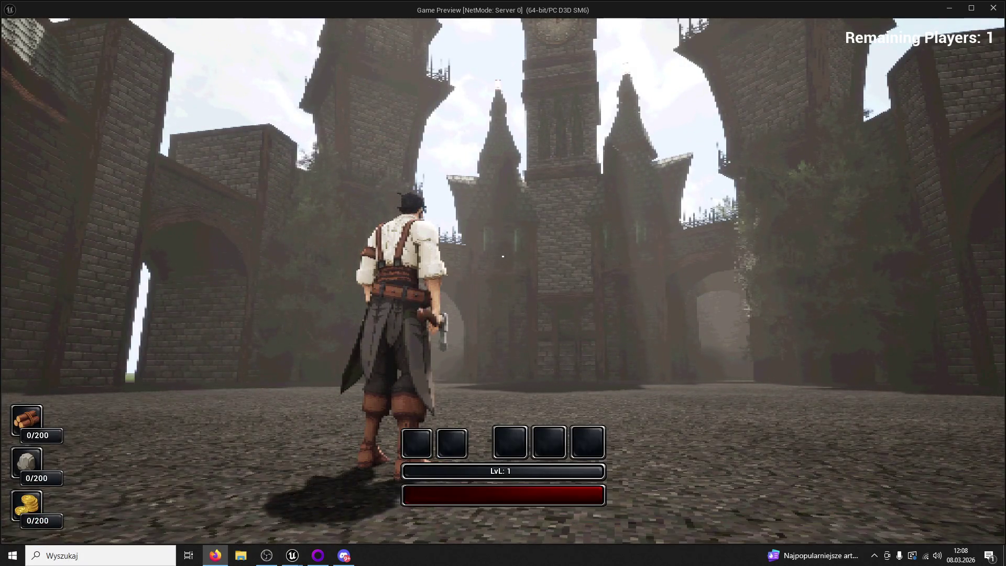
left_click(719, 158)
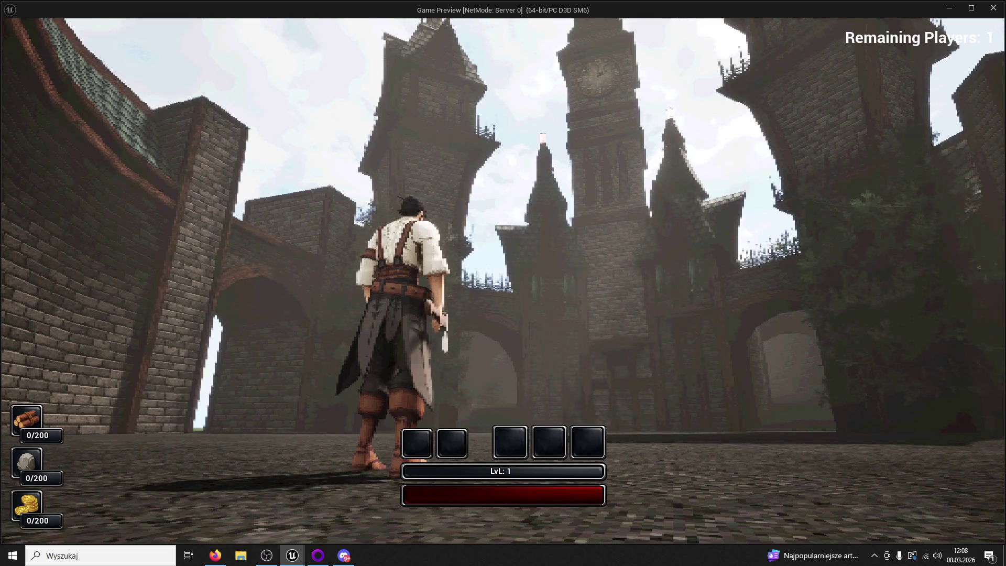
key("super")
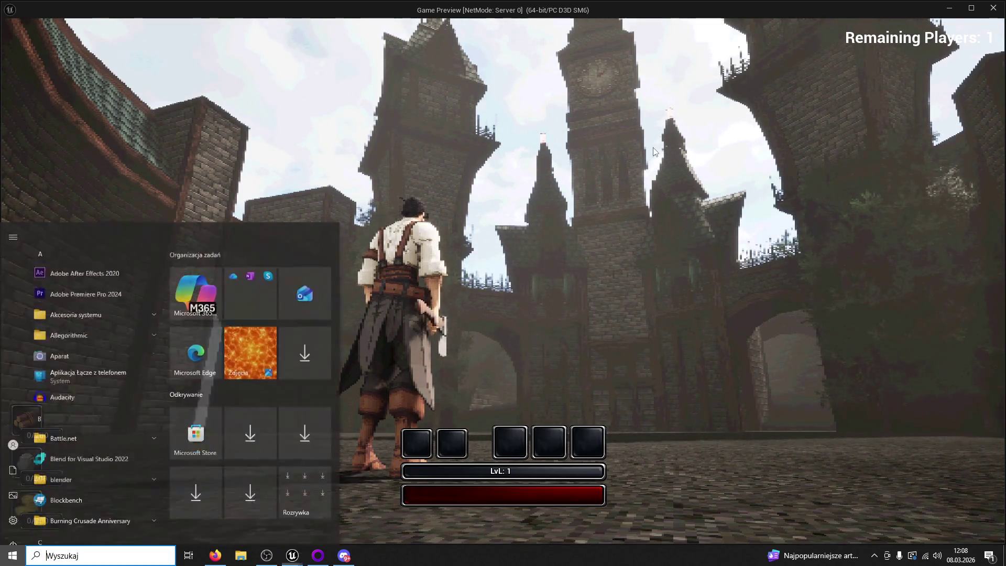
left_click(654, 152)
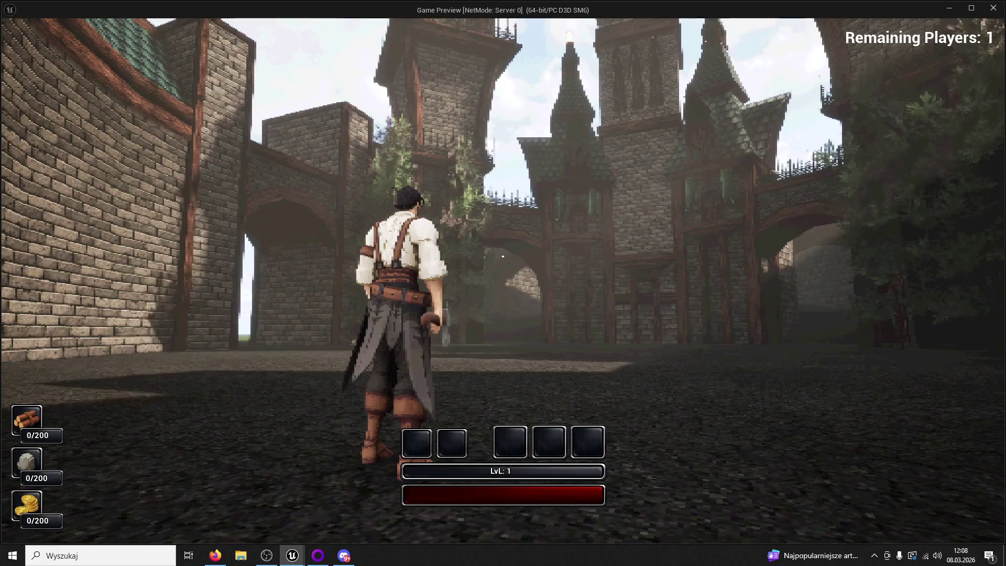
Walk the character forward, advance time of day to night, and end the play session
key("w")
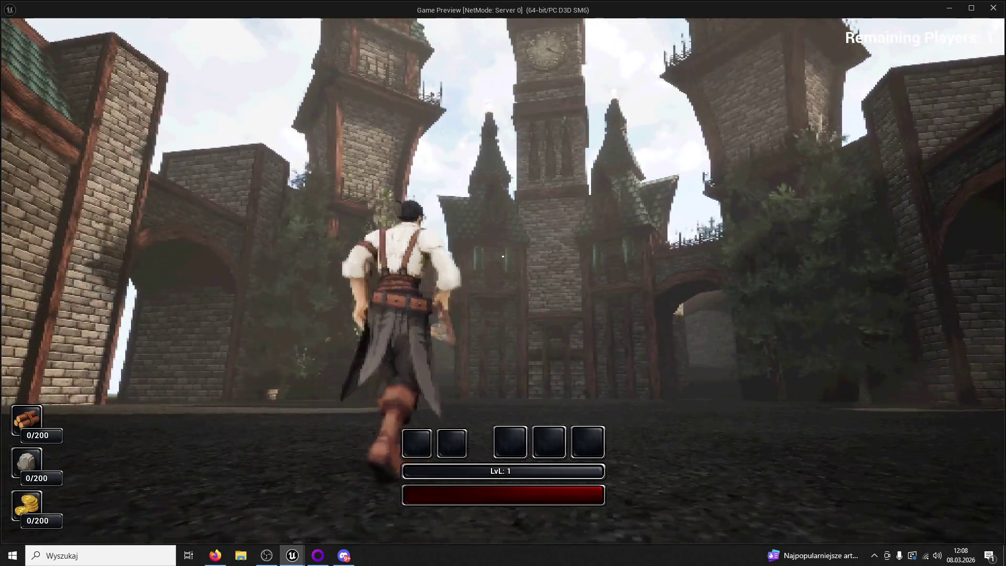
key("w")
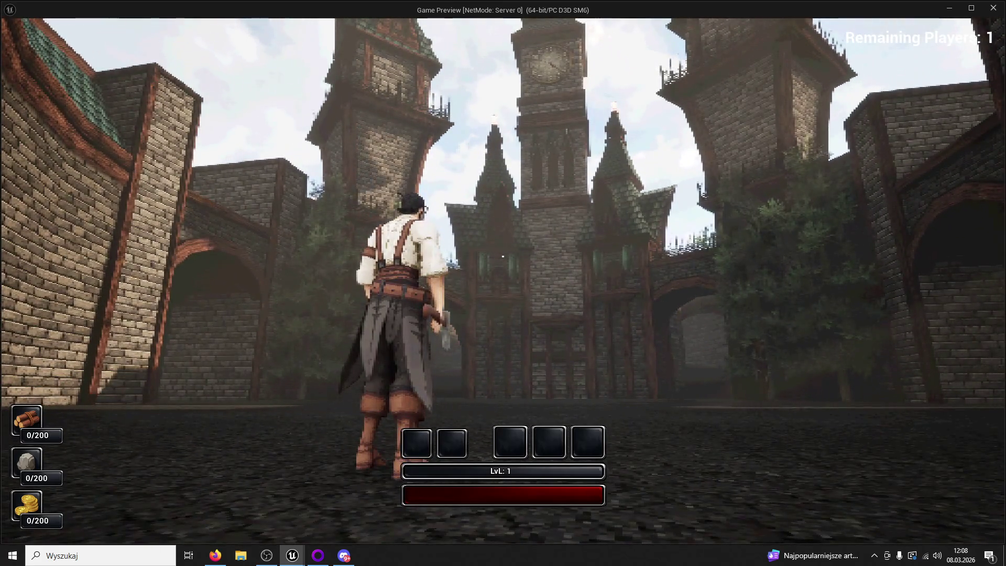
key("w")
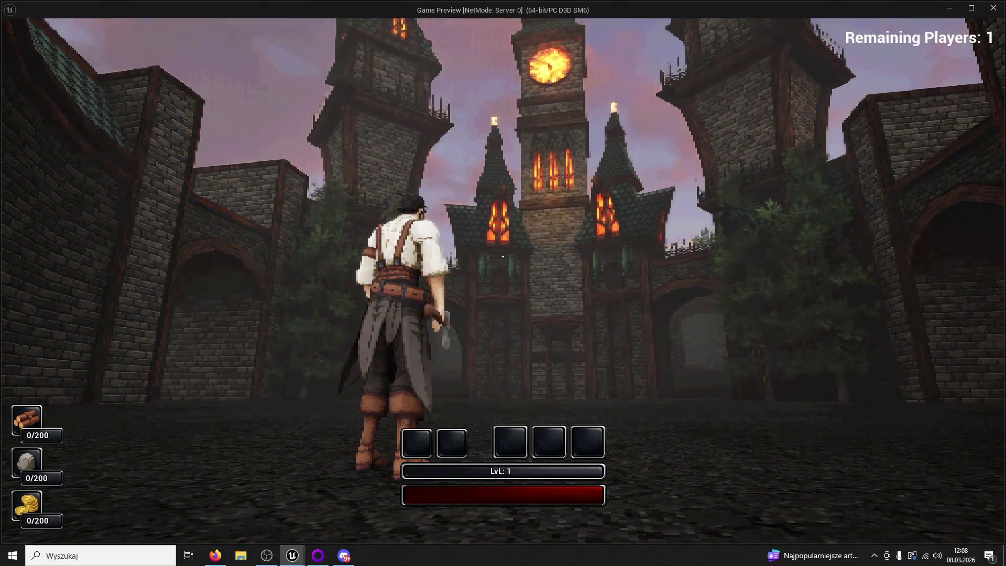
key("w")
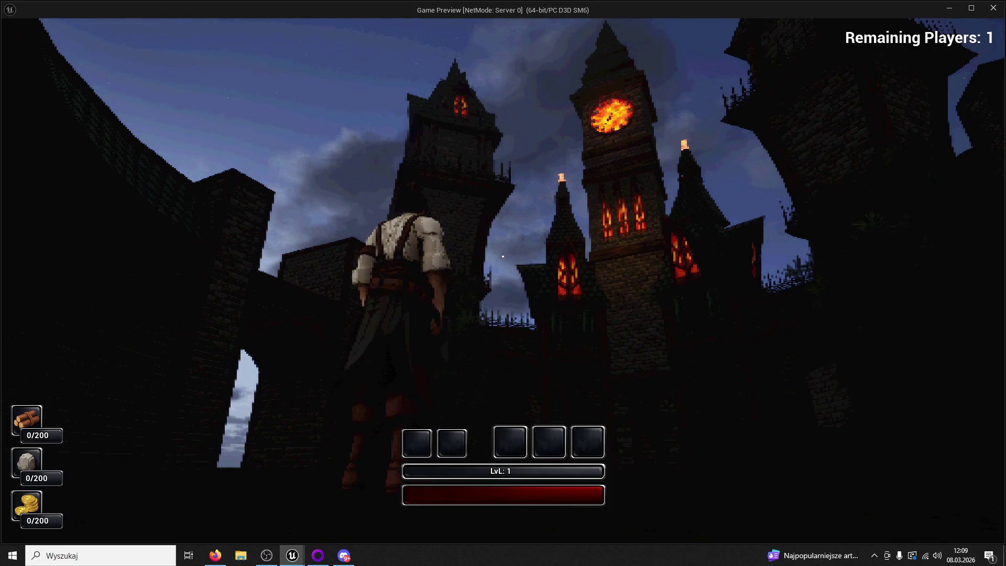
key("Escape")
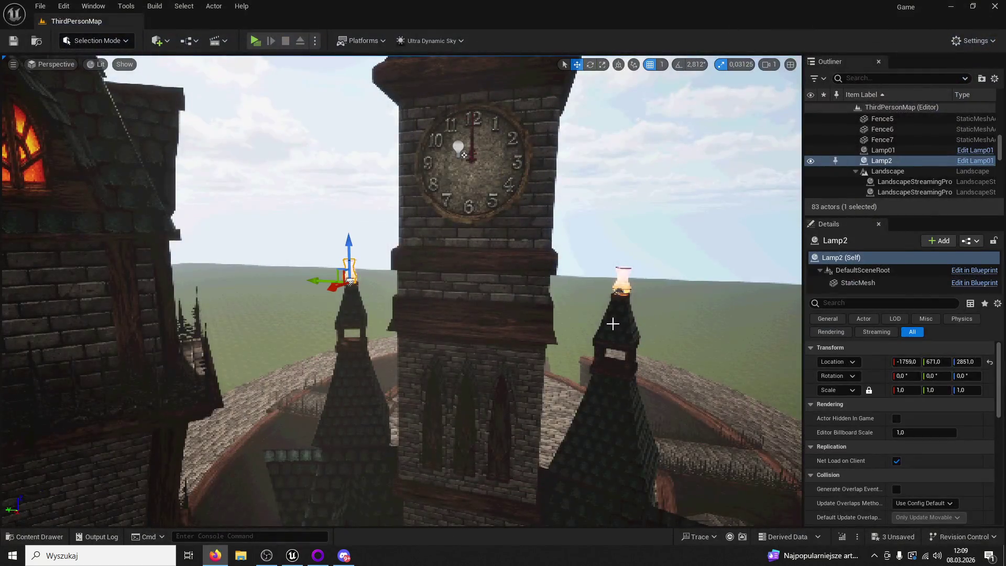
Try lowering both tower lamps to Z 2813, undo it, and save all changes
left_click_drag(489, 297, 487, 303)
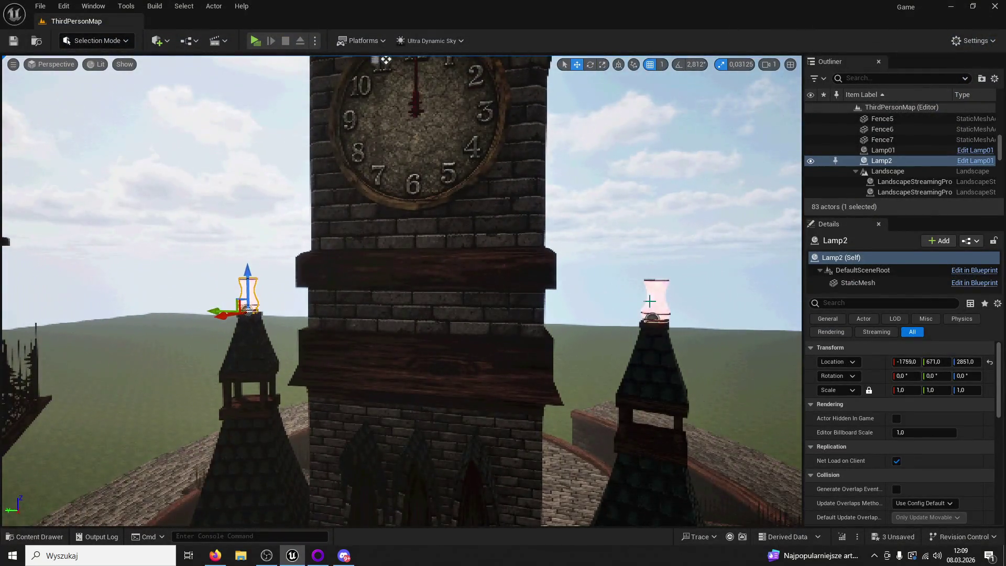
left_click(661, 284, "ctrl")
left_click_drag(661, 284, 650, 298)
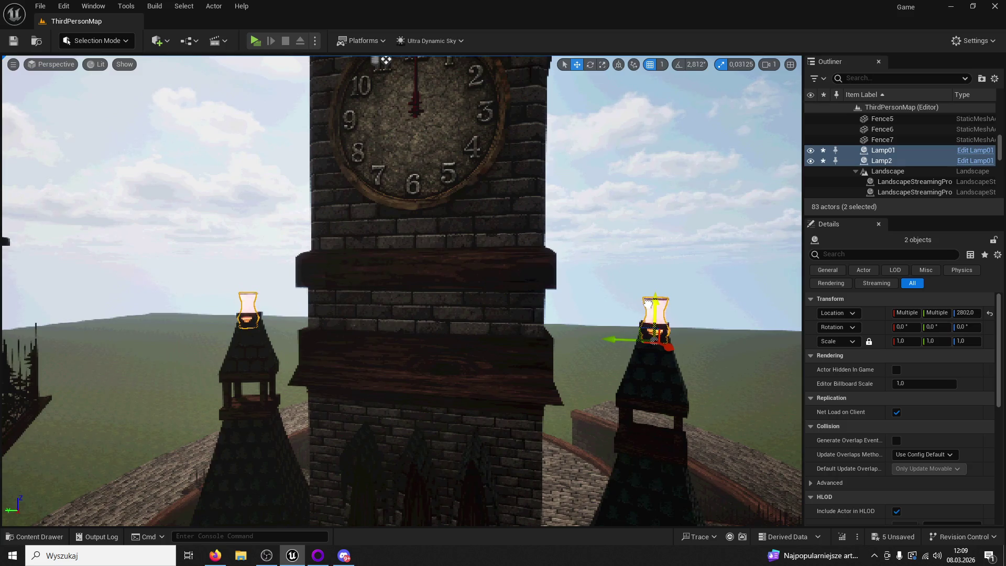
left_click(649, 303)
left_click(620, 265)
left_click_drag(620, 265, 618, 241)
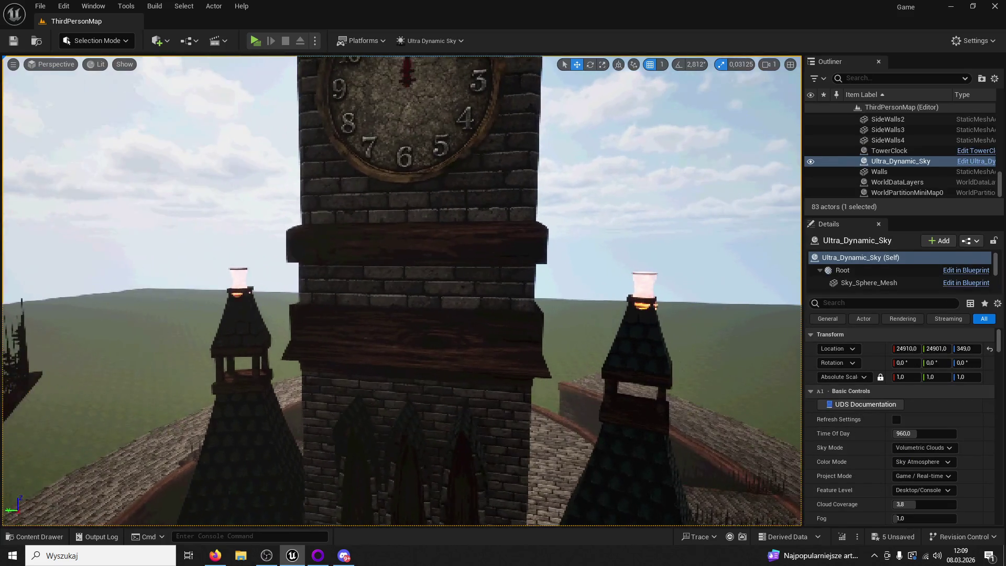
key("ctrl+z")
key("ctrl+z")
key("ctrl+z")
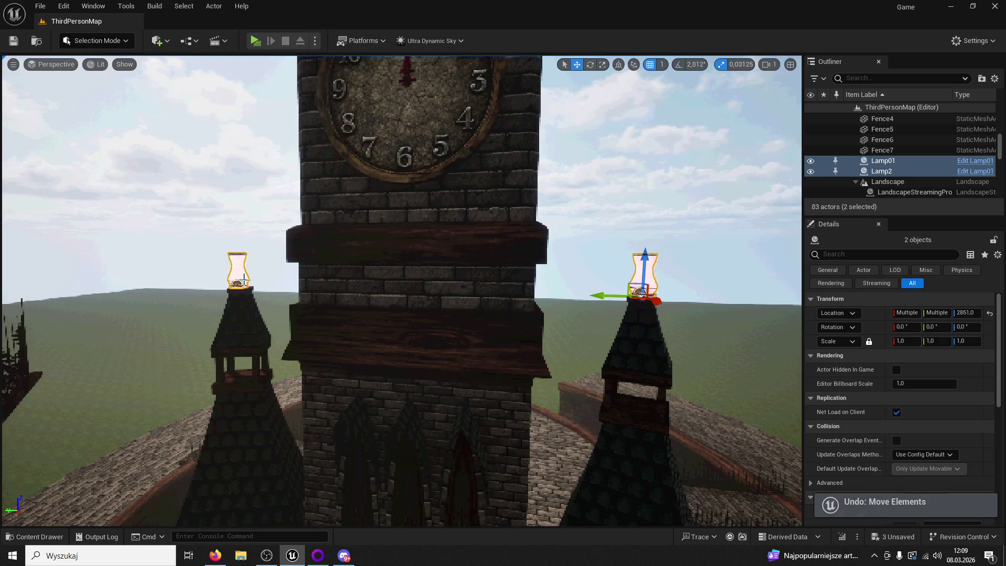
key("ctrl+s")
Browse the Content Drawer to ModularV3 and inspect M_Glass01 in the material editor
left_click(34, 537)
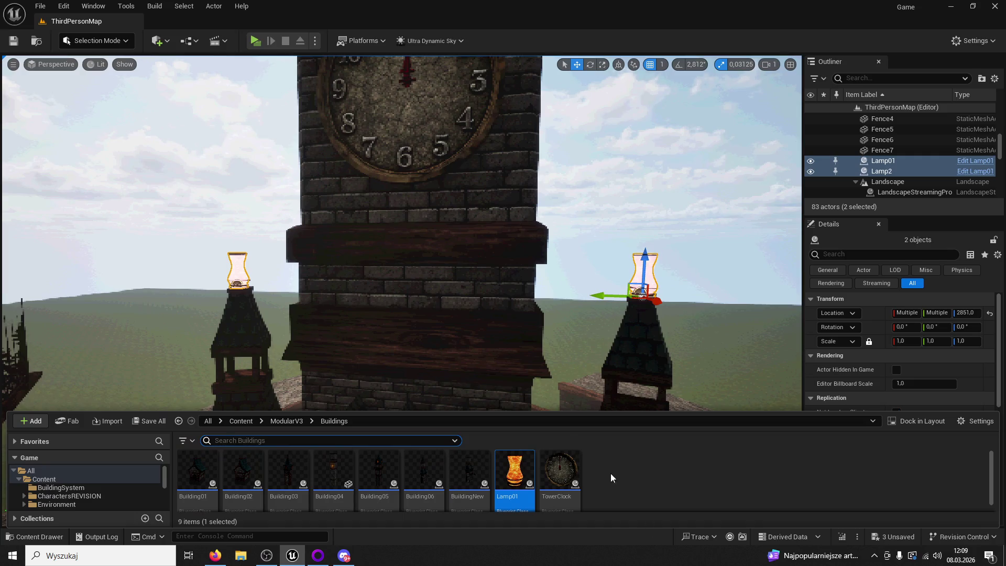
left_click(525, 414)
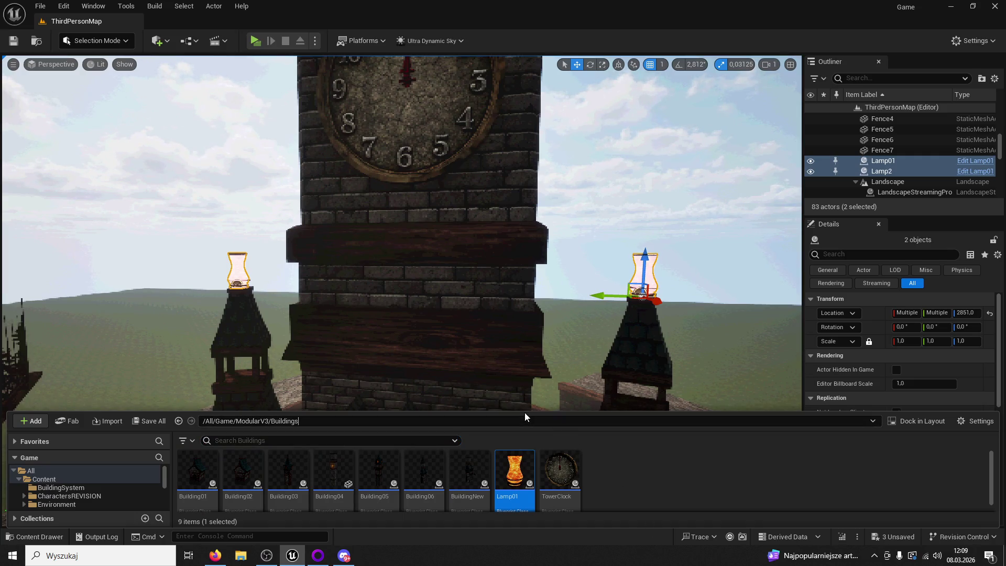
left_click_drag(525, 413, 508, 202)
left_click(275, 204)
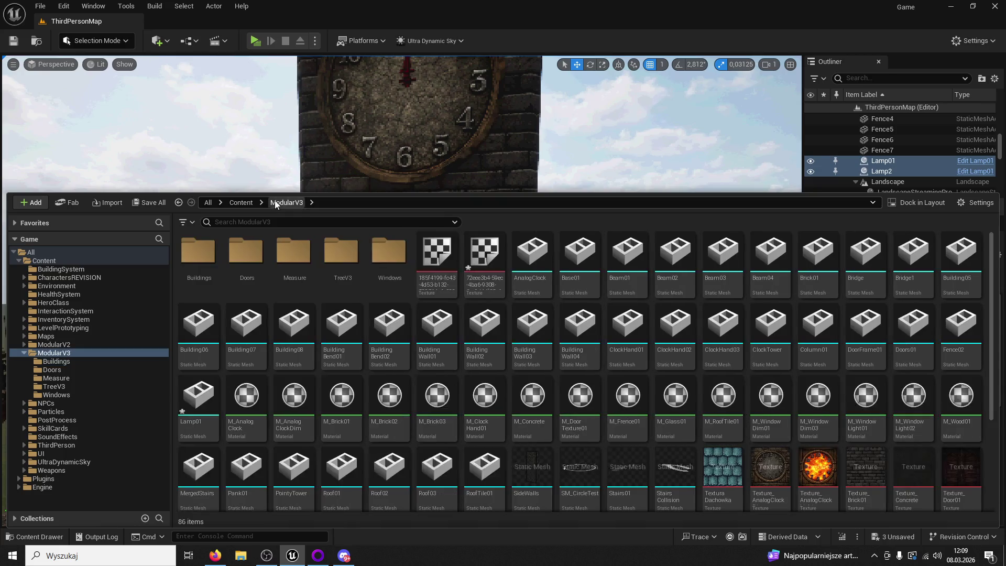
left_click(692, 400)
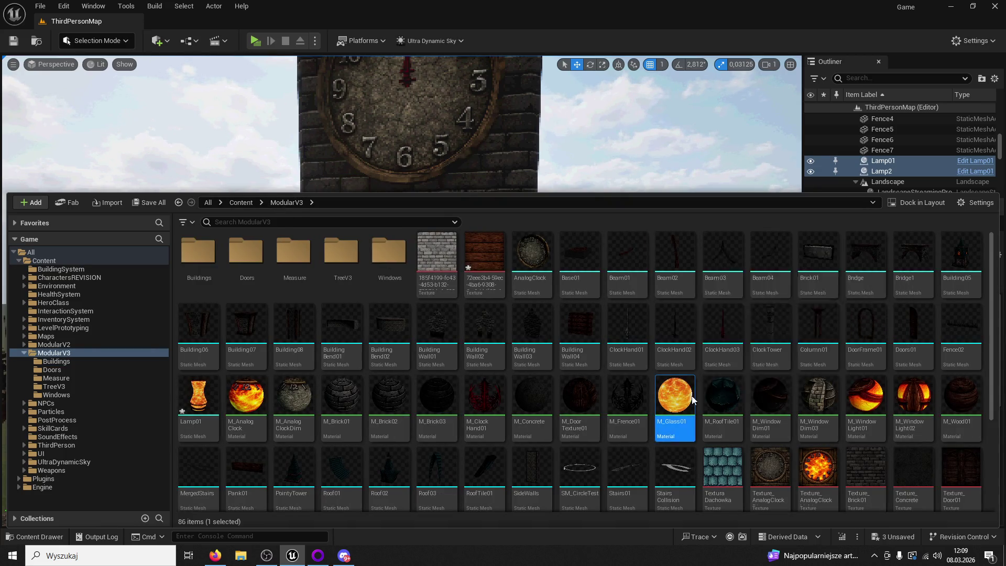
double_click(692, 400)
Duplicate M_Glass01 as M_Glass02 and open the copy
left_click(245, 22)
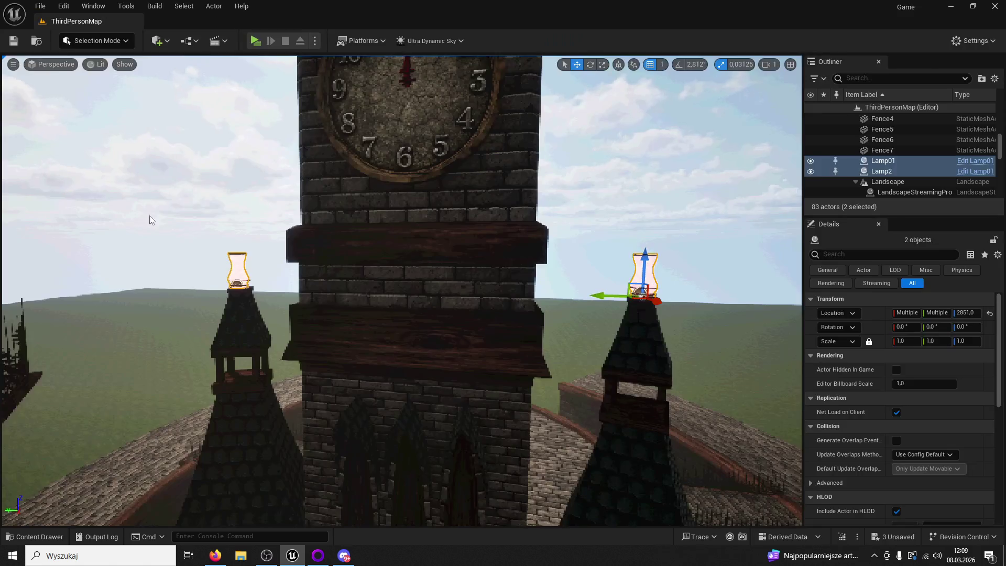
left_click(44, 541)
right_click(669, 394)
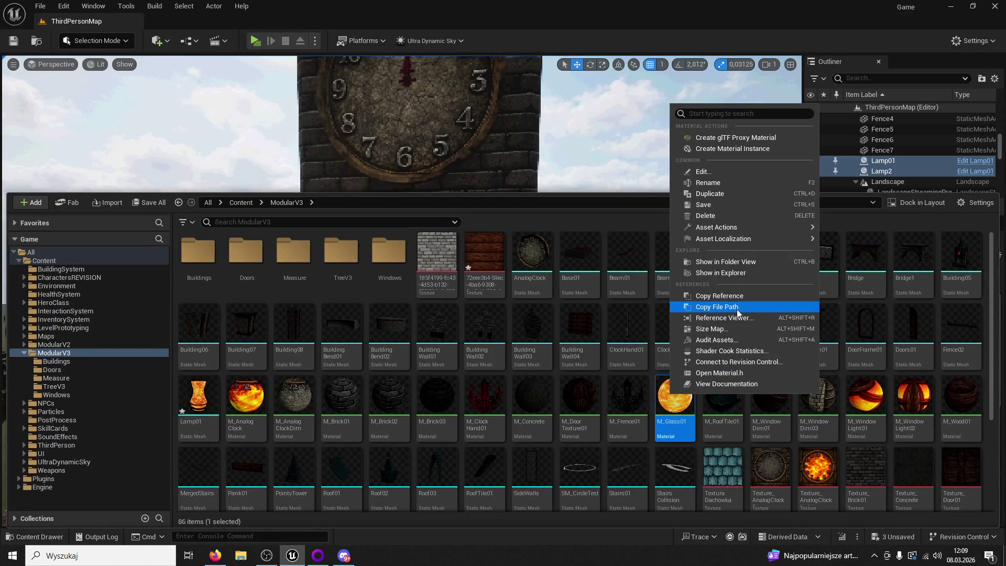
left_click(711, 192)
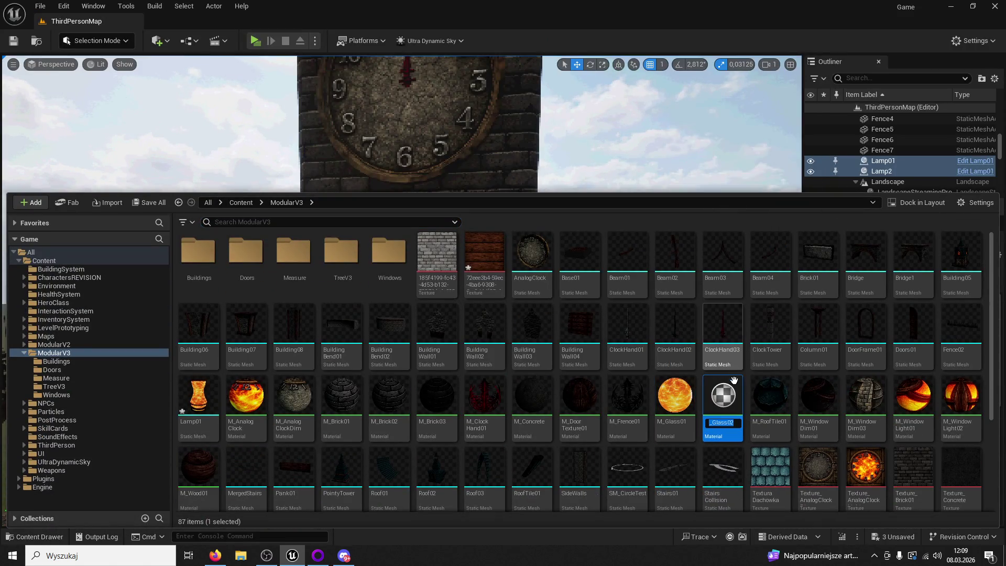
double_click(715, 402)
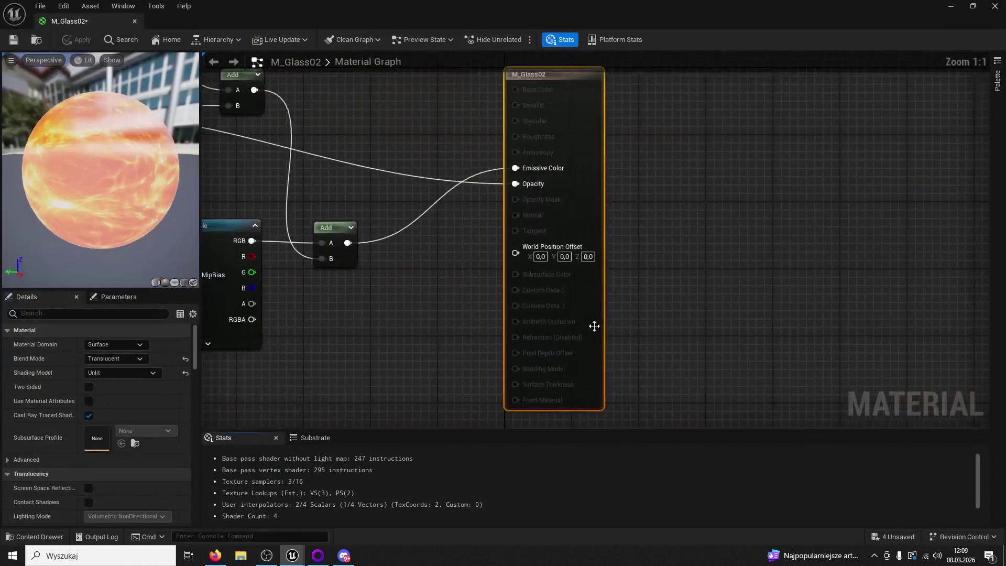
Browse the Content Drawer over the graph, then drag the M_Glass02 tab into a separate window
scroll(640, 368, "down", 2)
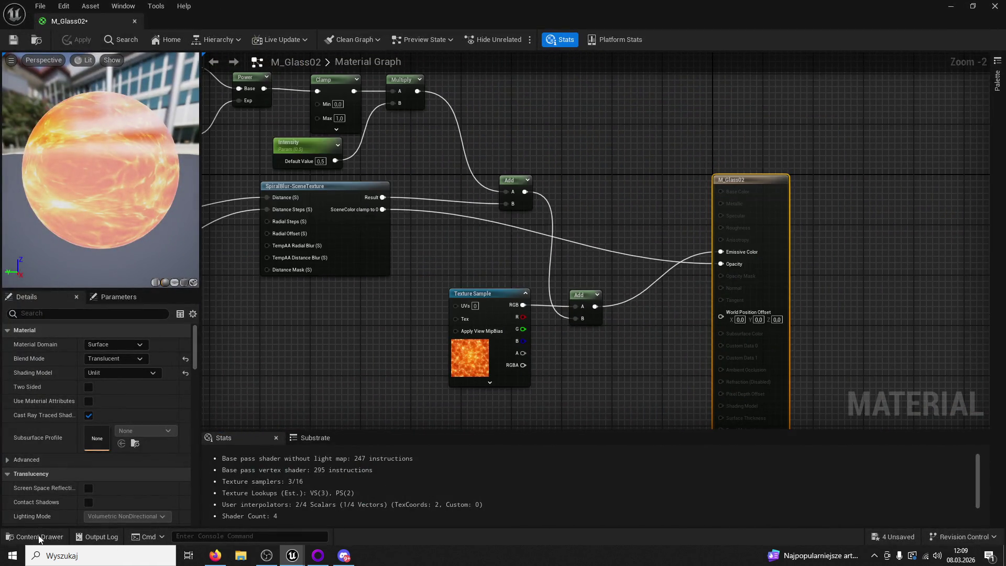
key("ctrl+space")
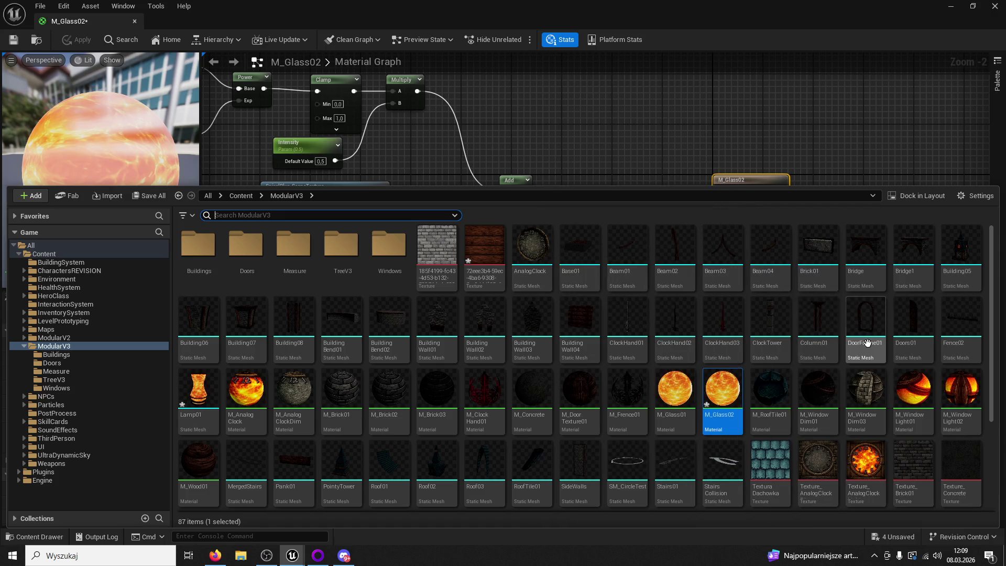
mouse_move(861, 315)
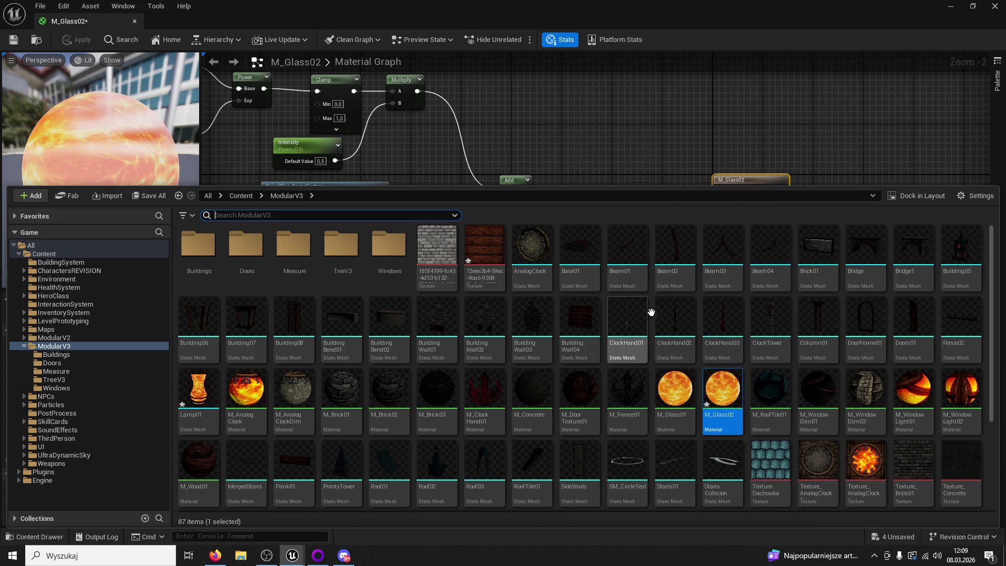
scroll(650, 311, "down", 2)
mouse_move(655, 312)
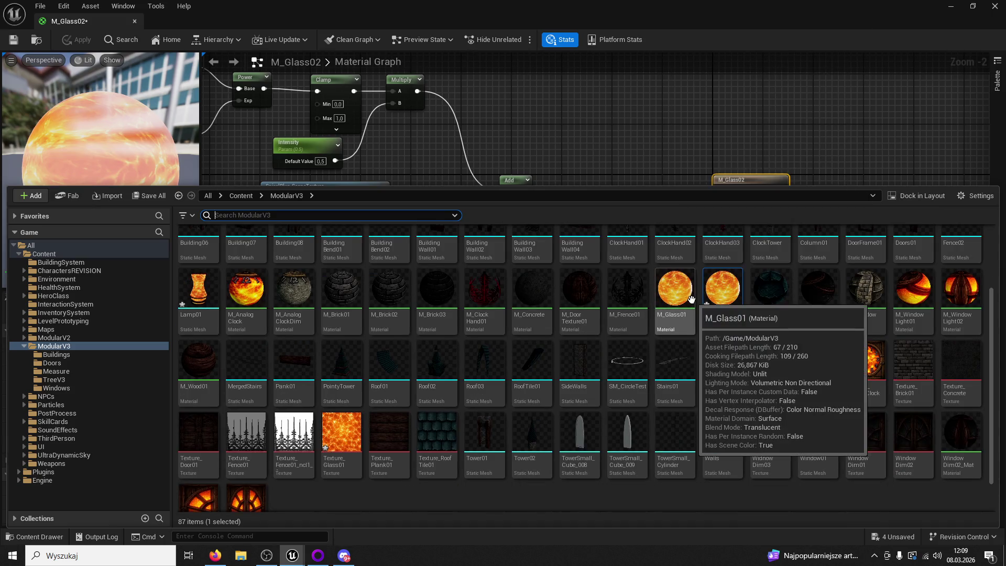
mouse_move(770, 416)
scroll(770, 416, "up", 2)
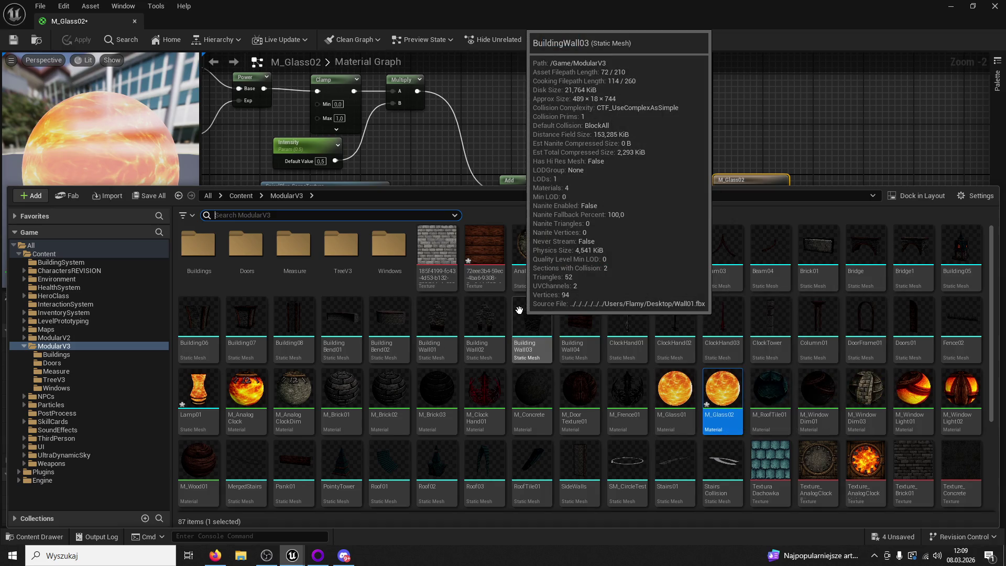
mouse_move(498, 375)
key("ctrl+space")
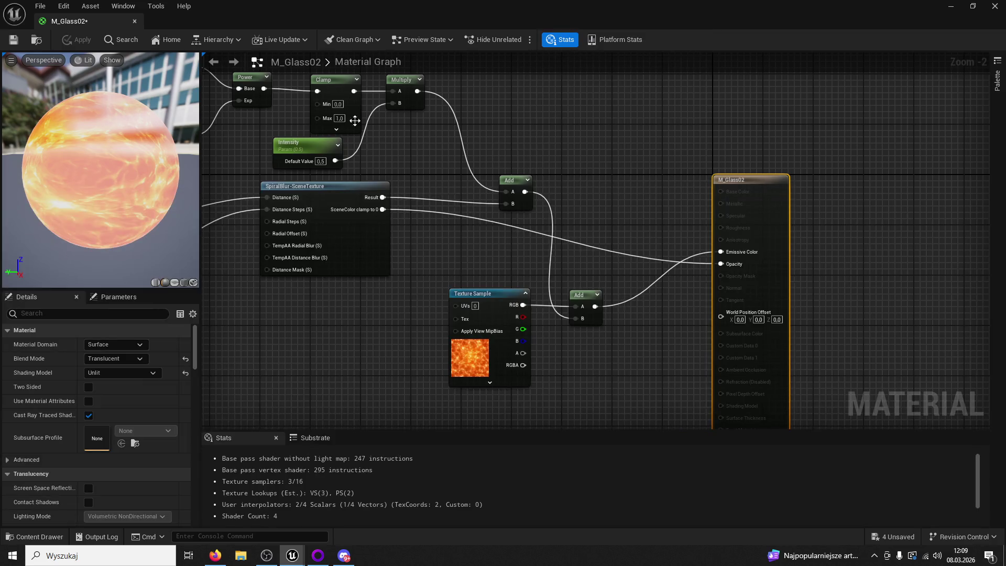
mouse_move(104, 25)
left_mouse_down()
mouse_move(451, 156)
mouse_move(285, 60)
mouse_move(274, 26)
left_mouse_up()
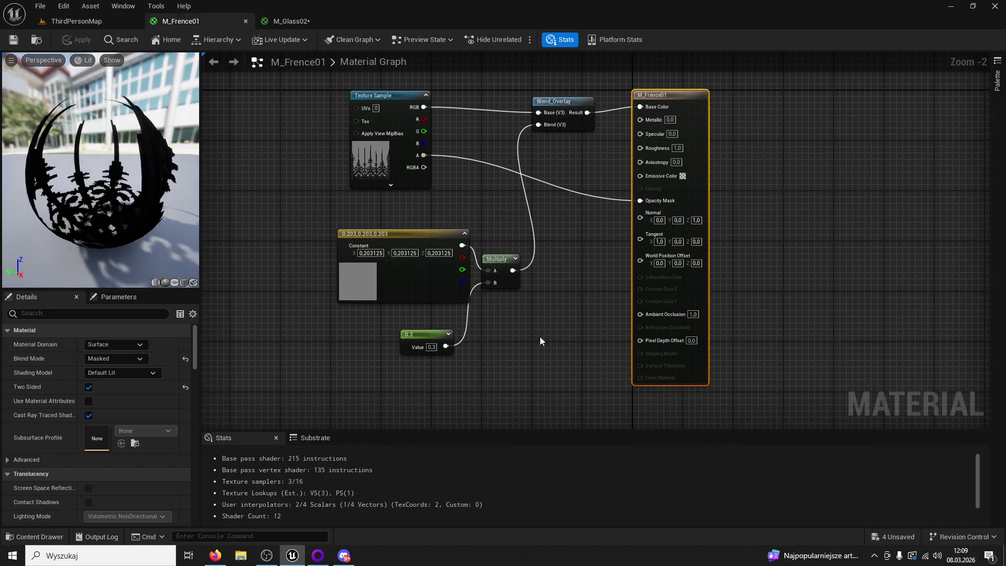
Copy M_Frence01's Blend_Overlay, constant, 0.3 and Multiply nodes into M_Glass02, routing the texture through Blend_Overlay into Add
left_click(555, 107)
left_click_drag(370, 226, 506, 370)
key("ctrl+c")
left_click(286, 21)
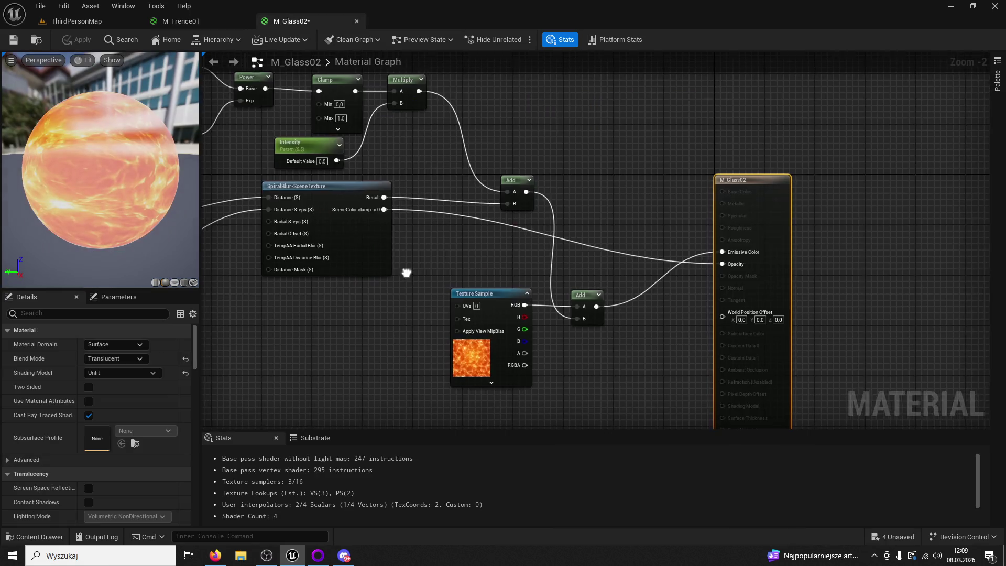
key("ctrl+v")
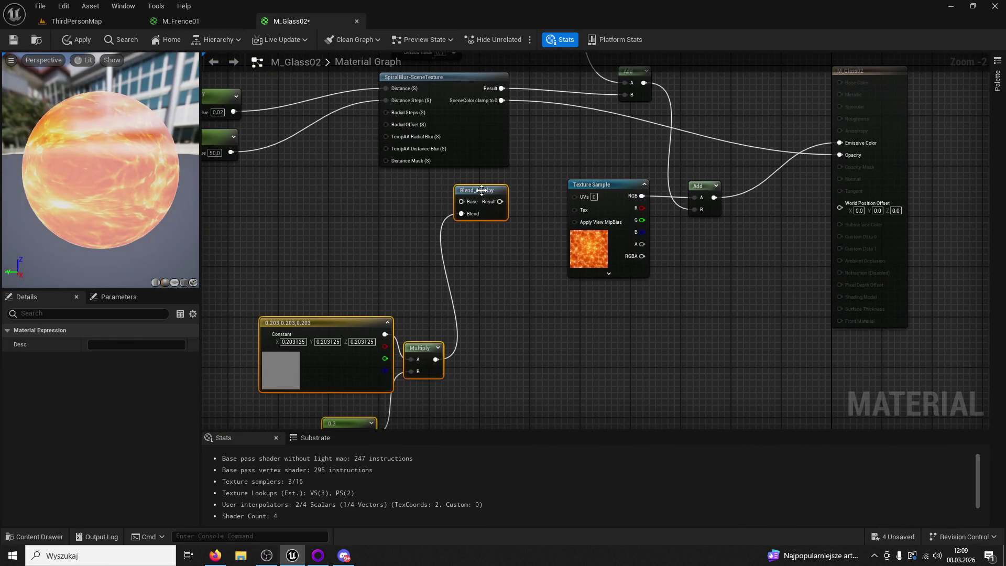
left_click_drag(477, 187, 541, 282)
left_click_drag(578, 186, 281, 197)
mouse_move(346, 209)
left_mouse_down()
mouse_move(526, 296)
mouse_move(701, 197)
left_mouse_up()
left_click_drag(521, 269, 523, 218)
Make the tint constant black and delete the Fresnel, blur, intensity and leftover constant nodes
scroll(481, 225, "down", 1)
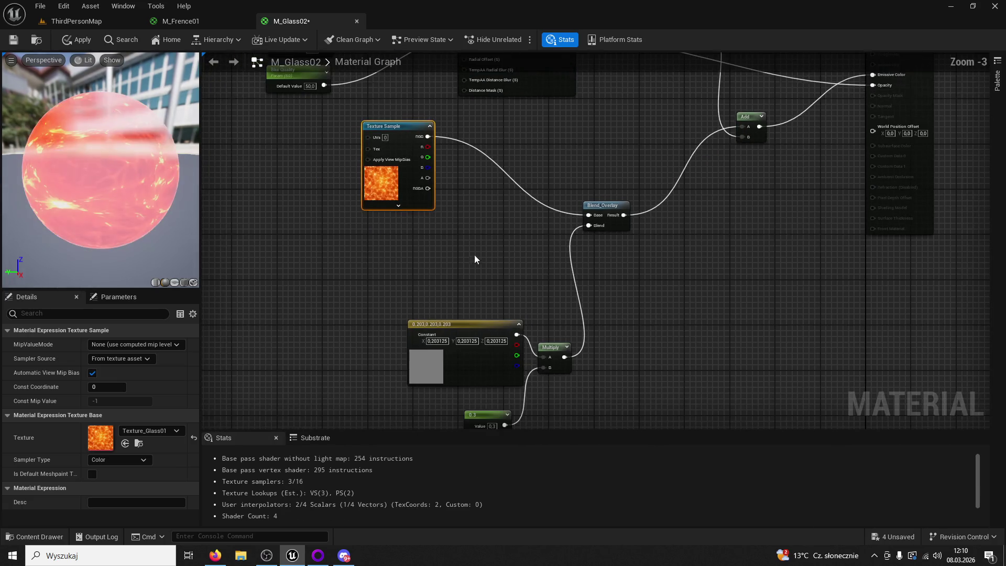
double_click(437, 359)
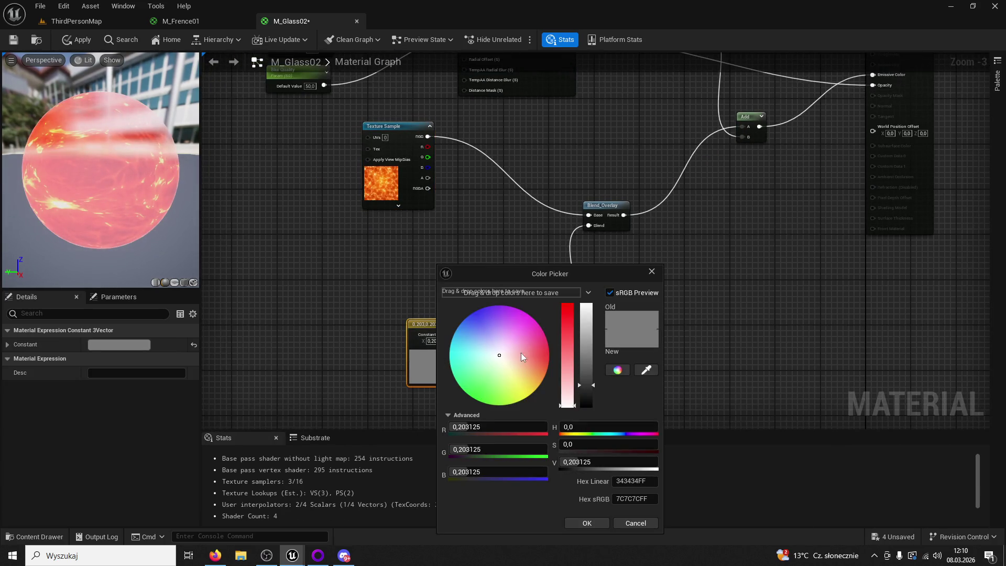
left_click(597, 522)
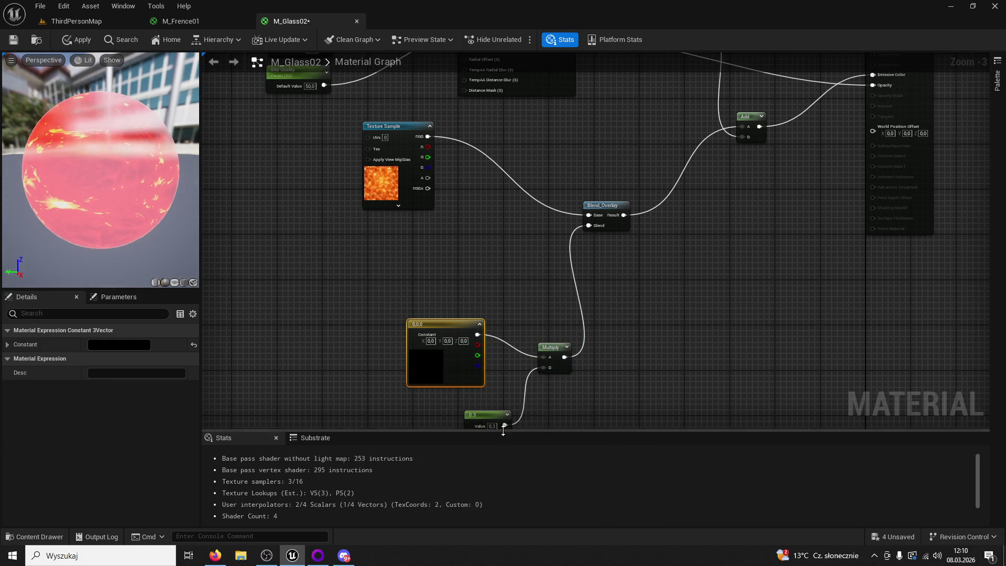
left_click(465, 400)
left_click(431, 184)
scroll(618, 226, "down", 1)
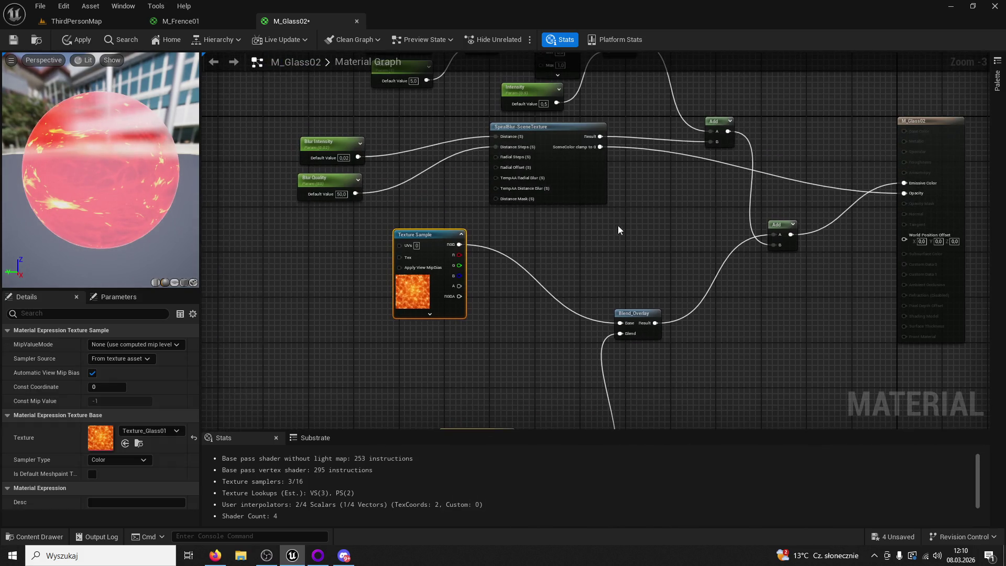
left_click_drag(660, 225, 395, 45)
key("Delete")
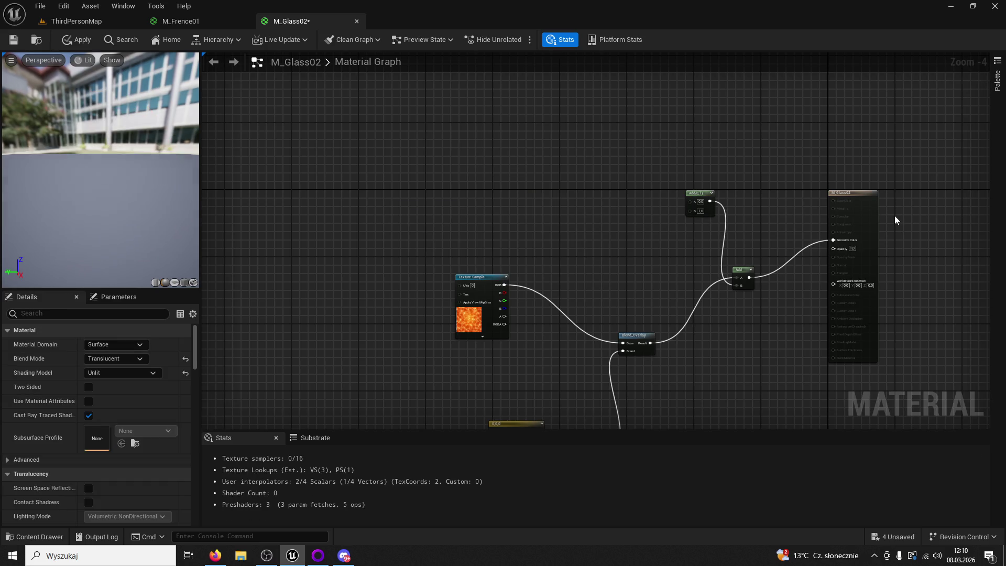
left_click(699, 193)
key("Delete")
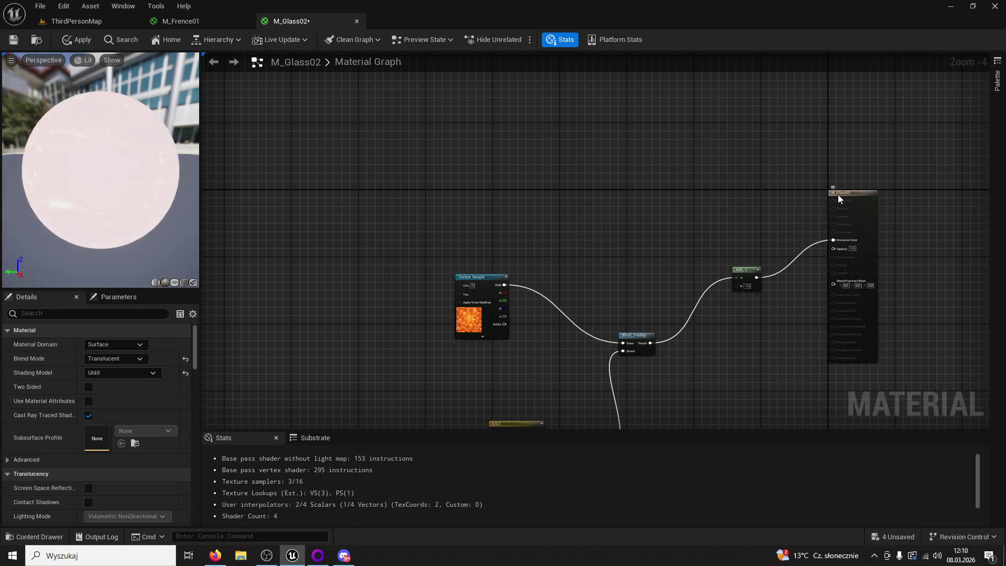
Switch M_Glass02's Blend Mode to Opaque
left_click(839, 193)
left_click(123, 359)
left_click(128, 368)
left_click(128, 371)
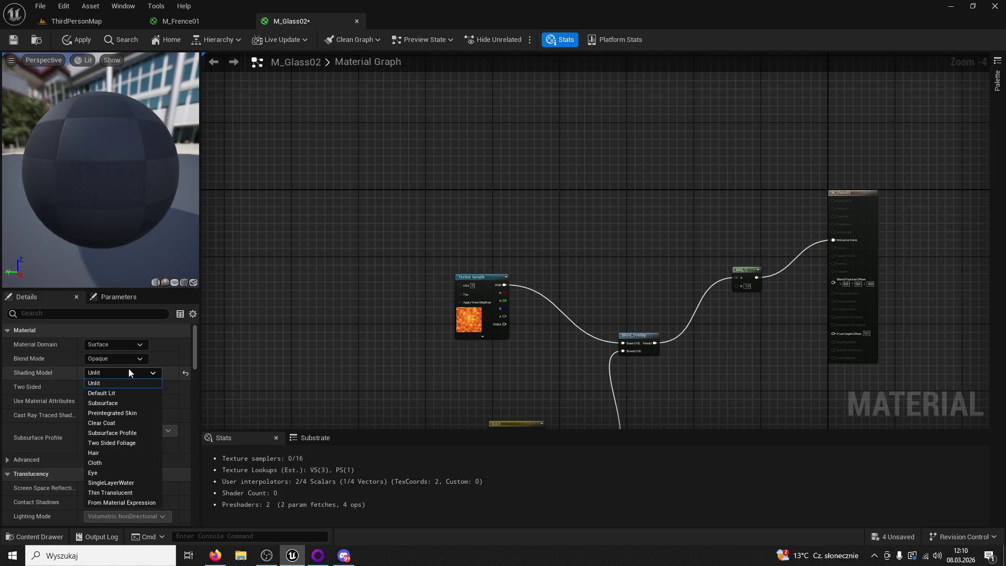
left_click(131, 347)
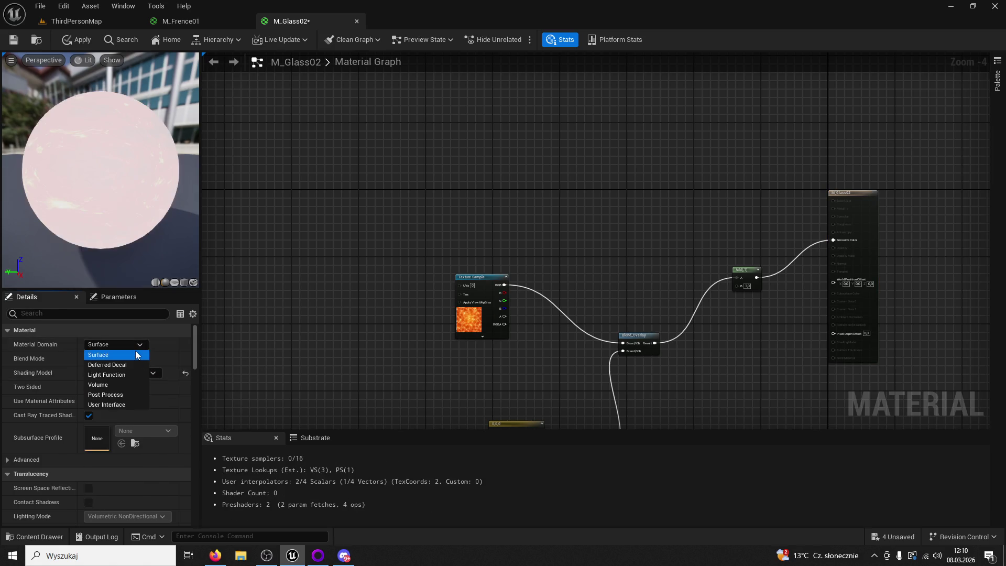
Set the Shading Model to Default Lit and delete the Add node
left_click(135, 352)
left_click(130, 373)
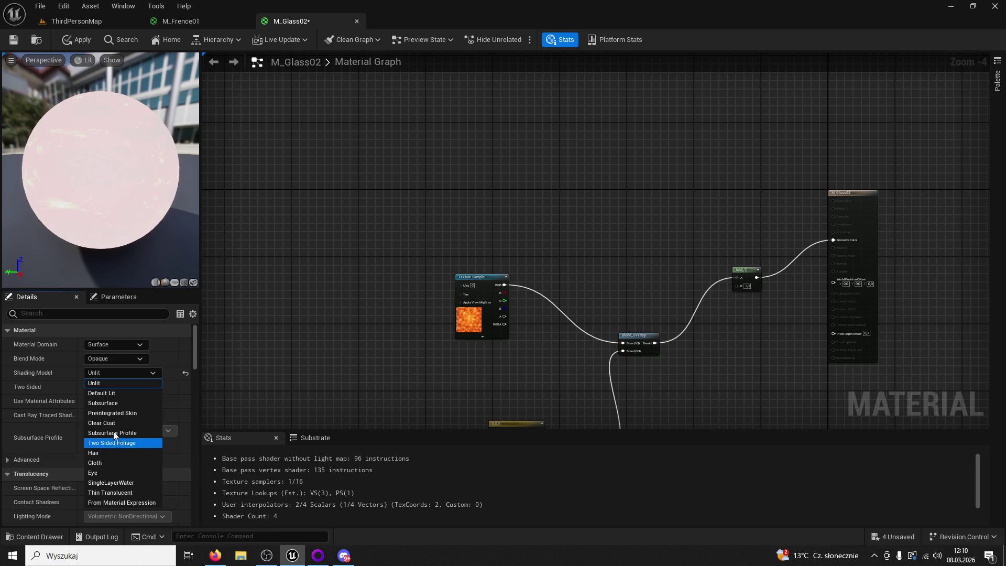
left_click(112, 394)
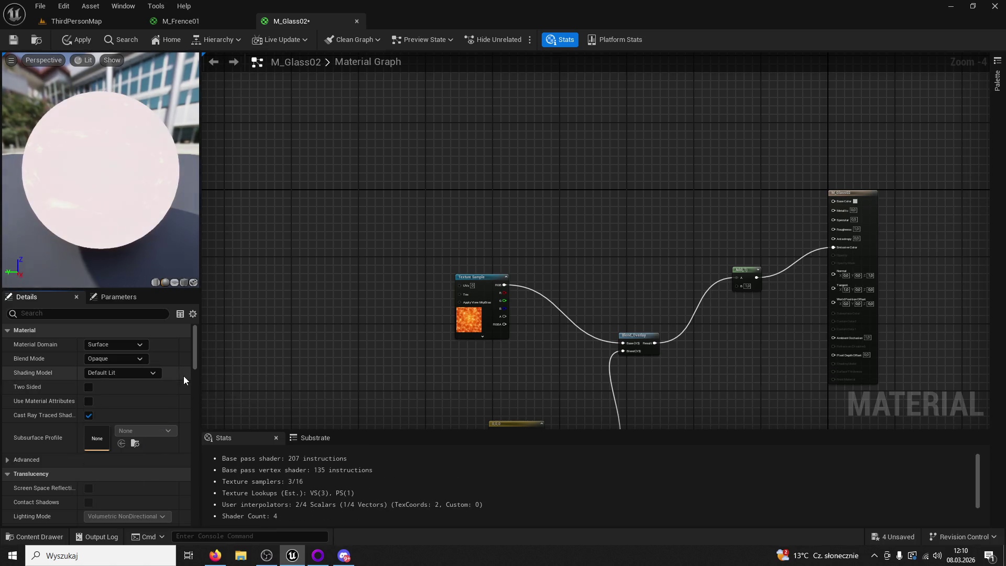
left_click_drag(489, 363, 469, 281)
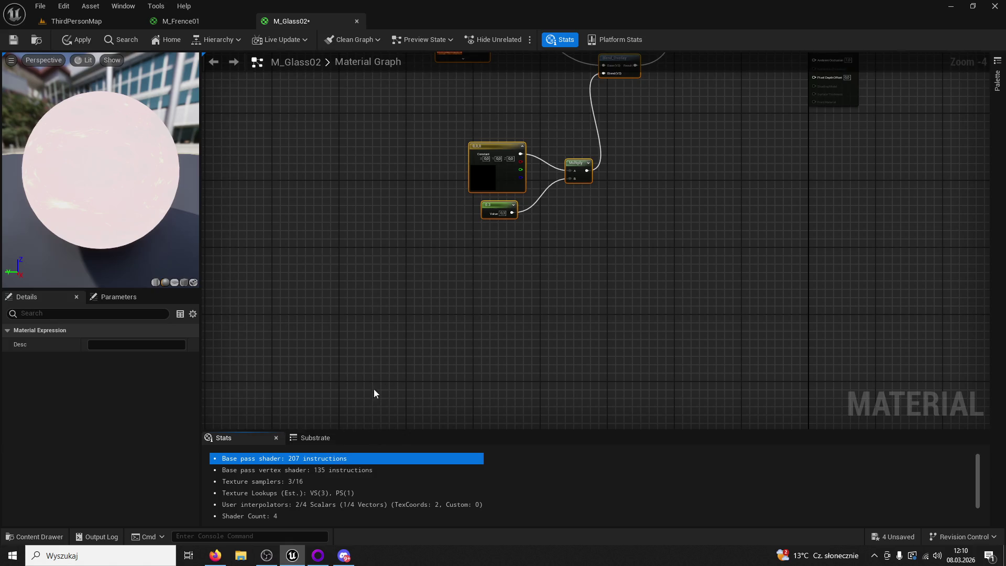
left_click(682, 153)
key("Delete")
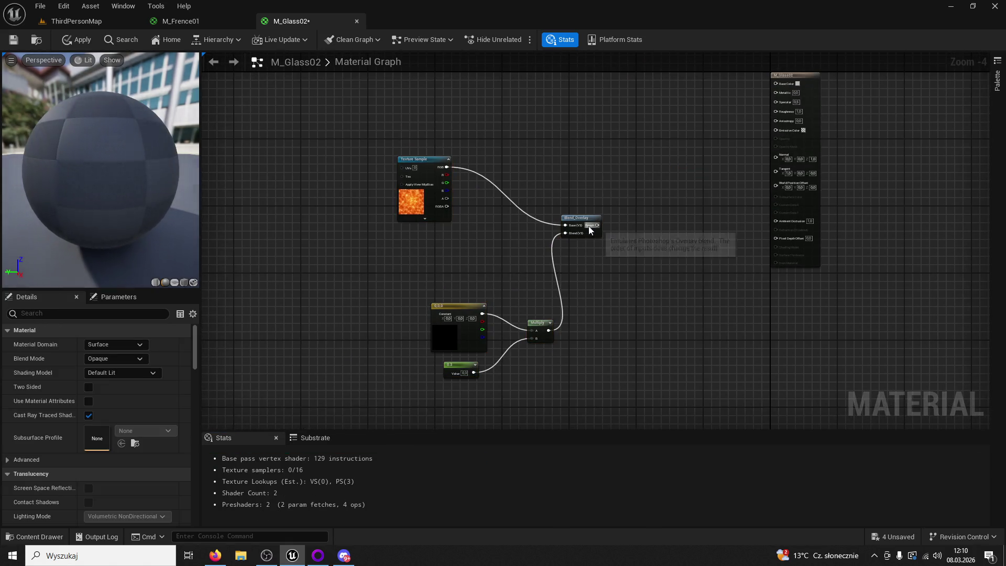
Connect Blend_Overlay's result to Base Color, regroup the tint nodes, and turn the constant red
left_click_drag(597, 226, 709, 158)
mouse_move(729, 114)
left_mouse_down()
mouse_move(777, 86)
mouse_move(598, 226)
left_mouse_up()
left_click_drag(602, 142, 427, 386)
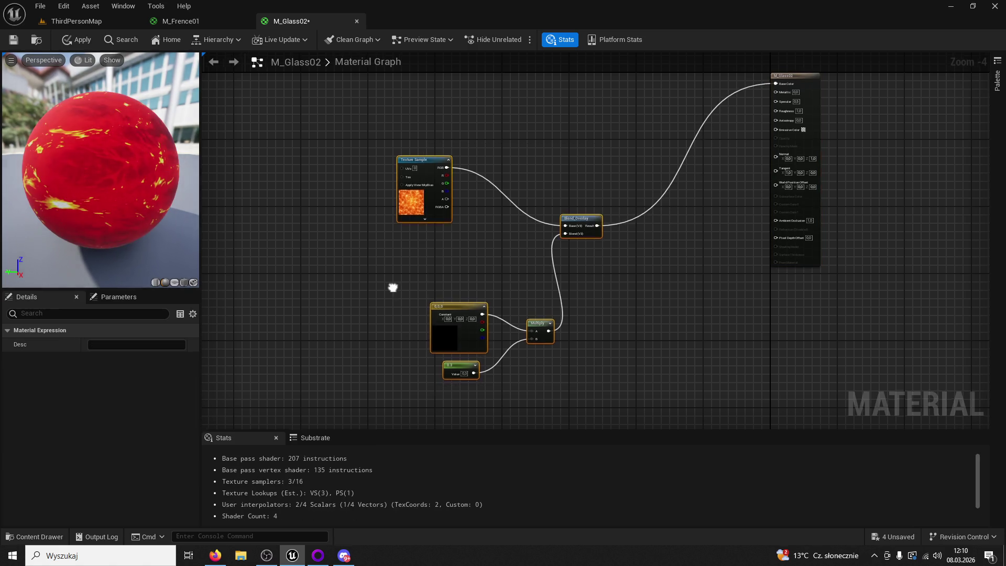
left_click_drag(577, 290, 580, 171)
scroll(519, 241, "up", 3)
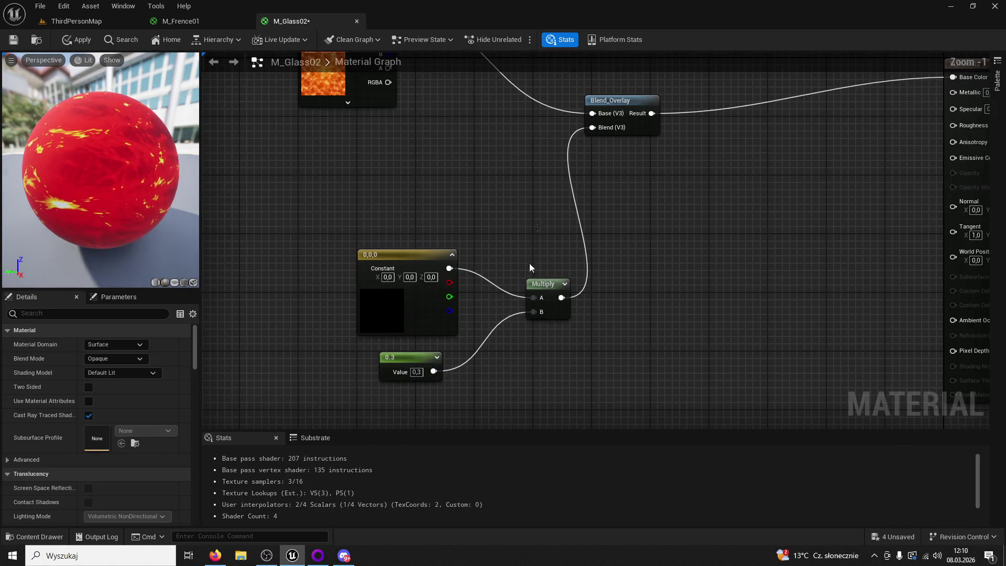
left_click_drag(530, 264, 367, 388)
left_click_drag(447, 305, 398, 208)
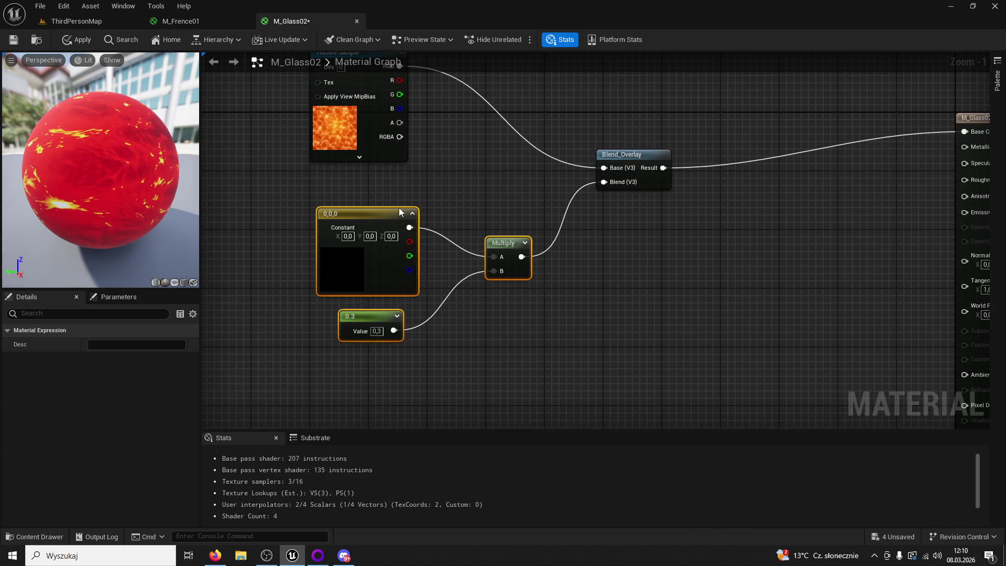
double_click(350, 257)
left_click(464, 356)
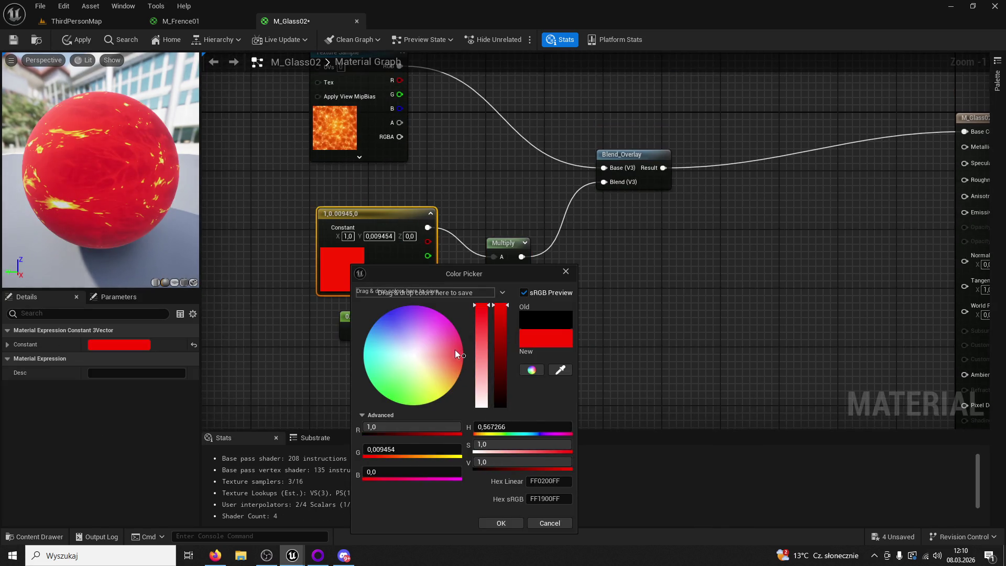
Change the tint constant from red to blue
left_click(448, 306)
left_click(375, 322)
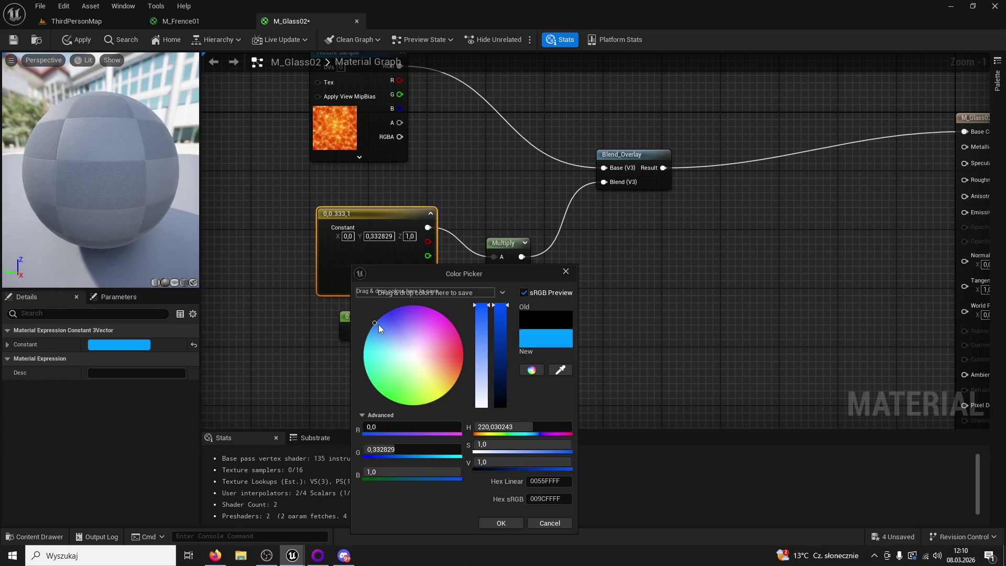
left_click(488, 520)
scroll(636, 382, "down", 1)
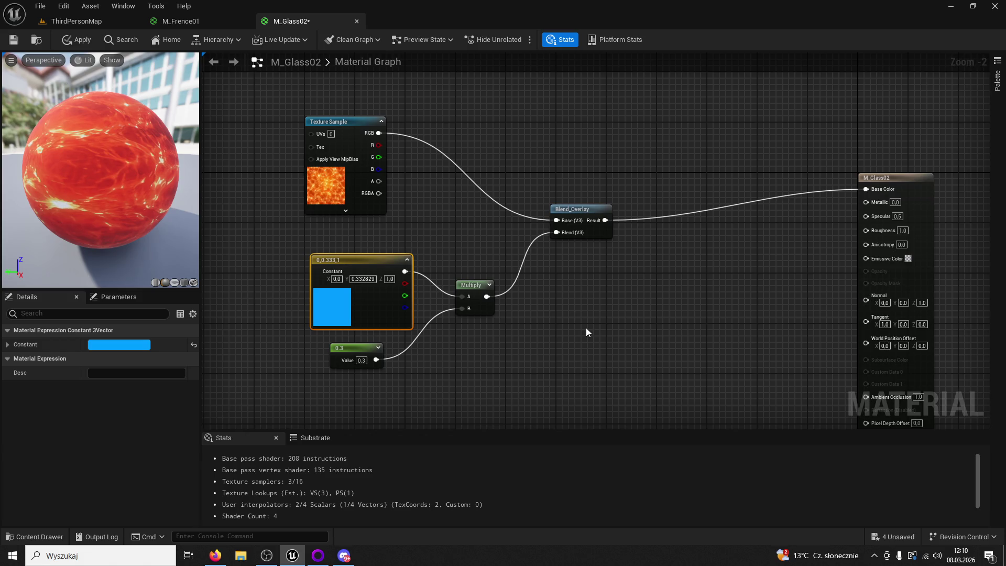
left_click(624, 323)
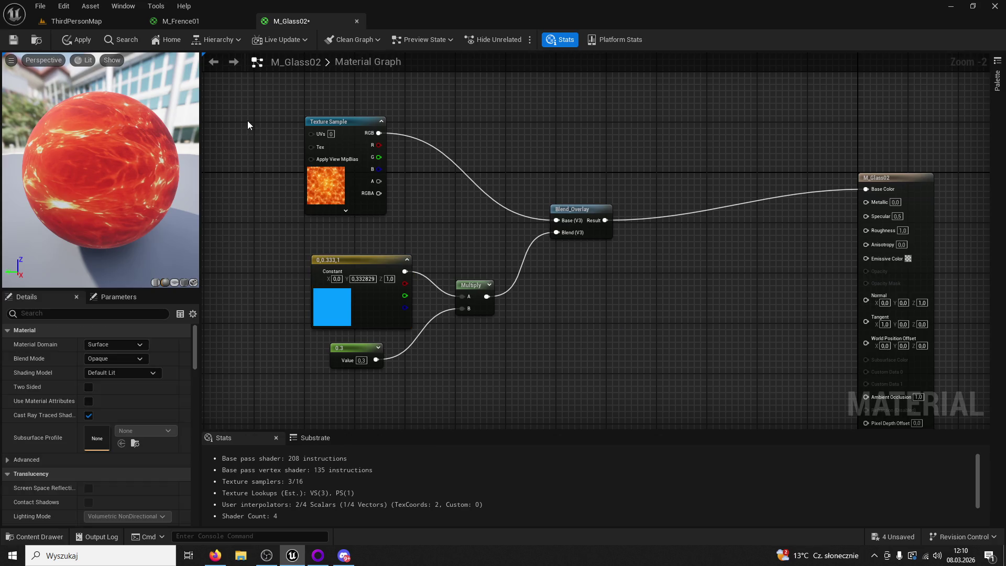
Set the 0.3 scalar to 1, wire the colour constant straight into Blend_Overlay's Blend, and apply
left_click(315, 122)
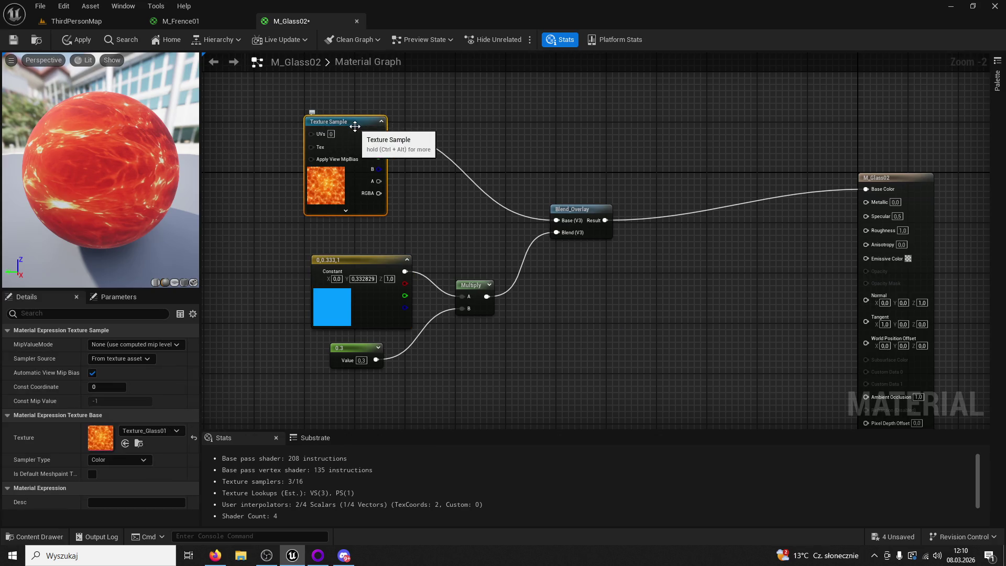
left_click(342, 262)
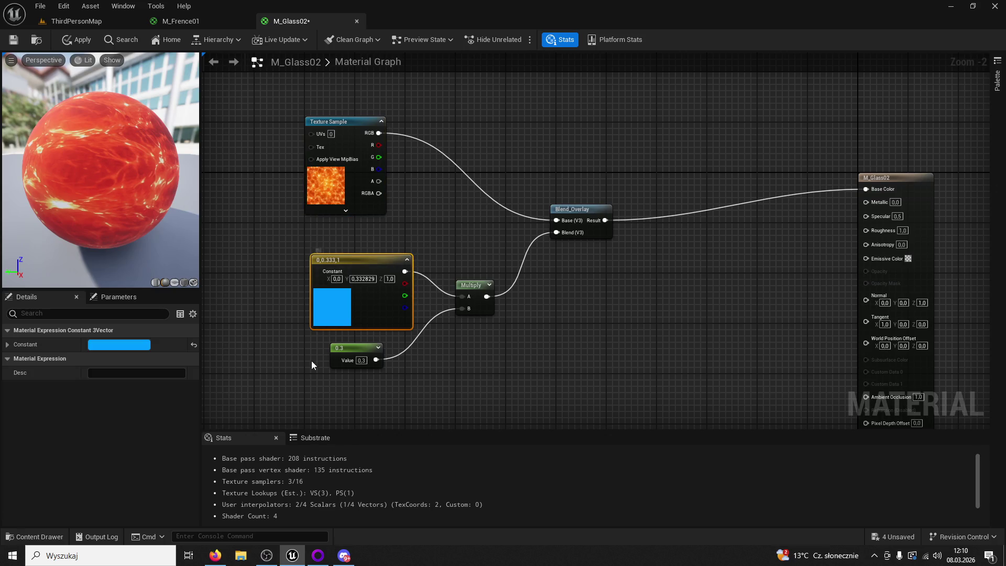
left_click(454, 378)
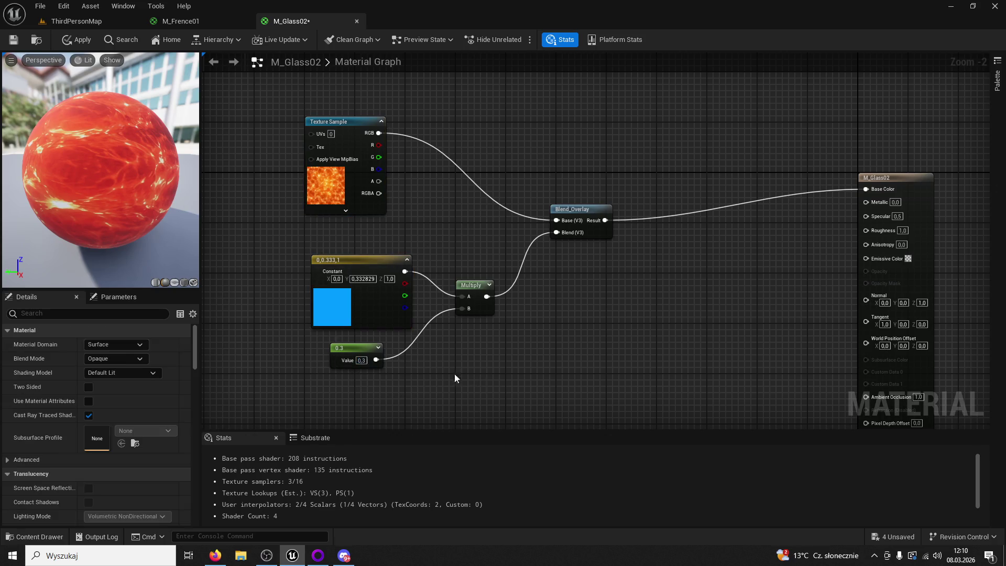
left_click(357, 359)
type("1")
key("Return")
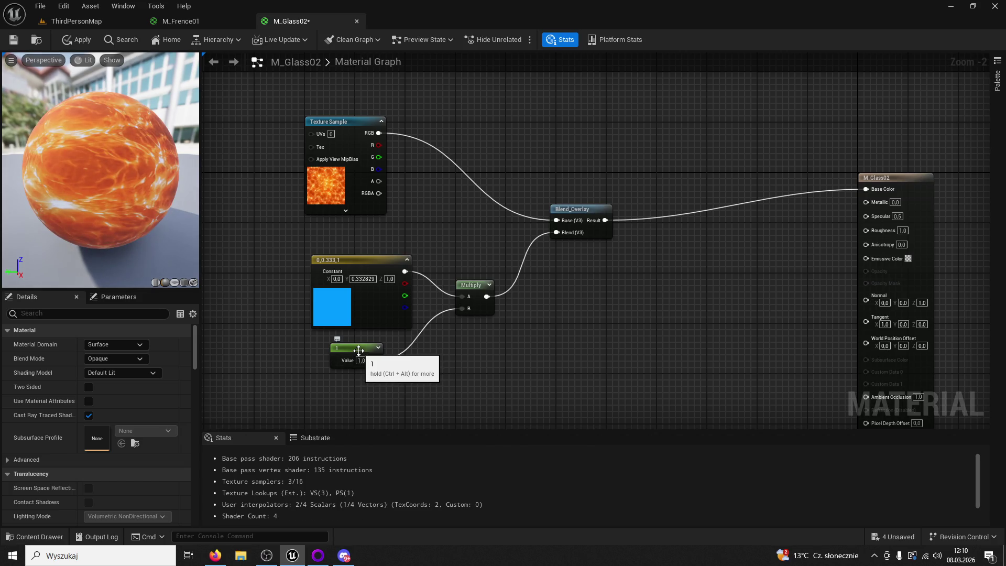
left_click_drag(404, 271, 557, 233)
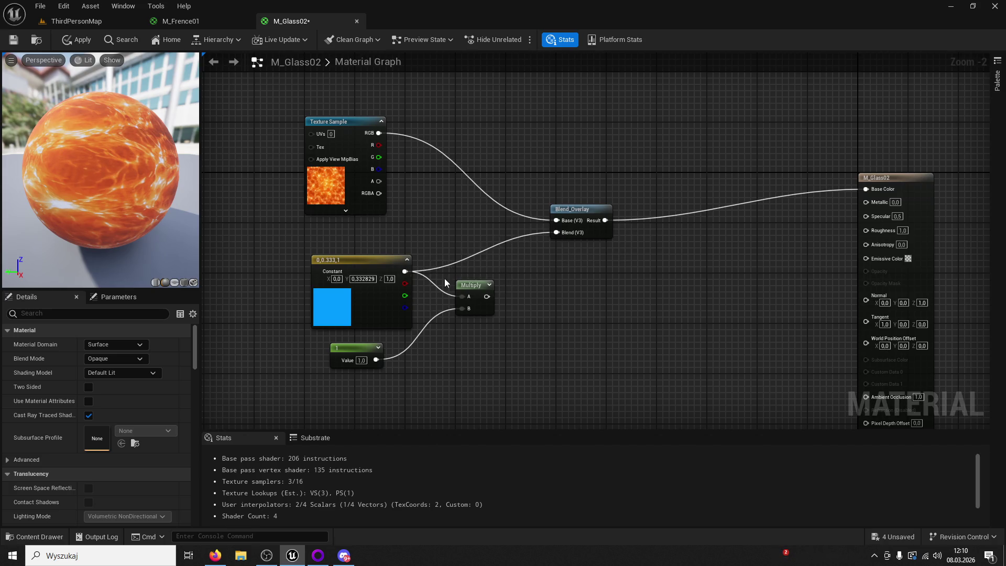
left_click(18, 41)
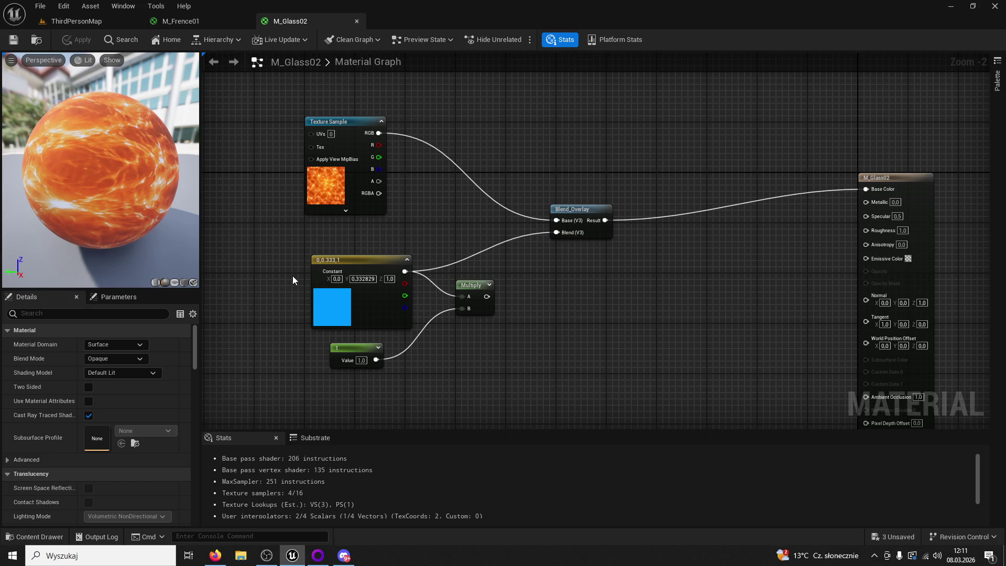
Try orange and cyan tints before settling on blue (0, 0.162, 1)
left_click(333, 303)
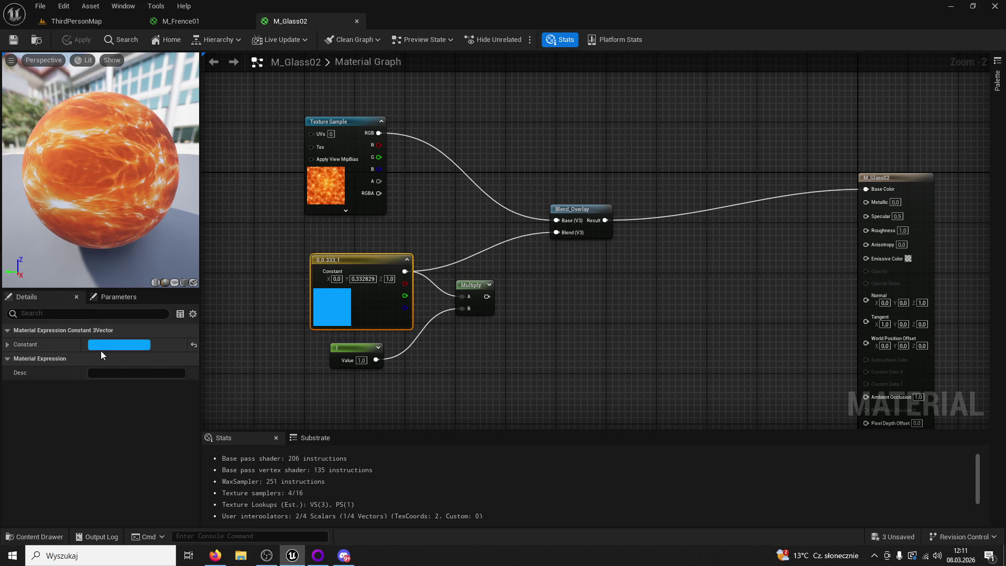
left_click(116, 344)
left_click_drag(230, 362, 259, 392)
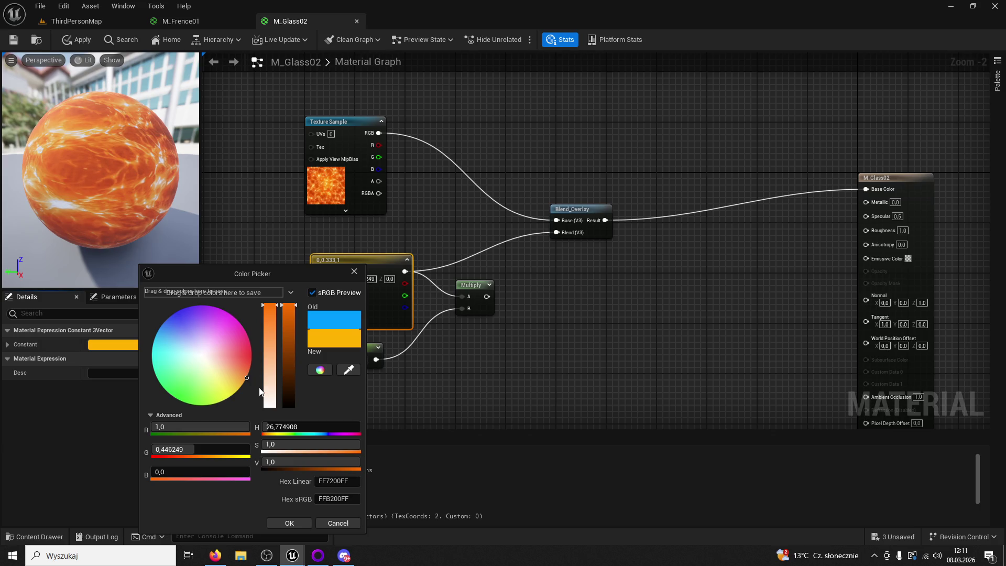
left_click(301, 521)
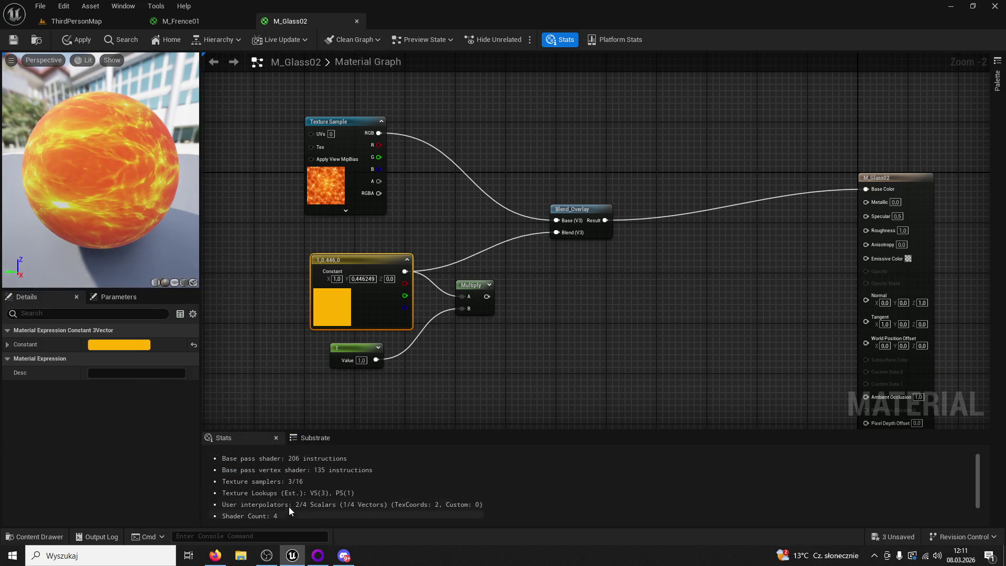
double_click(335, 317)
left_click_drag(351, 359, 325, 360)
left_click(487, 524)
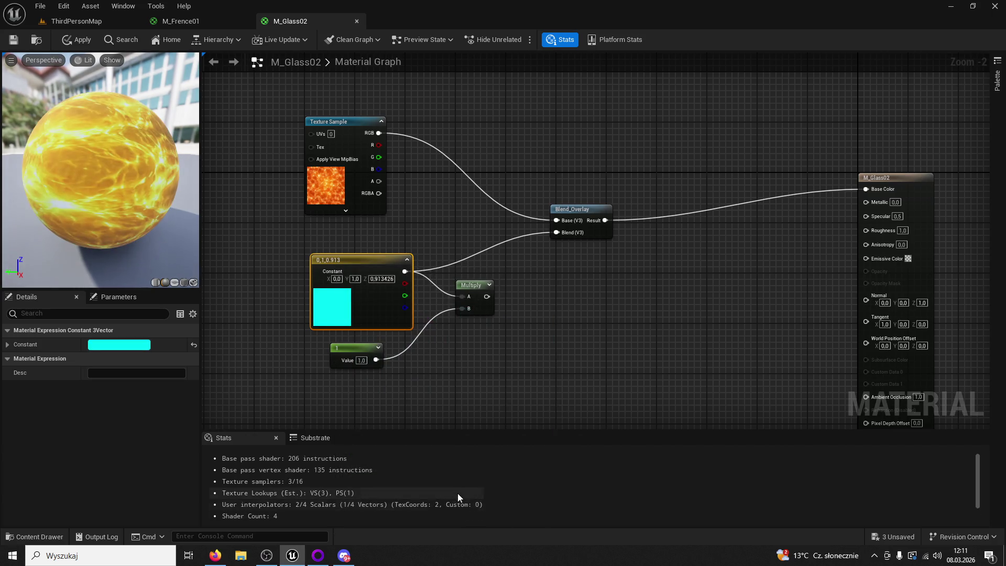
double_click(335, 311)
left_click(366, 316)
left_click(489, 523)
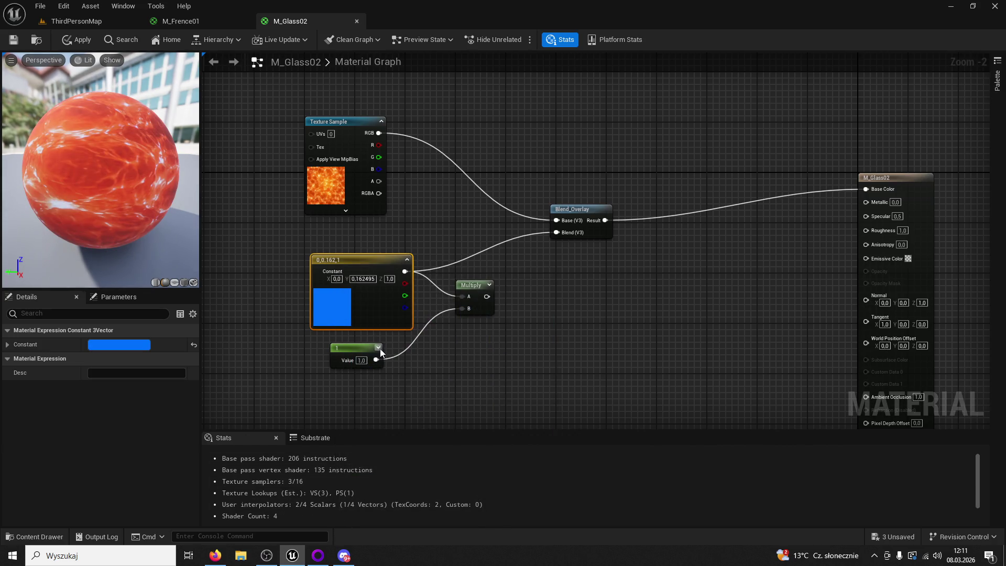
left_click(36, 537)
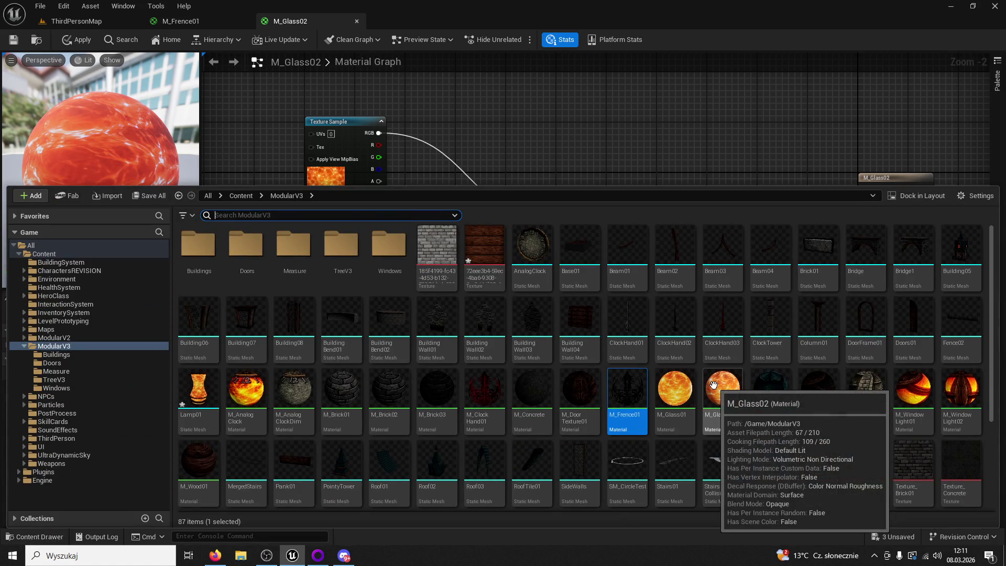
Duplicate Texture_Glass01 as Texture_Glass02 and open it
scroll(521, 400, "down", 2)
right_click(356, 390)
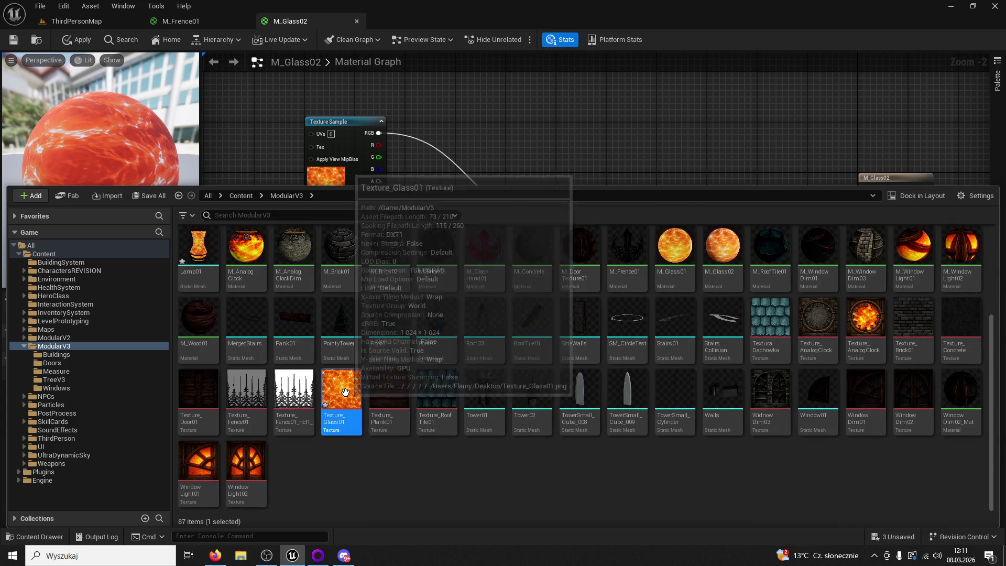
left_click(404, 348)
key("Return")
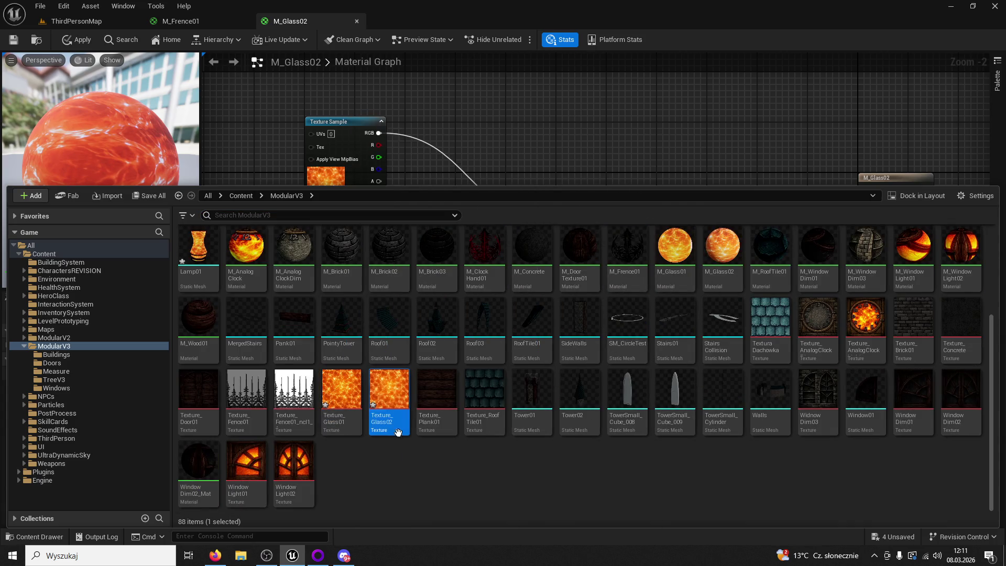
double_click(398, 404)
Experiment with the texture's Saturation, Brightness, Brightness Curve, RGB Curve and Vibrance settings
scroll(903, 471, "down", 4)
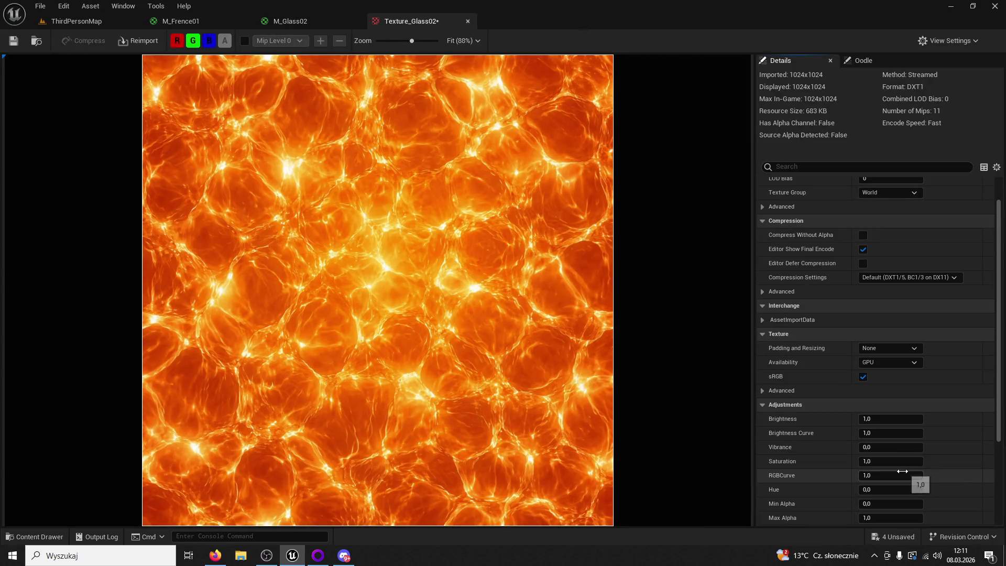
left_click_drag(871, 428, 871, 430)
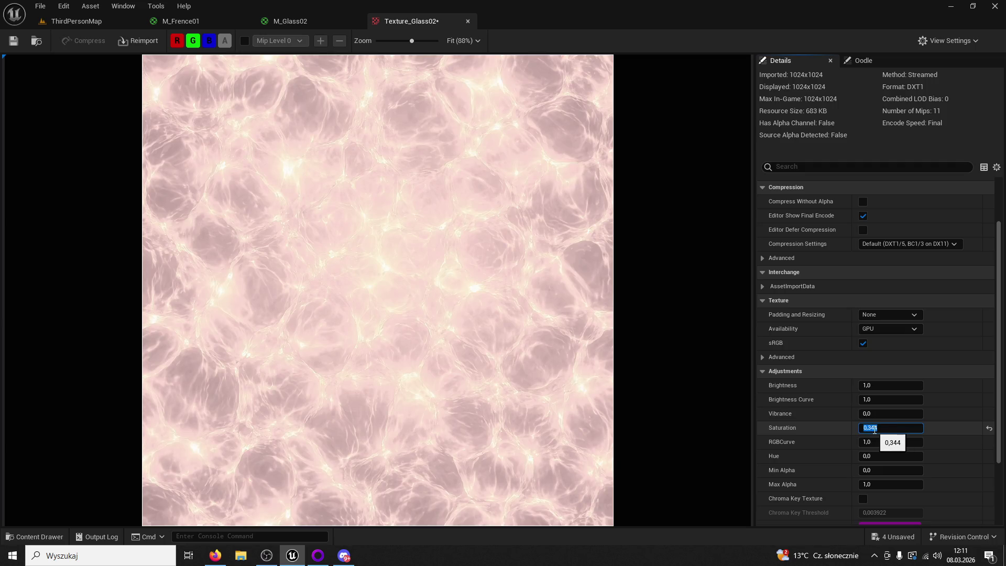
mouse_move(891, 428)
left_mouse_down()
mouse_move(910, 431)
mouse_move(883, 427)
left_mouse_up()
left_click(989, 428)
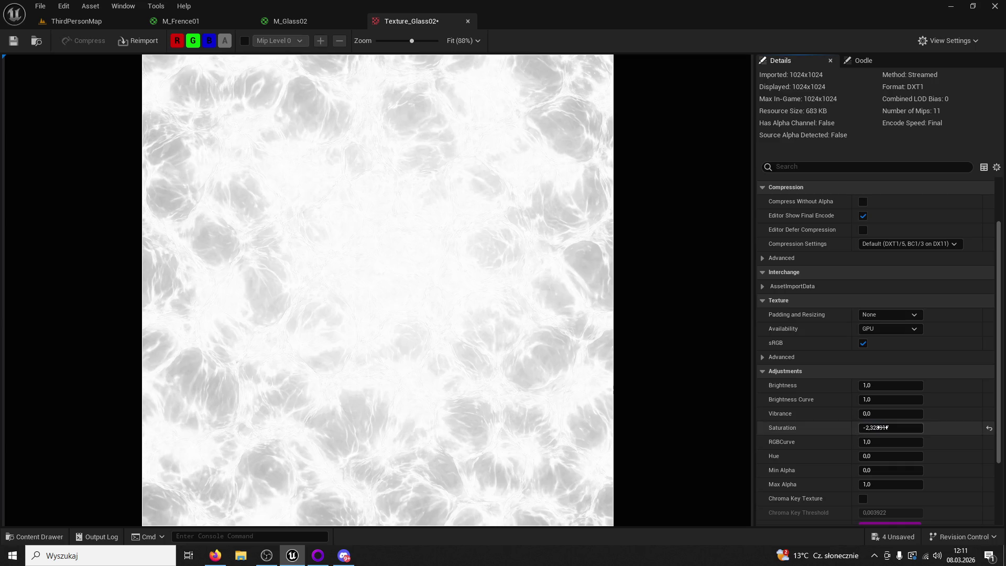
left_click_drag(875, 386, 885, 386)
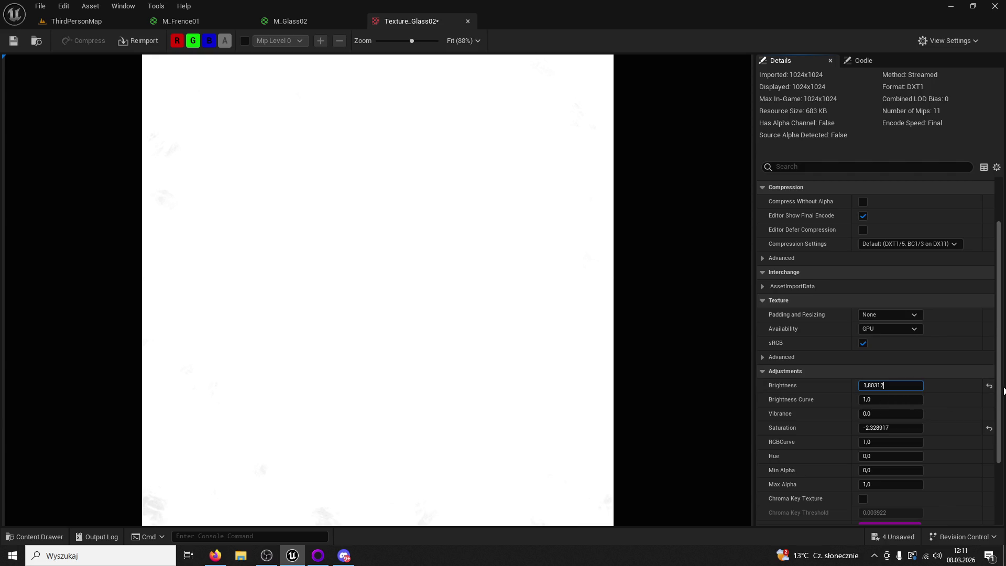
left_click(989, 386)
left_click_drag(886, 385, 884, 399)
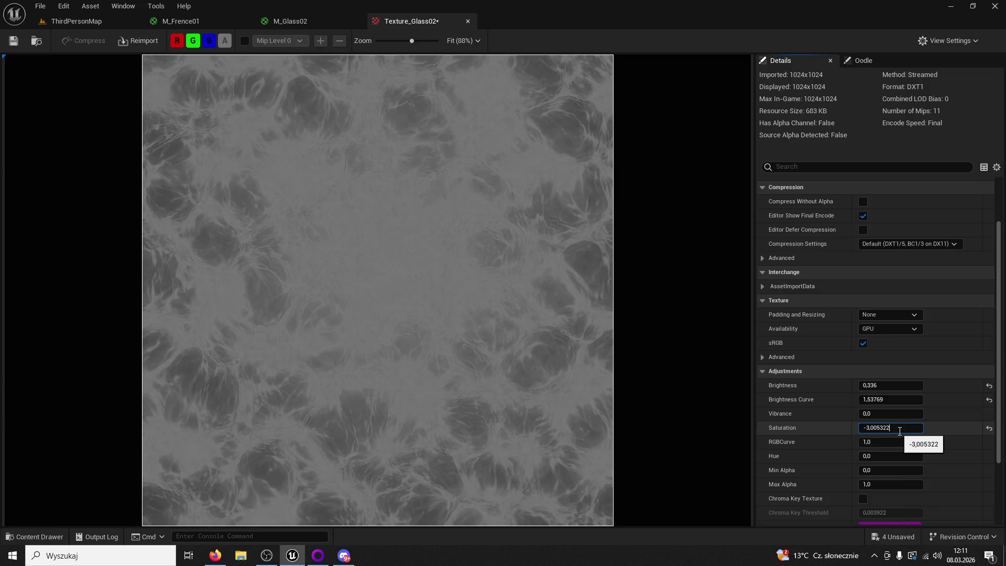
left_click(989, 428)
key("Return")
left_click_drag(887, 442, 877, 418)
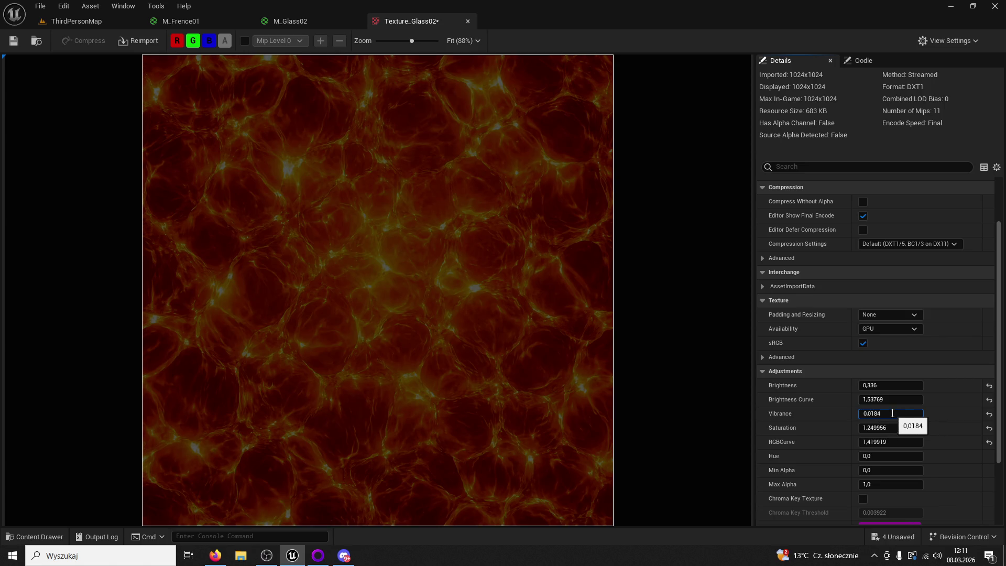
left_click(989, 414)
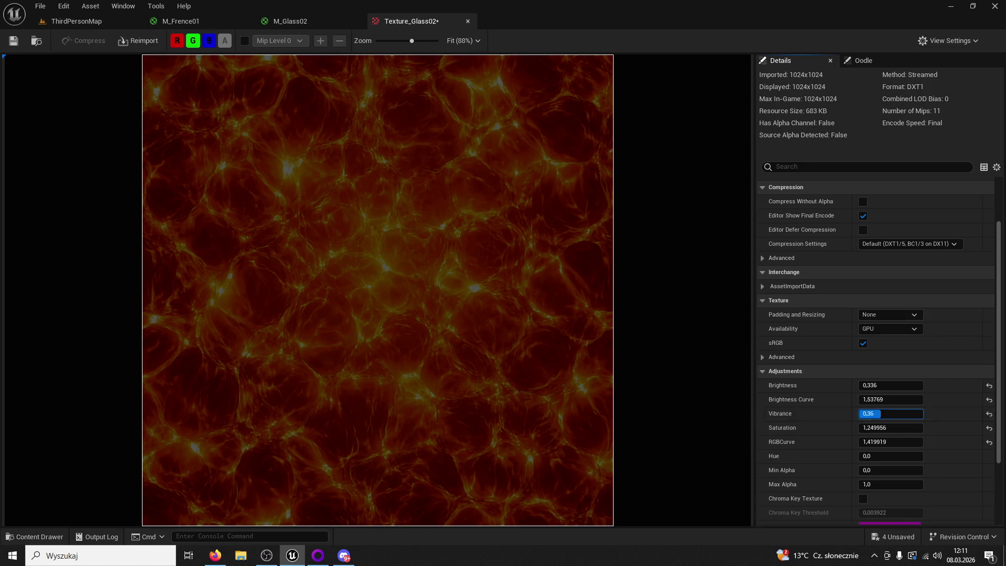
left_click(989, 414)
Dial in Brightness 0.76, Brightness Curve 3.45, Saturation 0.13 and Vibrance 0.0296 for a grey tone
left_click(891, 386)
type("0,68")
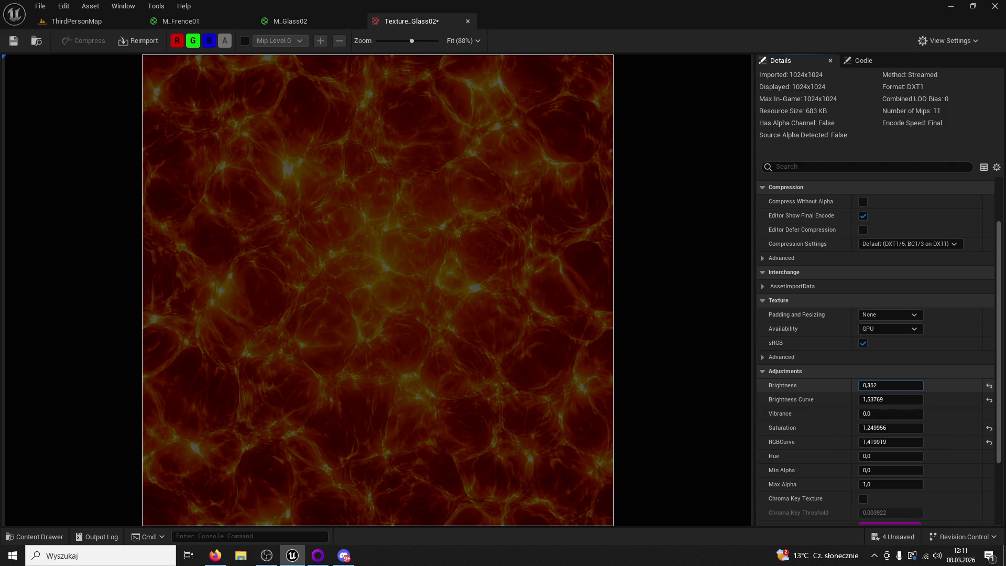
key("Return")
left_click_drag(875, 431, 884, 427)
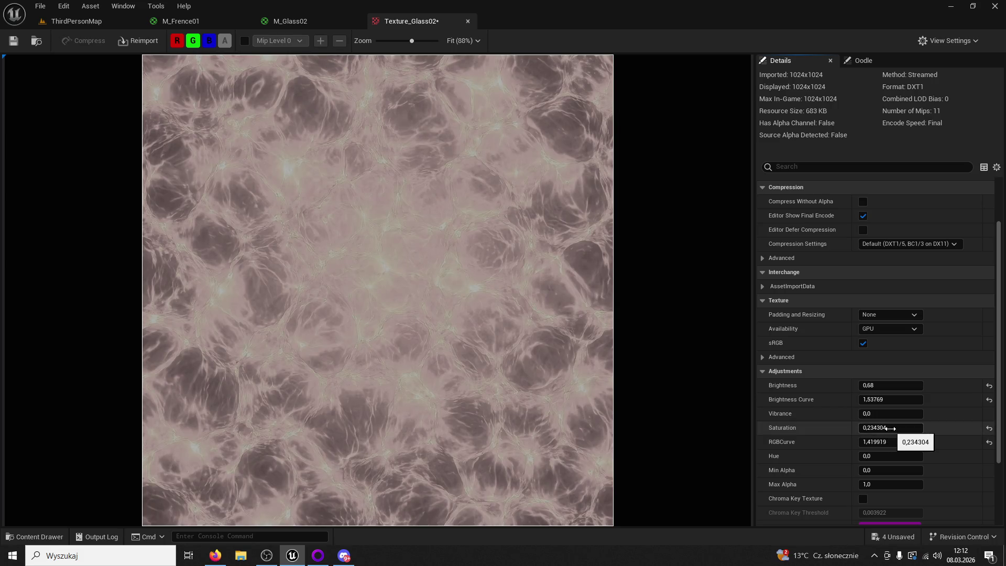
mouse_move(884, 427)
left_mouse_down()
mouse_move(885, 398)
mouse_move(898, 409)
mouse_move(876, 386)
left_mouse_up()
left_click_drag(880, 441, 884, 441)
Save the texture and replace M_Glass02's old texture sample with Texture_Glass02, then apply
left_click(14, 40)
left_click(468, 21)
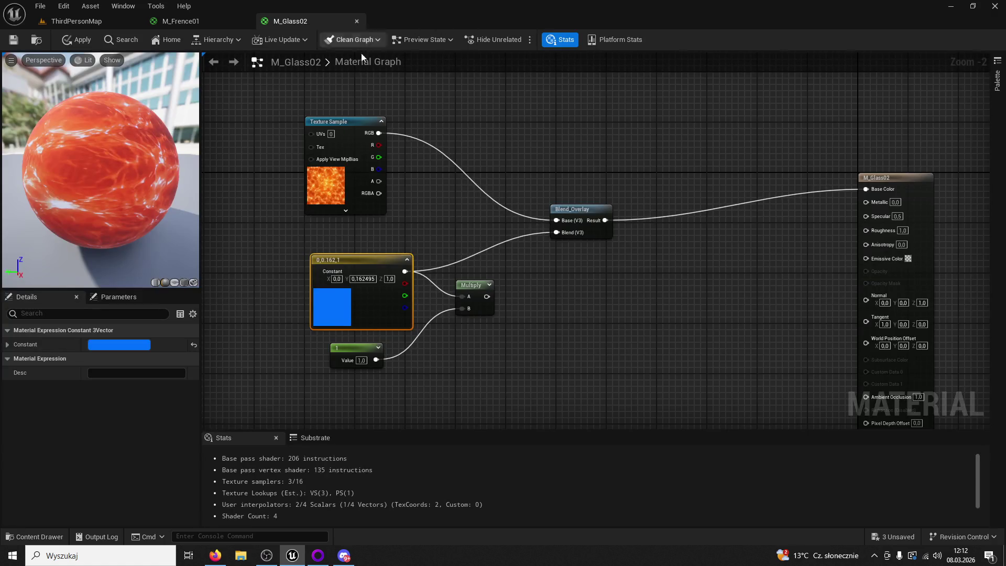
left_click(349, 123)
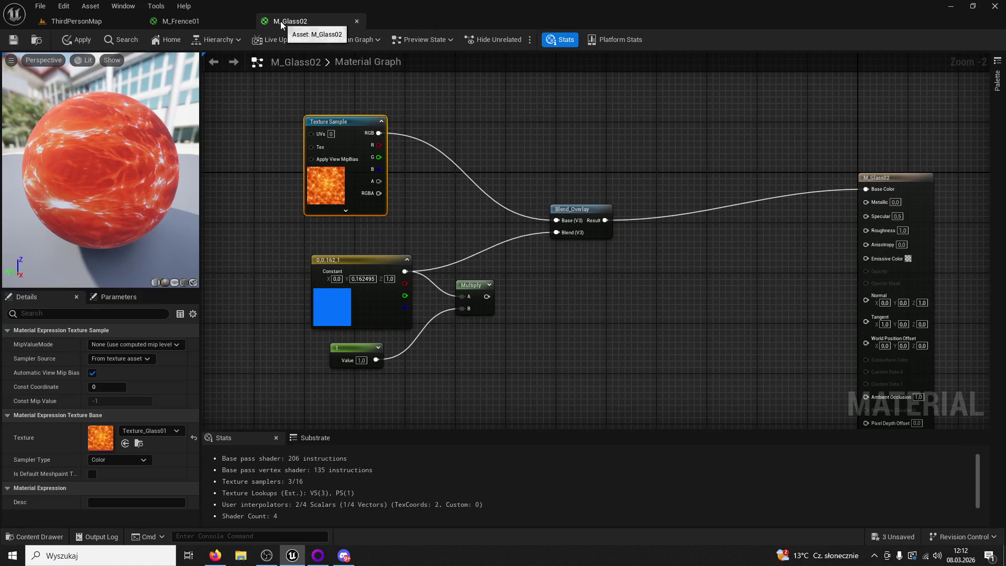
key("Delete")
left_click(34, 537)
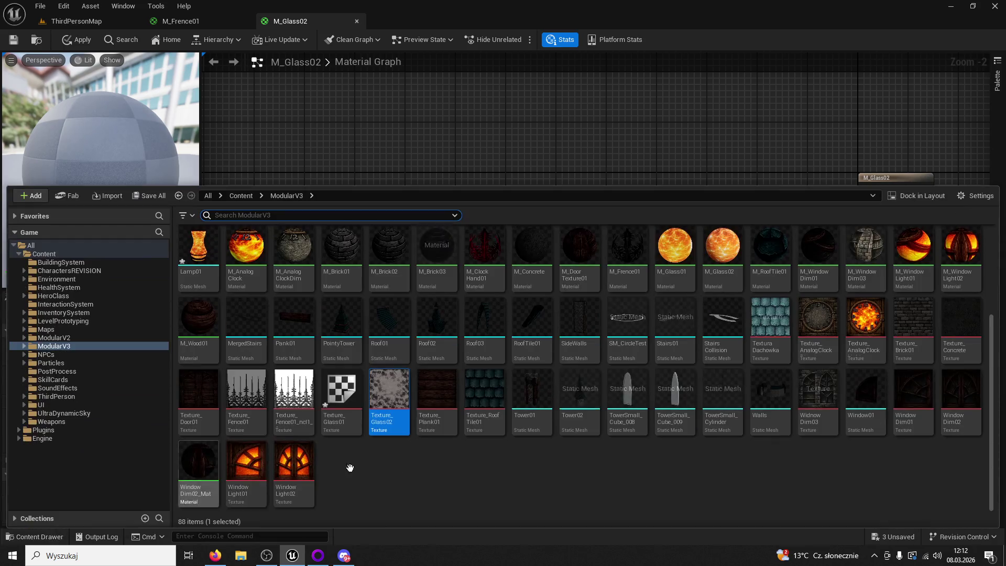
mouse_move(390, 391)
left_mouse_down()
mouse_move(476, 168)
mouse_move(462, 150)
mouse_move(416, 134)
mouse_move(555, 219)
left_mouse_up()
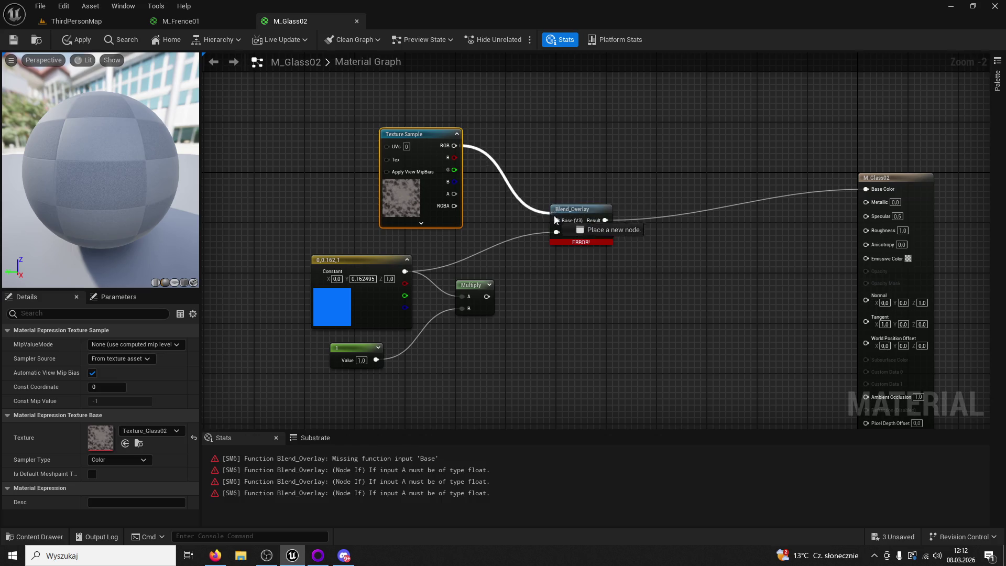
left_click(13, 39)
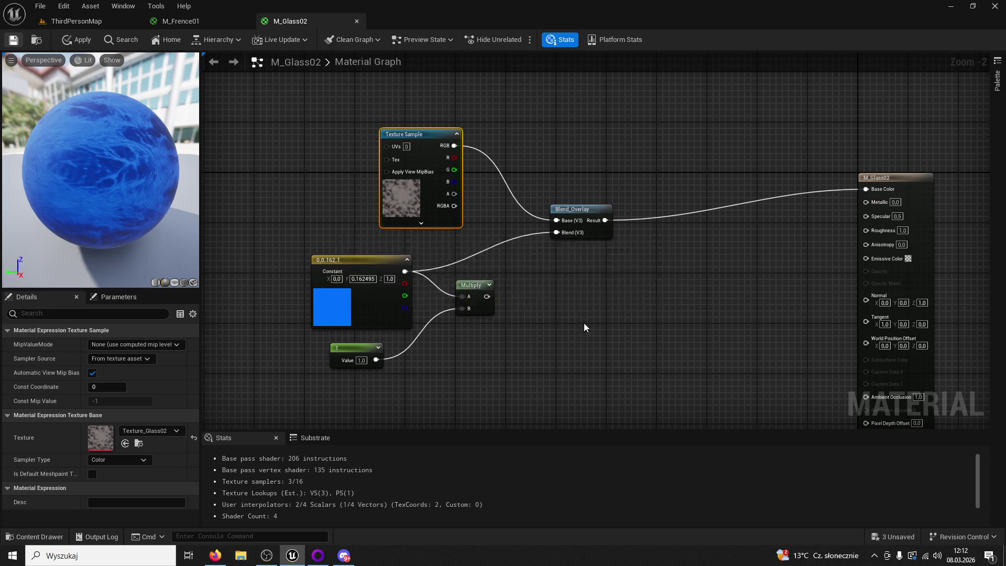
Delete the blue constant, Multiply and value nodes
left_click(421, 322)
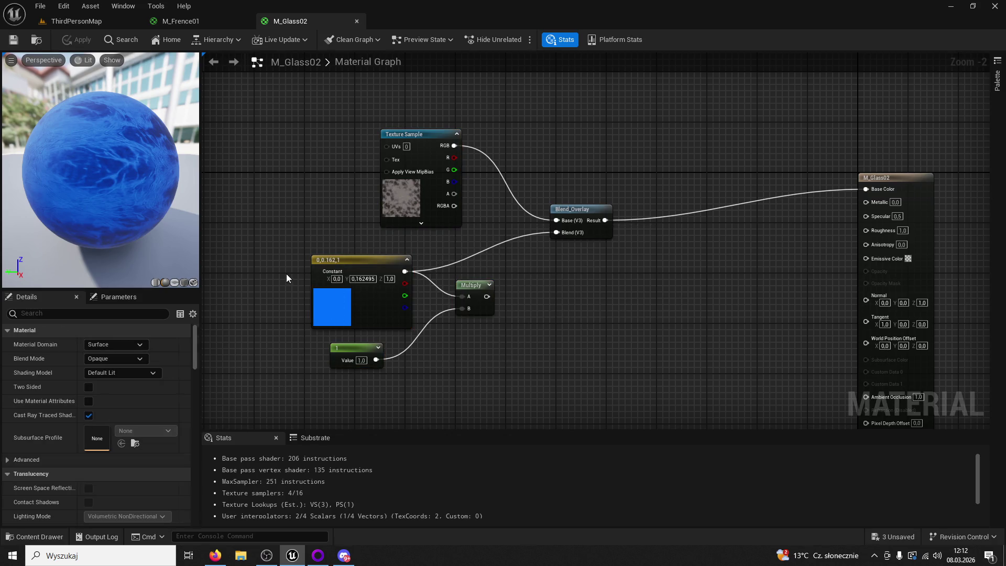
left_click_drag(302, 239, 480, 357)
key("Delete")
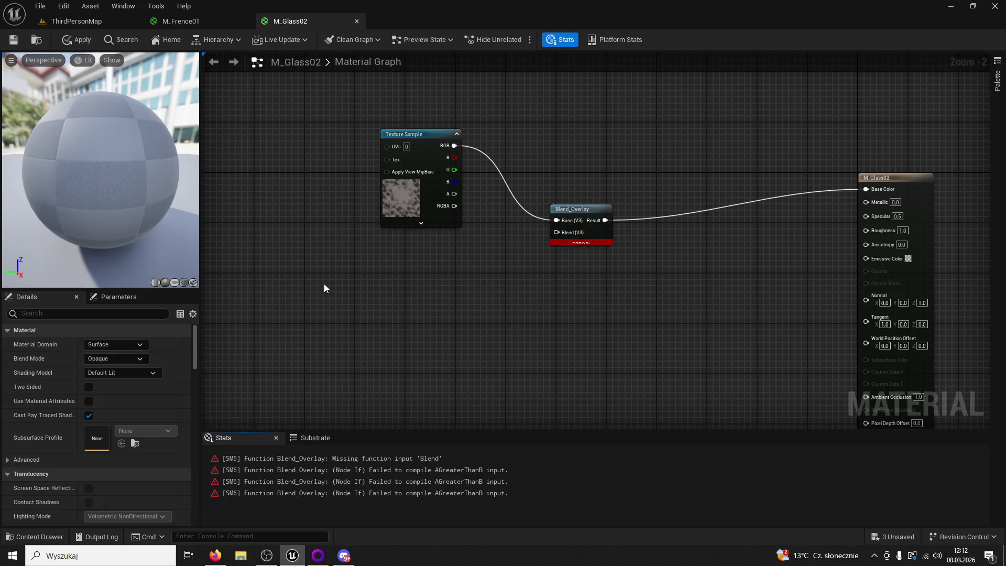
Close the broken M_Glass02 editor and delete the M_Glass02 material asset
left_click(356, 22)
left_click(524, 304)
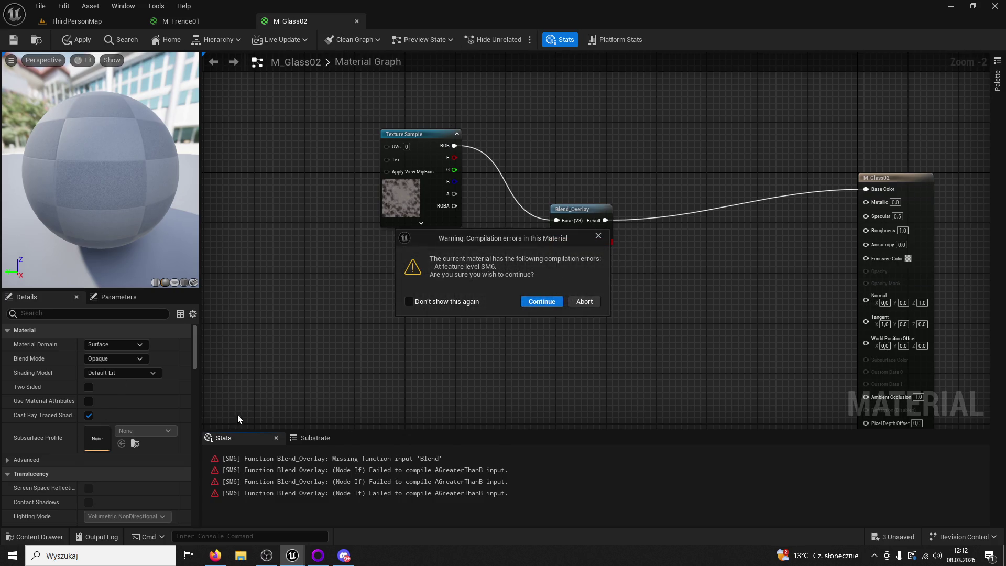
left_click(539, 297)
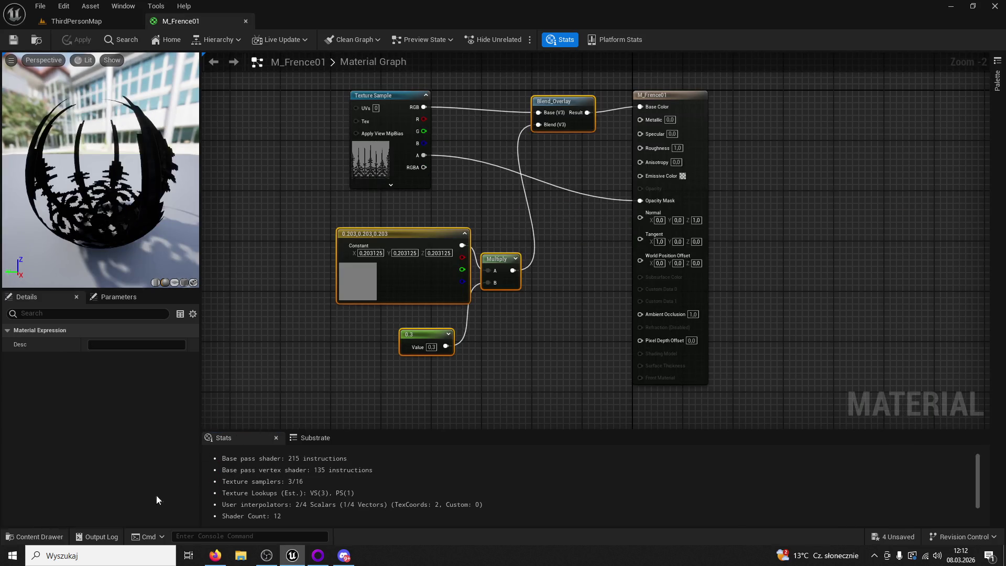
left_click(55, 537)
scroll(766, 319, "up", 2)
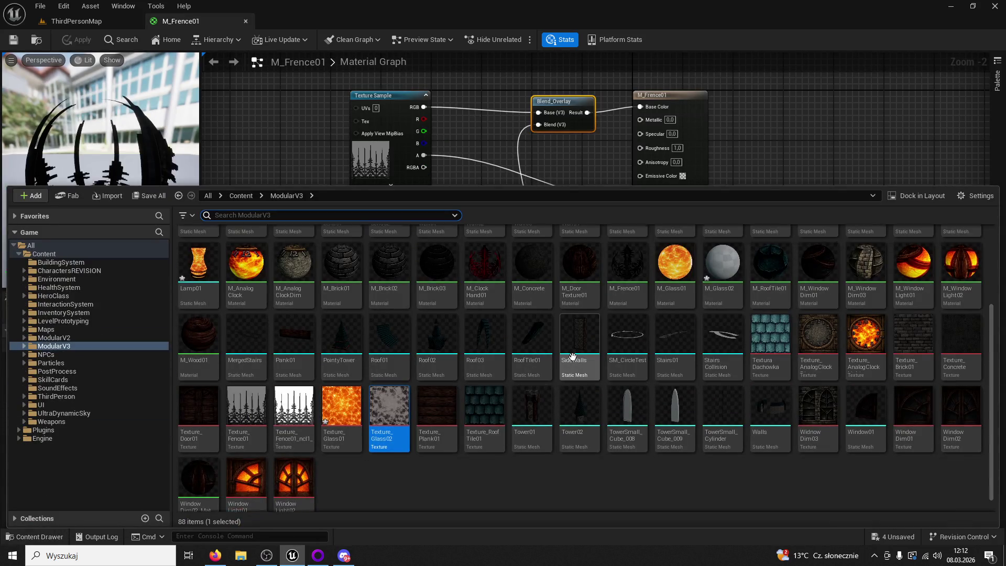
left_click(723, 307)
key("Delete")
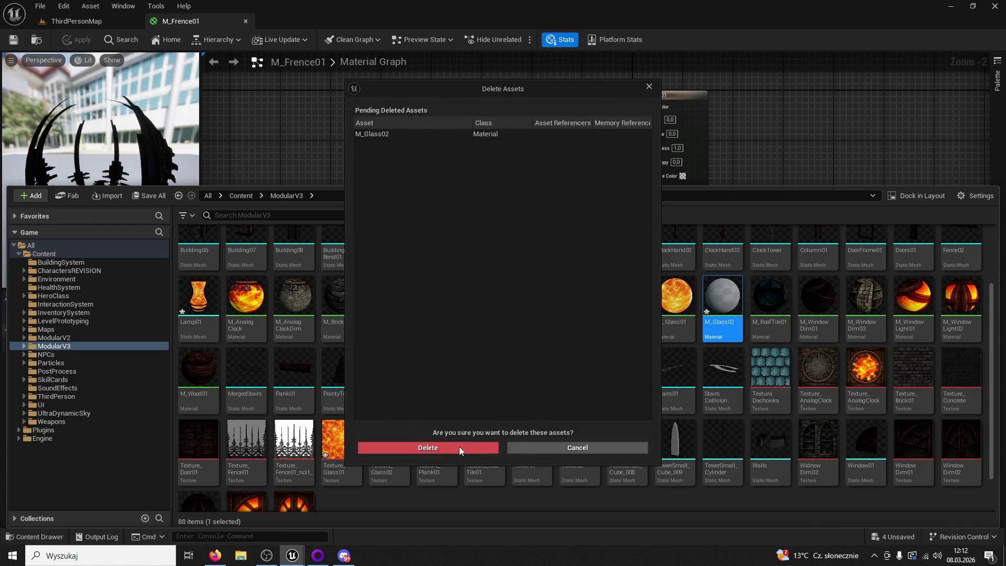
left_click(459, 447)
Duplicate M_Glass01 as M_Glass02, swap in Texture_Glass02, then save and close it
right_click(674, 307)
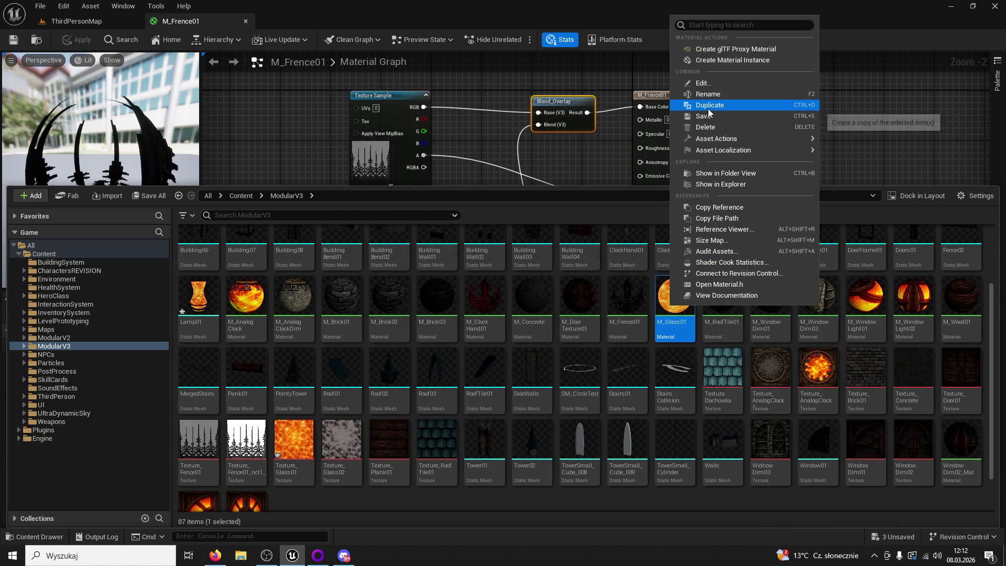
left_click(709, 106)
double_click(729, 298)
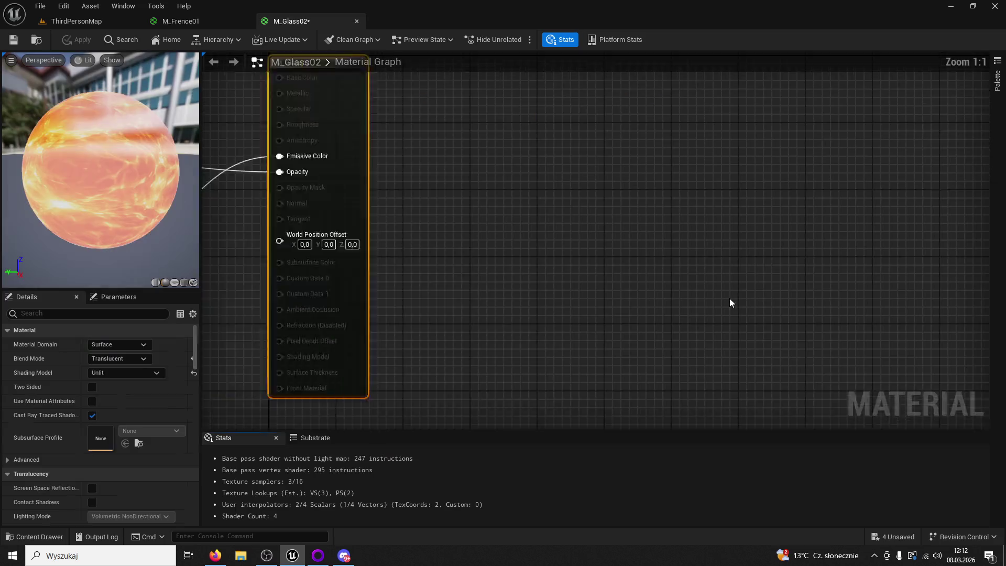
left_click(397, 361)
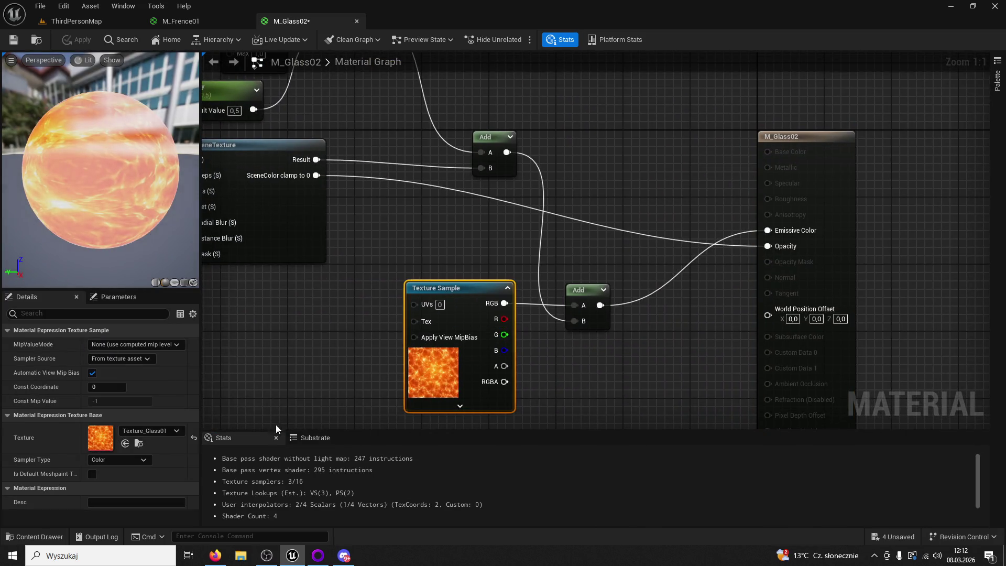
left_click(48, 537)
mouse_move(410, 441)
left_mouse_down()
mouse_move(560, 178)
mouse_move(645, 190)
mouse_move(446, 350)
mouse_move(575, 307)
left_mouse_up()
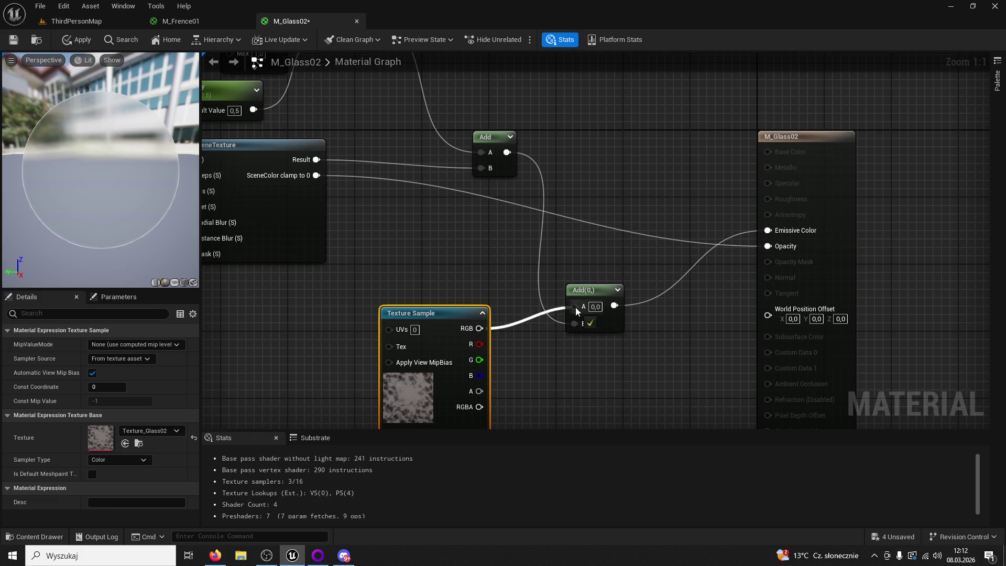
left_click(11, 44)
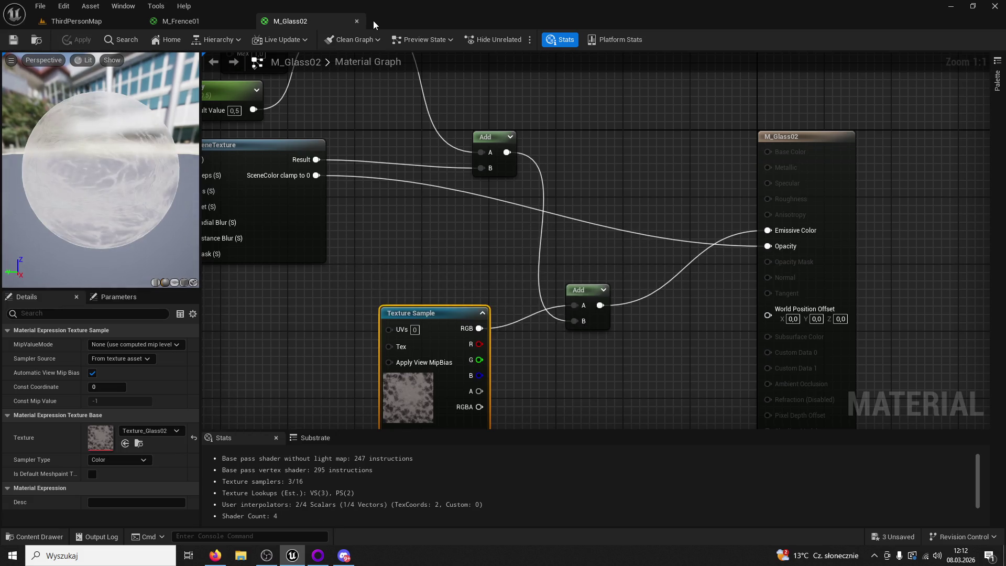
left_click(356, 21)
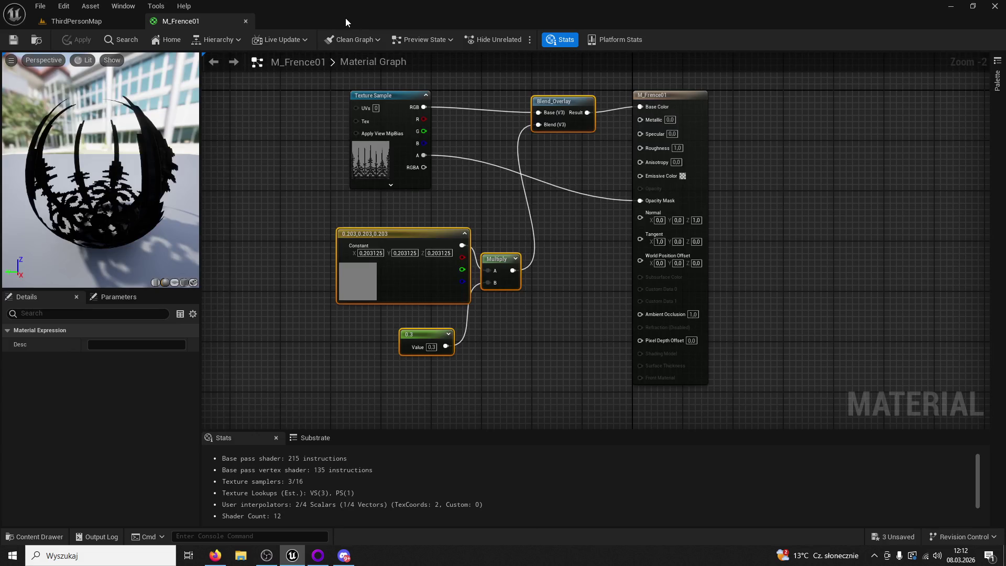
Play-test the ThirdPersonMap level to check the material changes
left_click(76, 23)
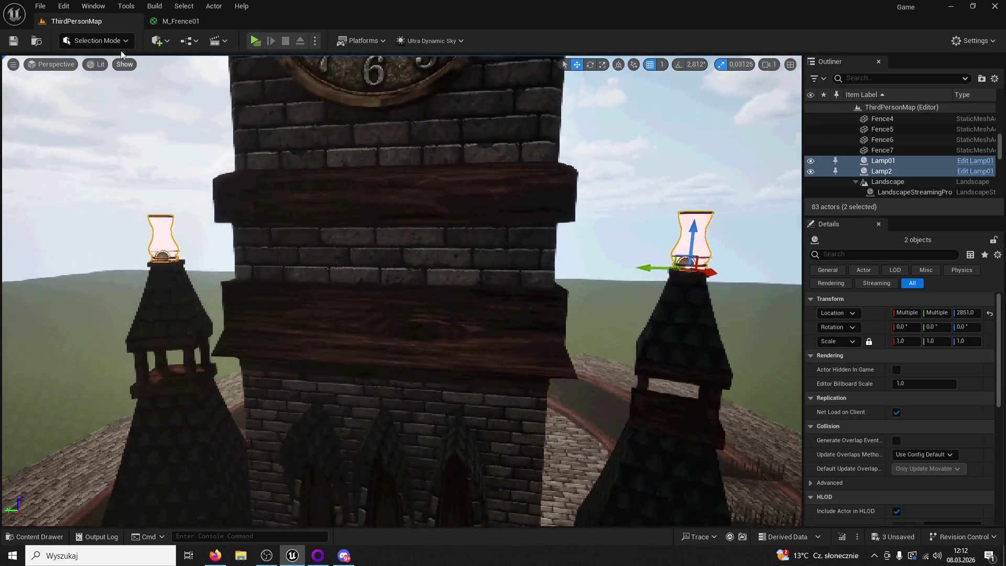
left_click(256, 41)
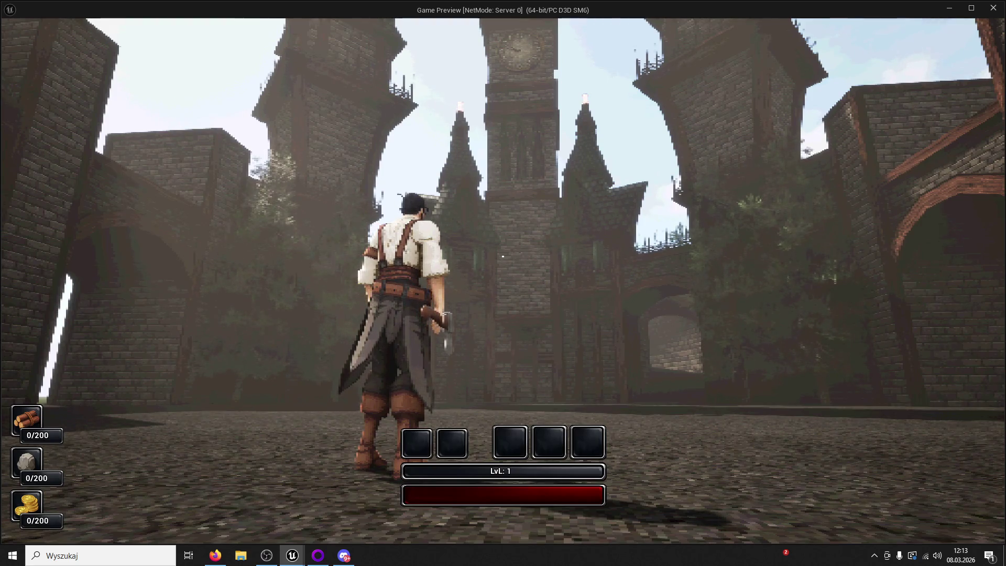
key("Escape")
Close the M_Frence01 material editor and open ModularV3's Buildings folder
left_click(34, 537)
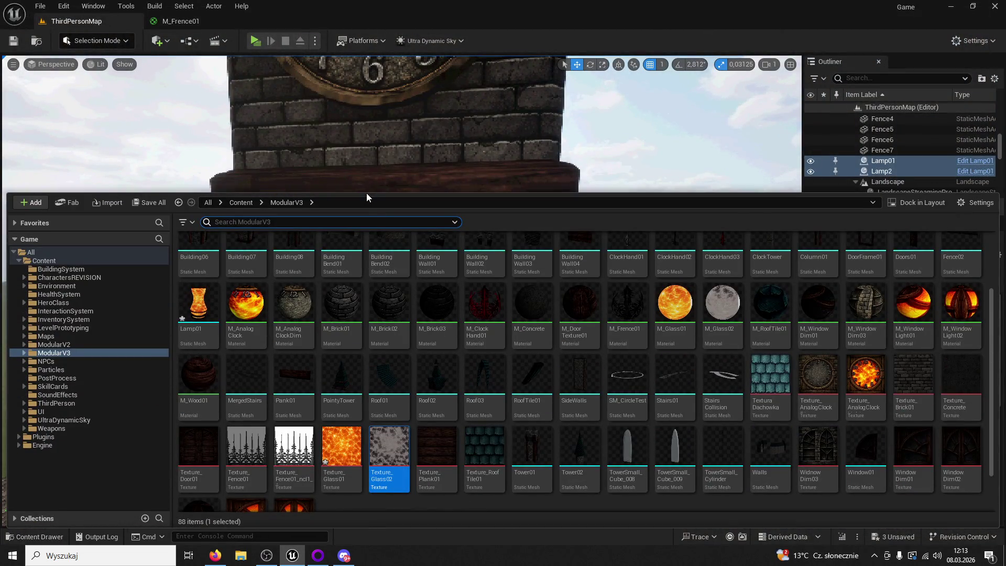
left_click_drag(367, 194, 370, 127)
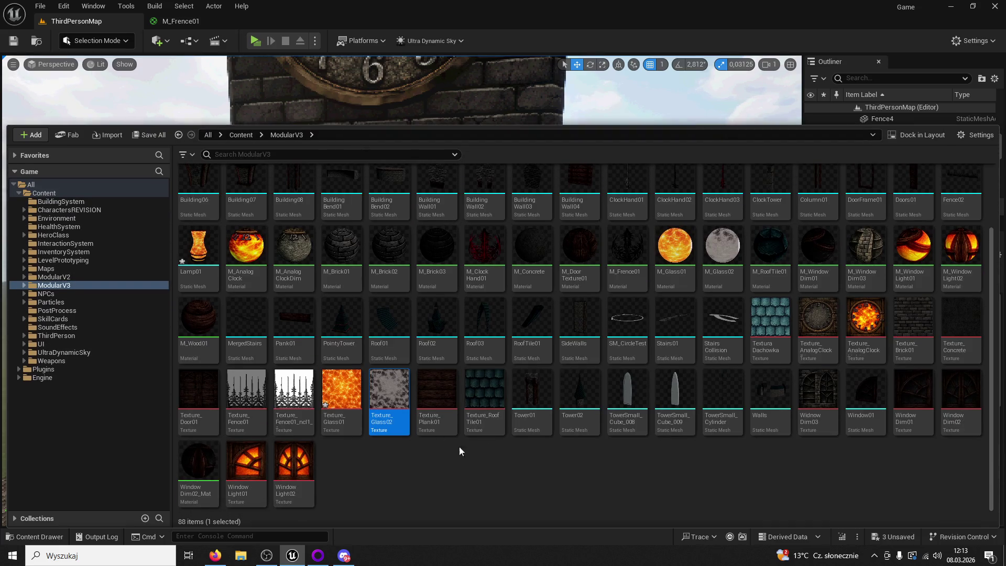
left_click(194, 23)
left_click(246, 22)
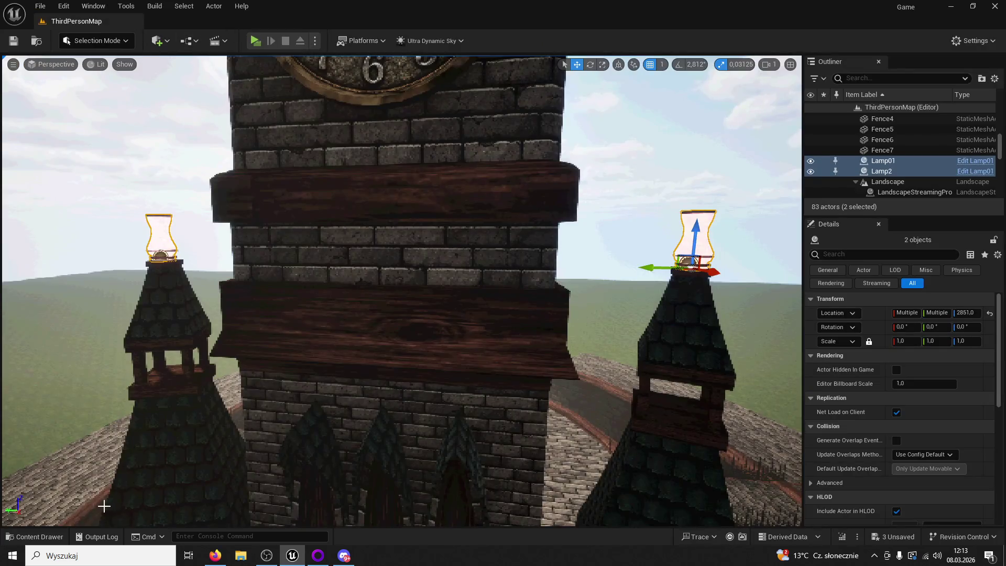
left_click(39, 537)
scroll(225, 241, "up", 2)
double_click(195, 181)
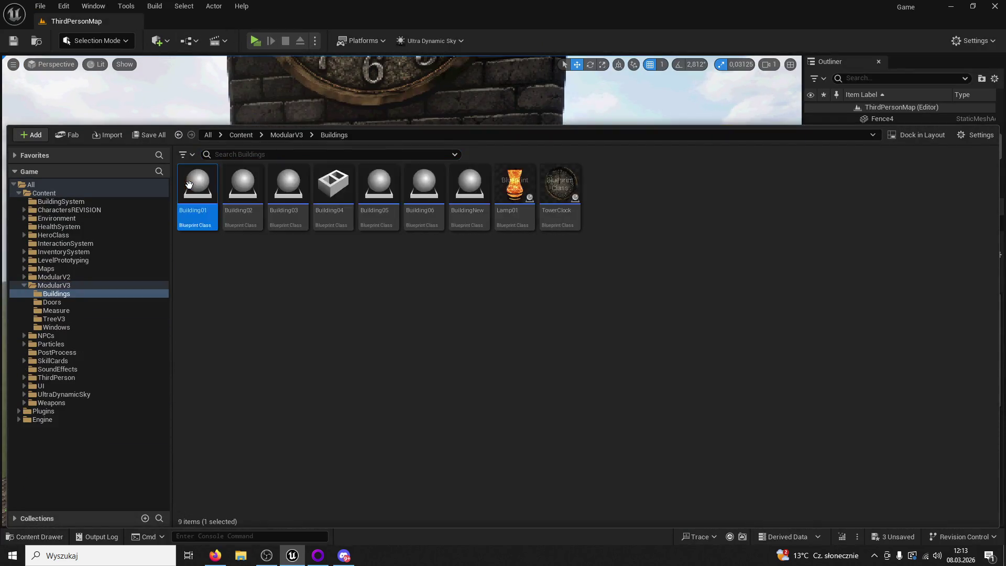
Open the Lamp01 Blueprint and try, then remove, a StaticMesh node in its Event Graph
double_click(527, 197)
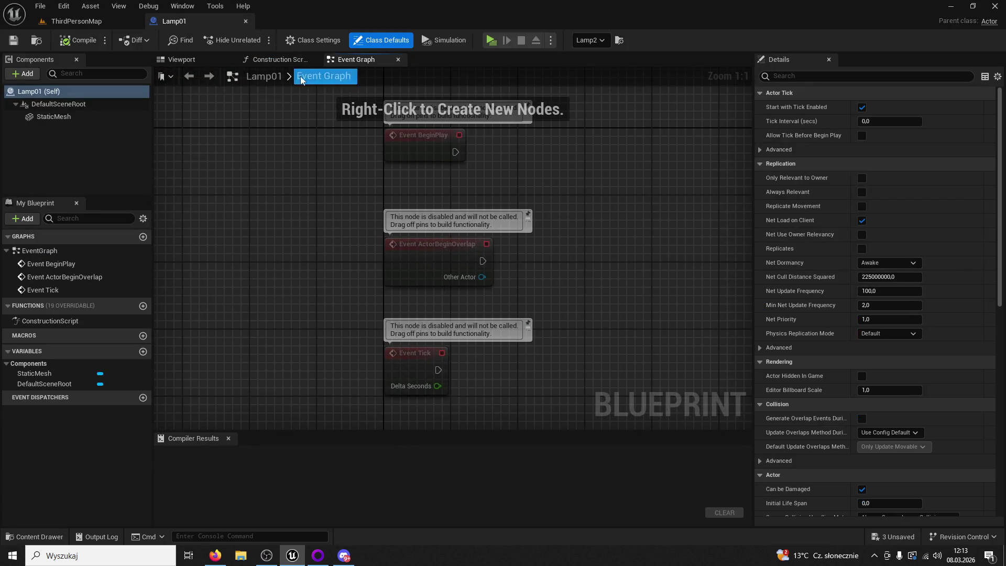
left_click(197, 59)
left_click(385, 60)
mouse_move(72, 117)
left_mouse_down()
mouse_move(564, 206)
mouse_move(540, 173)
mouse_move(525, 291)
left_mouse_up()
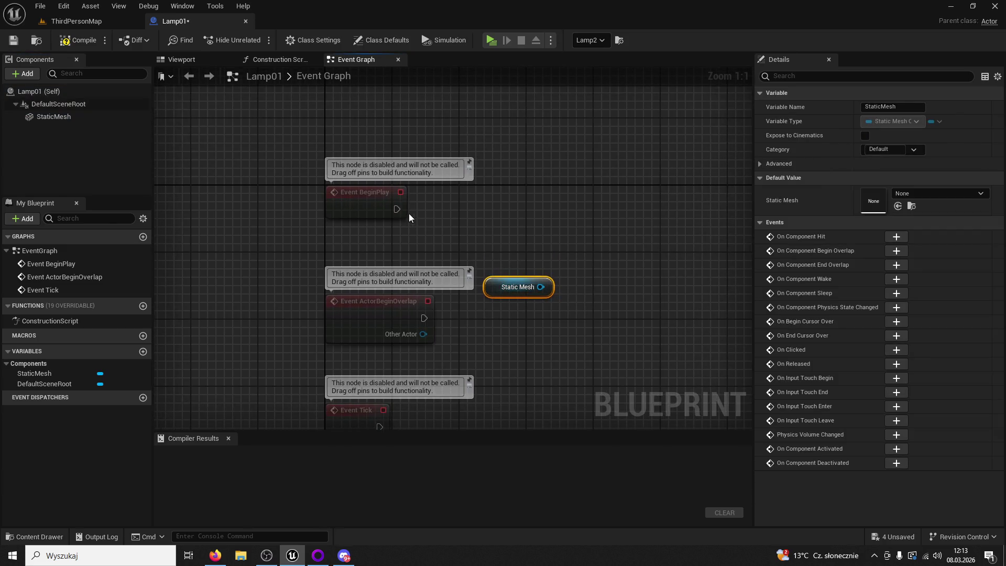
left_click_drag(642, 225, 642, 224)
left_click(587, 315)
left_click(518, 287)
key("Delete")
Browse up to ModularV3 and open its Windows folder
left_click(44, 537)
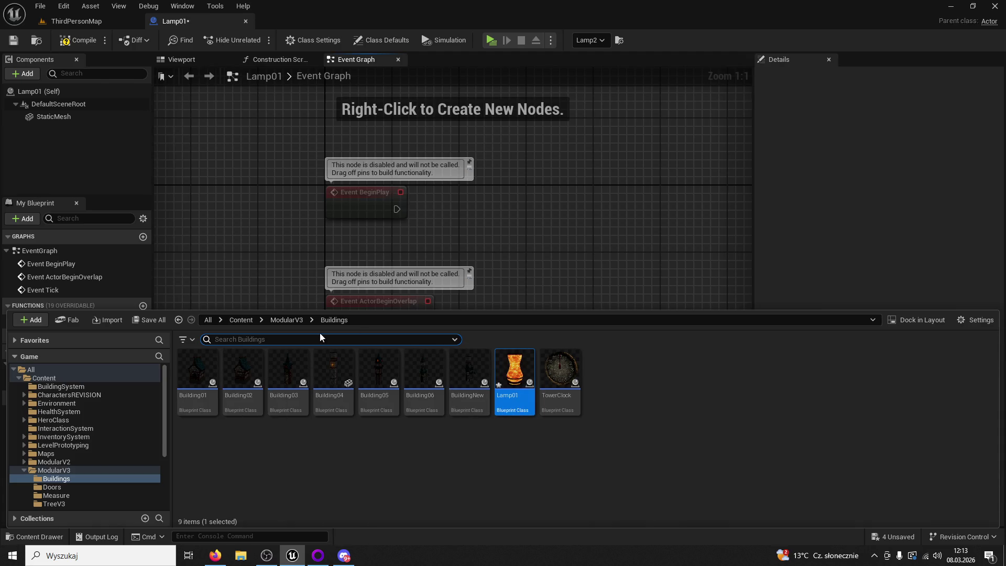
left_click(287, 321)
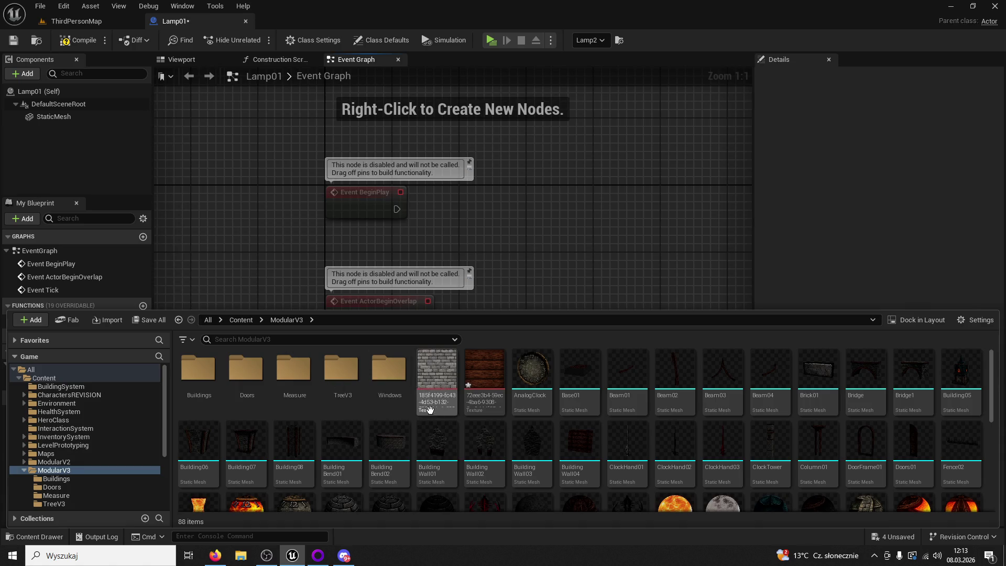
double_click(391, 377)
Copy BP_Window01's As Ultra Dynamic Sky variable into Lamp01
double_click(217, 368)
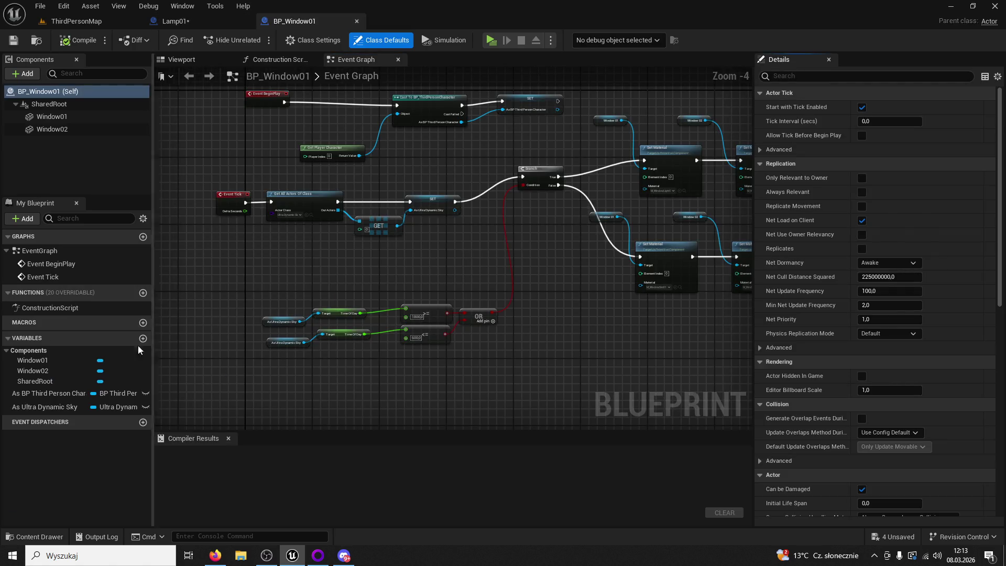
left_click(51, 398)
left_click(58, 406)
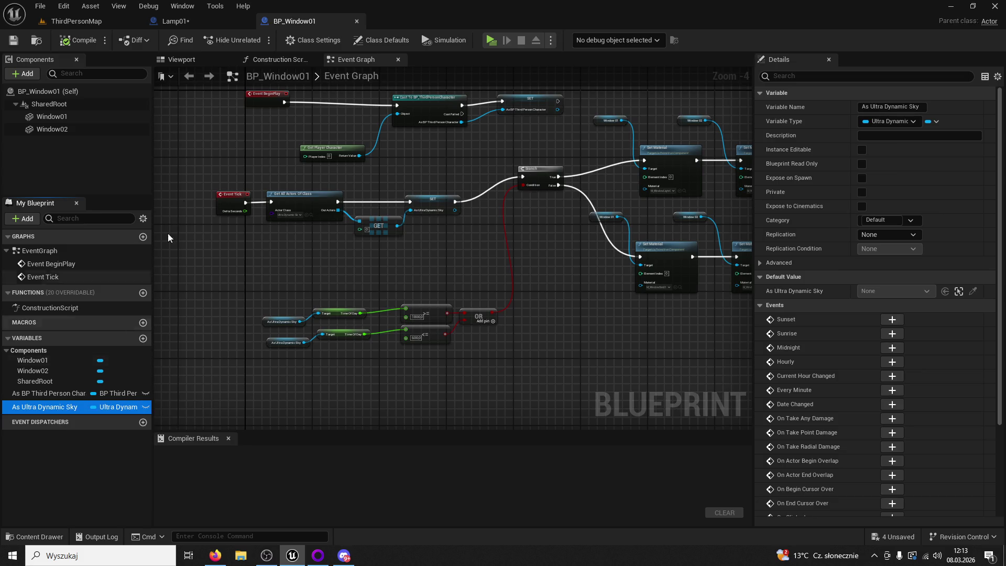
left_click(175, 20)
key("ctrl+v")
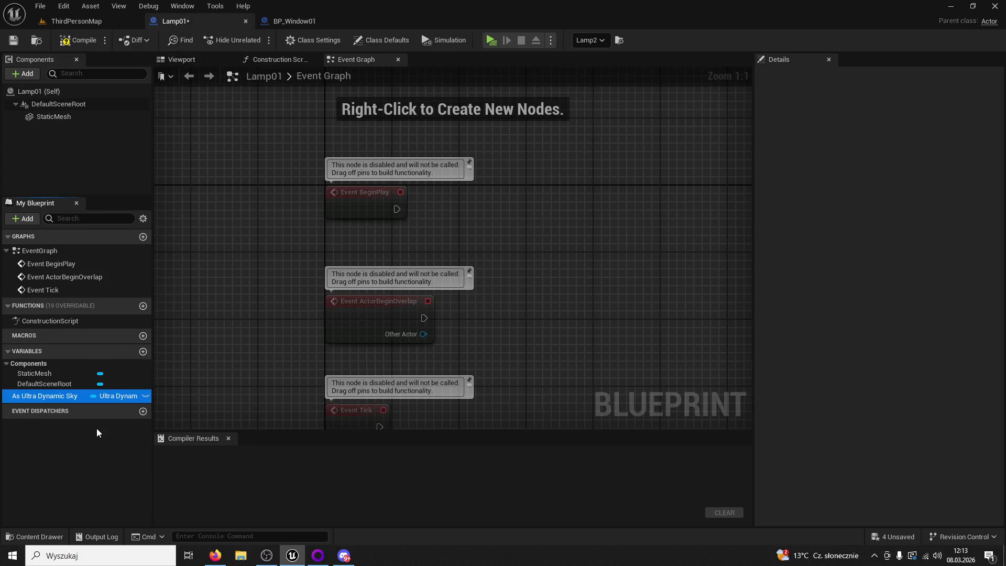
Paste BP_Window01's sky-check and material-setting nodes into Lamp01's Event Graph
left_click(275, 22)
scroll(457, 285, "up", 2)
scroll(505, 284, "down", 3)
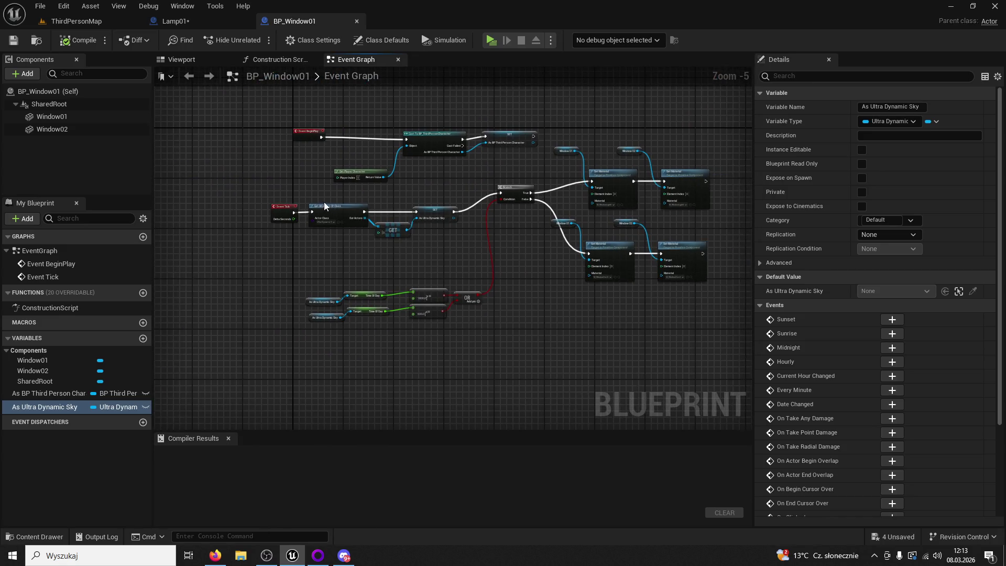
left_click_drag(491, 299, 659, 365)
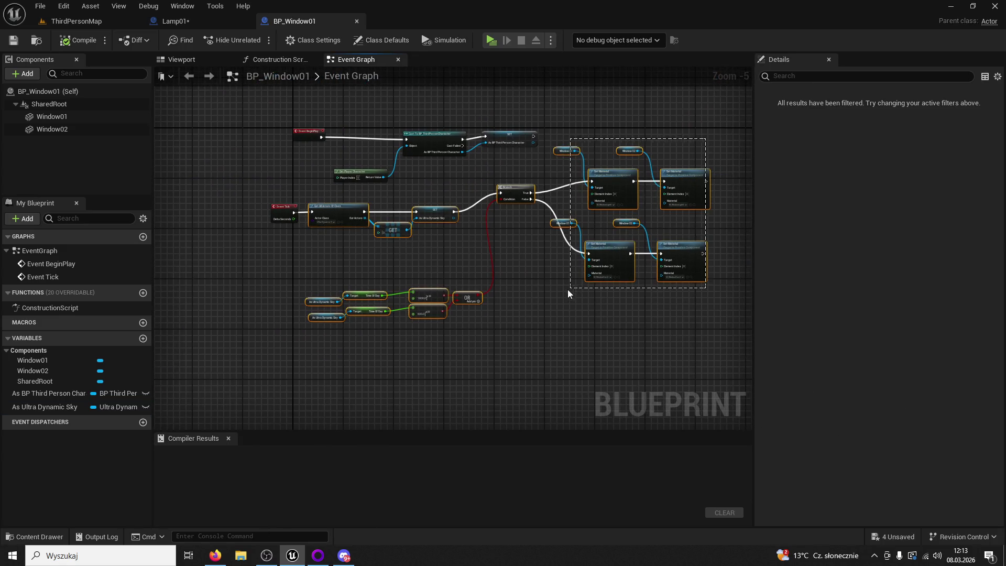
left_click(216, 23)
key("ctrl+v")
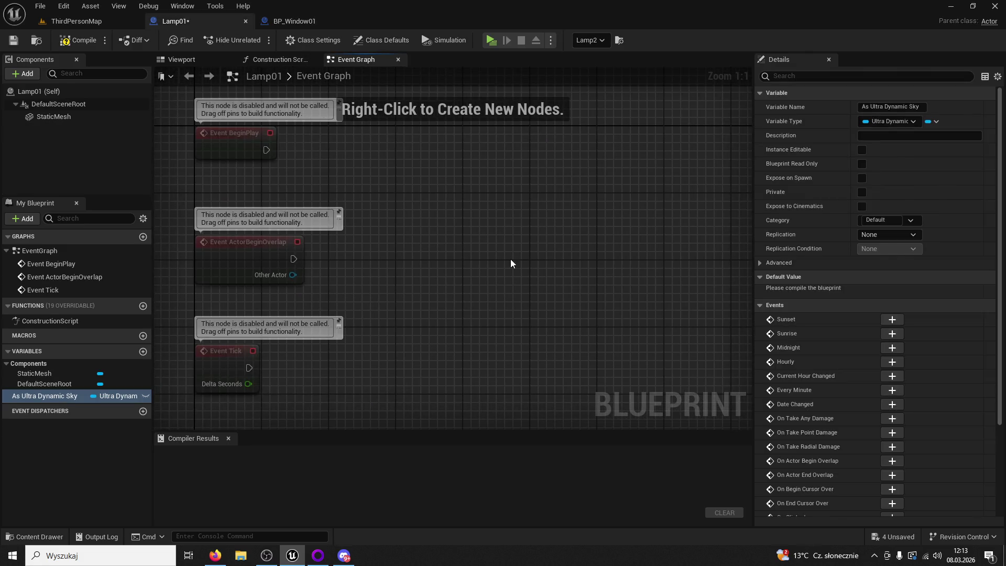
Arrange the pasted nodes and wire Event Tick into the pasted logic
mouse_move(403, 214)
left_mouse_down()
mouse_move(682, 393)
mouse_move(604, 406)
left_mouse_up()
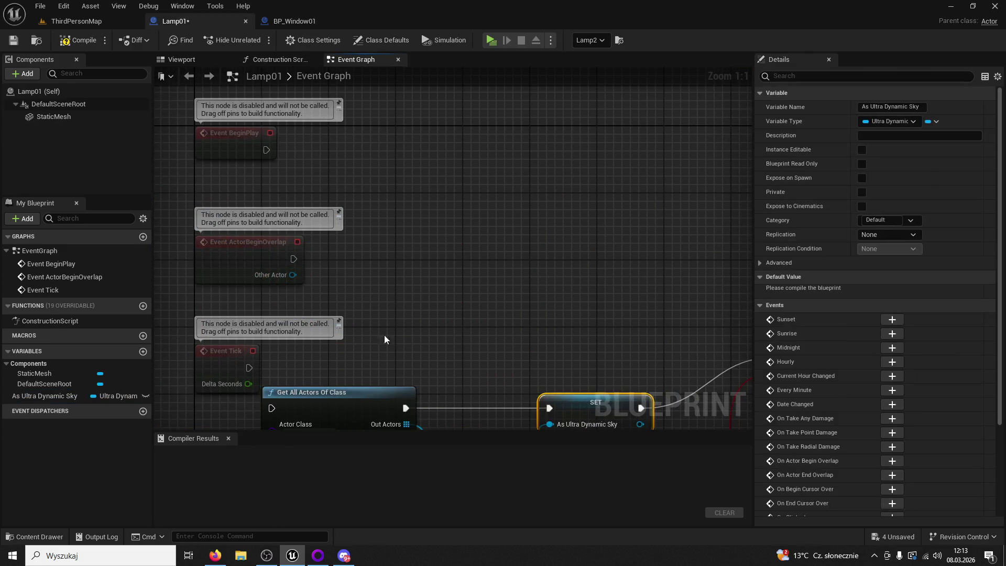
left_click_drag(226, 353, 484, 260)
left_click_drag(595, 279, 441, 215)
left_click(390, 210)
mouse_move(326, 197)
left_mouse_down()
mouse_move(776, 195)
mouse_move(621, 221)
mouse_move(495, 269)
left_mouse_up()
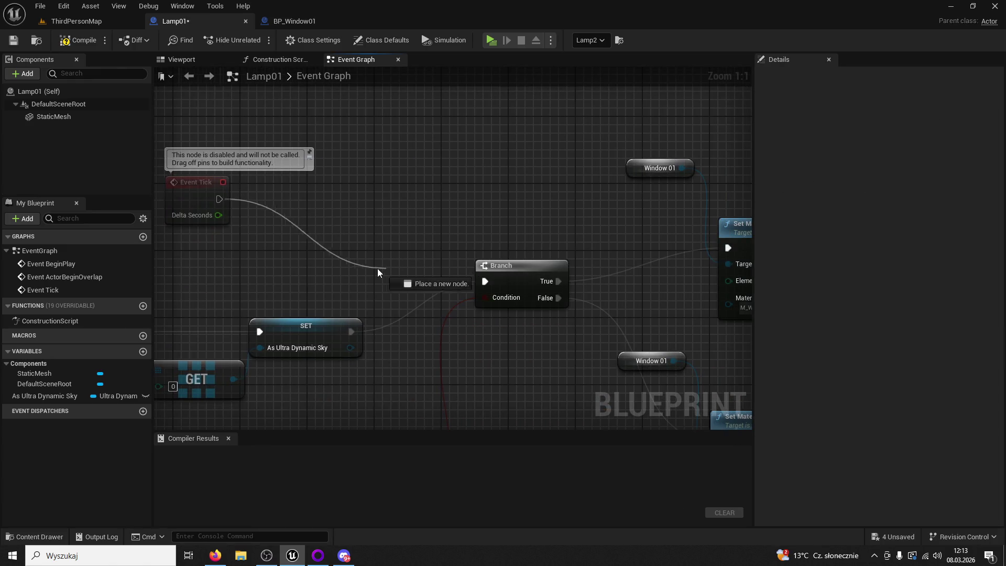
mouse_move(505, 144)
left_mouse_down()
mouse_move(225, 281)
mouse_move(225, 298)
left_mouse_up()
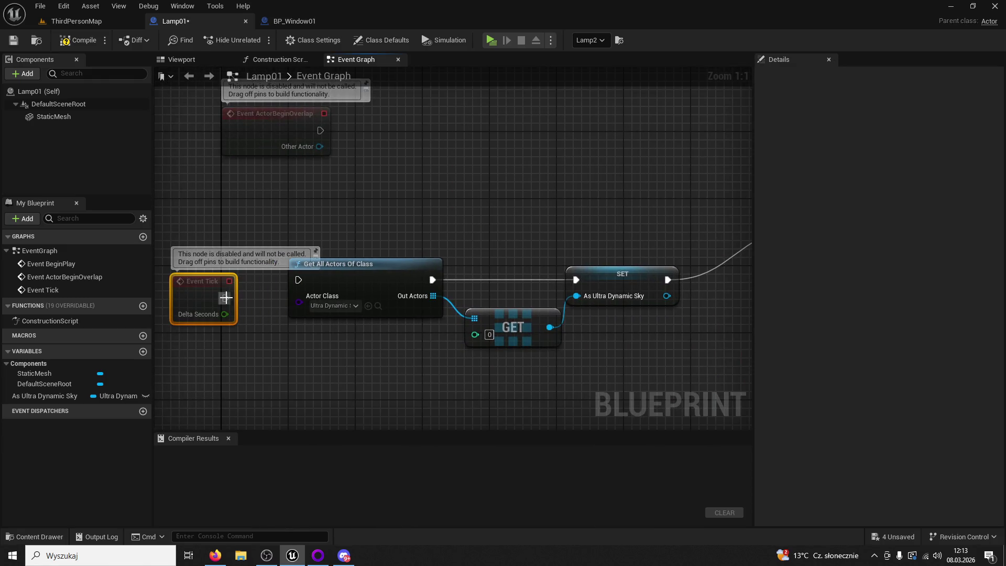
scroll(512, 224, "down", 1)
mouse_move(669, 254)
left_mouse_down()
mouse_move(525, 240)
mouse_move(560, 292)
left_mouse_up()
scroll(525, 241, "down", 1)
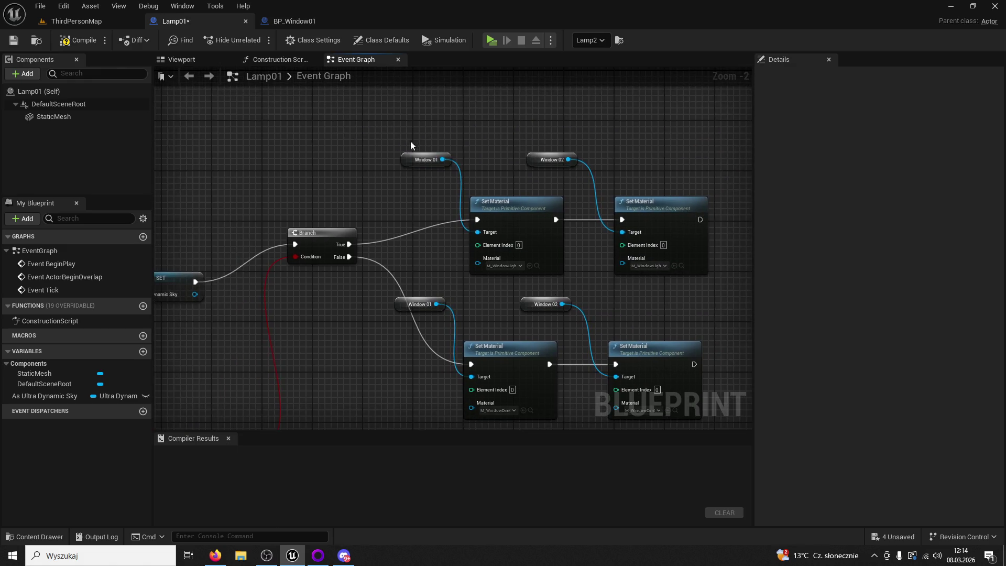
Delete the Window reference nodes and the two extra Set Material nodes
key("Delete")
left_click(545, 304)
key("Delete")
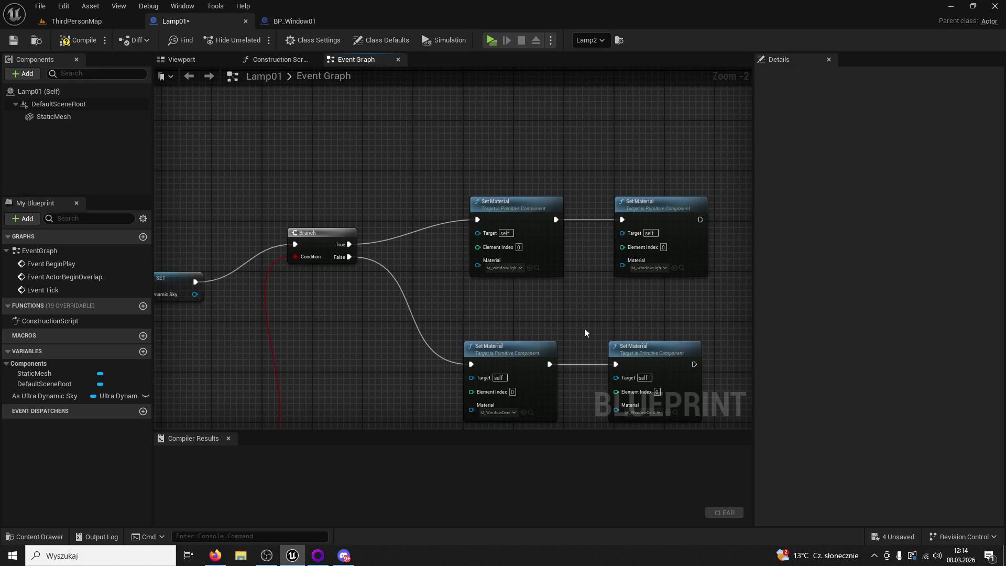
left_click(639, 344)
key("Delete")
left_click(642, 203)
key("Delete")
Add a StaticMesh getter and connect it to the Set Material targets
mouse_move(68, 113)
left_mouse_down()
mouse_move(99, 139)
mouse_move(535, 287)
left_mouse_up()
mouse_move(370, 204)
left_mouse_down()
mouse_move(480, 265)
mouse_move(481, 252)
left_mouse_up()
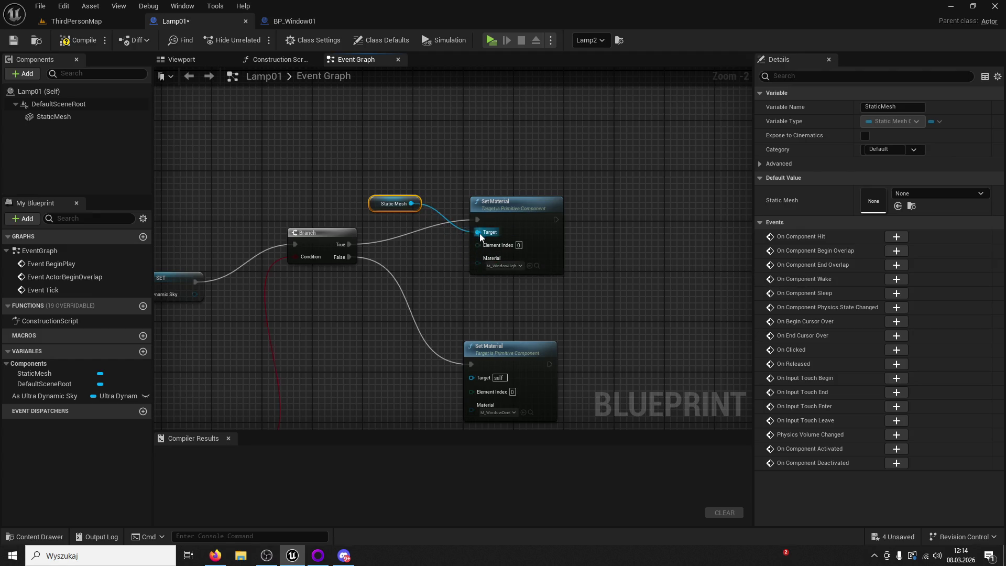
mouse_move(417, 204)
left_mouse_down()
mouse_move(482, 381)
mouse_move(471, 377)
left_mouse_up()
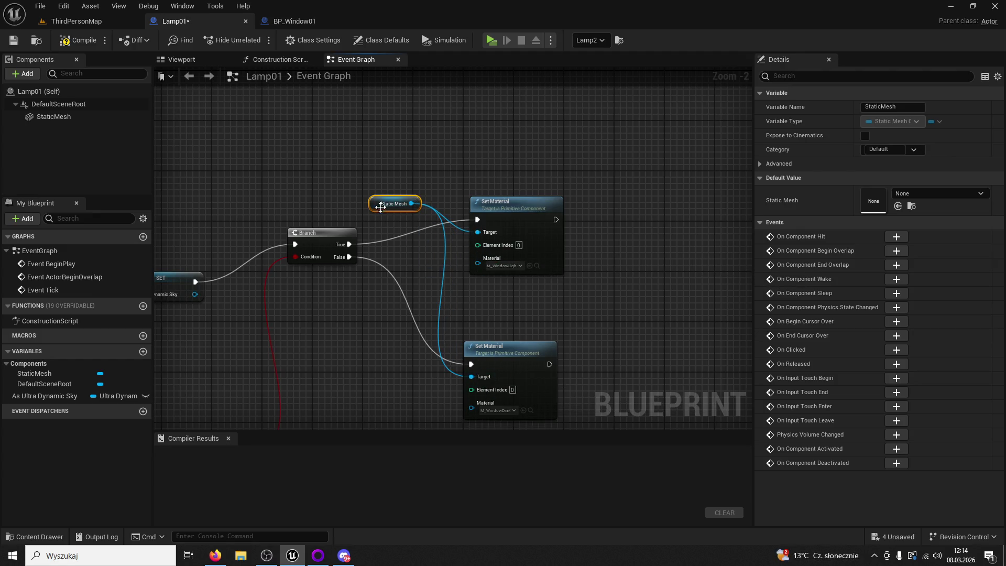
left_click_drag(512, 216, 505, 210)
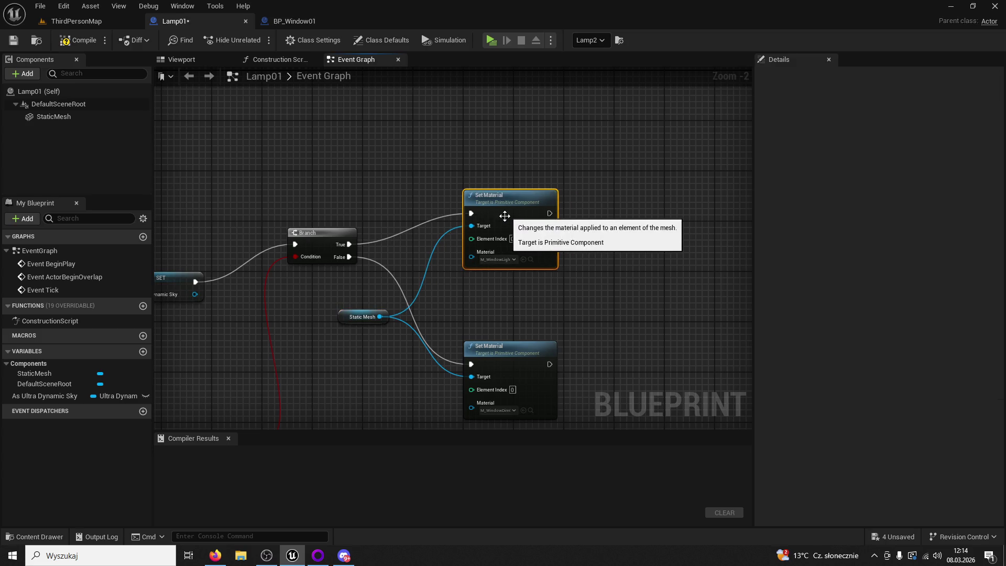
Set the lower Set Material to M_Glass02 and the upper one to M_Glass01
left_click(37, 536)
left_click(286, 320)
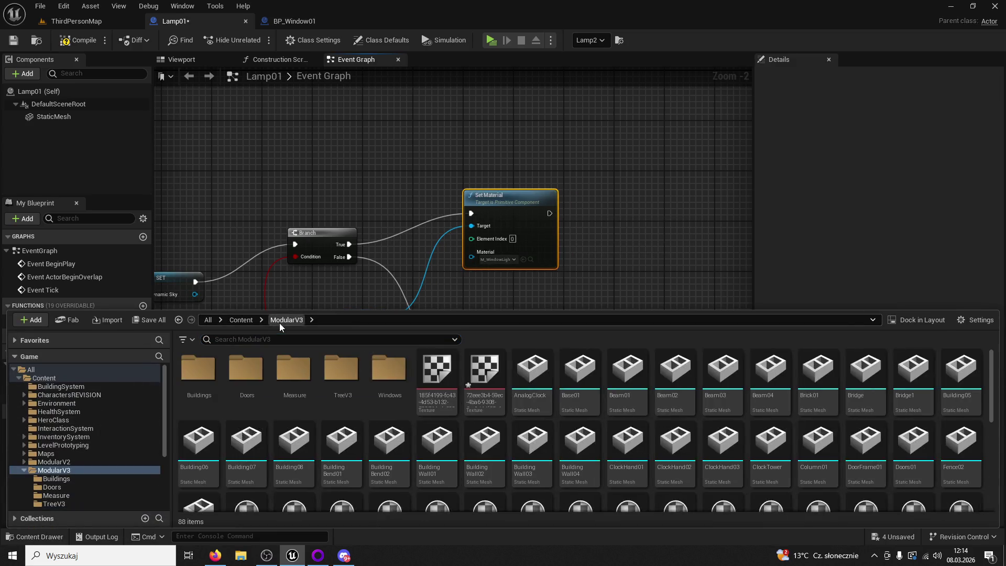
scroll(636, 404, "down", 3)
left_click(723, 430)
left_click(513, 265)
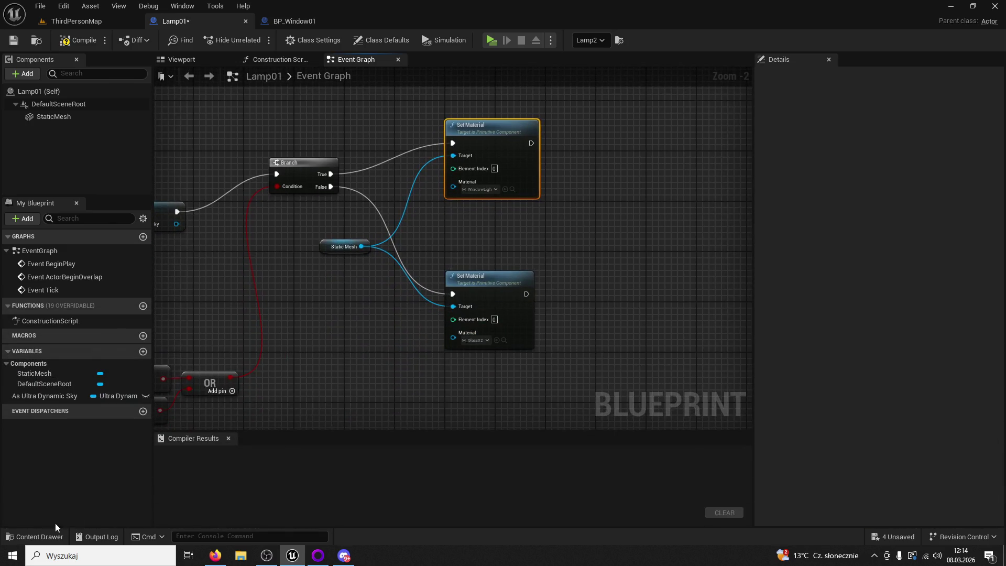
left_click(37, 537)
left_click_drag(671, 436, 501, 198)
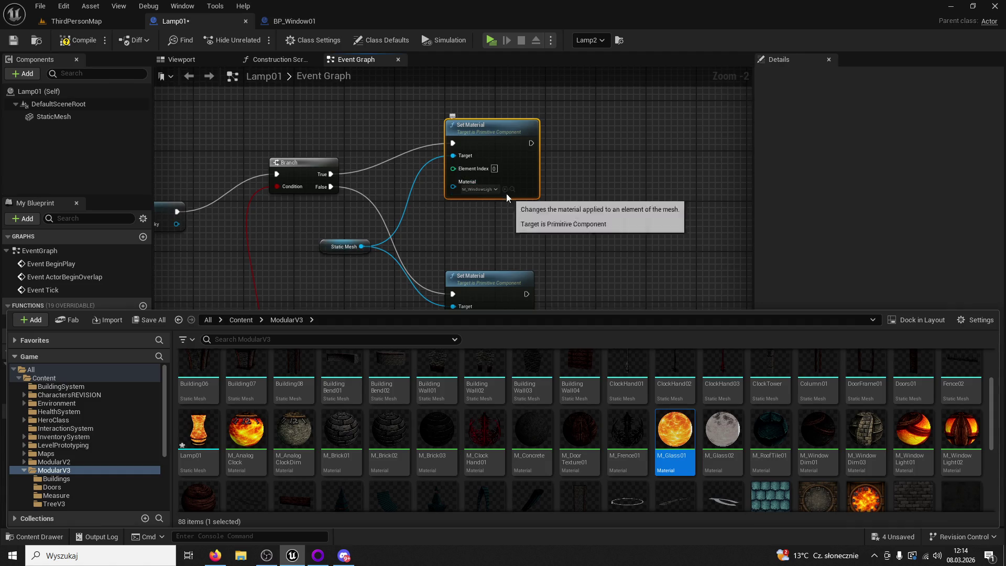
Compile Lamp01 and start a play test of ThirdPersonMap
left_click(95, 44)
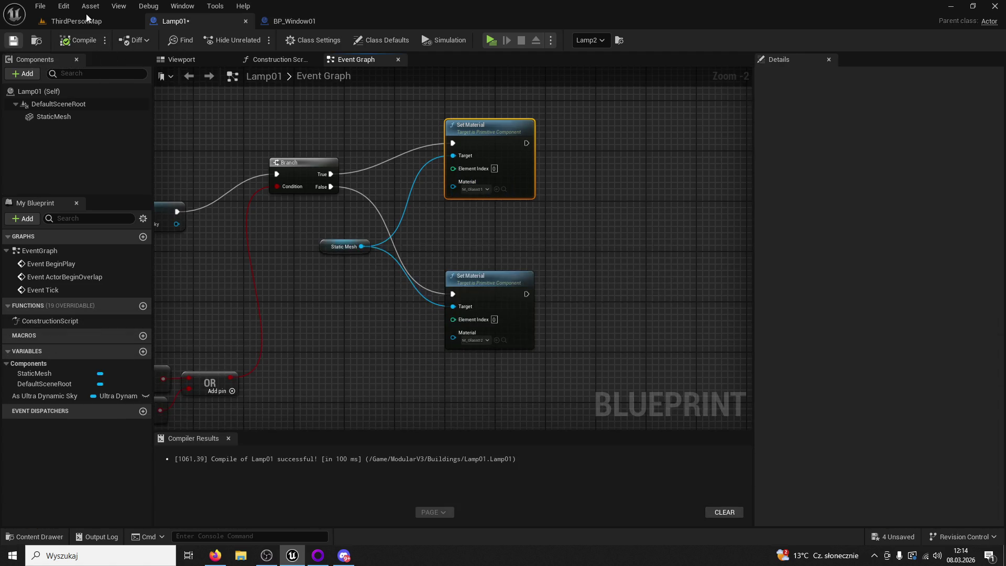
left_click(88, 20)
left_click(254, 41)
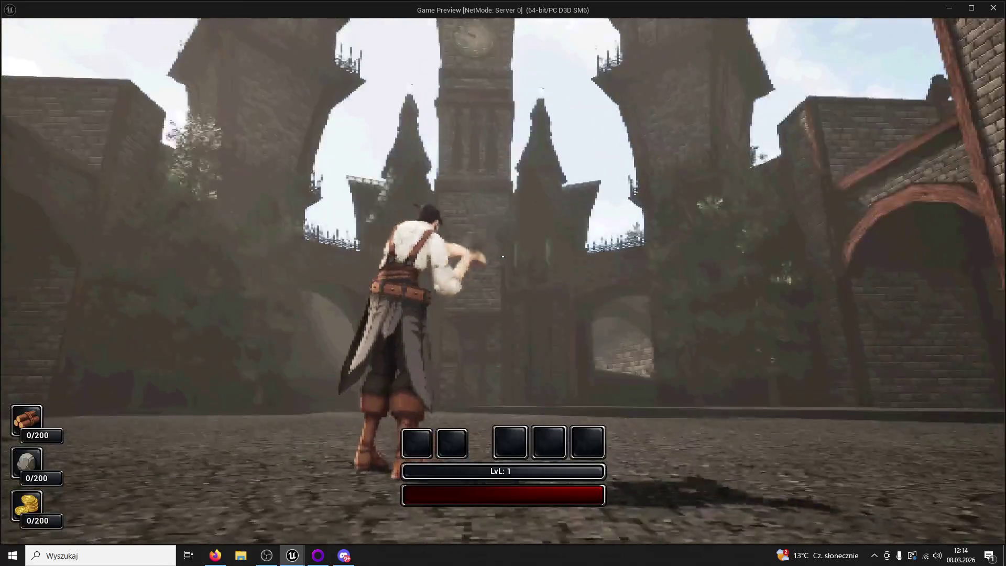
Stop the play test and select Texture_Brick01 among the ModularV3 assets
key("Escape")
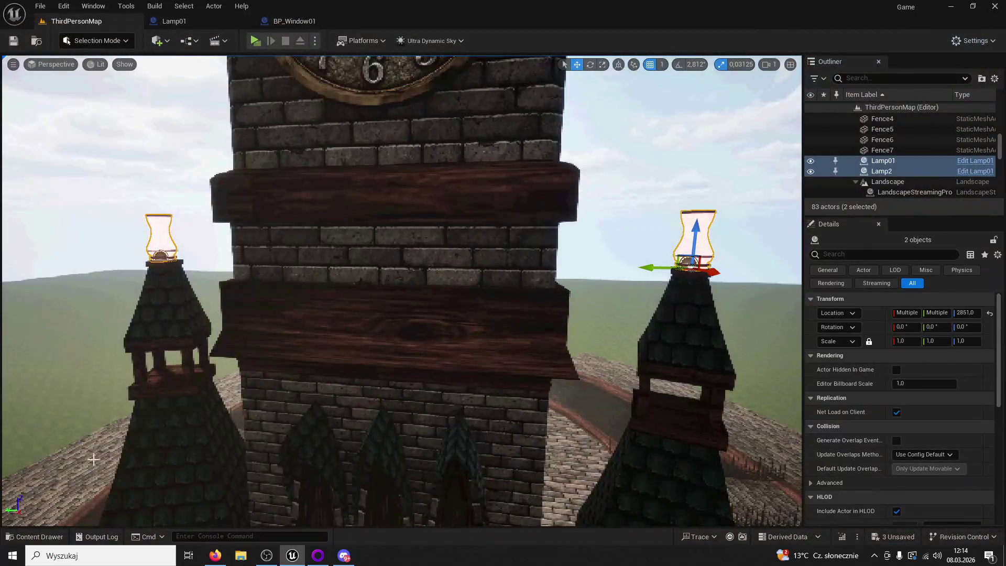
left_click(18, 537)
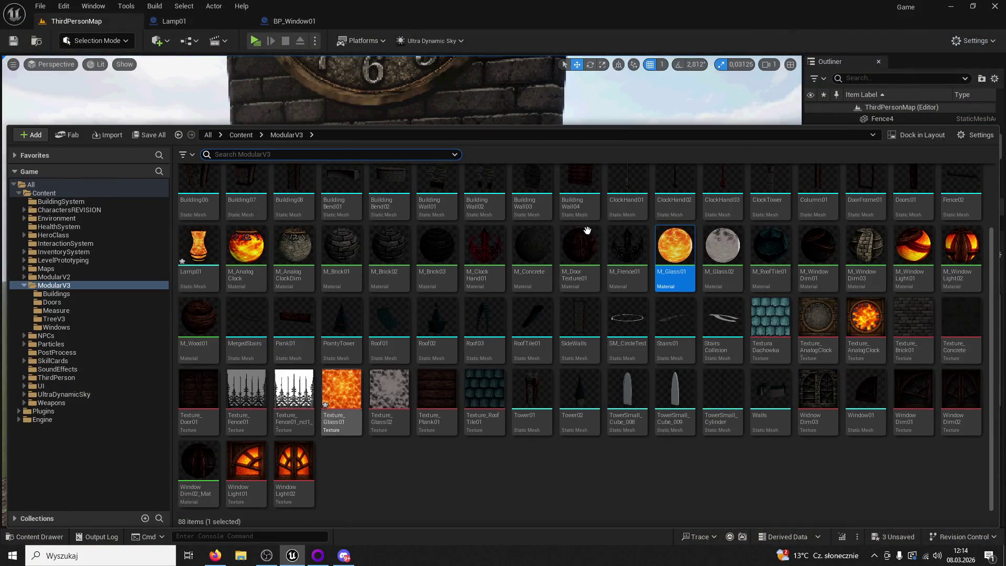
scroll(621, 358, "up", 2)
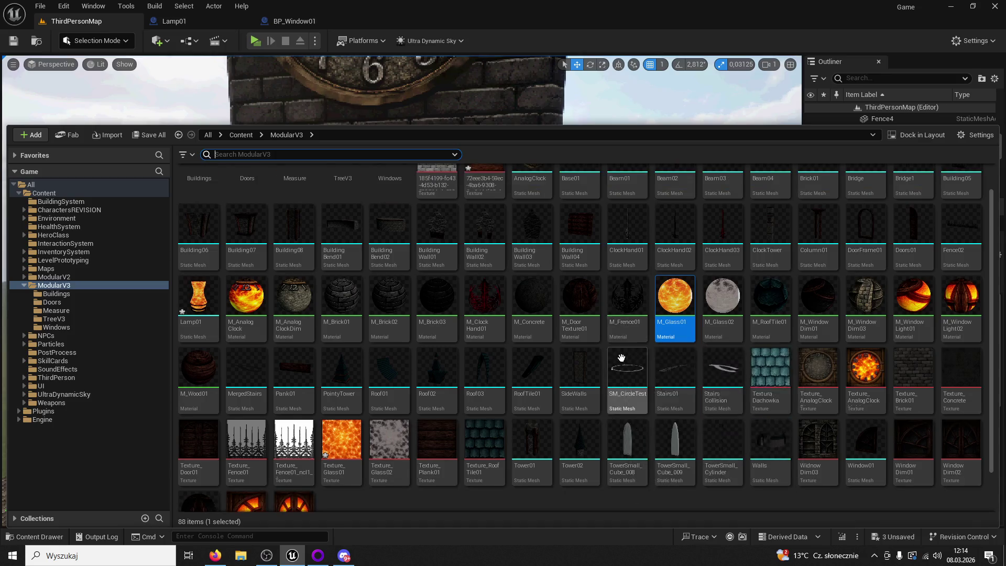
scroll(622, 358, "up", 1)
left_click(914, 403)
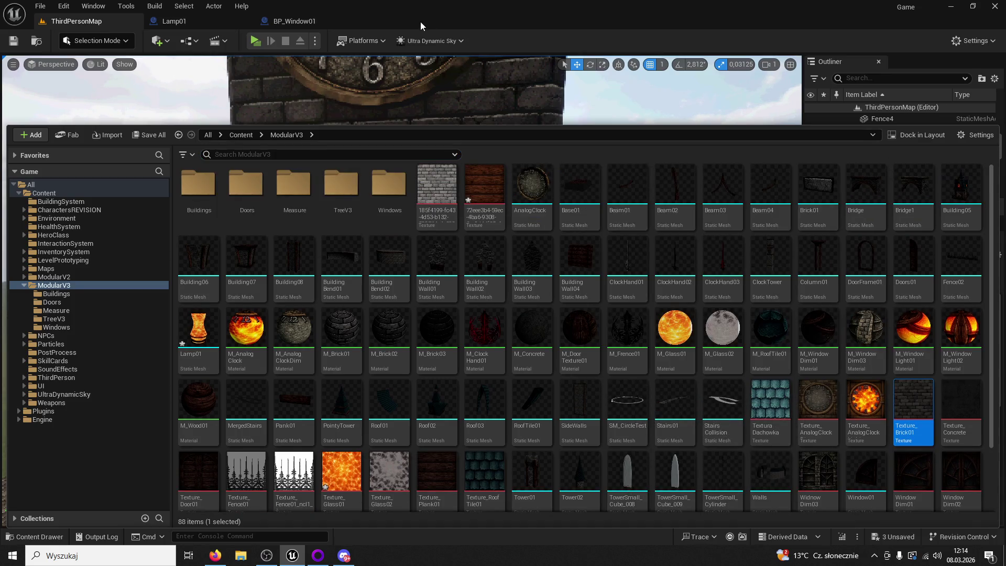
Review BP_Window01's Branch and Set Material nodes, then close that Blueprint
left_click(283, 22)
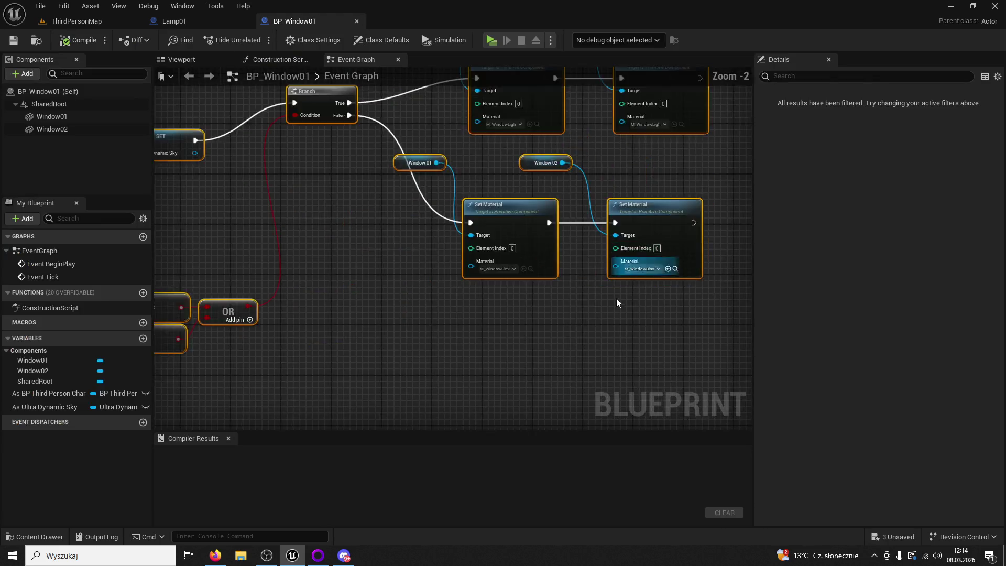
scroll(617, 299, "up", 2)
left_click(581, 327)
left_click_drag(580, 327, 558, 371)
left_click_drag(465, 320, 514, 407)
left_click(356, 21)
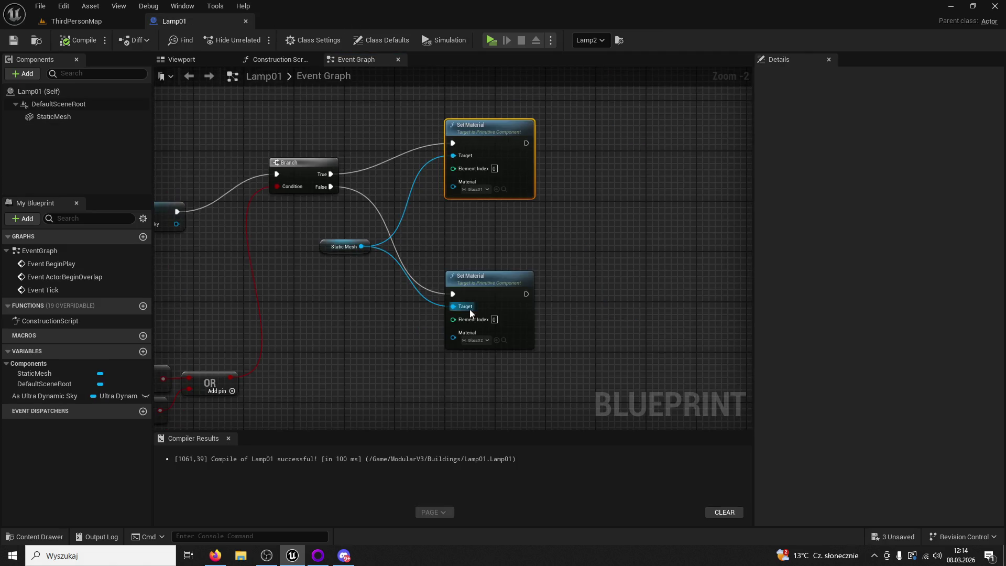
scroll(471, 314, "up", 2)
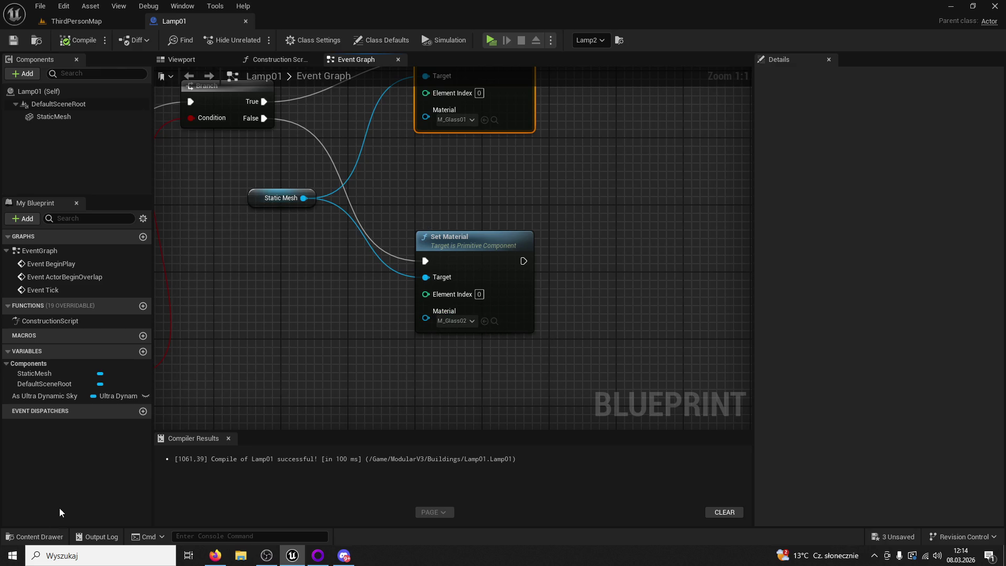
Set Lamp01's lower Set Material to M_Brick01 and save the Blueprint
left_click(34, 536)
scroll(719, 415, "down", 2)
left_click(333, 412)
left_click(455, 265)
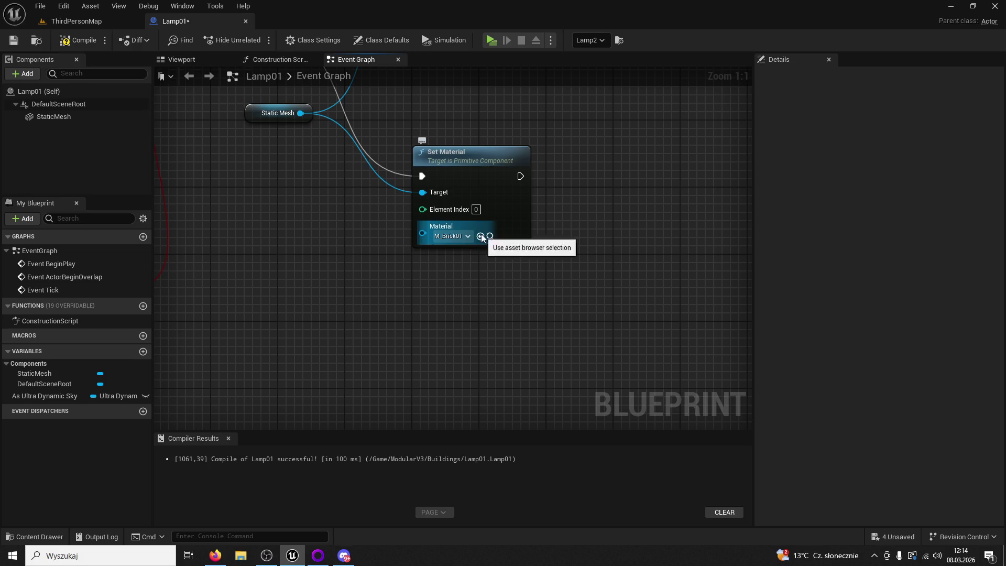
left_click(13, 40)
left_click(79, 21)
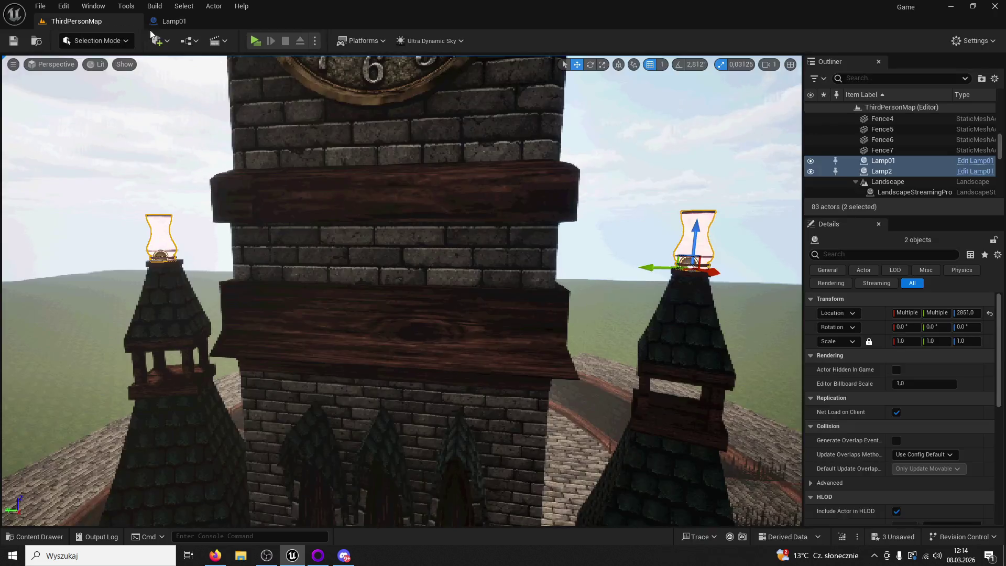
left_click(255, 41)
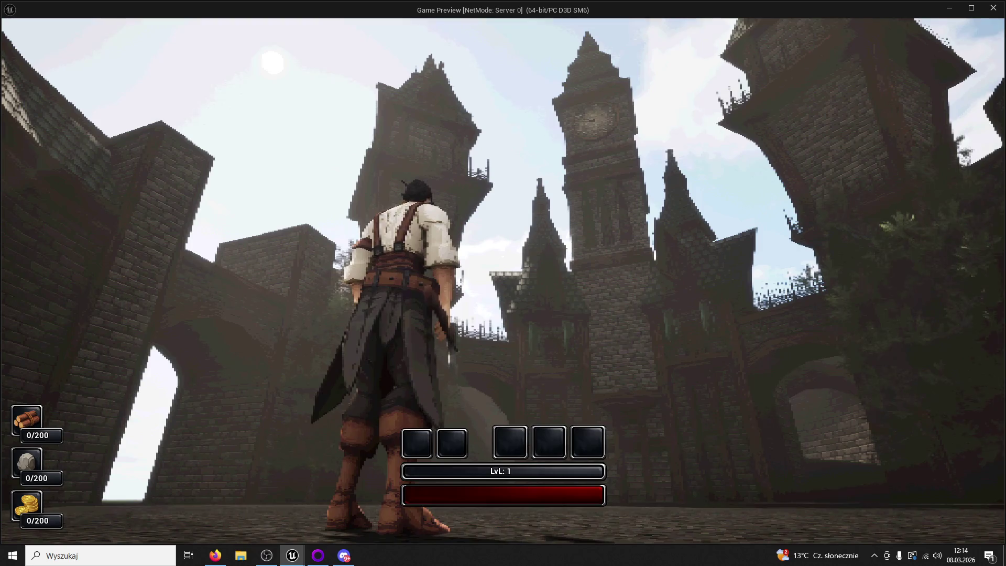
mouse_move(503, 283)
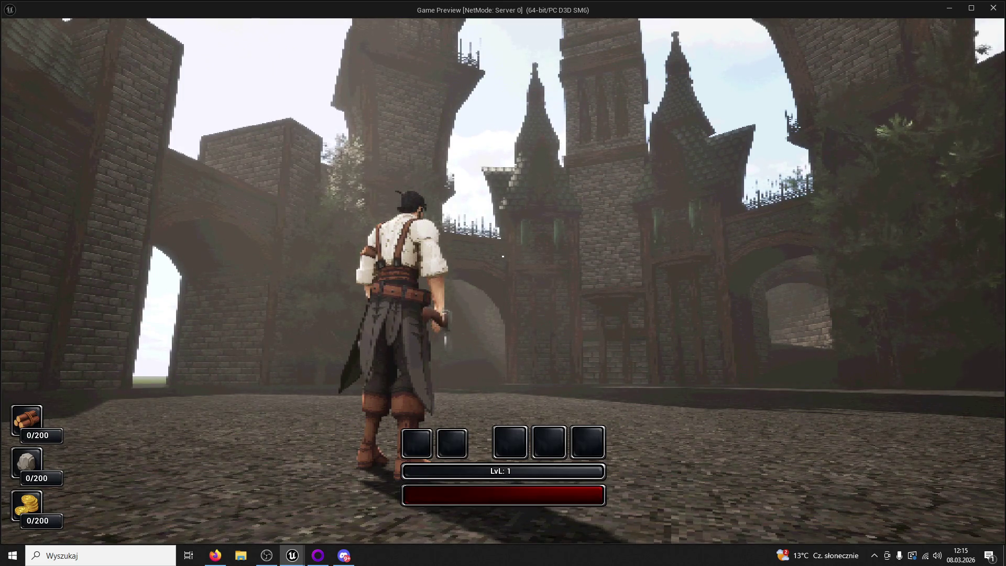
key("super")
key("Escape")
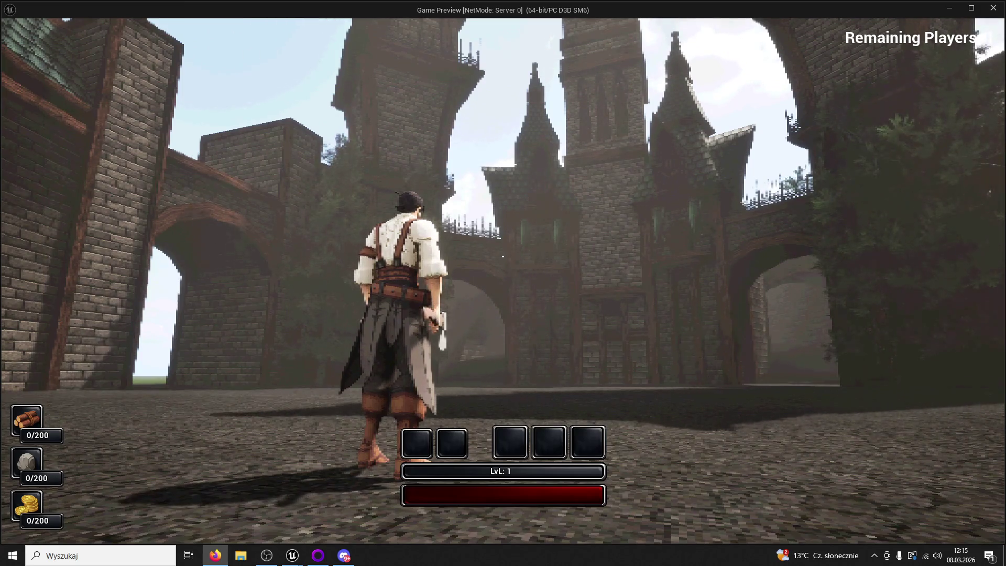
left_click(836, 366)
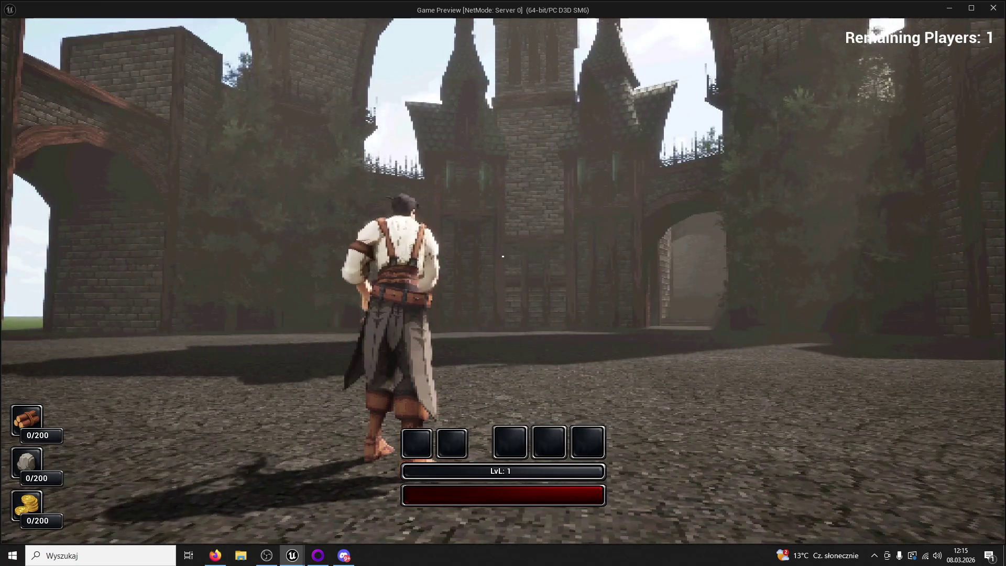
key("super")
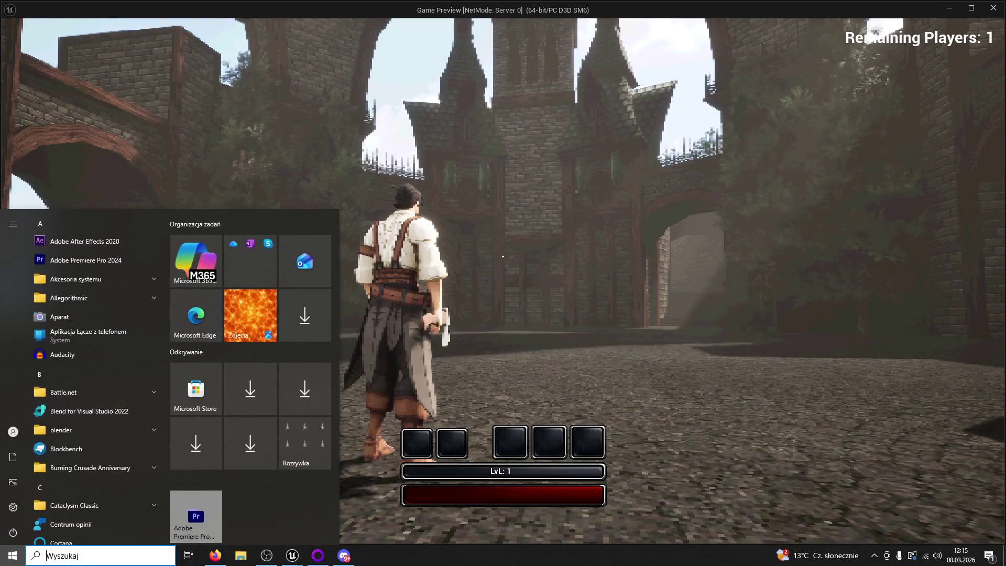
key("super")
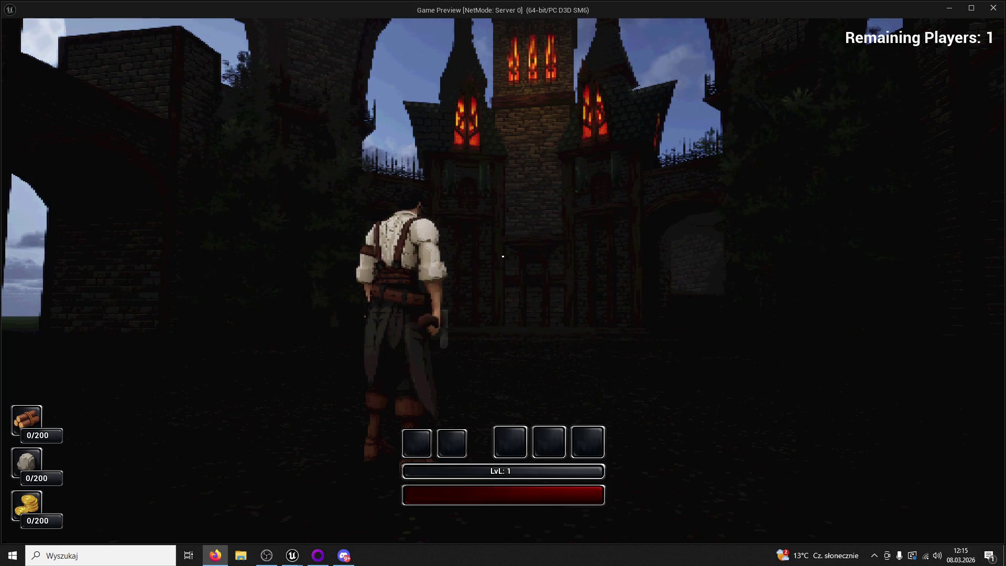
key("Escape")
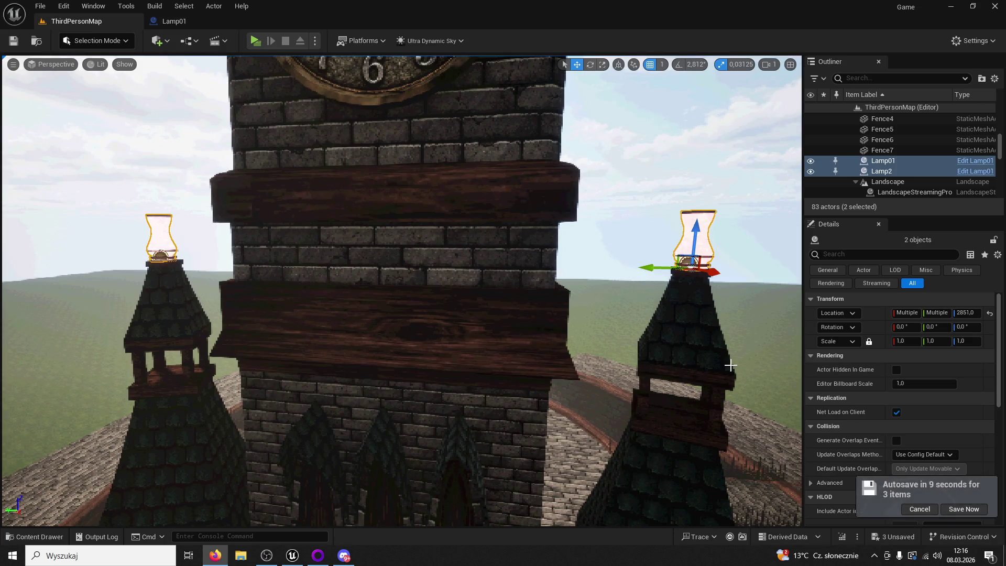
Open the Buildings folder and get the GOG Galaxy window out of the way
left_click(34, 537)
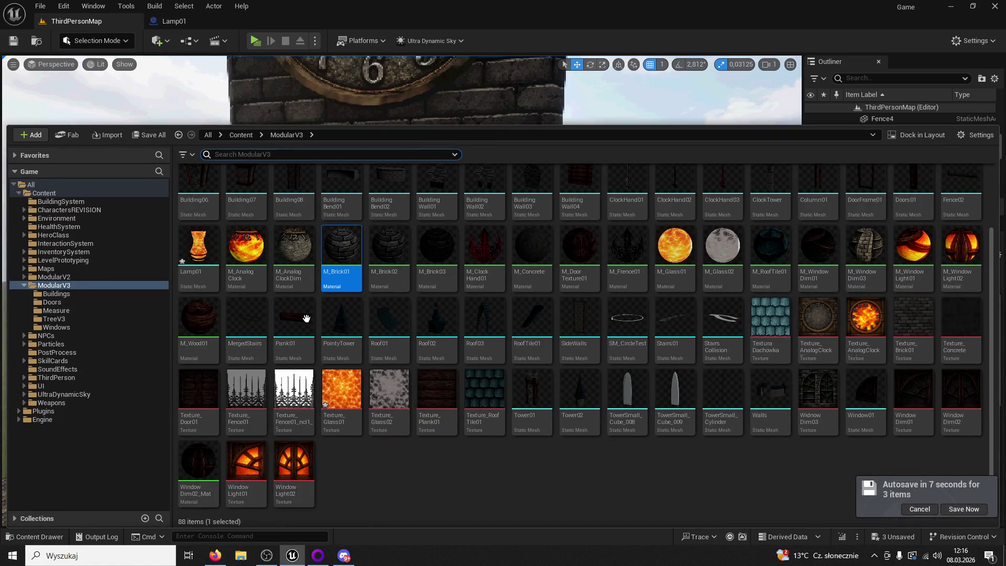
scroll(336, 317, "up", 2)
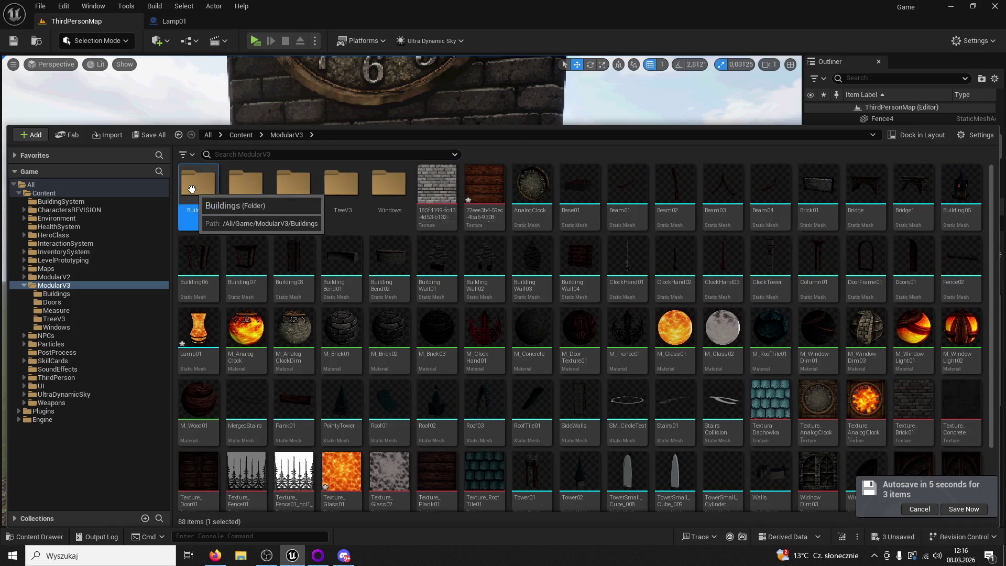
double_click(198, 183)
left_click(317, 552)
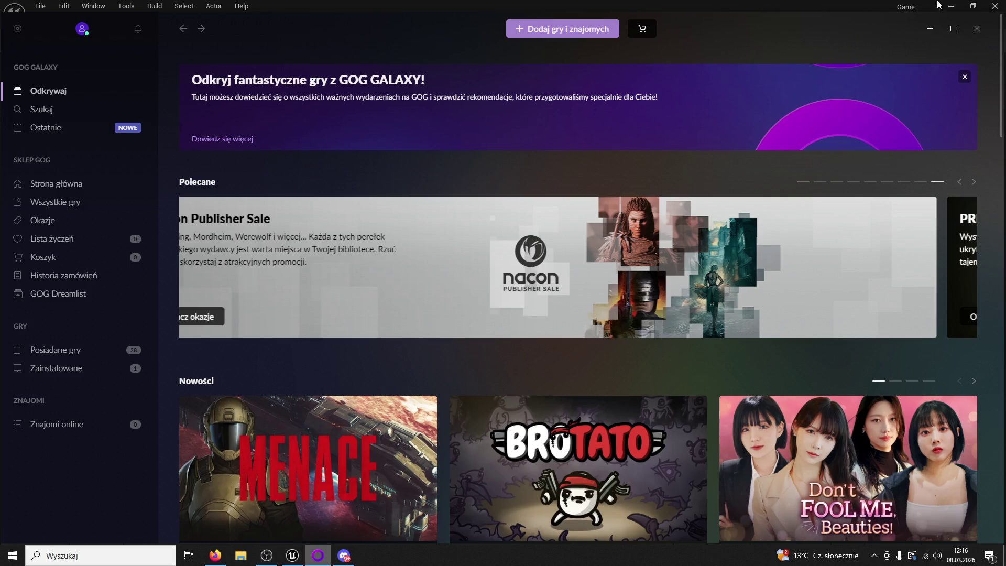
left_click(317, 551)
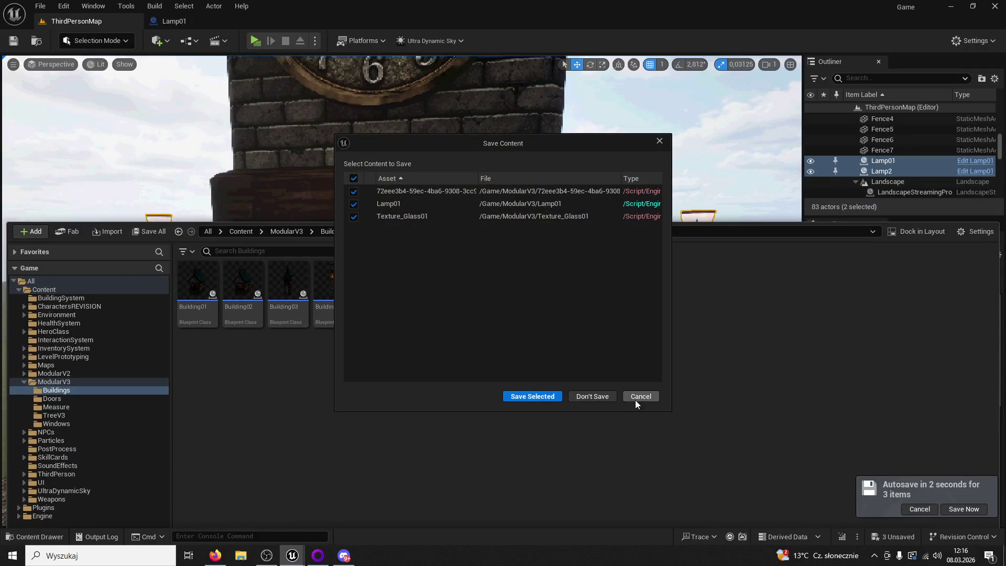
left_click(641, 396)
left_click(318, 555)
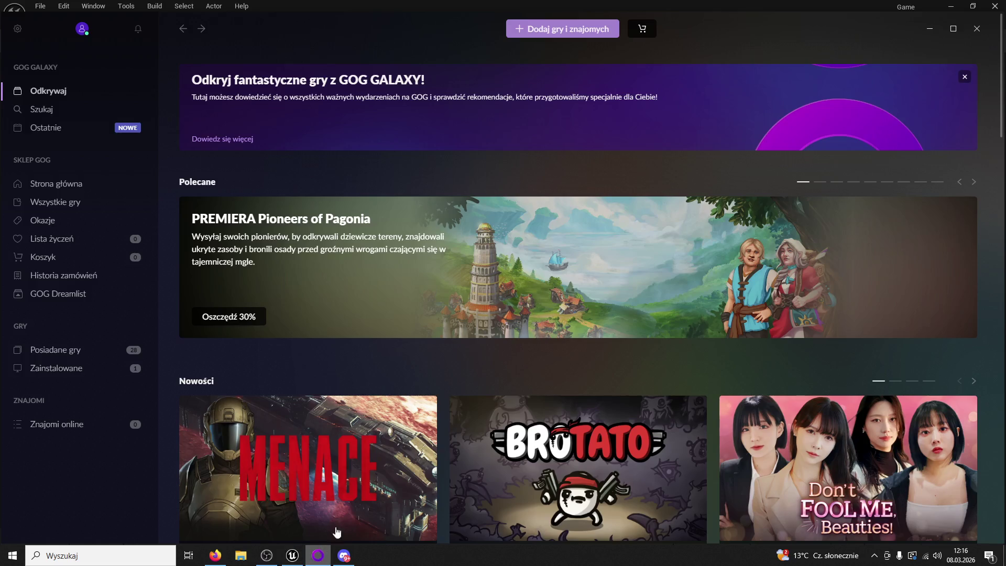
left_click(961, 43)
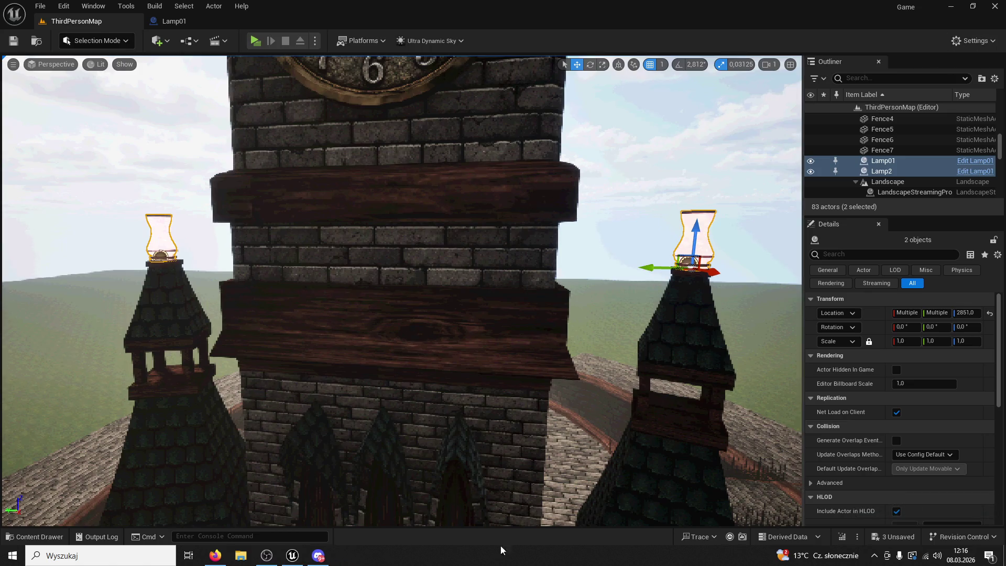
left_click(37, 537)
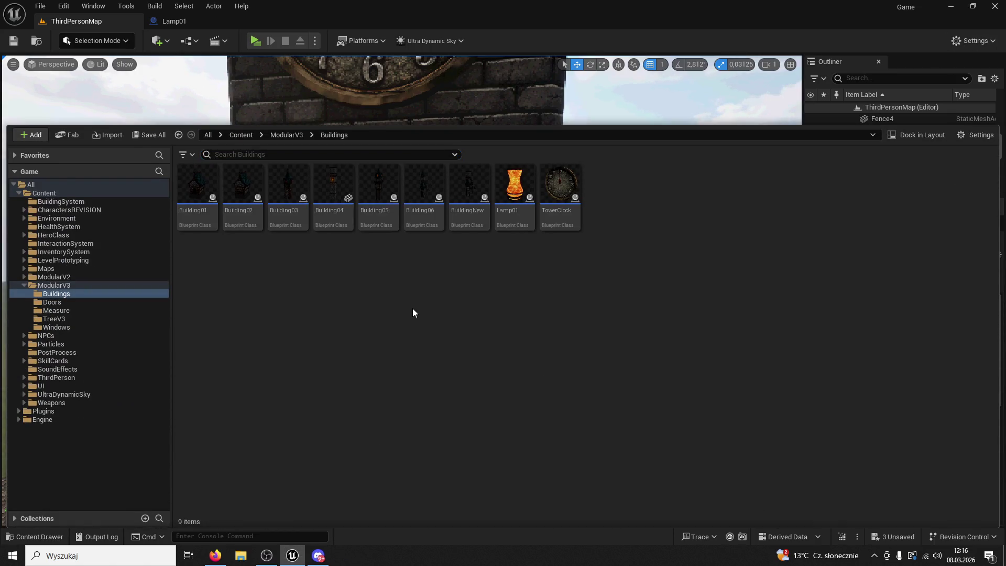
Create a Niagara System from the VectorFieldParticleEmitter template
right_click(413, 313)
left_click(479, 289)
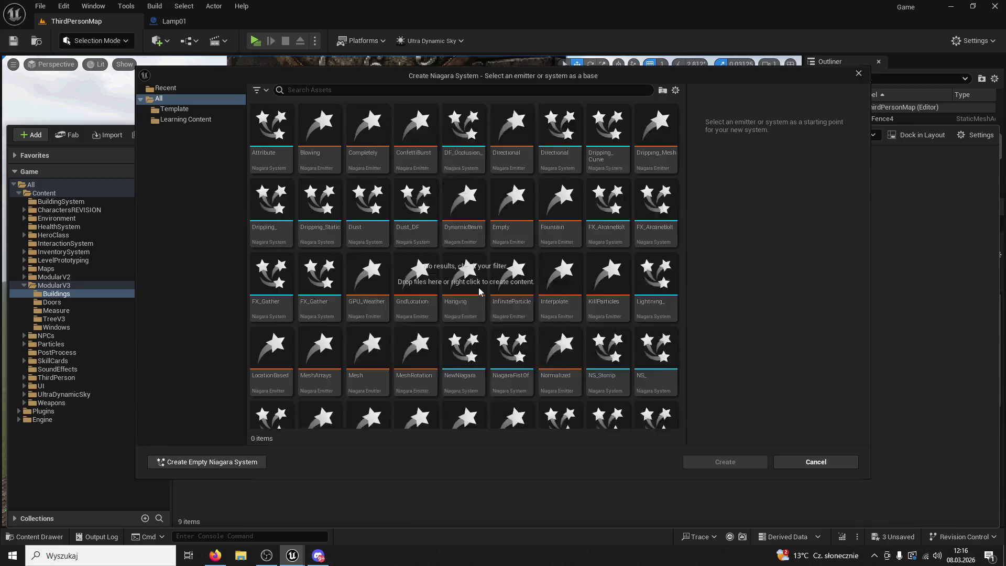
type("Smoke")
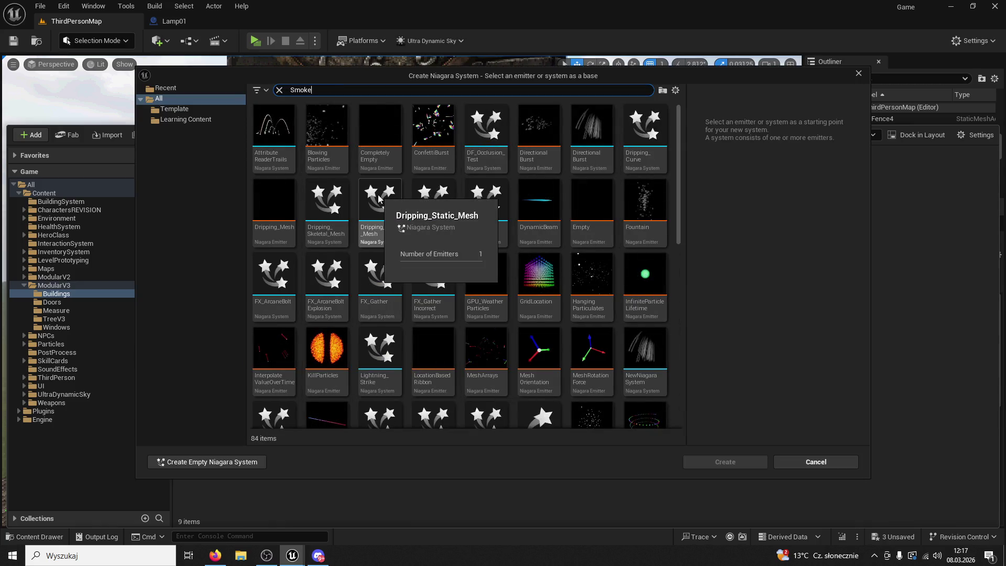
key("BackSpace")
key("BackSpace")
key("BackSpace")
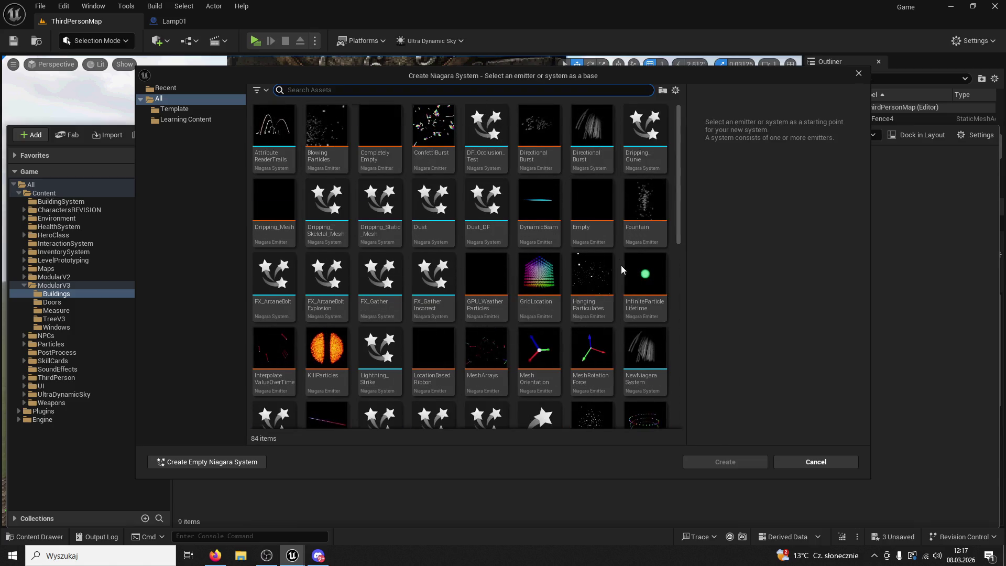
scroll(618, 265, "down", 3)
scroll(577, 262, "up", 3)
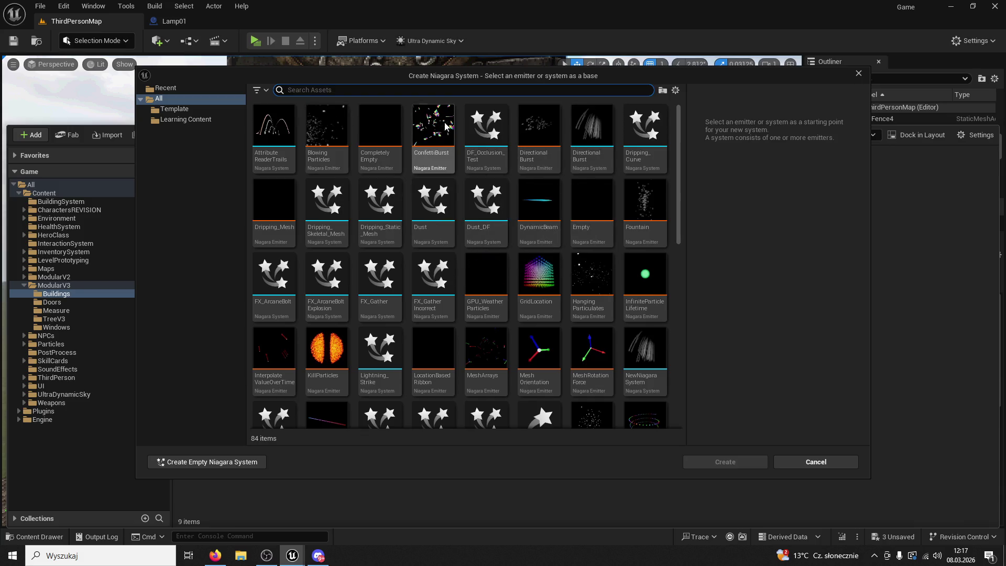
mouse_move(538, 124)
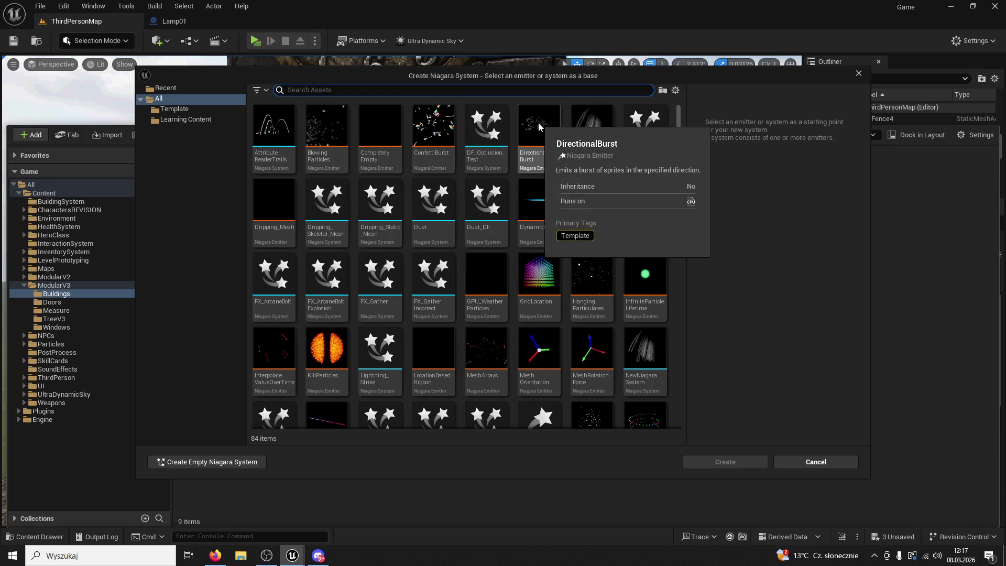
scroll(621, 262, "down", 1)
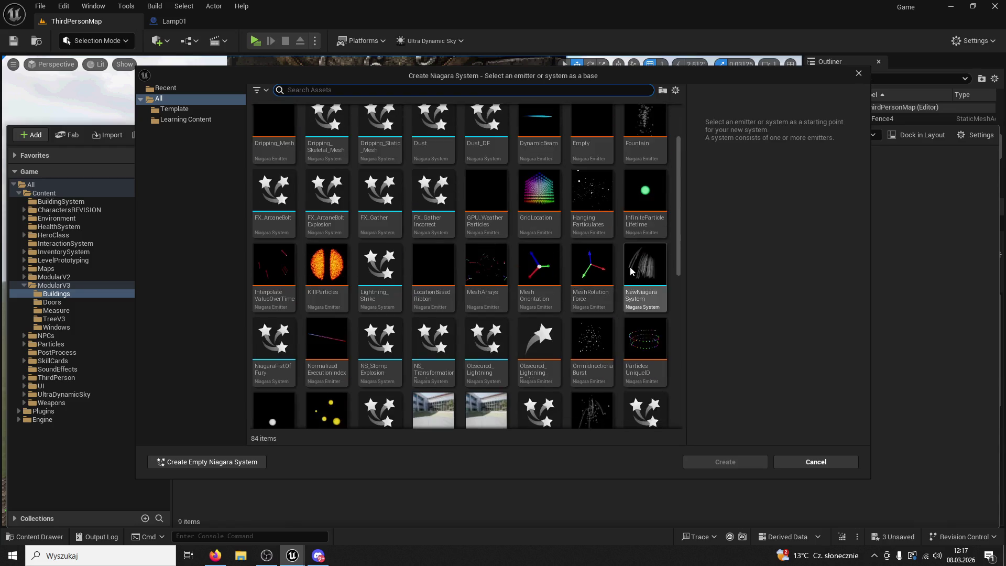
scroll(632, 269, "down", 5)
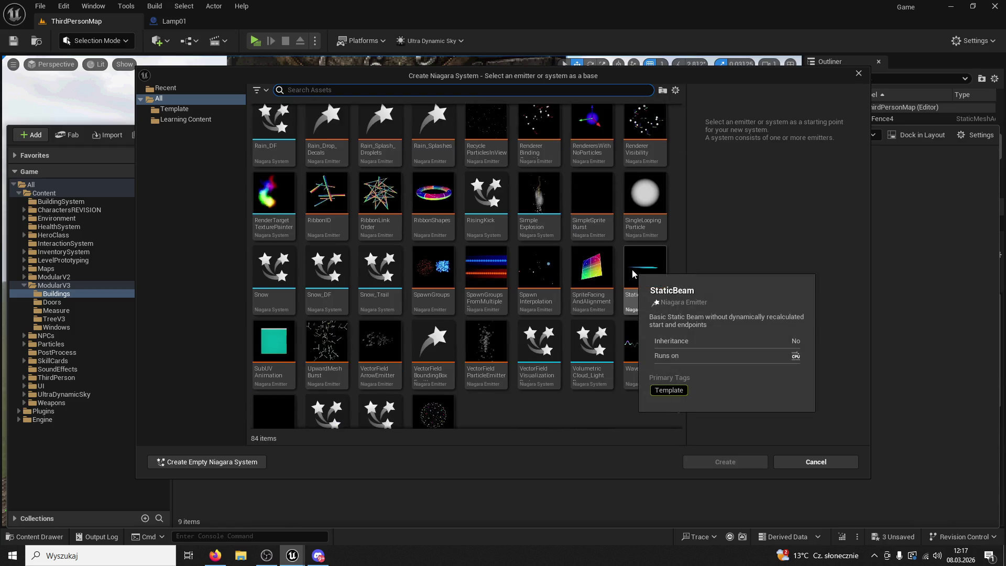
scroll(633, 270, "down", 1)
left_click(477, 306)
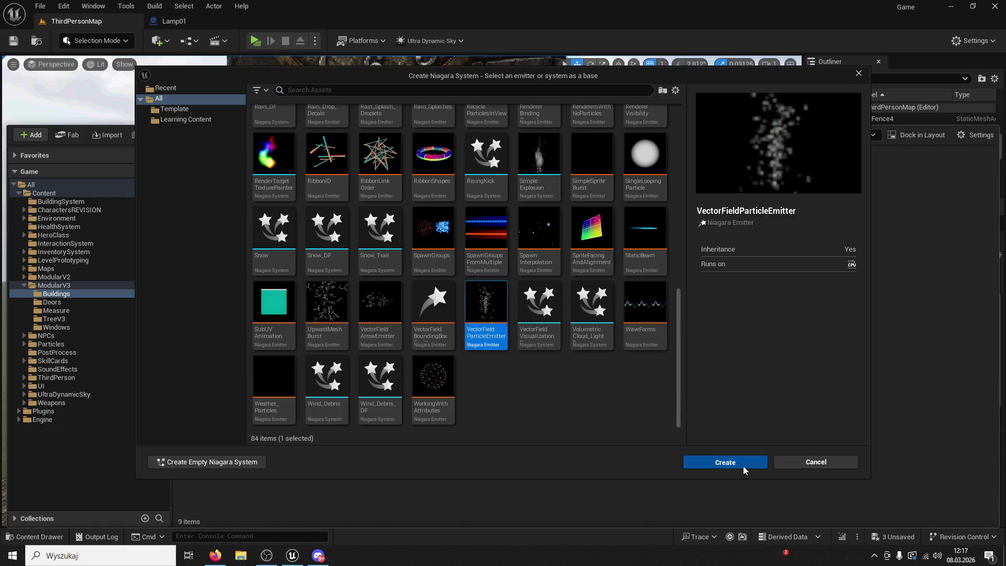
left_click(744, 468)
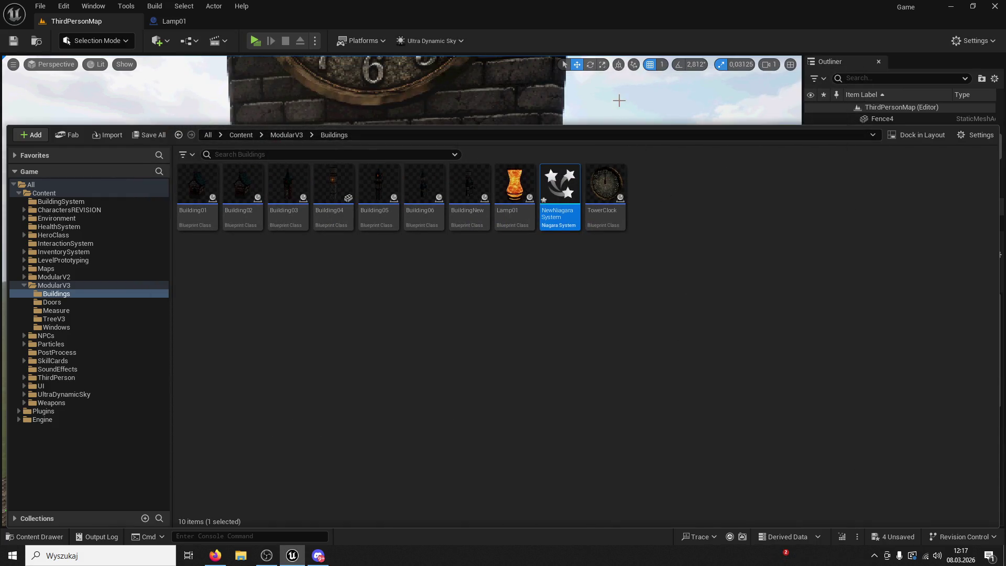
scroll(618, 99, "up", 5)
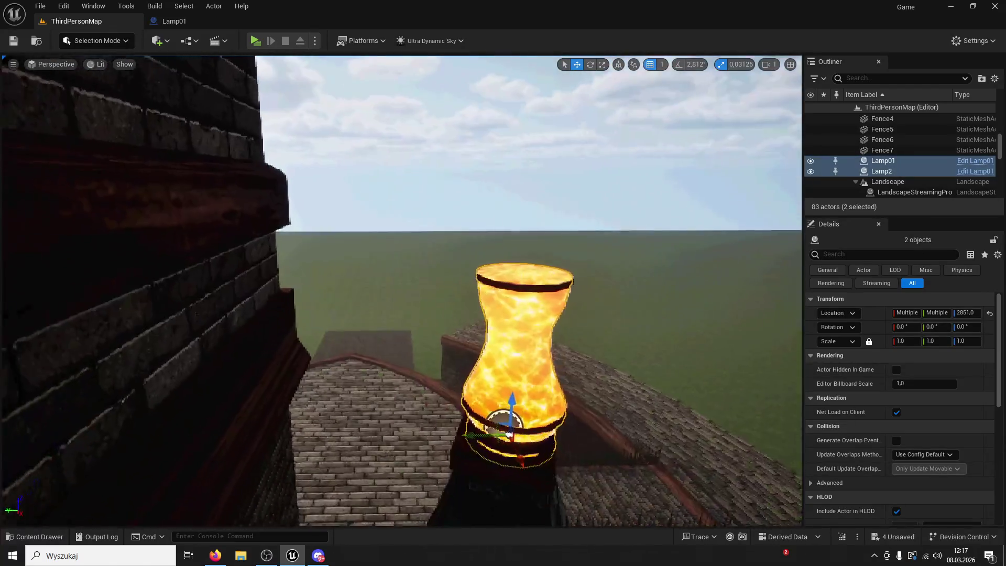
left_click(23, 537)
left_click_drag(532, 125, 540, 358)
mouse_move(544, 393)
left_mouse_down()
mouse_move(476, 258)
mouse_move(491, 283)
left_mouse_up()
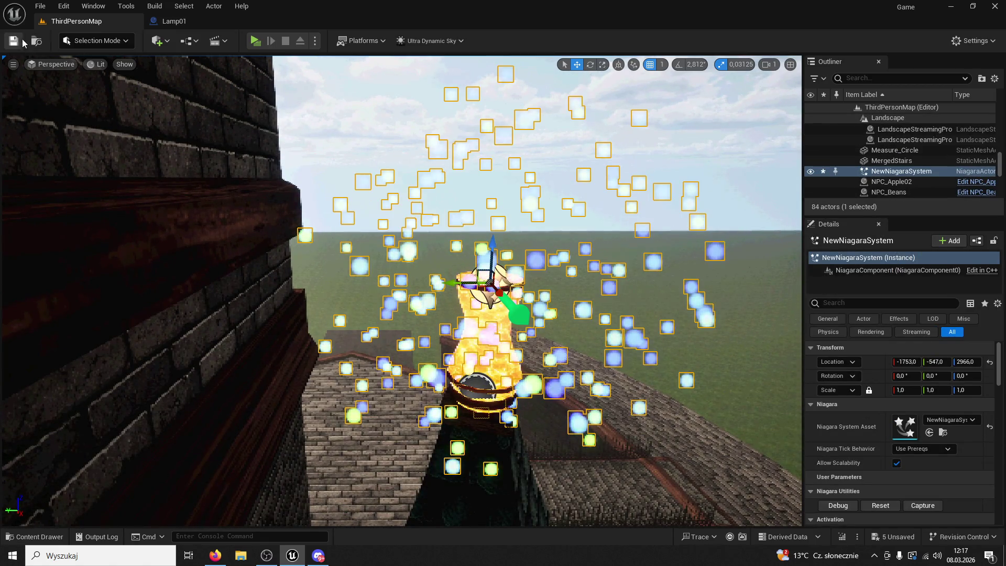
key("alt+p")
key("w")
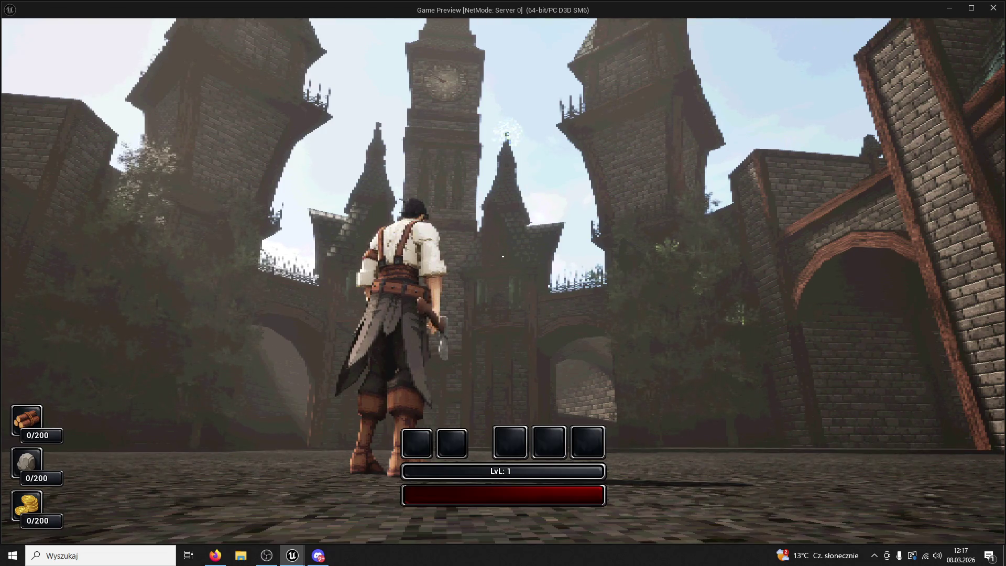
key("Escape")
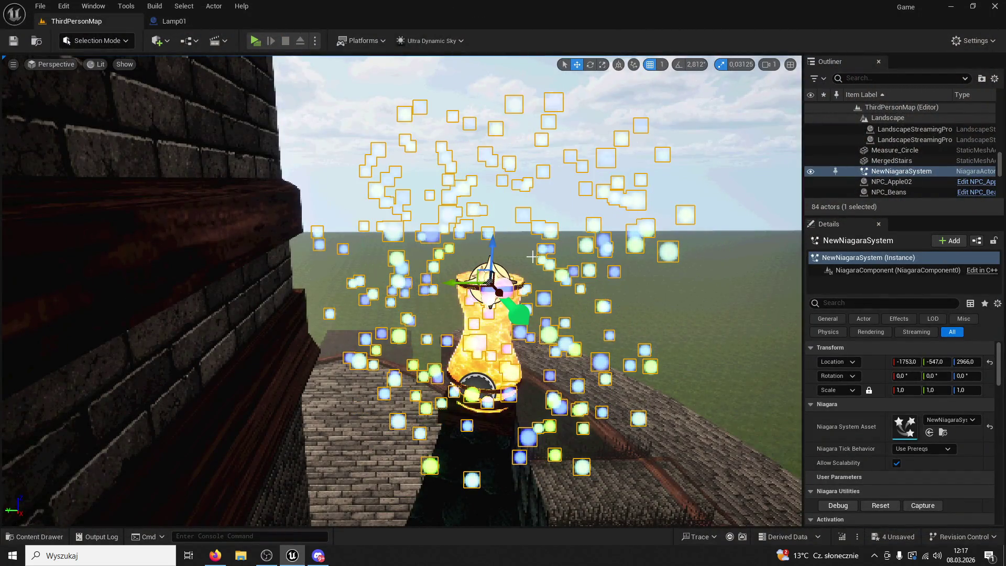
key("Delete")
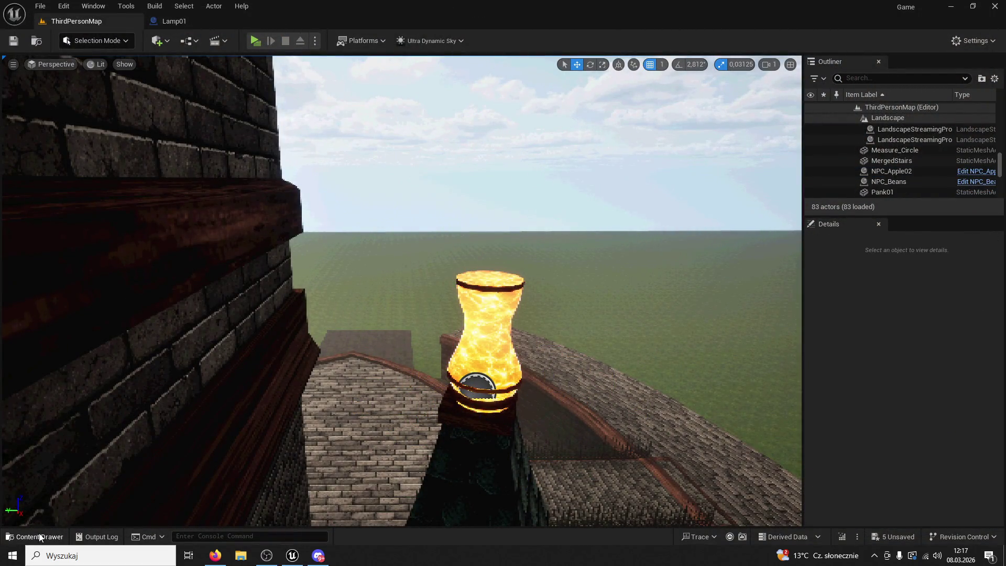
left_click(32, 537)
left_click(559, 432)
key("Delete")
left_click(519, 447)
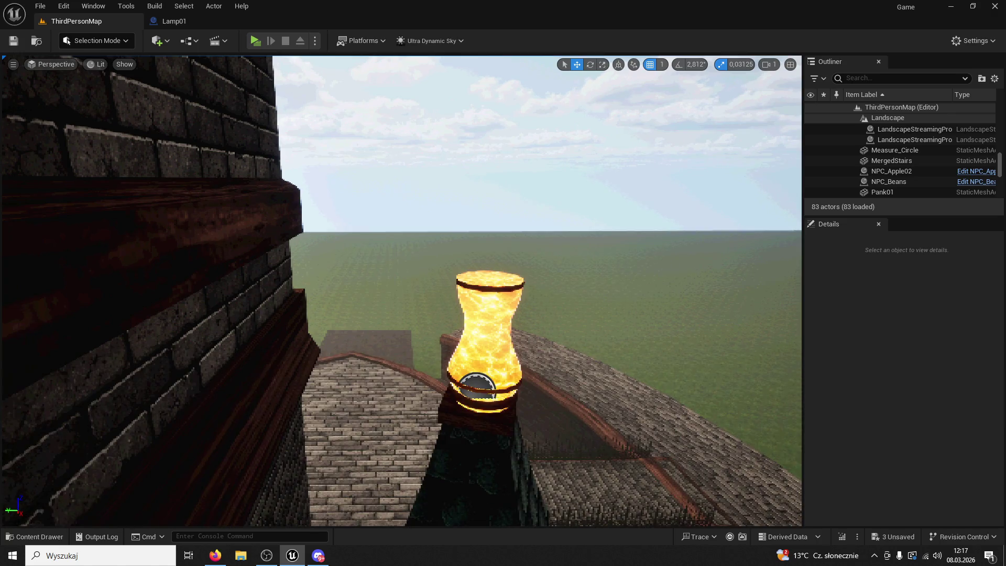
Return from Firefox and show the Buildings folder in the Content Drawer
key("alt+Tab")
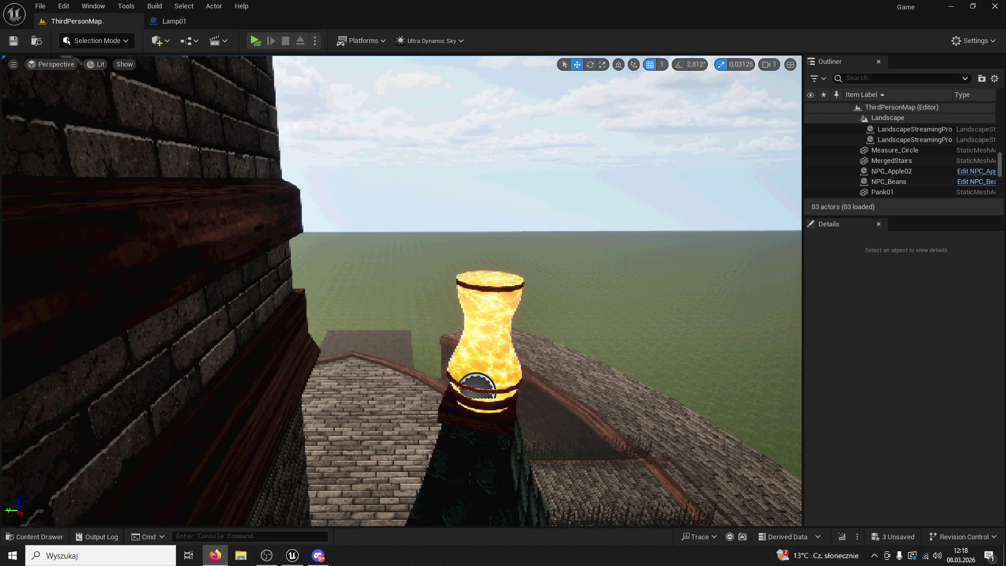
left_click(34, 537)
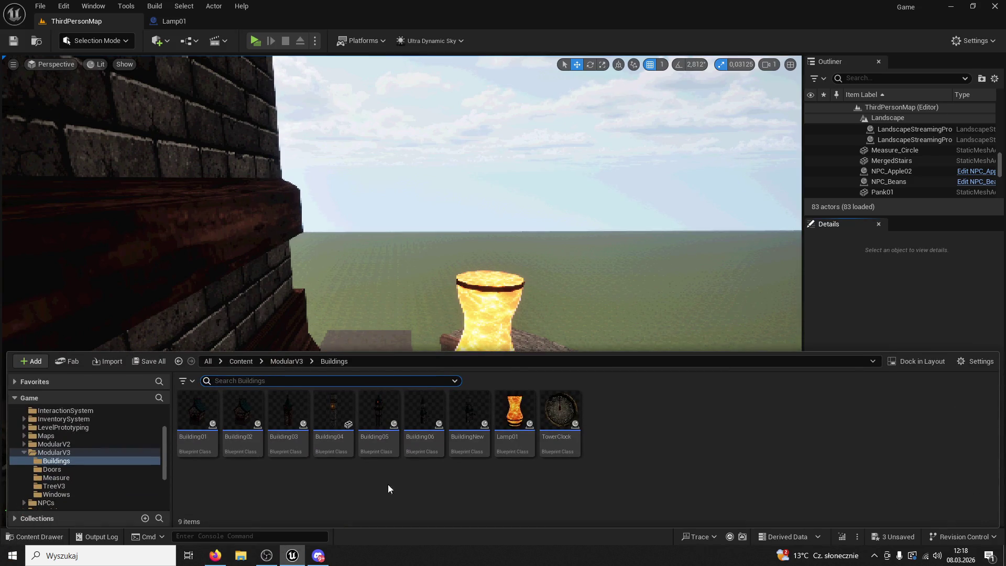
Create a Fountain-based Niagara System named Smoke in Buildings and open it
right_click(510, 477)
left_click(545, 225)
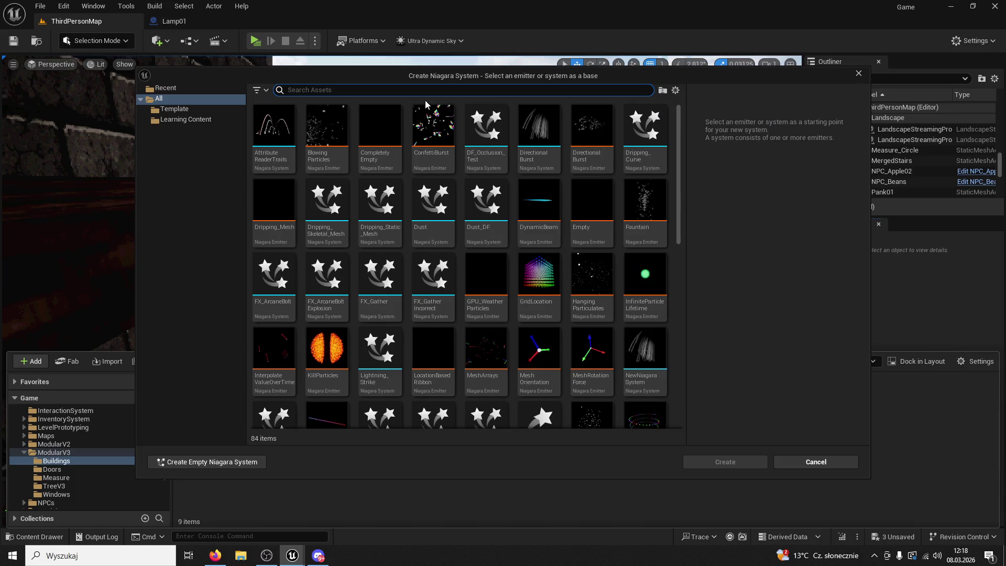
type("fouta")
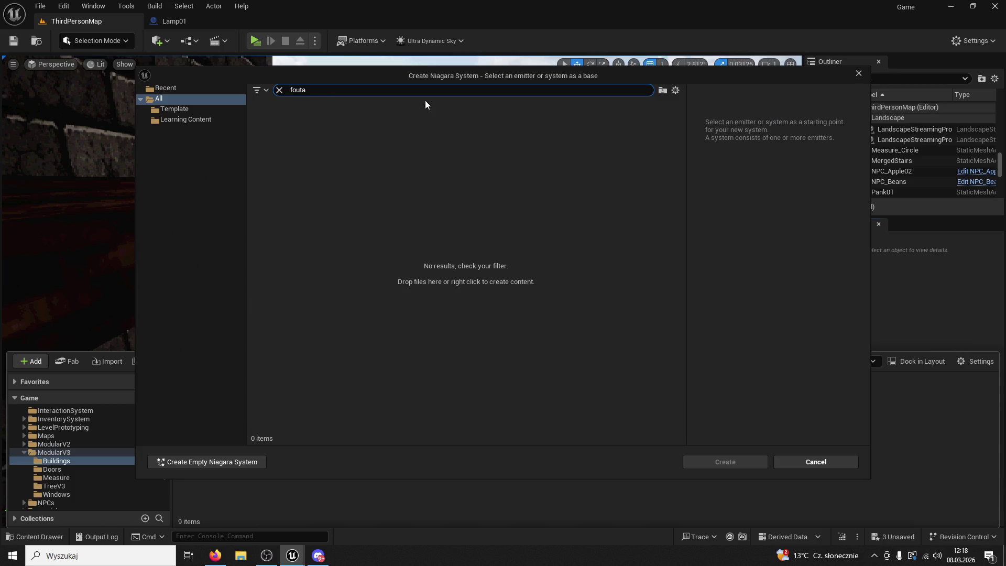
key("BackSpace")
key("BackSpace")
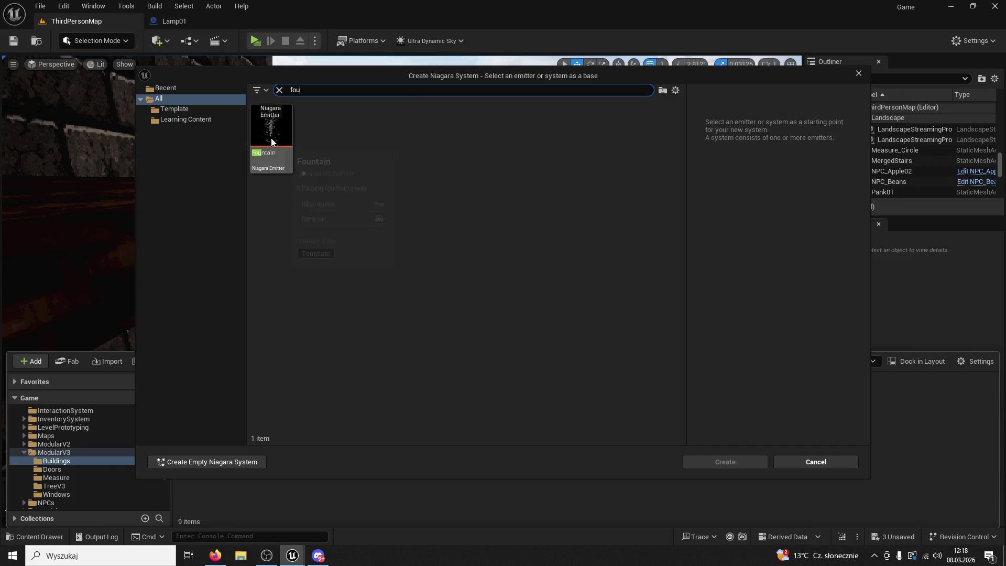
left_click(272, 137)
left_click(726, 462)
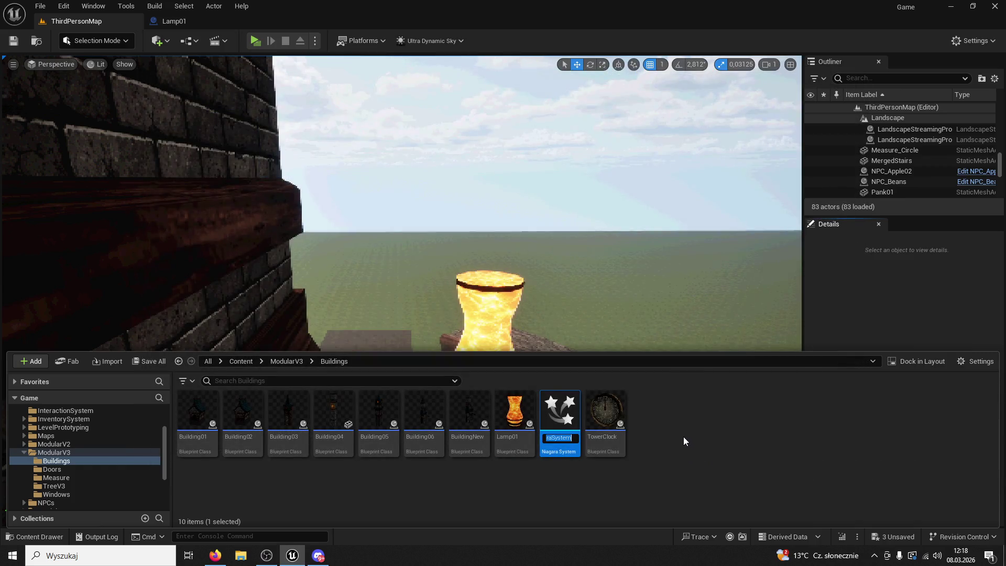
type("Smoke")
key("Return")
double_click(559, 417)
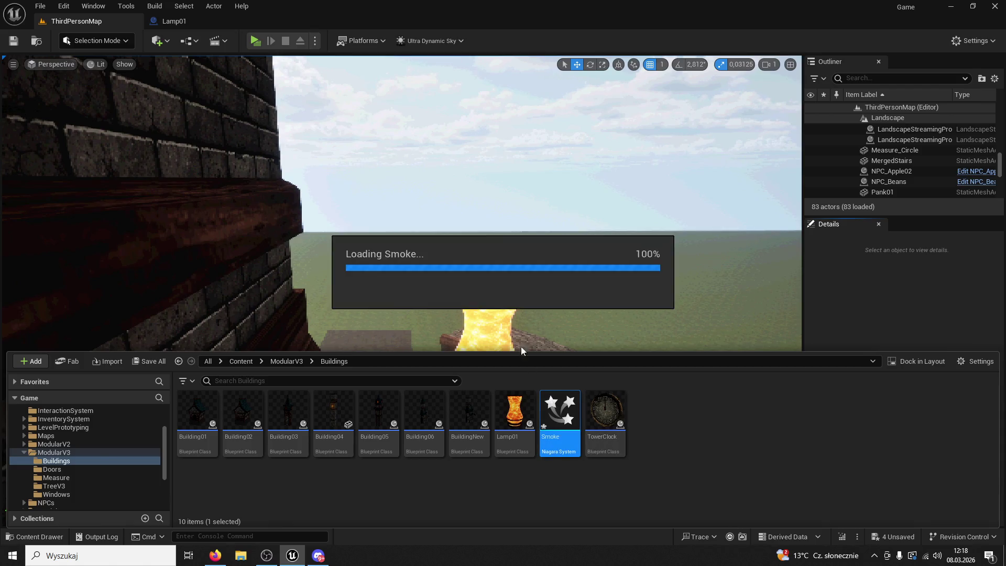
left_click(173, 21)
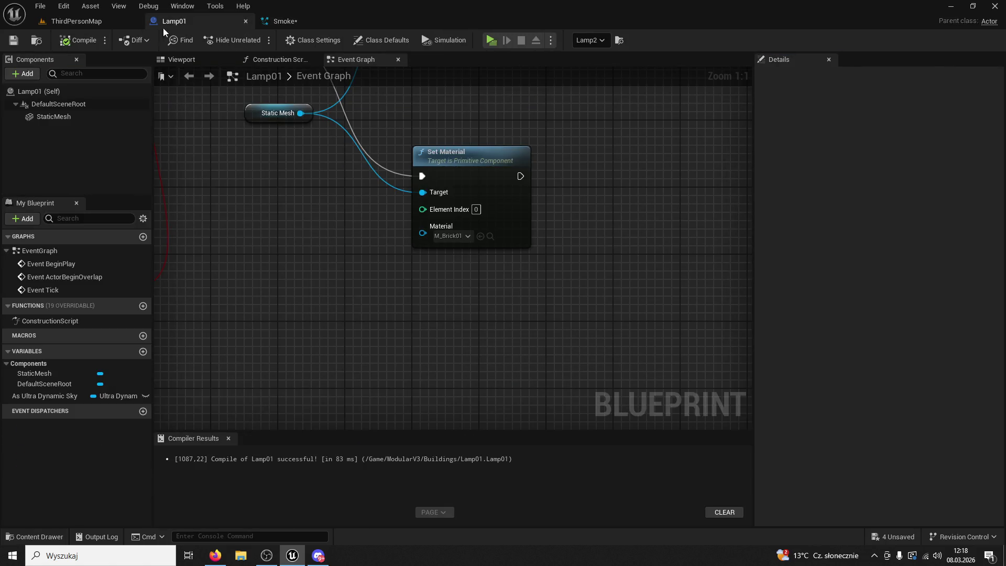
Delete the Gravity Force module from Smoke's Fountain emitter, save, and bring up Spawn Rate settings
left_click(246, 21)
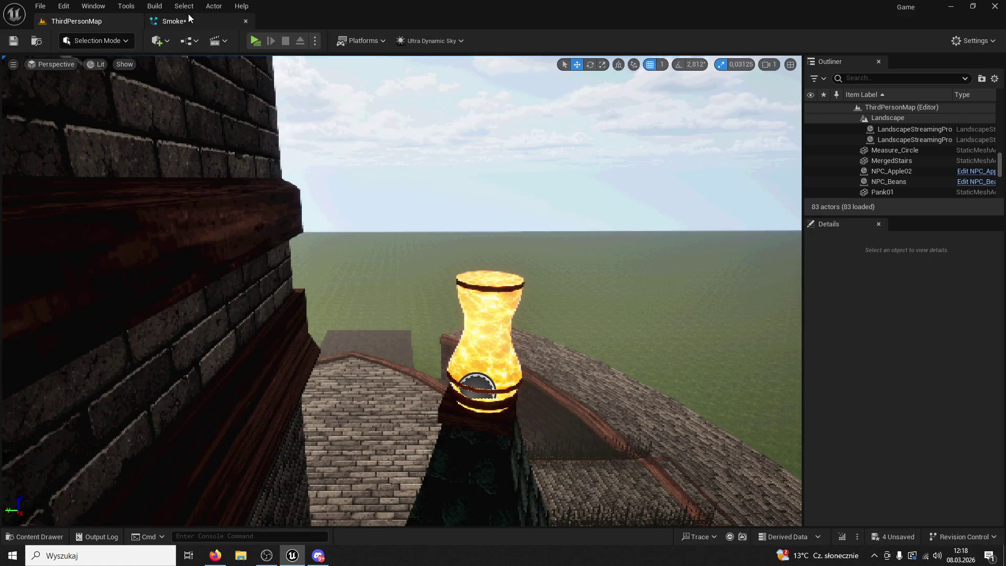
left_click(181, 23)
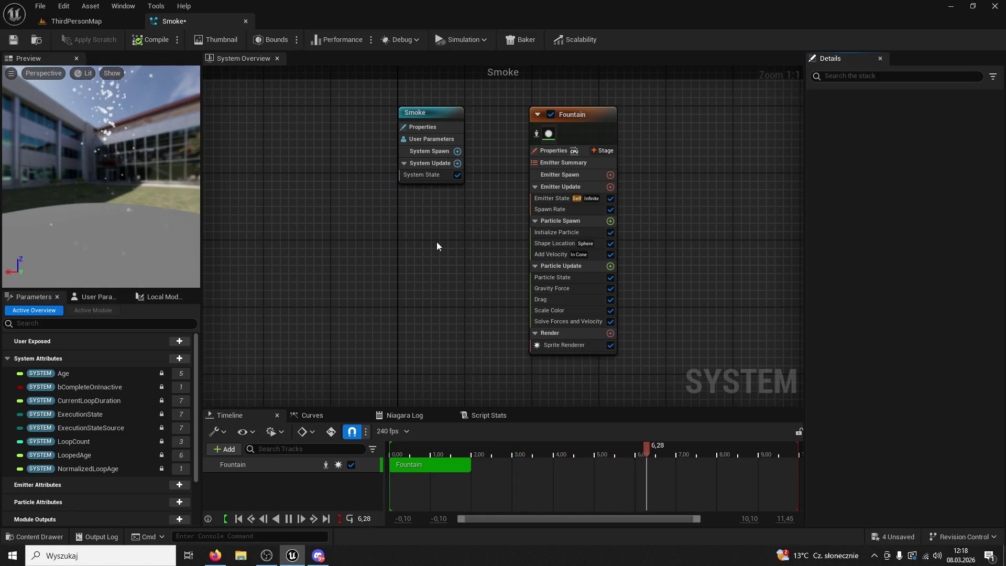
left_click(577, 289)
key("Delete")
left_click(14, 40)
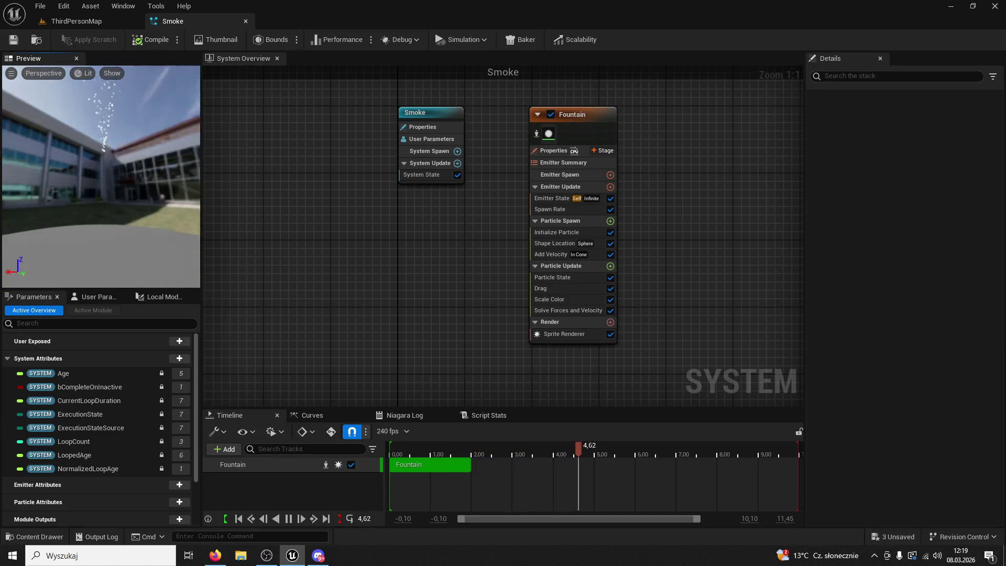
mouse_move(148, 82)
left_mouse_down()
mouse_move(126, 84)
mouse_move(149, 82)
left_mouse_up()
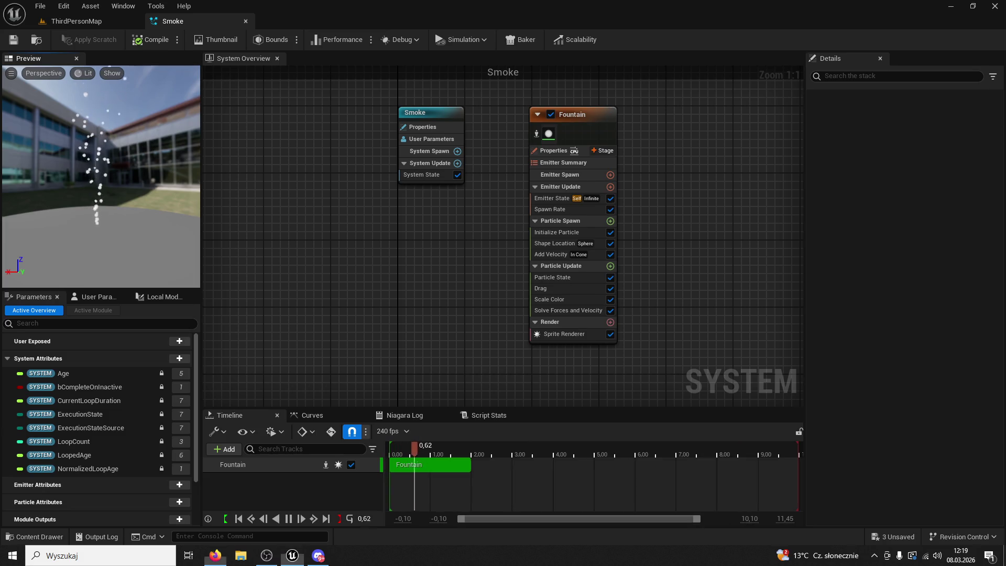
left_click(568, 210)
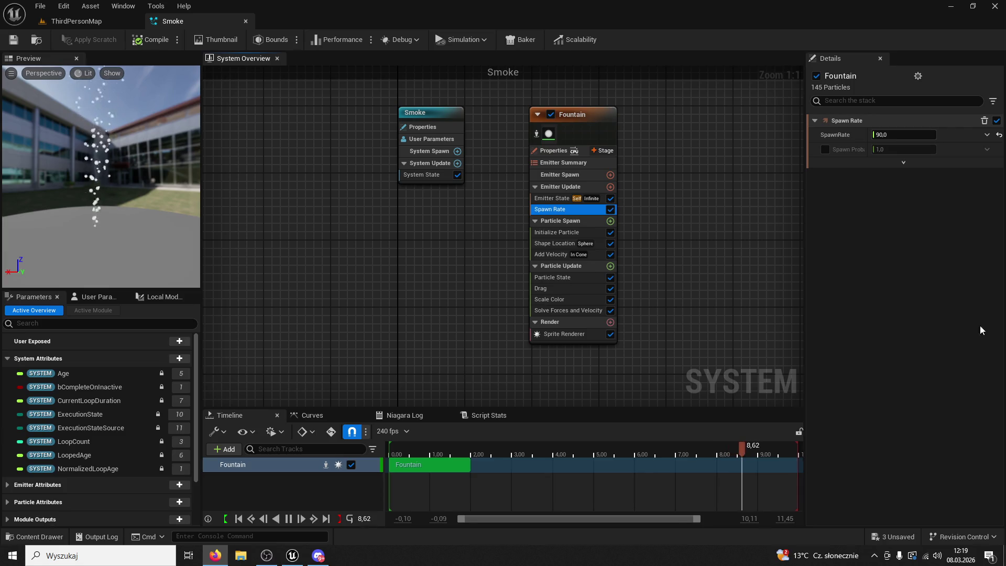
Set the Fountain emitter's Spawn Rate to 200
left_click(893, 132)
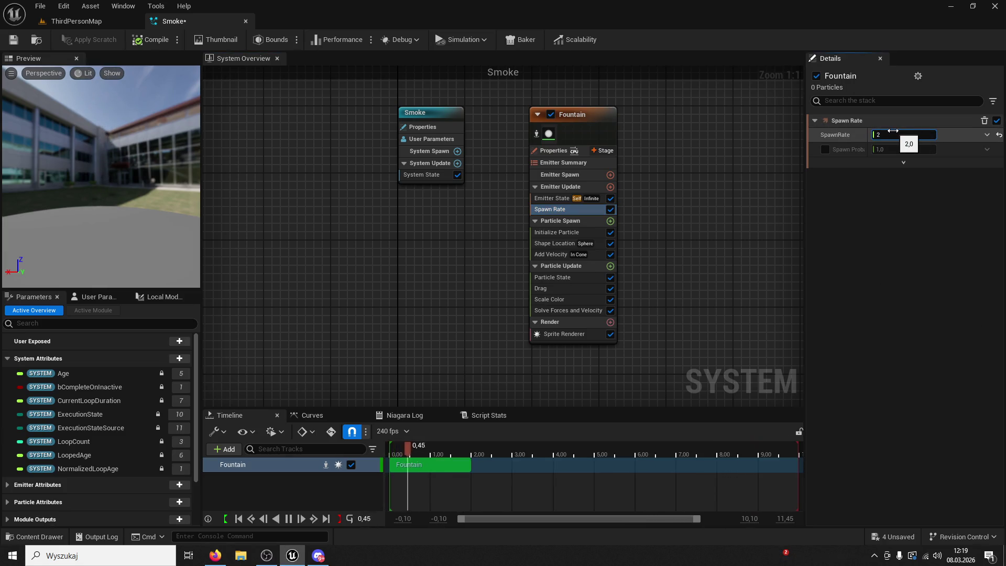
type("200")
key("Return")
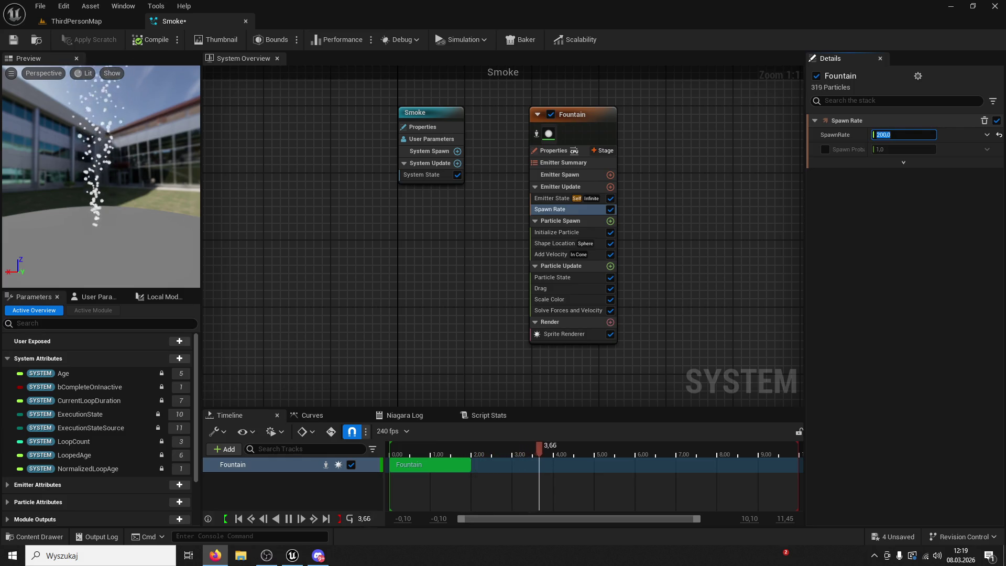
left_click(556, 227)
left_click(554, 233)
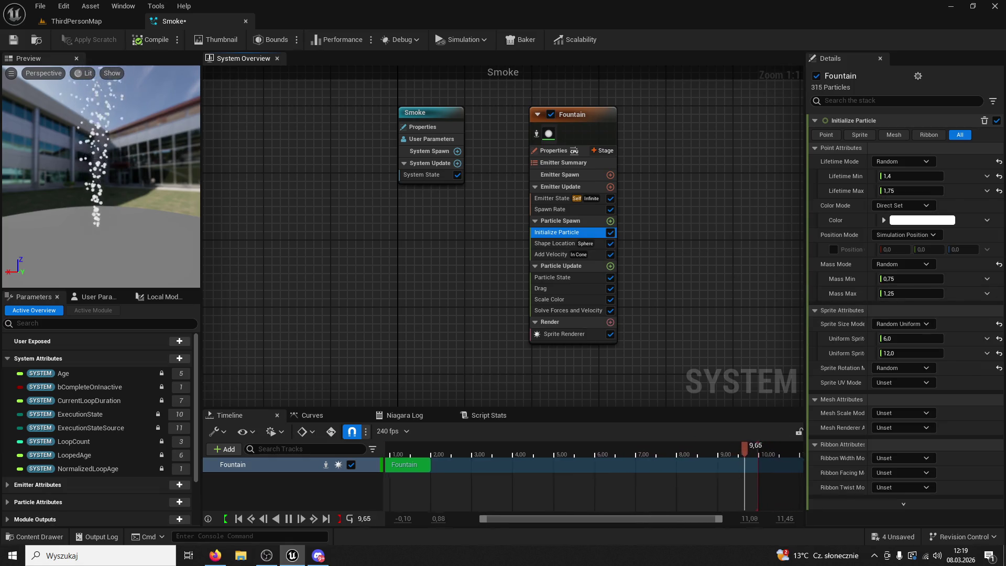
Set Add Velocity speed to 100–160, then revise it to 20–40
left_click(553, 254)
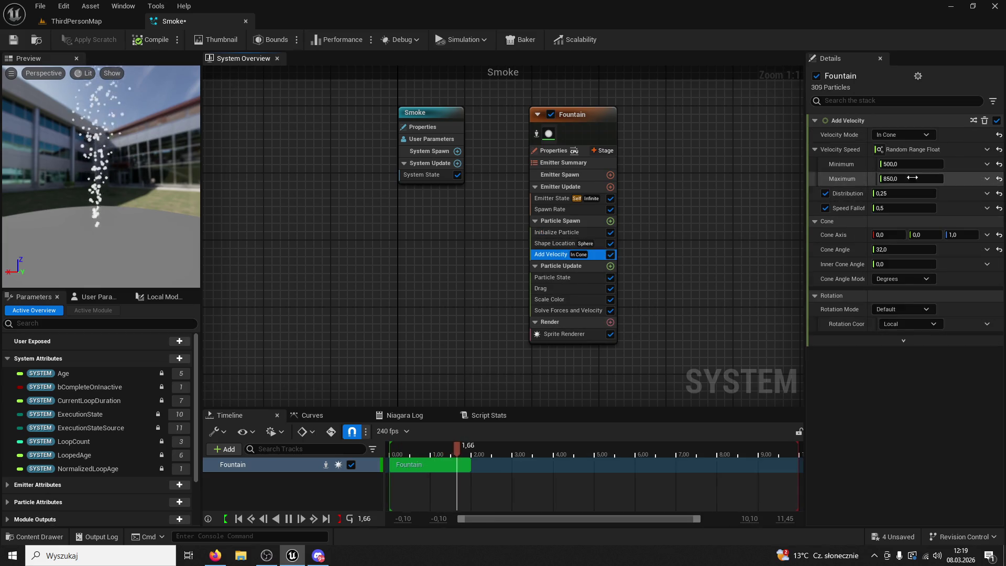
key("alt+Tab")
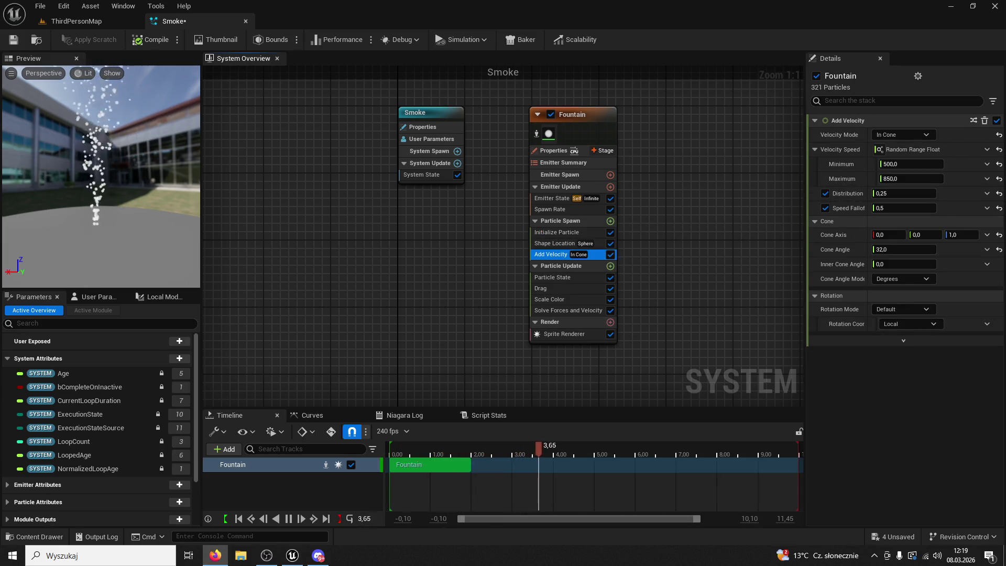
left_click(919, 164)
type("10")
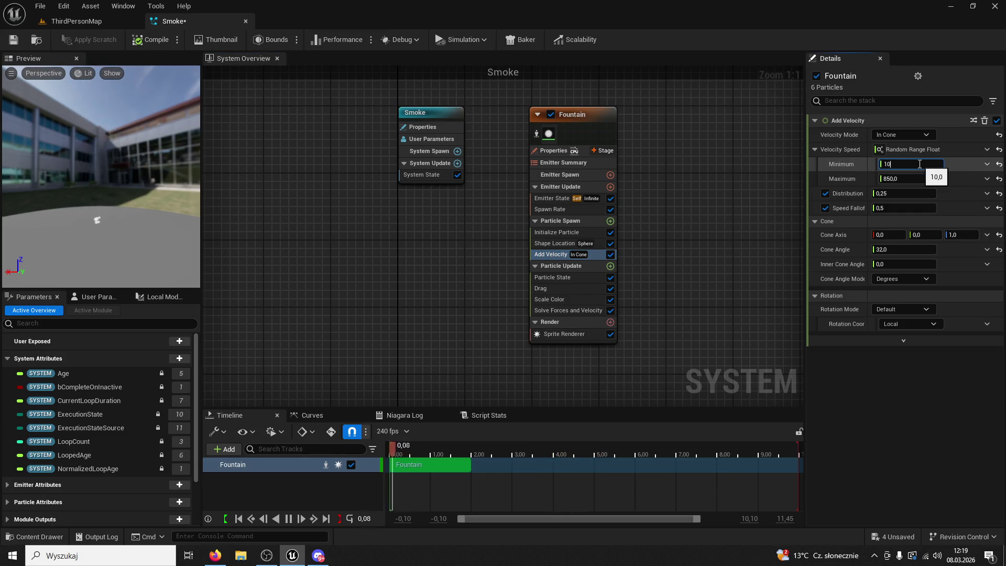
type("0")
left_click(901, 179)
type("160")
key("Return")
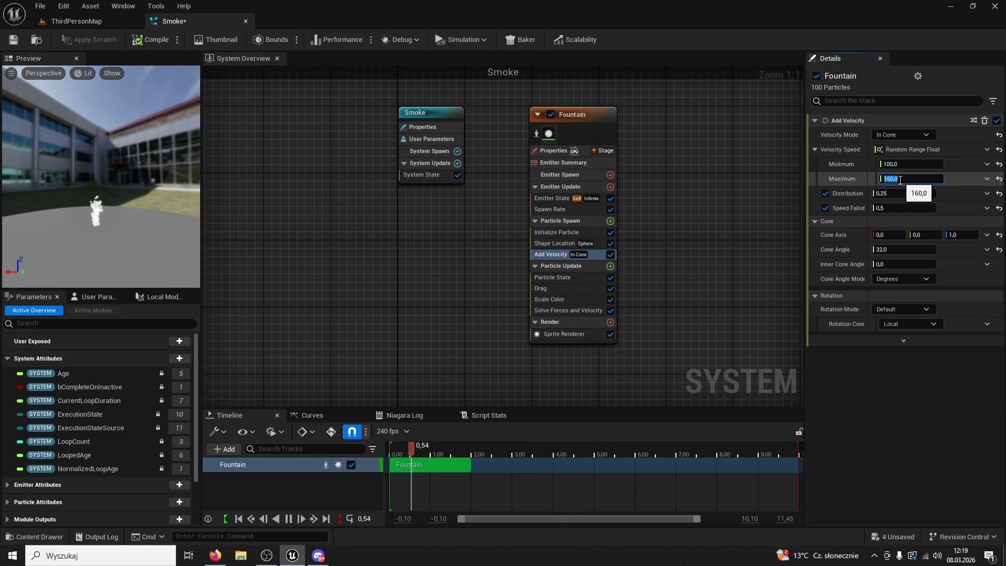
left_click(911, 166)
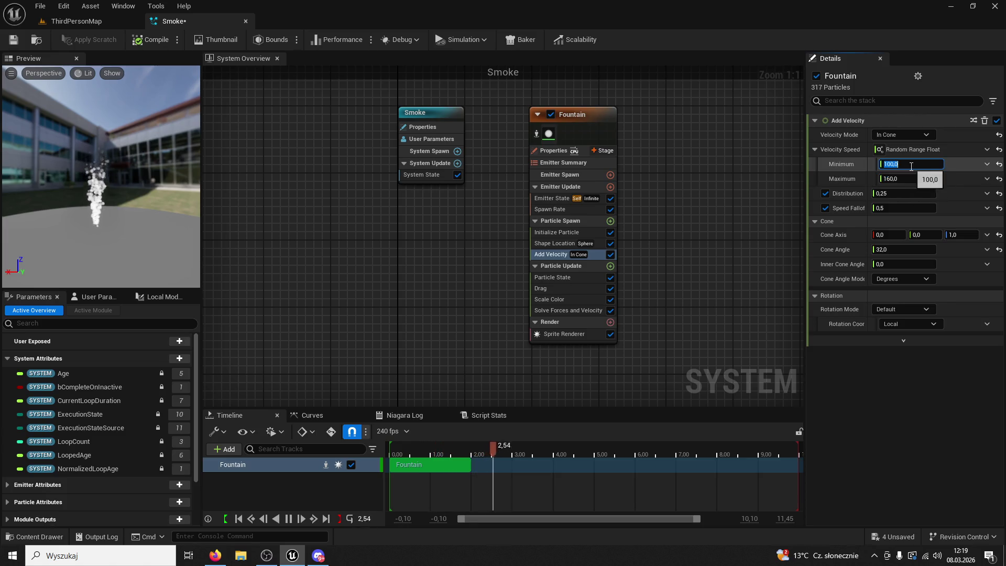
type("20")
left_click(904, 178)
type("4")
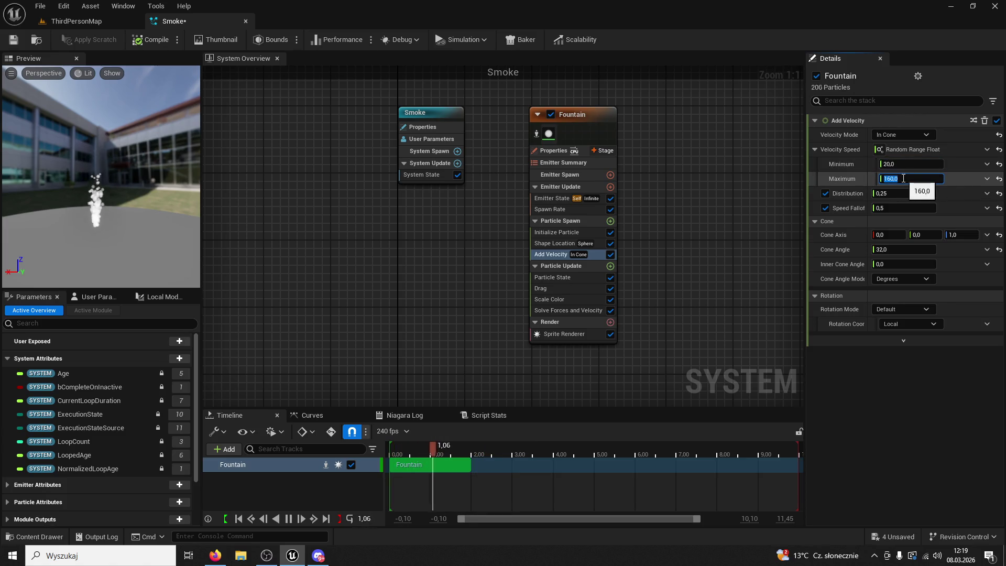
type("0")
key("Return")
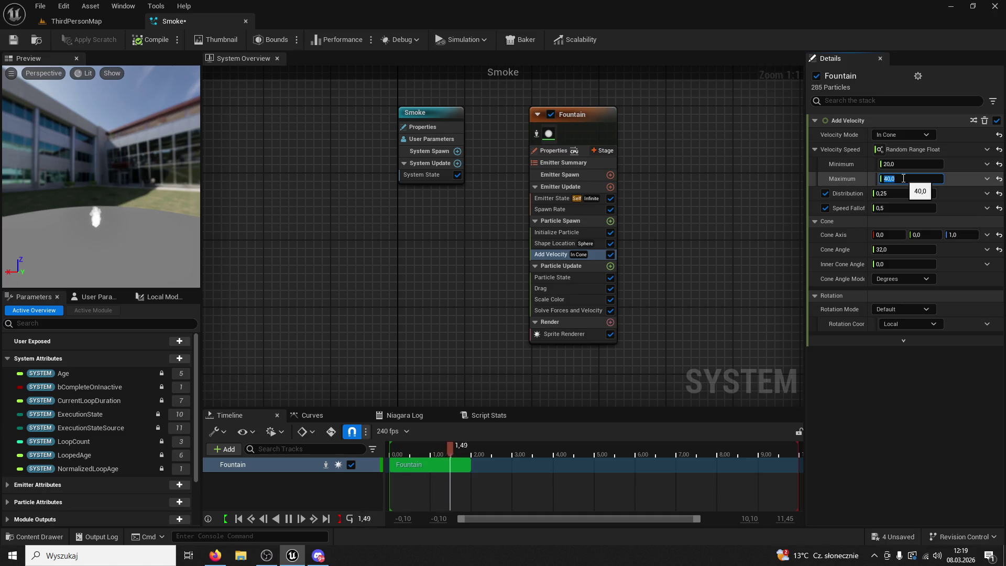
Set Initialize Particle Lifetime Max to 10 and velocity minimum to 10, then save
left_click(578, 235)
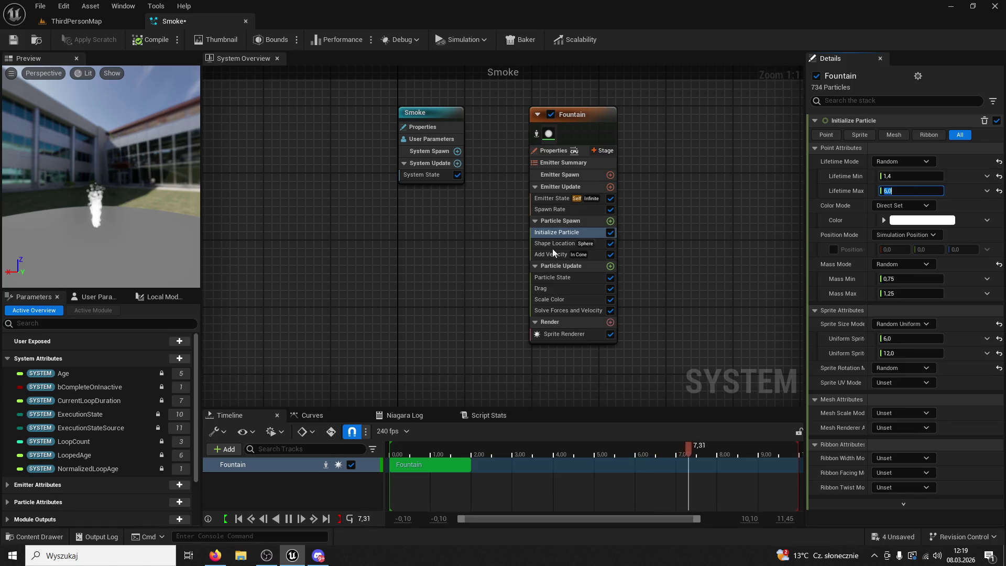
type("10")
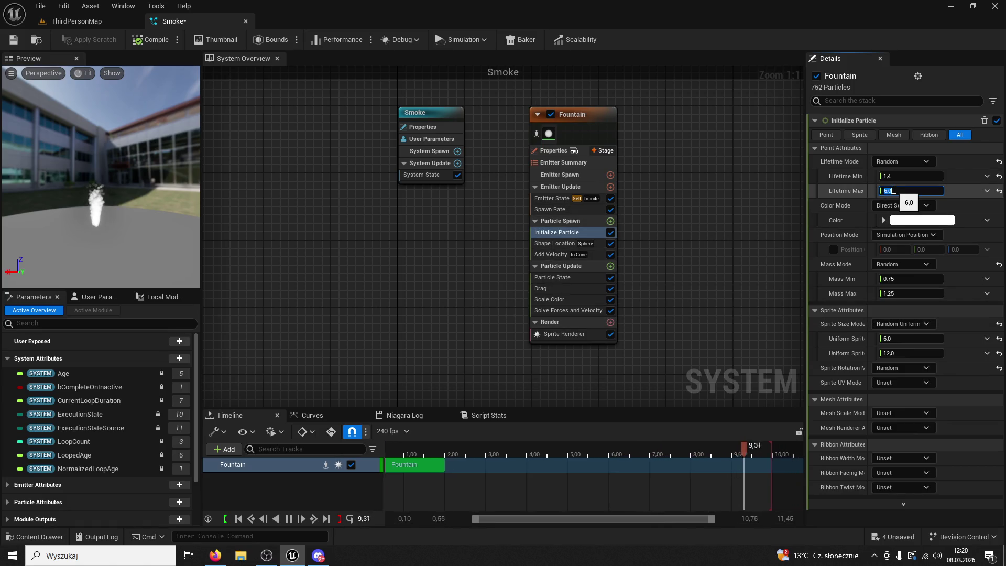
key("Return")
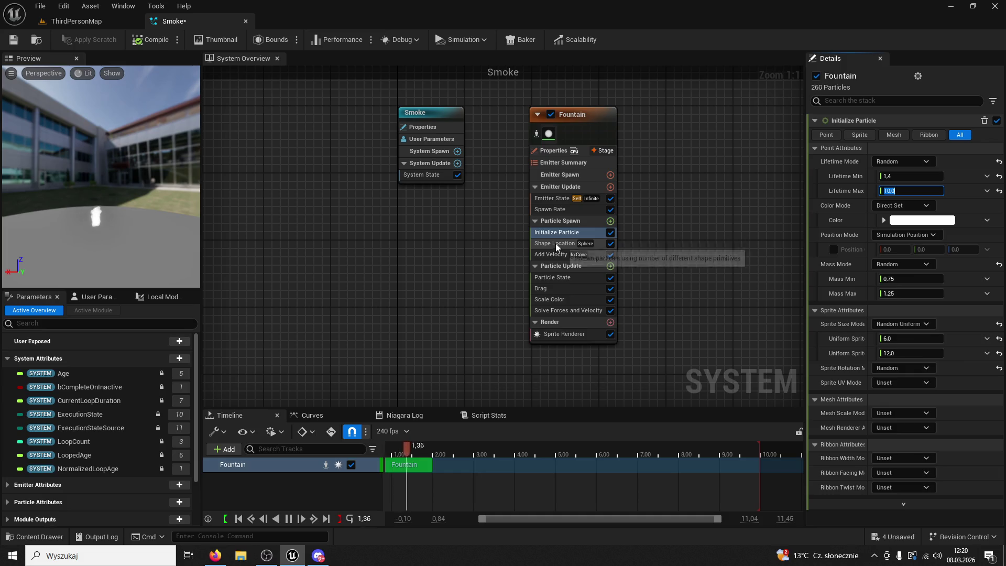
left_click(551, 254)
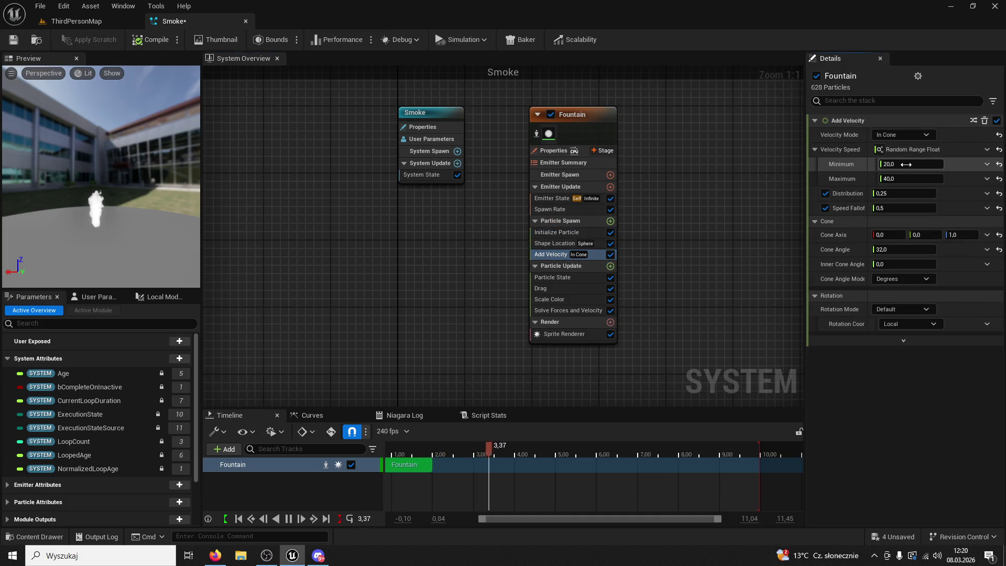
type("1")
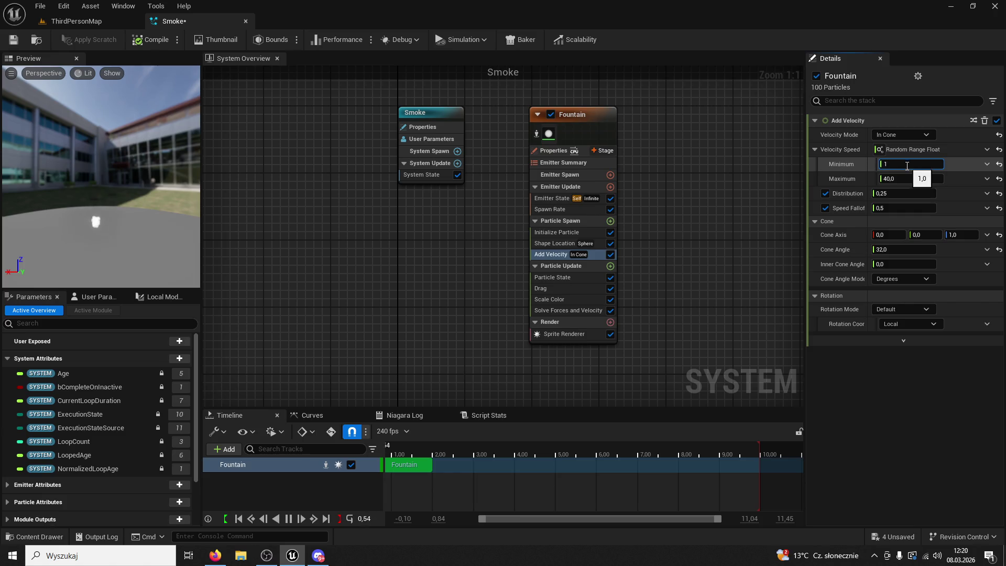
type("0,0")
key("Return")
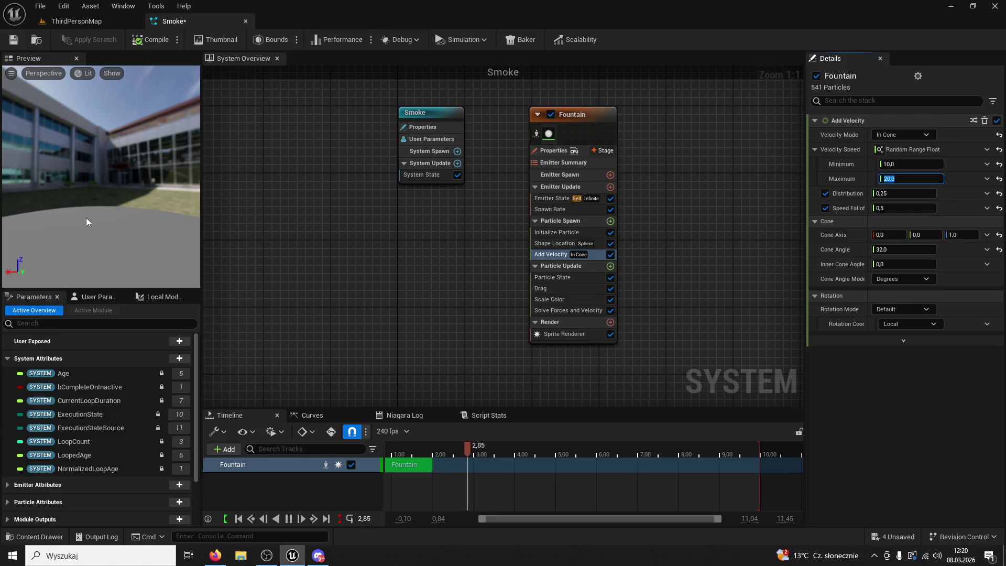
left_click(13, 40)
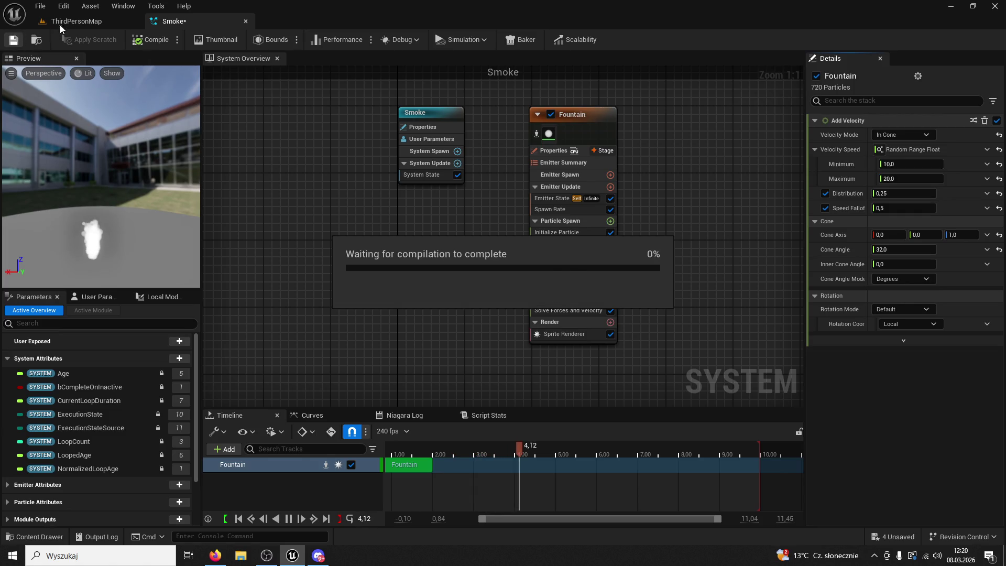
Drag the Smoke Niagara system from the asset browser onto the tower lamp
left_click(60, 24)
left_click(37, 536)
mouse_move(560, 430)
left_mouse_down()
mouse_move(482, 283)
mouse_move(492, 276)
left_mouse_up()
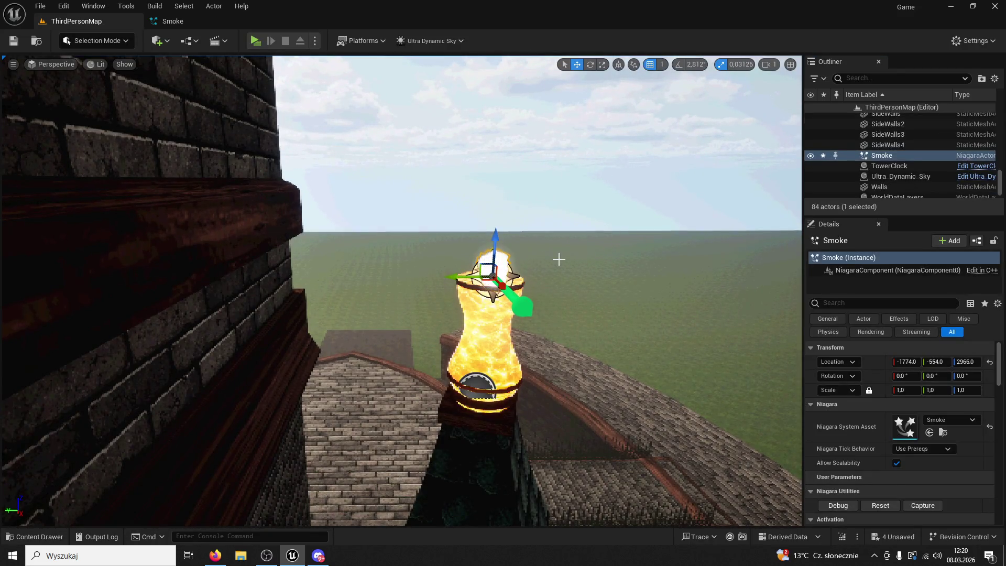
Focus the Smoke actor, scale it to about -1.03 on every axis, and play the level
key("f")
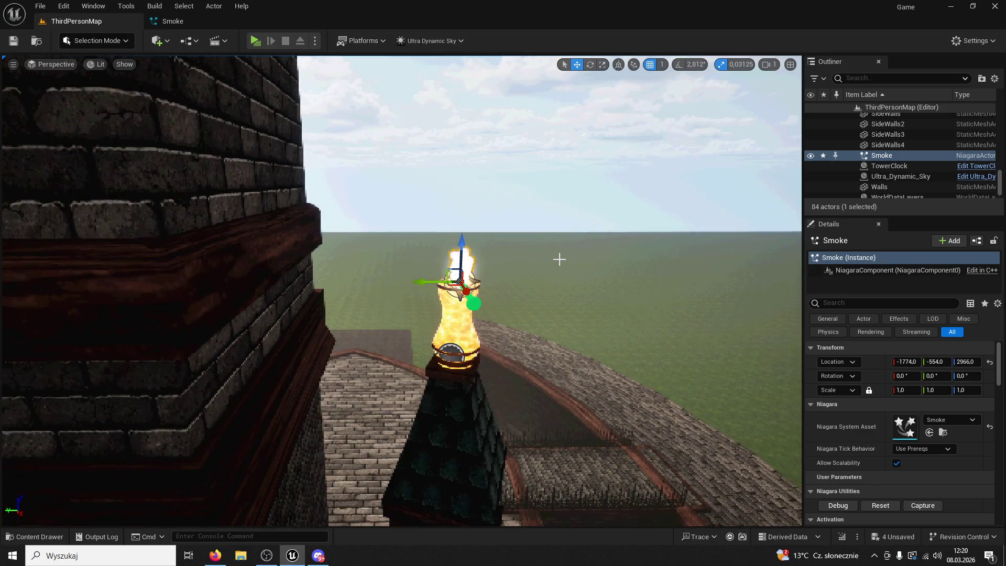
scroll(559, 260, "down", 5)
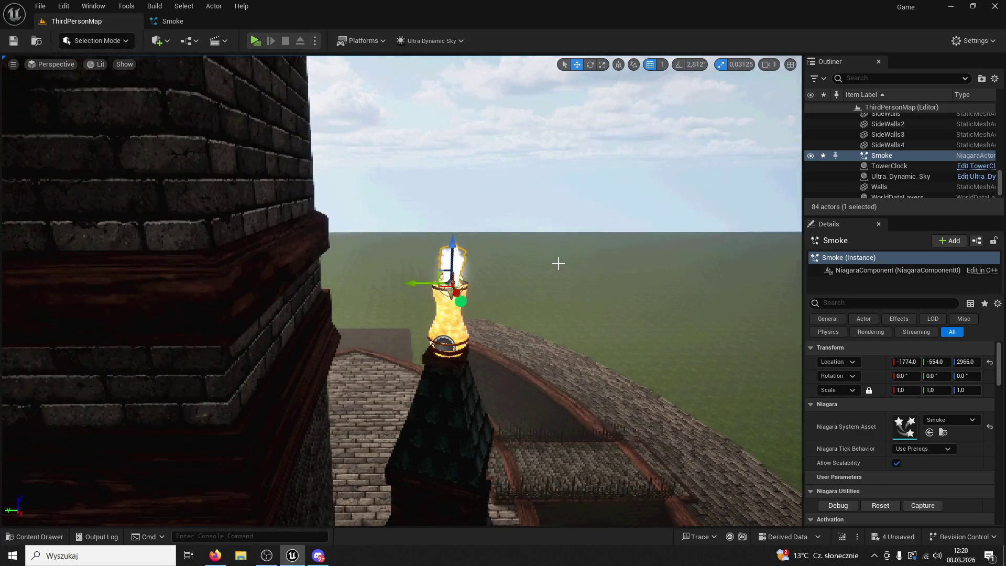
left_click(603, 64)
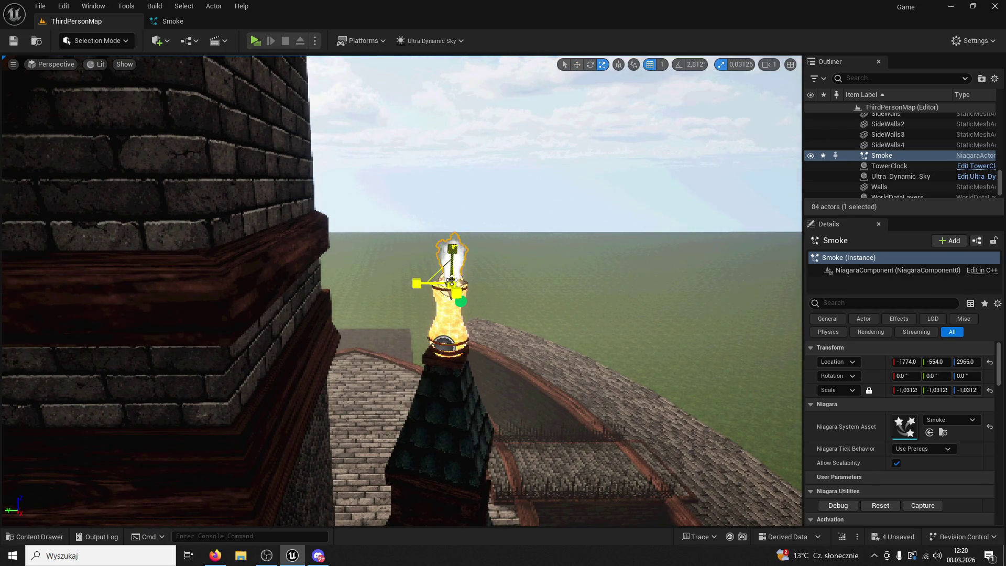
left_click(911, 390)
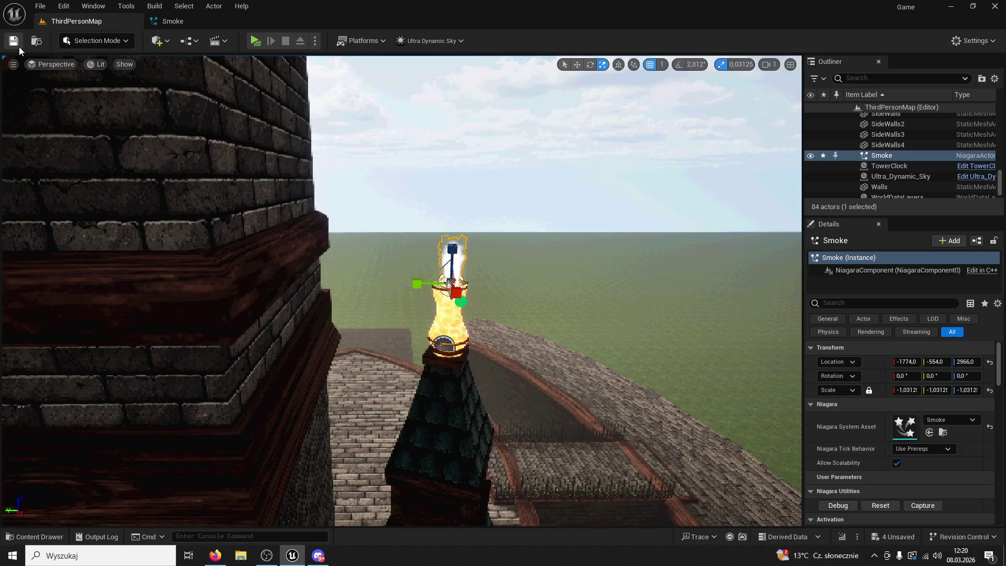
left_click(255, 41)
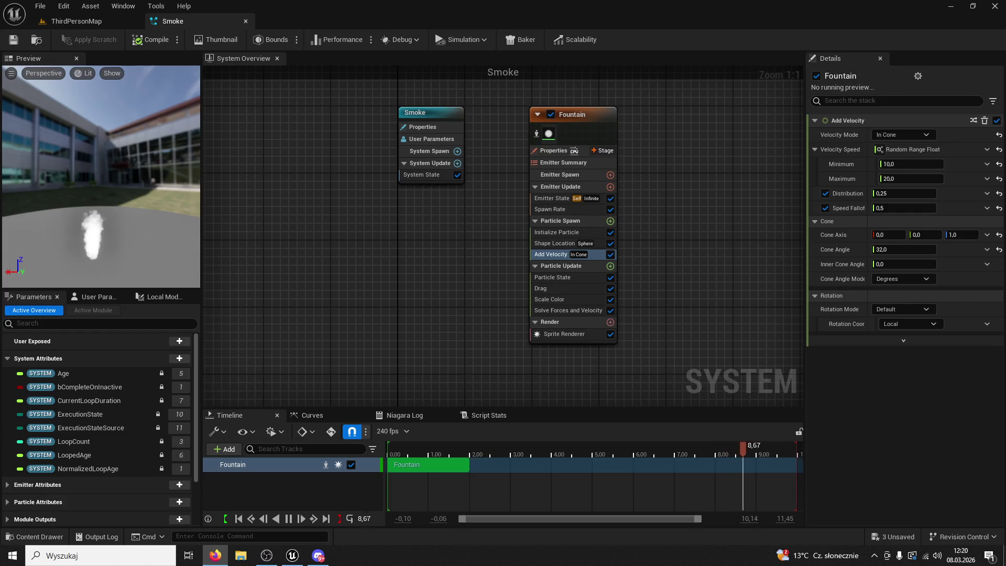
Set the Add Velocity speed range to 100–160 and save the Smoke system
left_click(893, 167)
type("100")
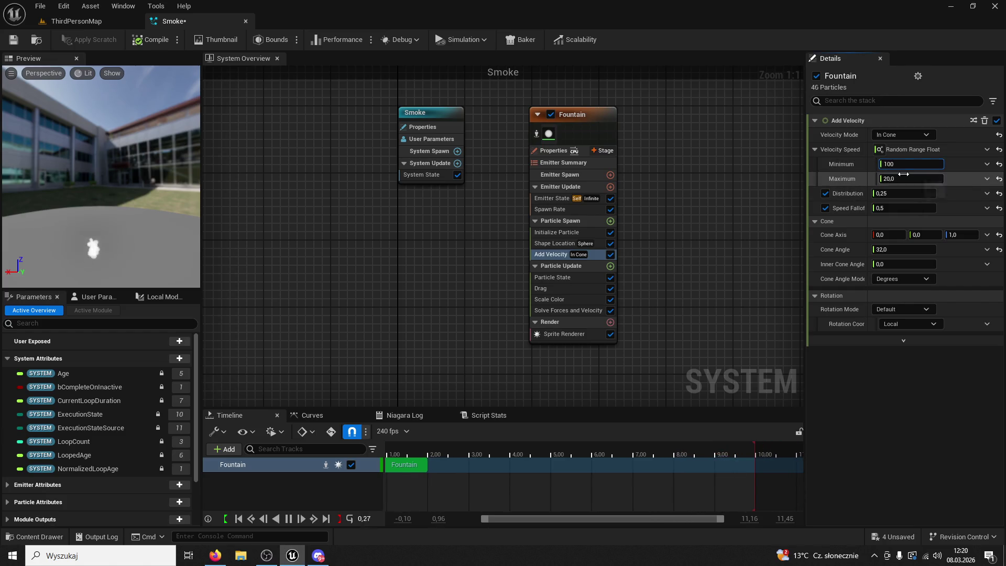
key("Return")
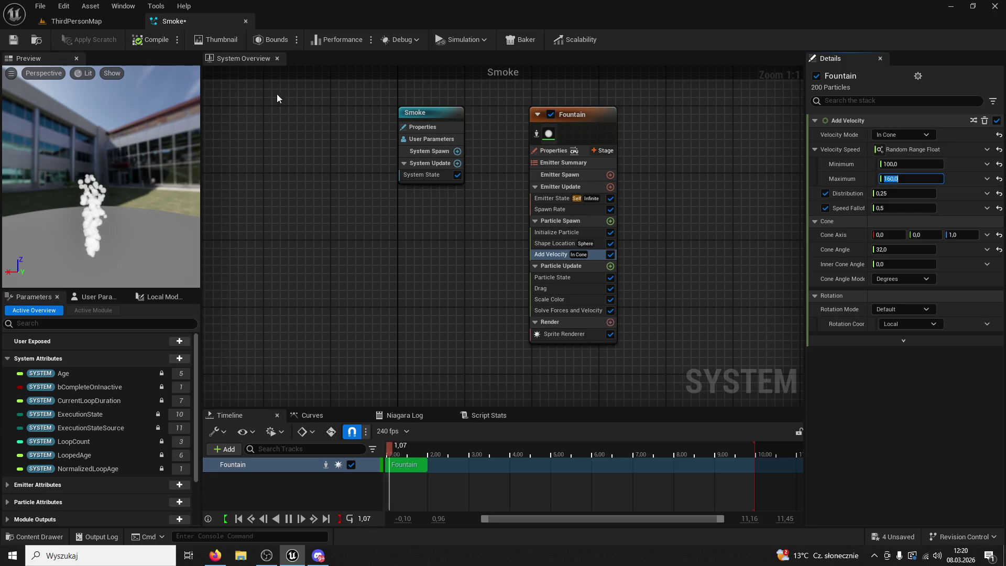
left_click(14, 40)
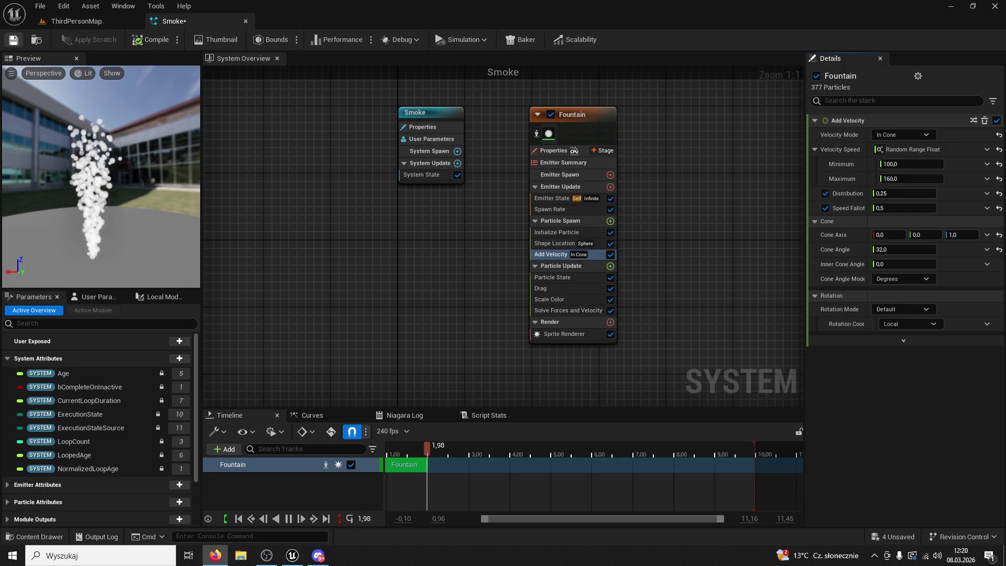
Play-test the map, then Alt-drag a Smoke2 copy onto the left tower lamp and play again
left_click(128, 25)
left_click(256, 40)
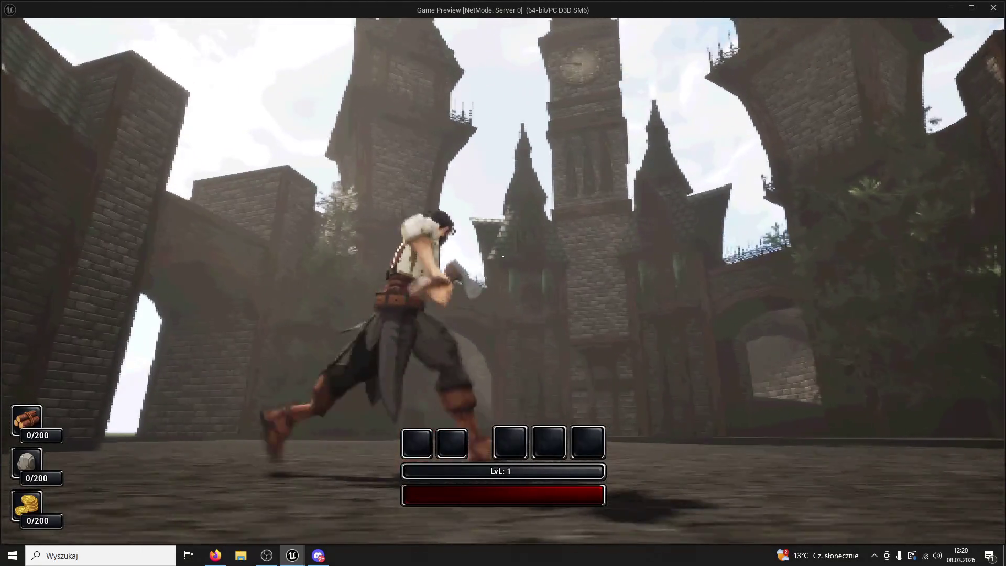
key("Escape")
left_click(577, 64)
scroll(401, 291, "down", 3)
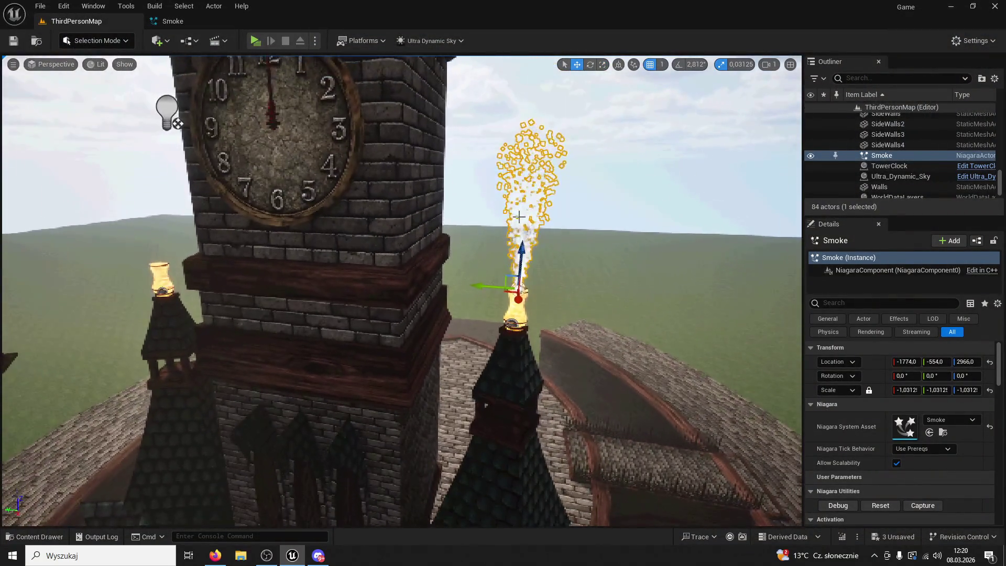
mouse_move(500, 292)
left_mouse_down()
mouse_move(244, 263)
mouse_move(126, 264)
mouse_move(140, 264)
left_mouse_up()
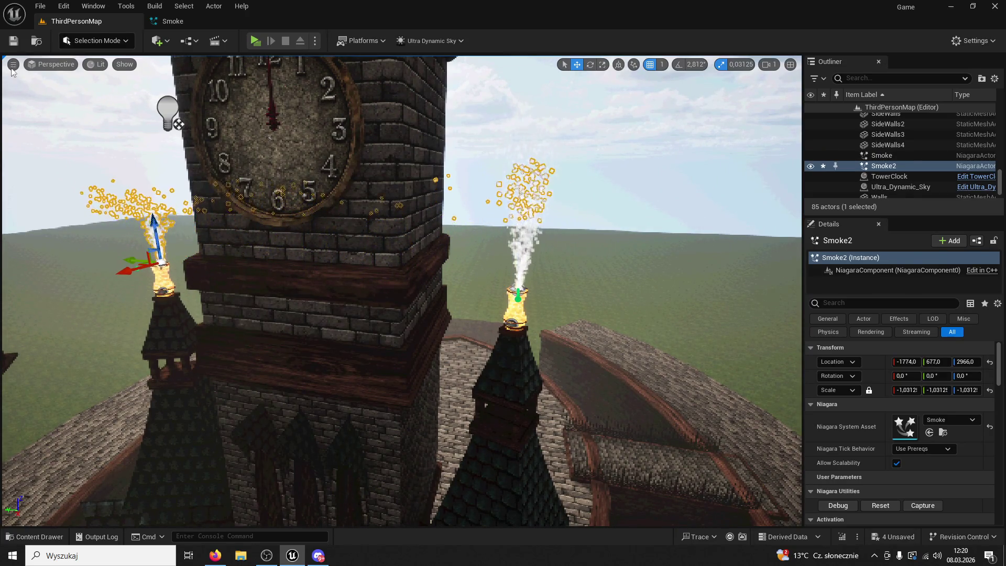
left_click(255, 40)
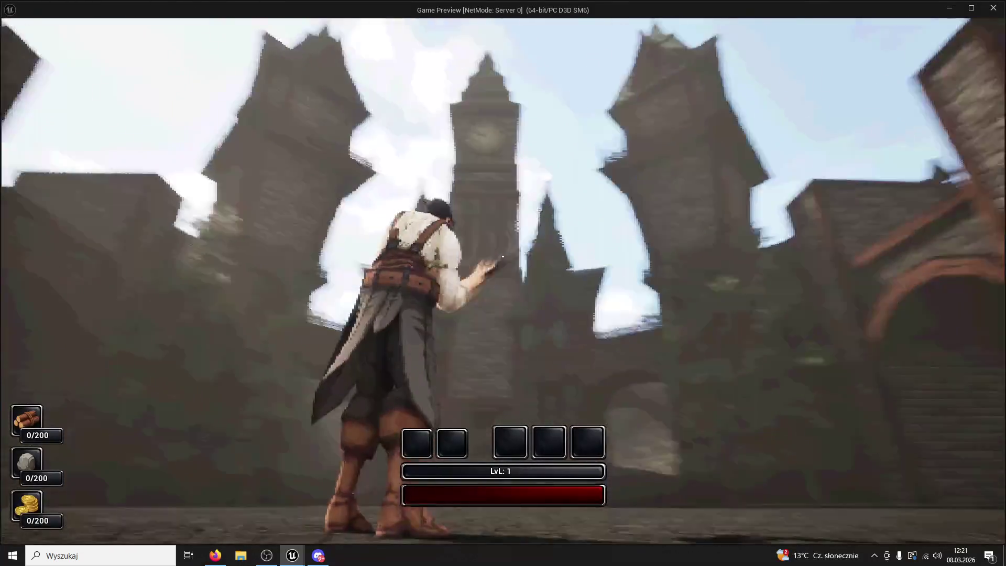
Run the character toward the towers to view smoke from both lamps, then exit play
key("super")
key("super")
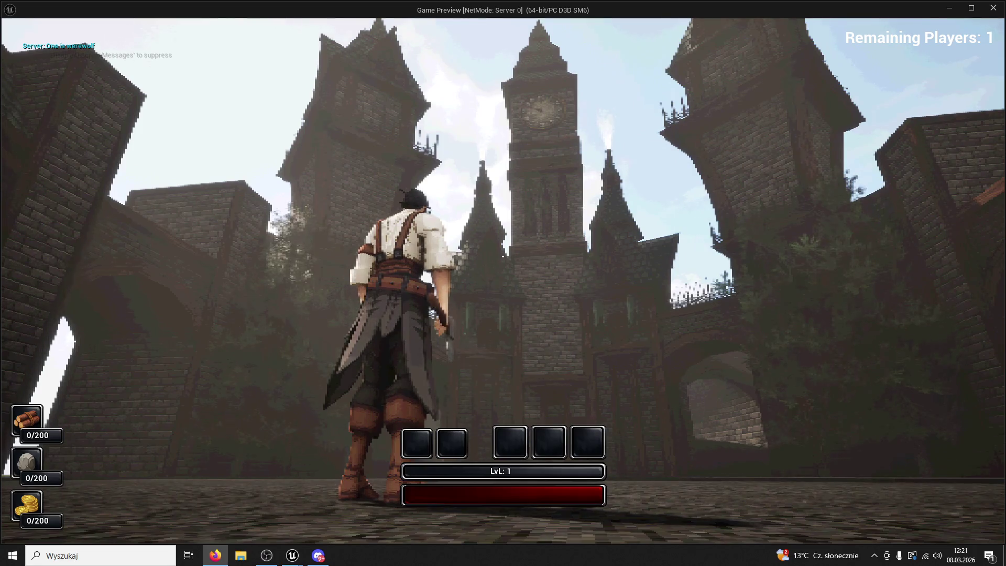
left_click(518, 147)
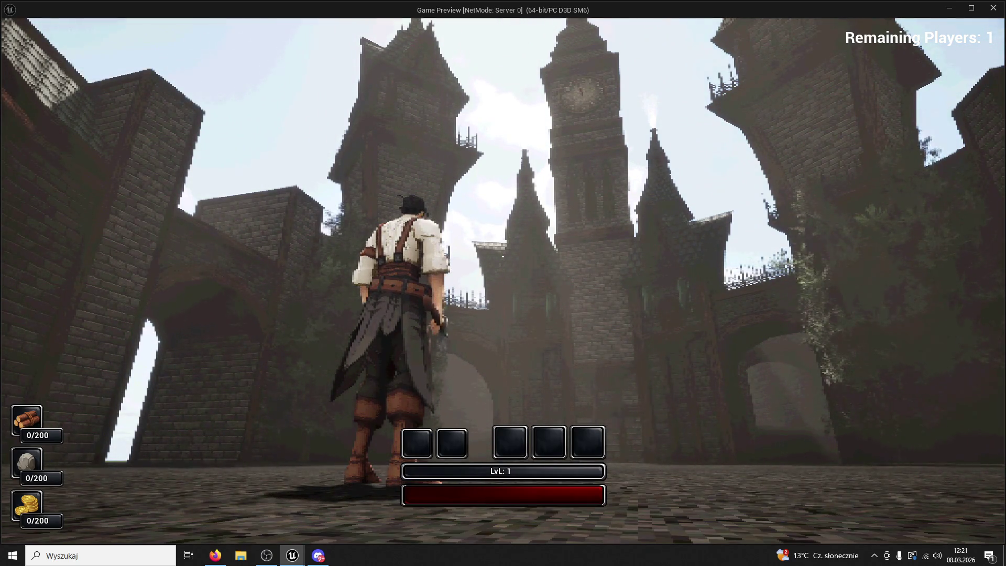
key("w")
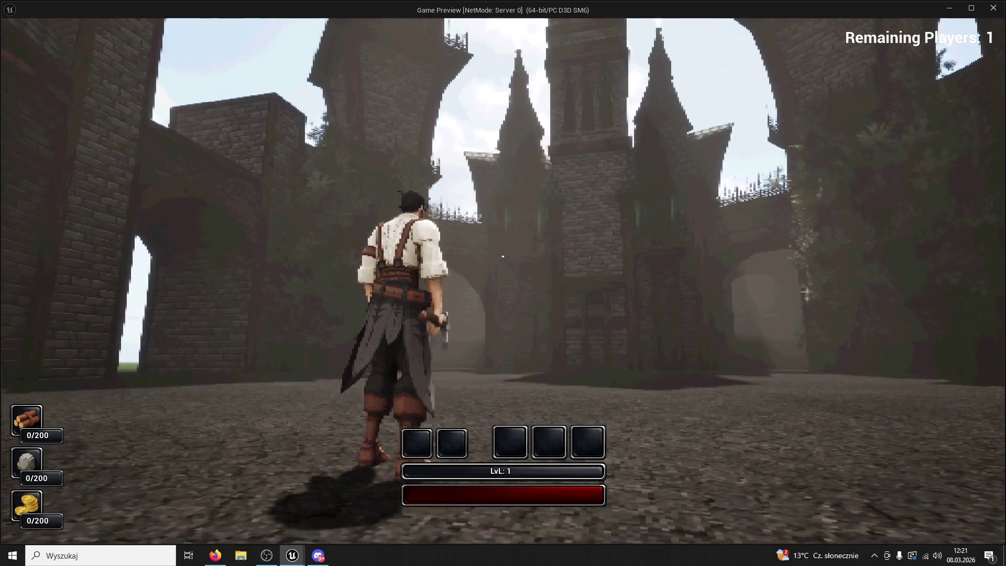
left_click(502, 256)
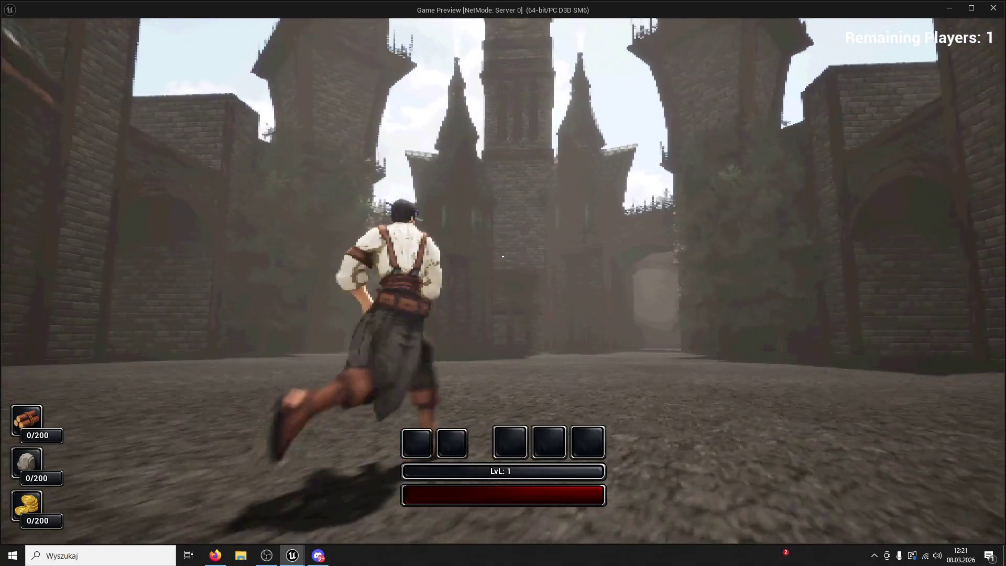
left_click(502, 256)
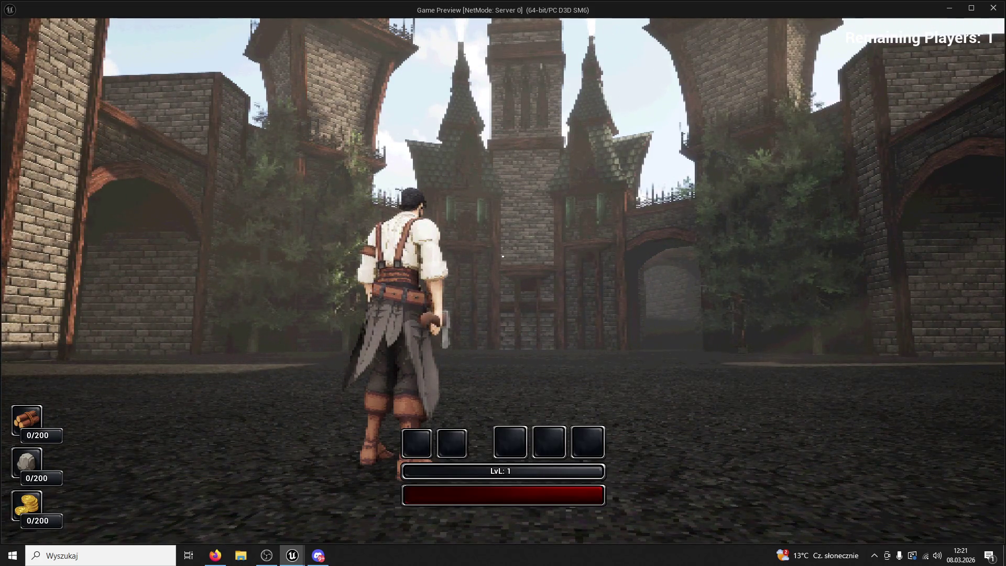
key("w")
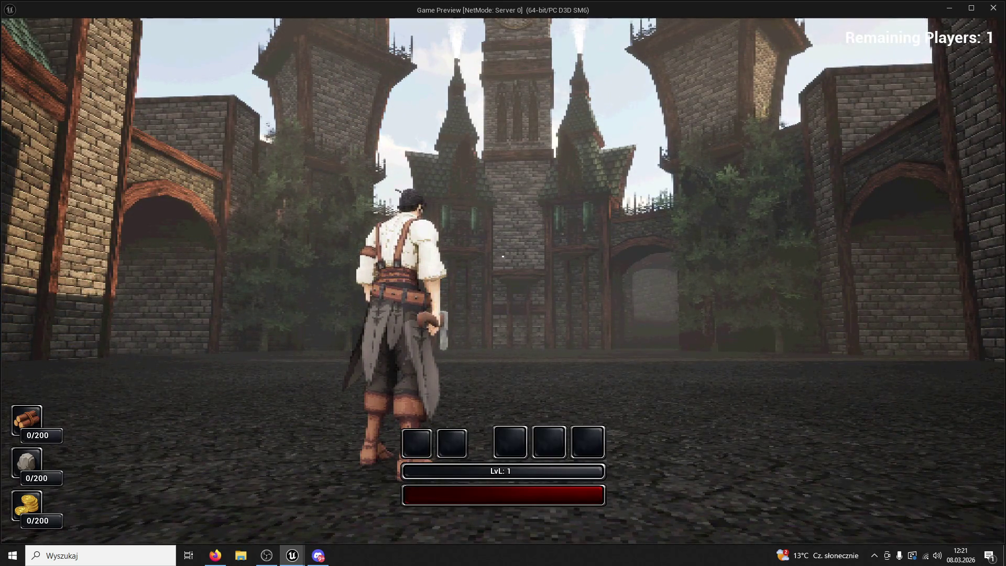
mouse_move(503, 255)
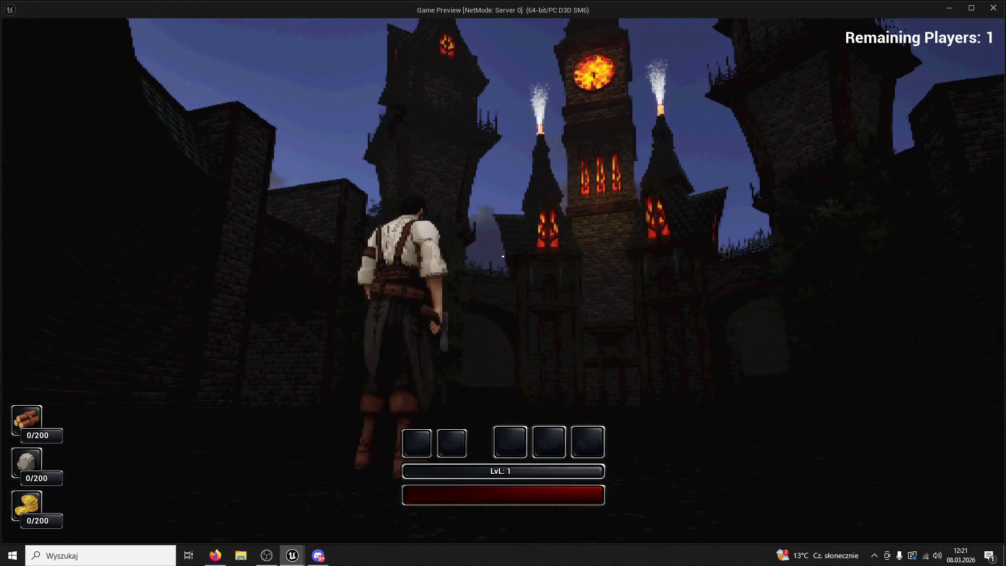
key("Escape")
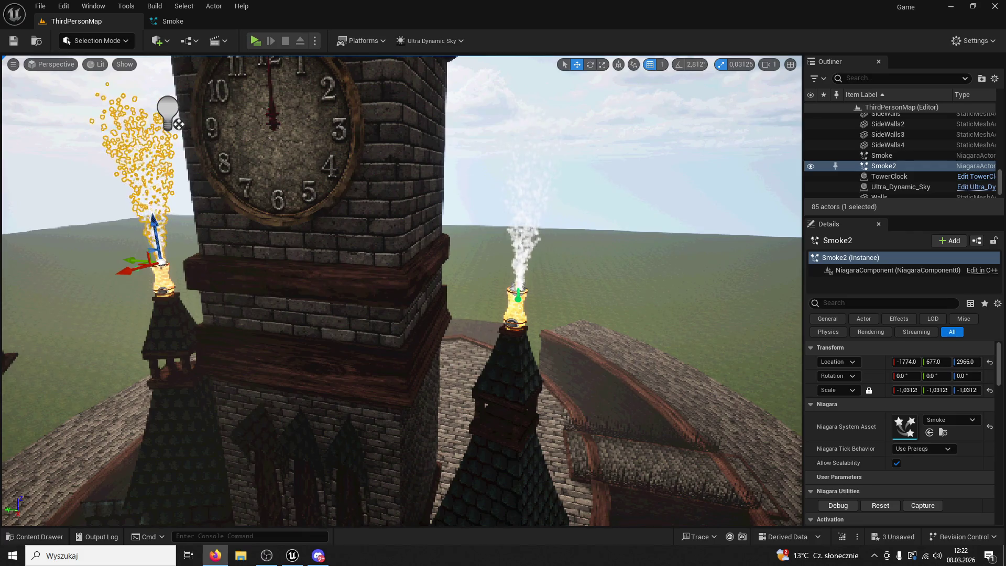
key("ctrl+Tab")
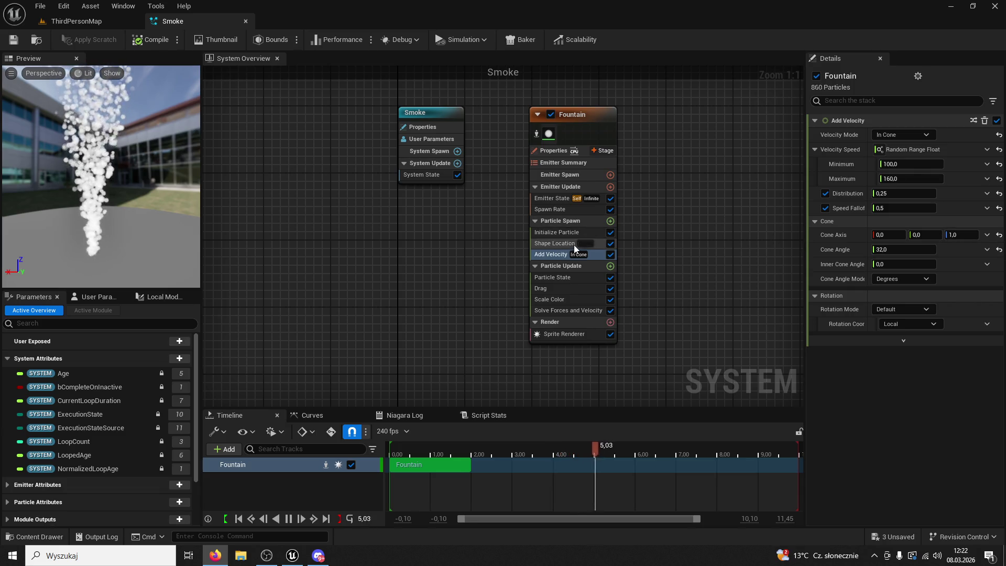
Give Initialize Particle a uniform sprite size of 8–35 and save the Smoke system
left_click(554, 235)
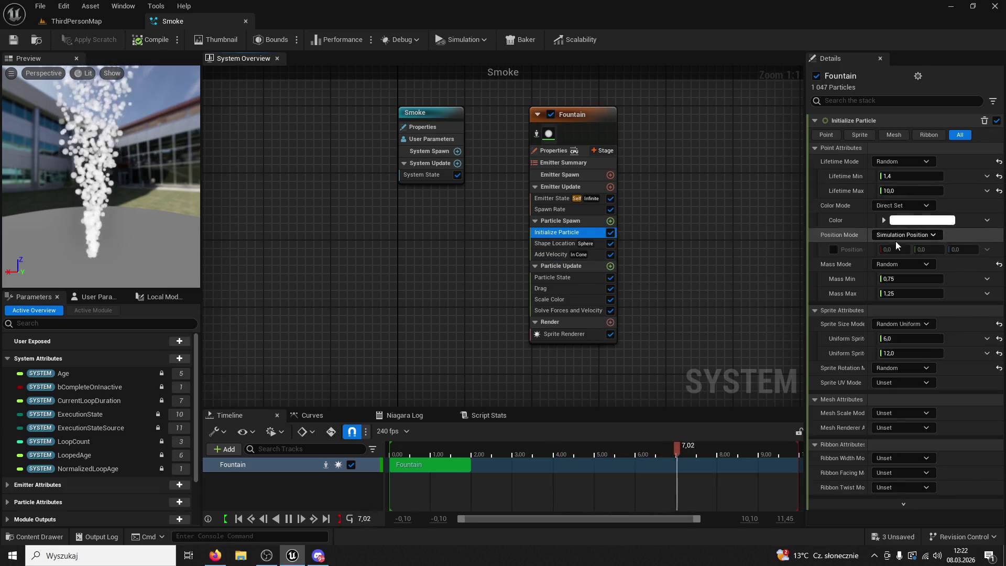
left_click_drag(806, 335, 725, 335)
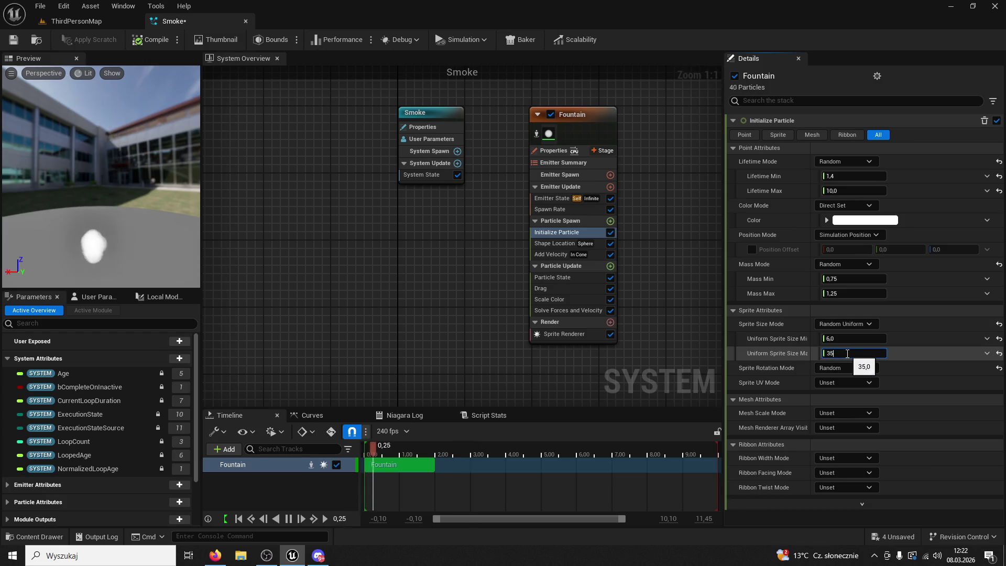
key("Return")
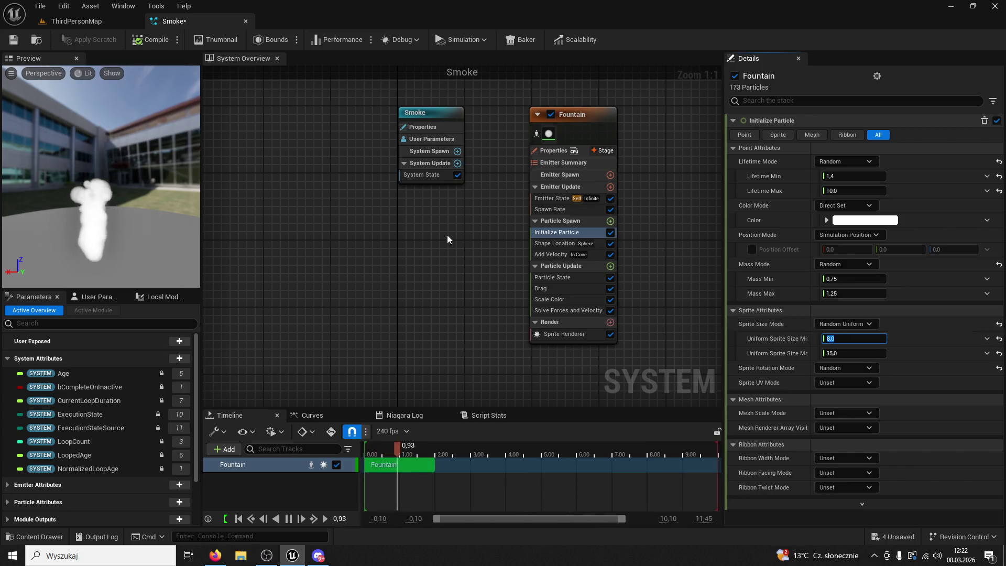
left_click(14, 40)
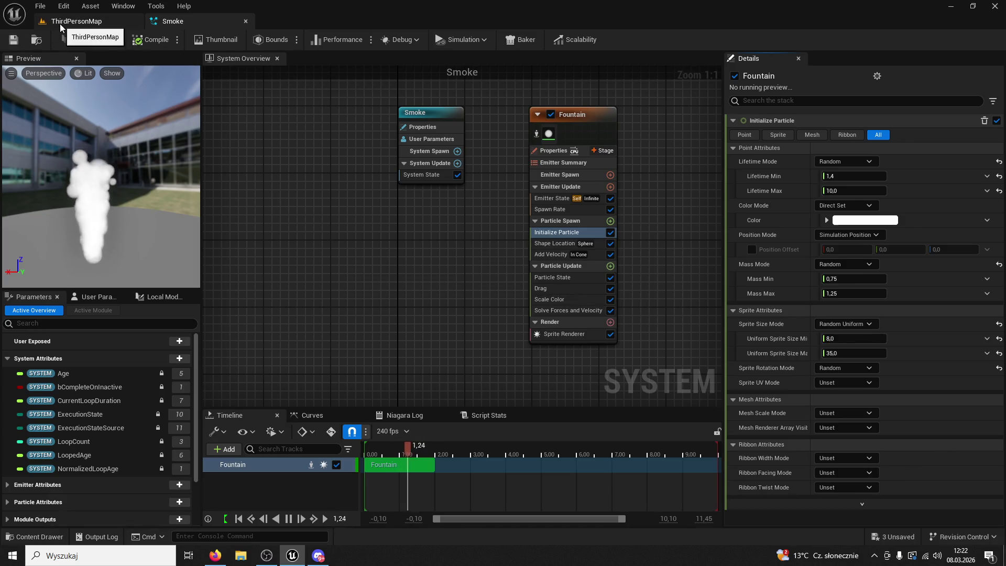
Check the smoke in the level, then bring up the Particle Update module list
left_click(60, 23)
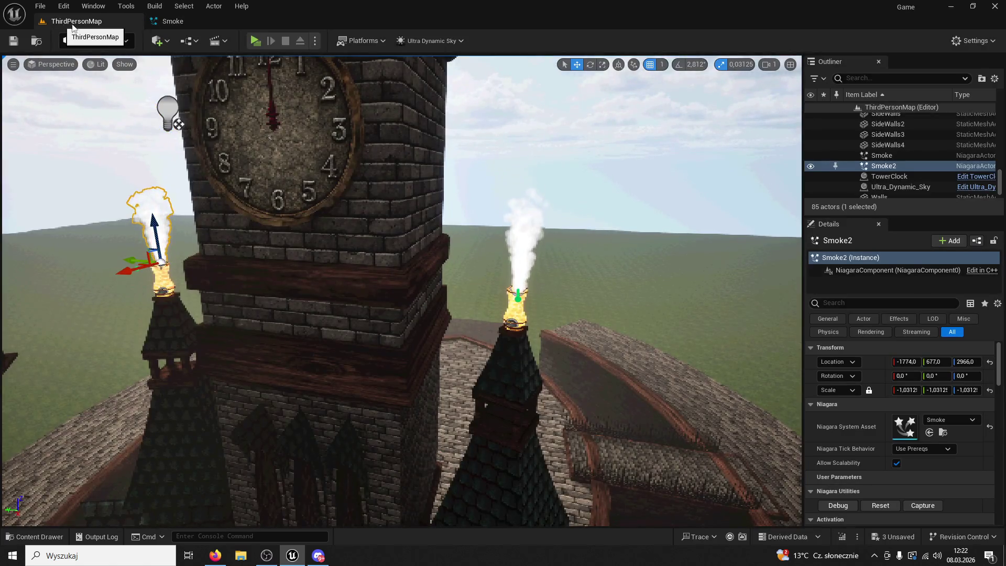
left_click(176, 21)
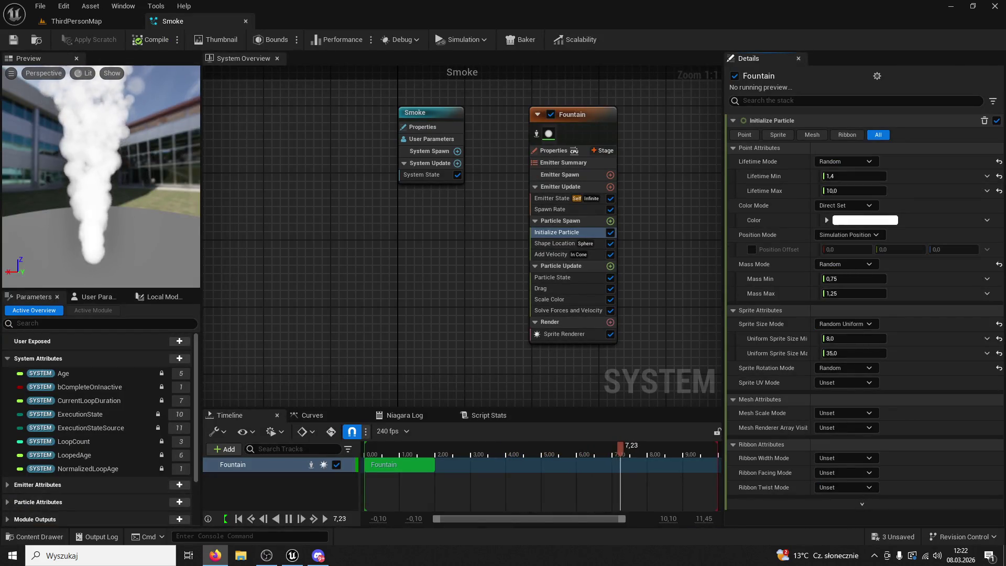
left_click(610, 266)
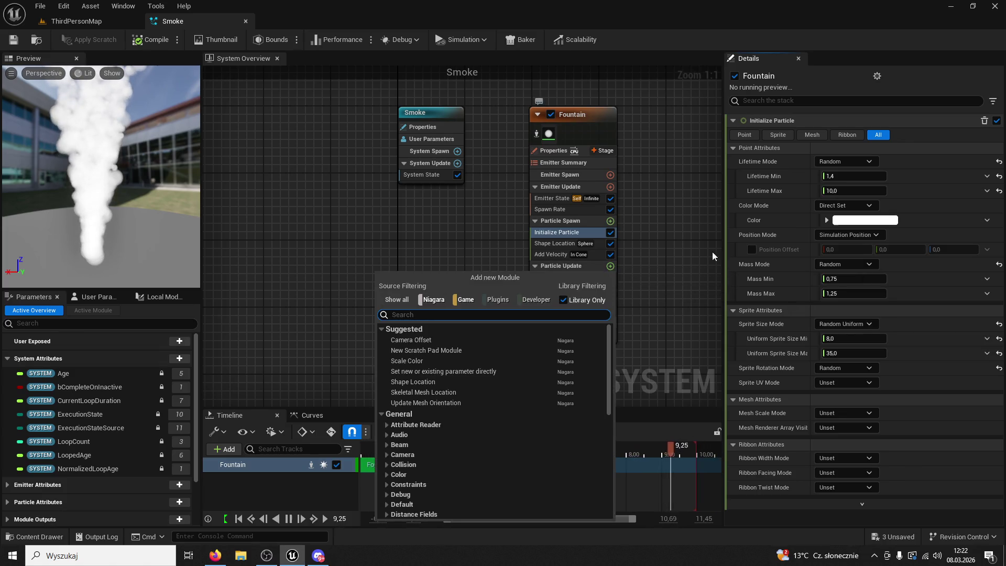
Add a Scale Sprite Size module, raise its curve to start at 0.2, and save
left_click(712, 252)
left_click(611, 267)
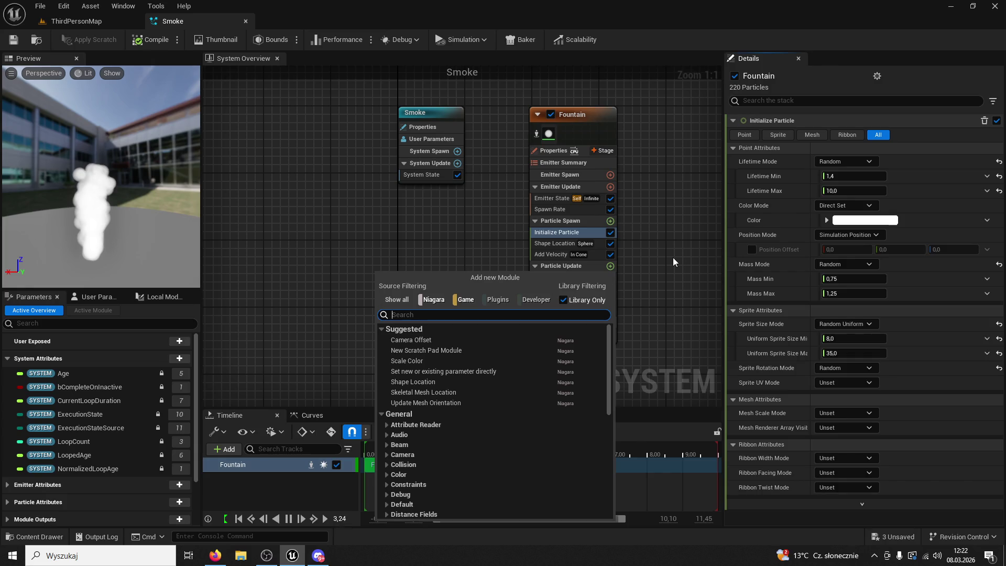
type("scale sprite si")
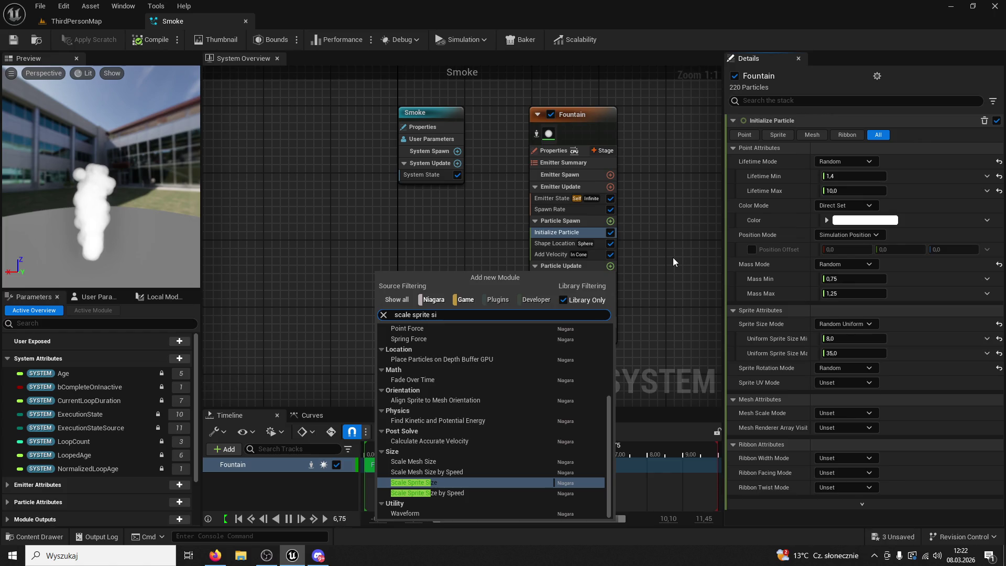
key("Return")
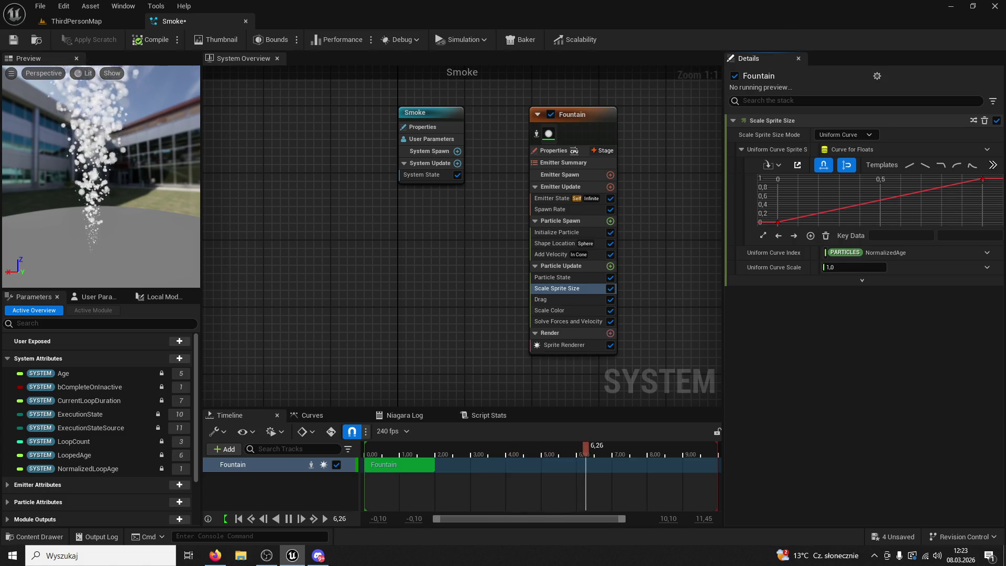
left_click(813, 212)
right_click(816, 213)
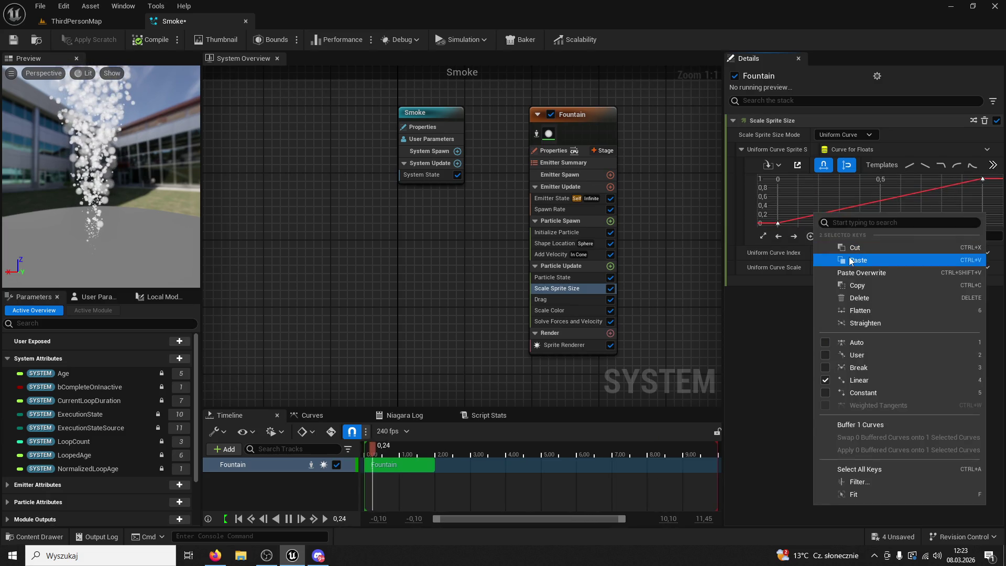
left_click_drag(779, 222, 777, 196)
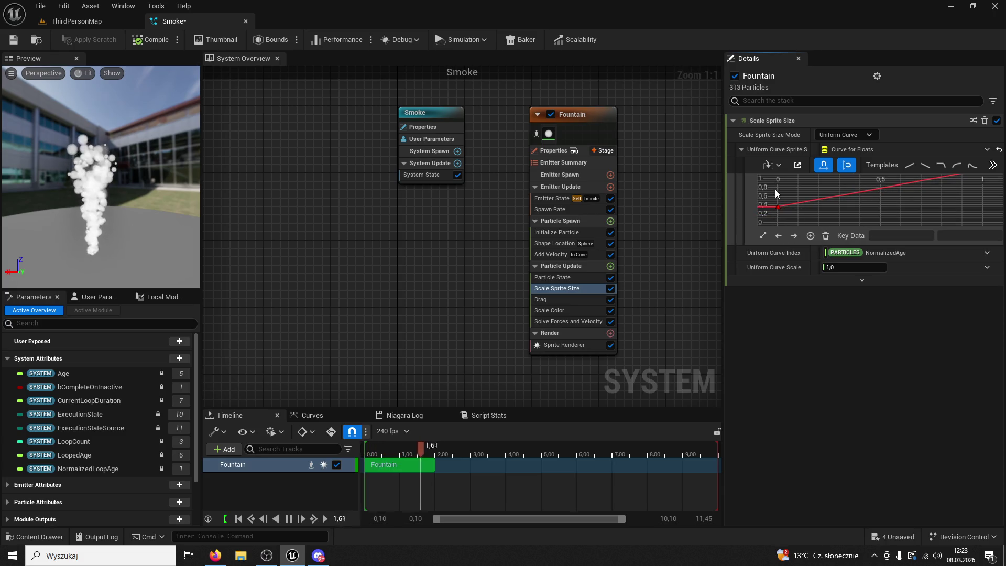
key("ctrl+s")
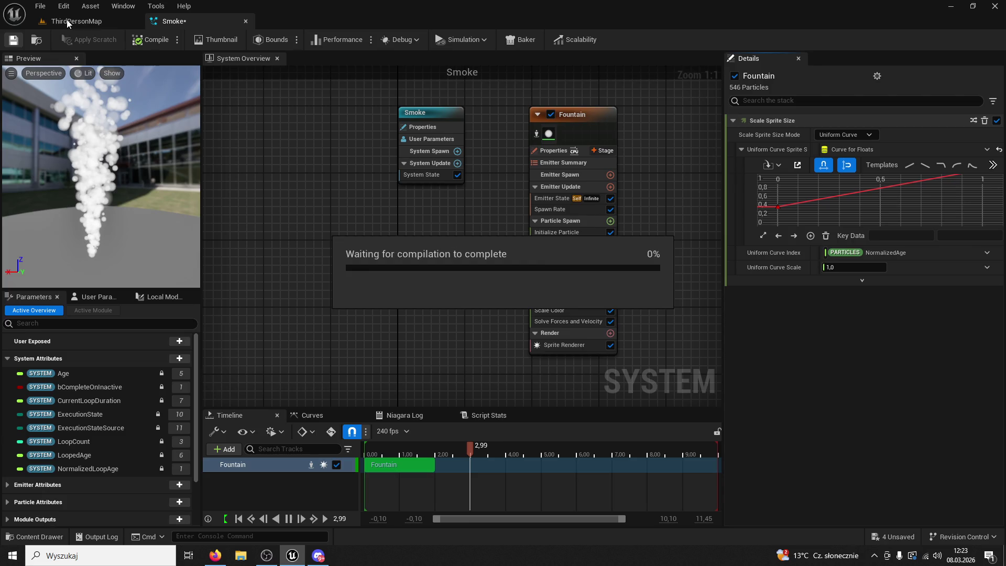
Add a size-curve key at time 2 and reshape keys so puffs swell then keep growing
left_click(69, 24)
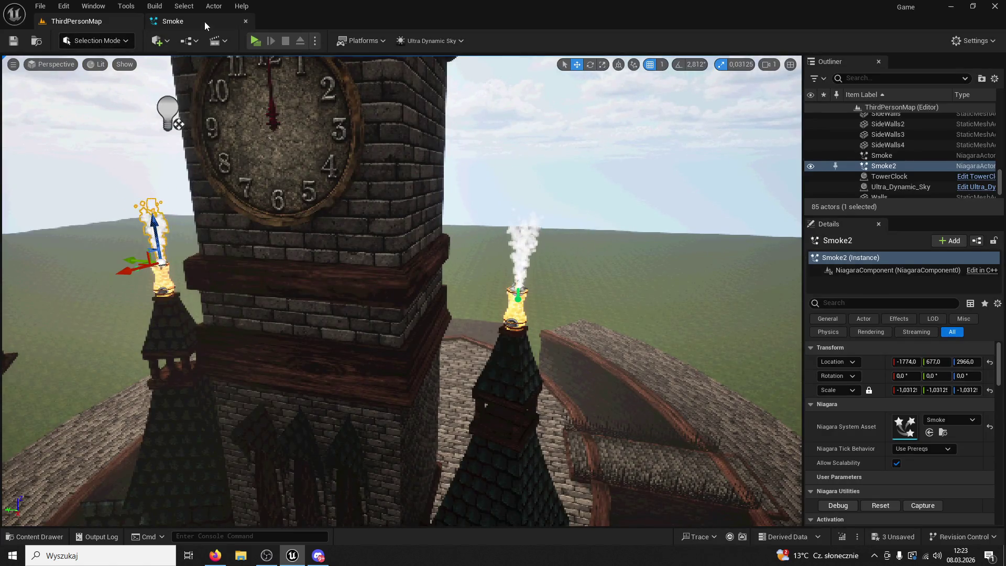
left_click(175, 21)
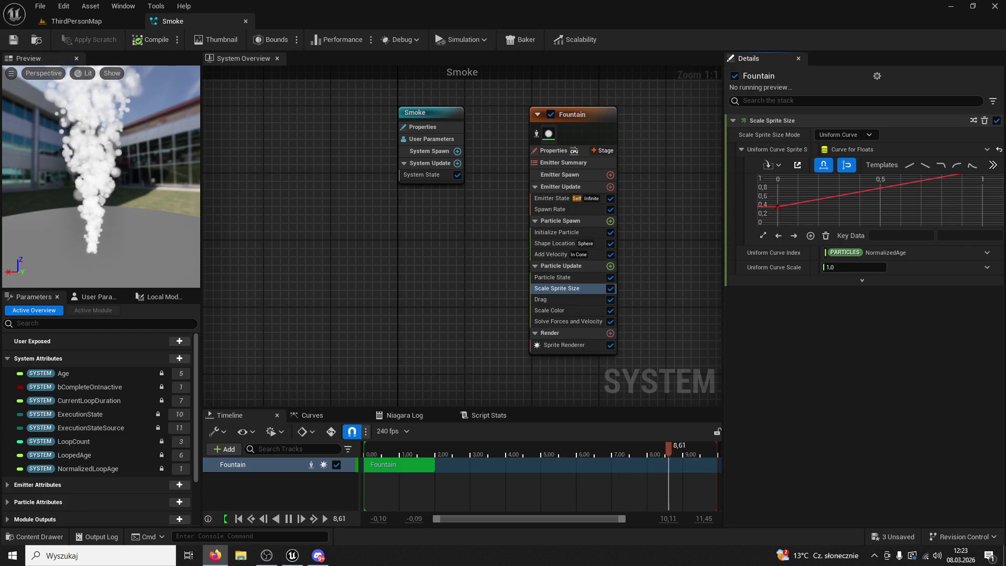
right_click(818, 200)
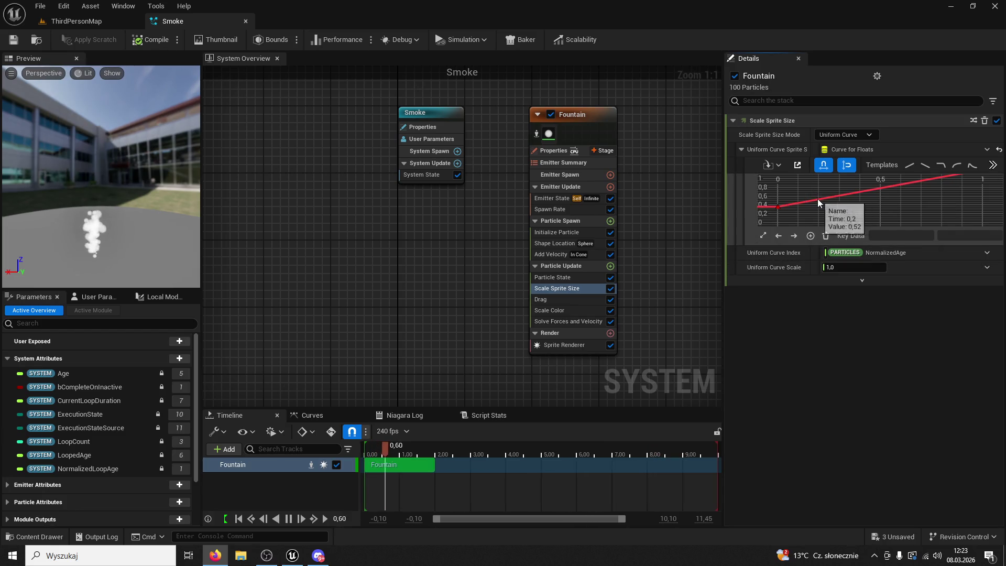
left_click(838, 209)
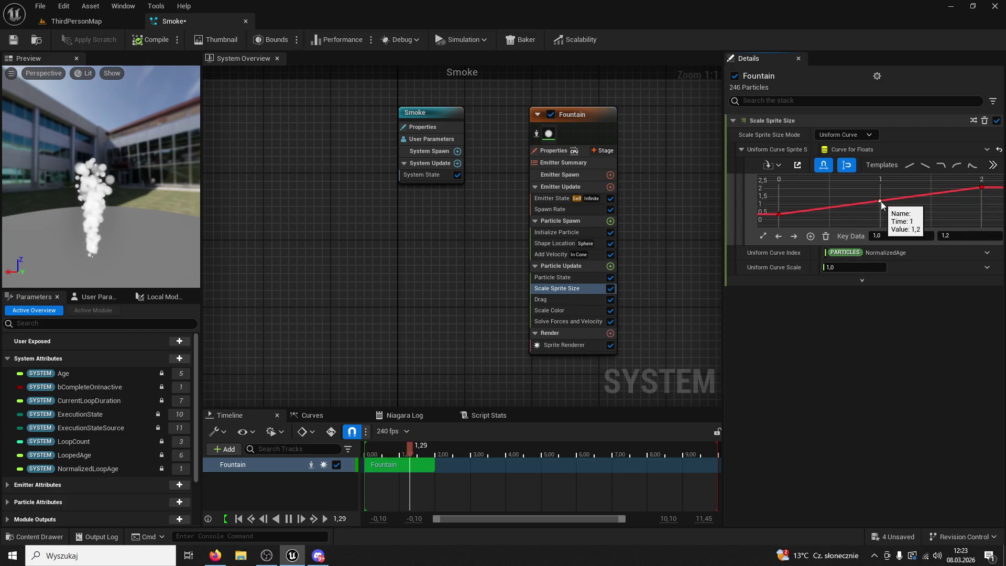
mouse_move(882, 202)
left_mouse_down()
mouse_move(799, 187)
mouse_move(778, 224)
left_mouse_up()
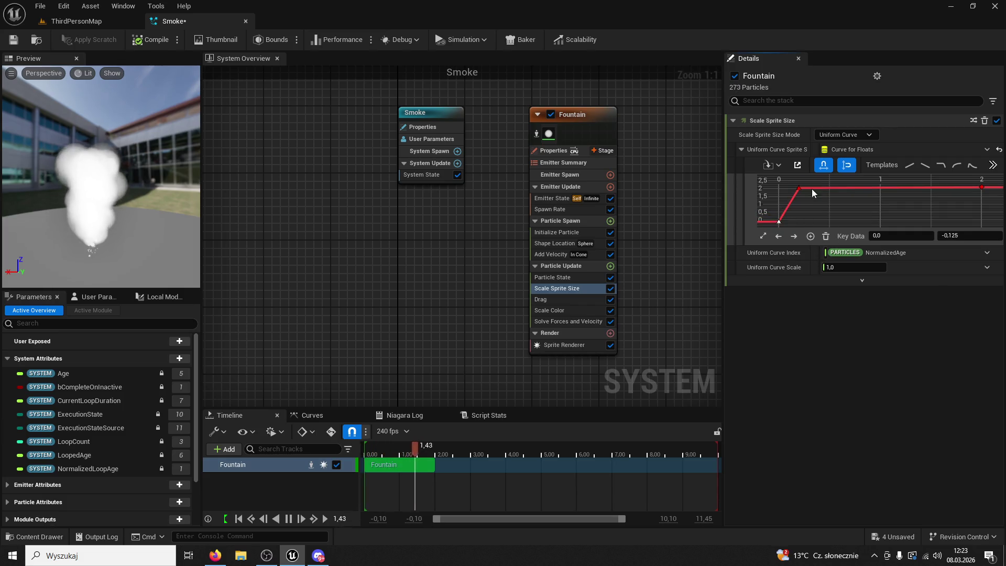
mouse_move(799, 187)
left_mouse_down()
mouse_move(829, 209)
mouse_move(825, 199)
left_mouse_up()
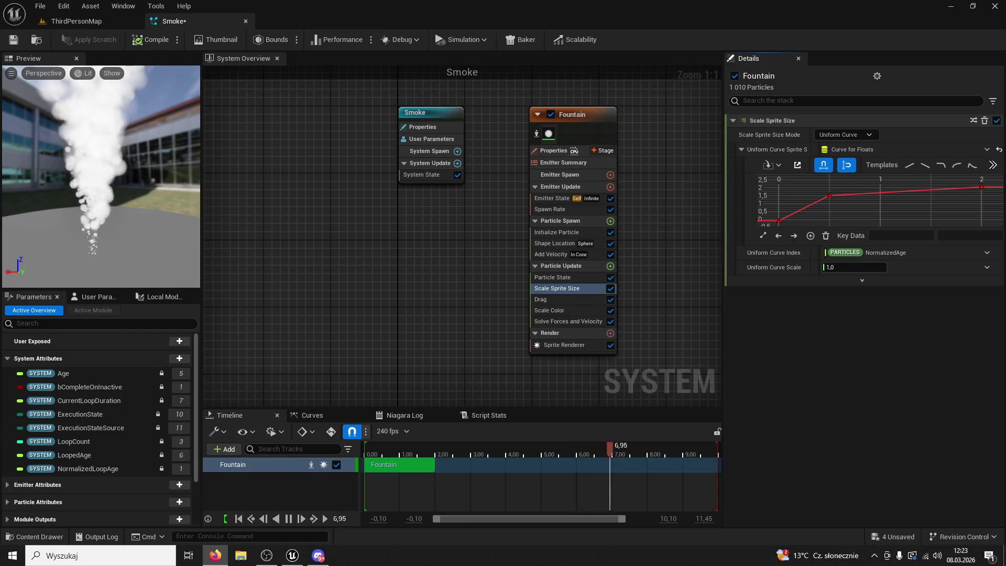
mouse_move(829, 195)
left_click_drag(828, 193, 829, 203)
mouse_move(982, 188)
left_mouse_down()
mouse_move(982, 173)
mouse_move(984, 190)
left_mouse_up()
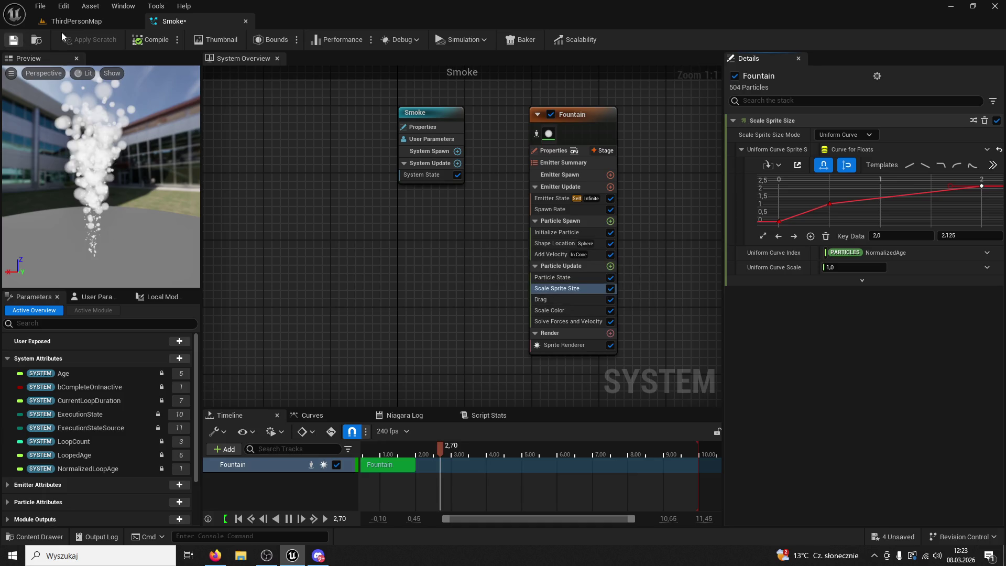
left_click(75, 21)
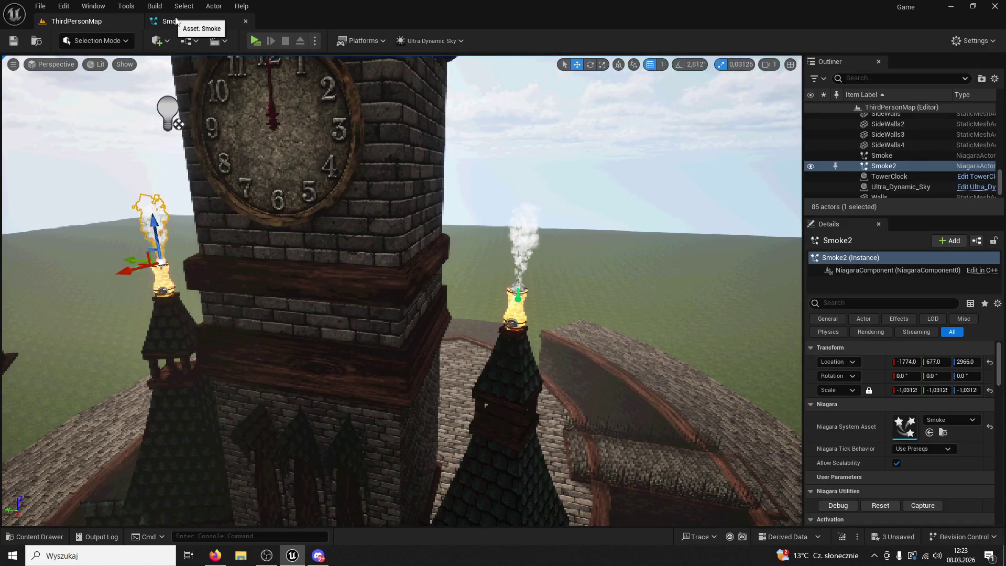
Show the Fountain emitter's Sprite Renderer settings and locate its DefaultSpriteMaterial asset
left_click(176, 21)
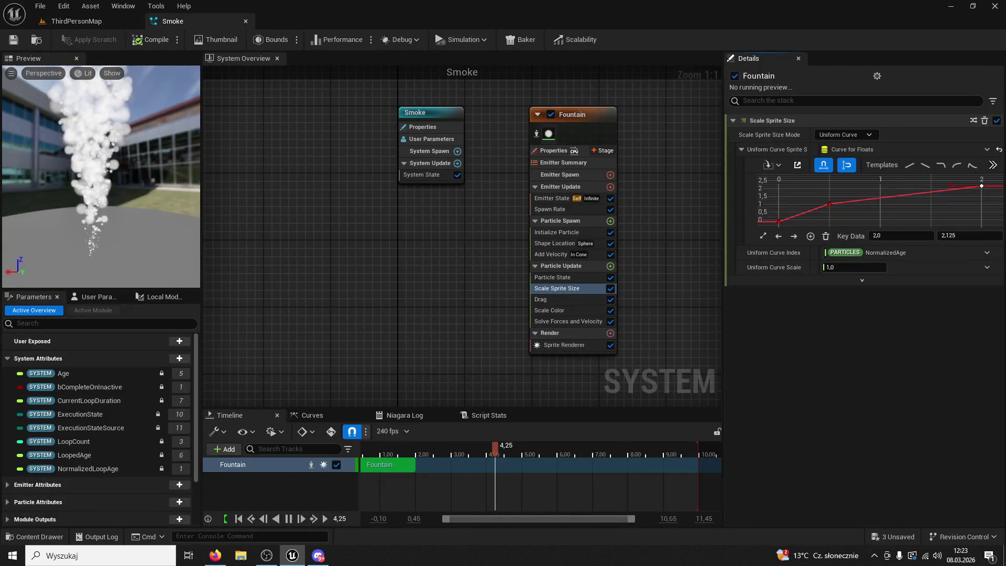
left_click(563, 346)
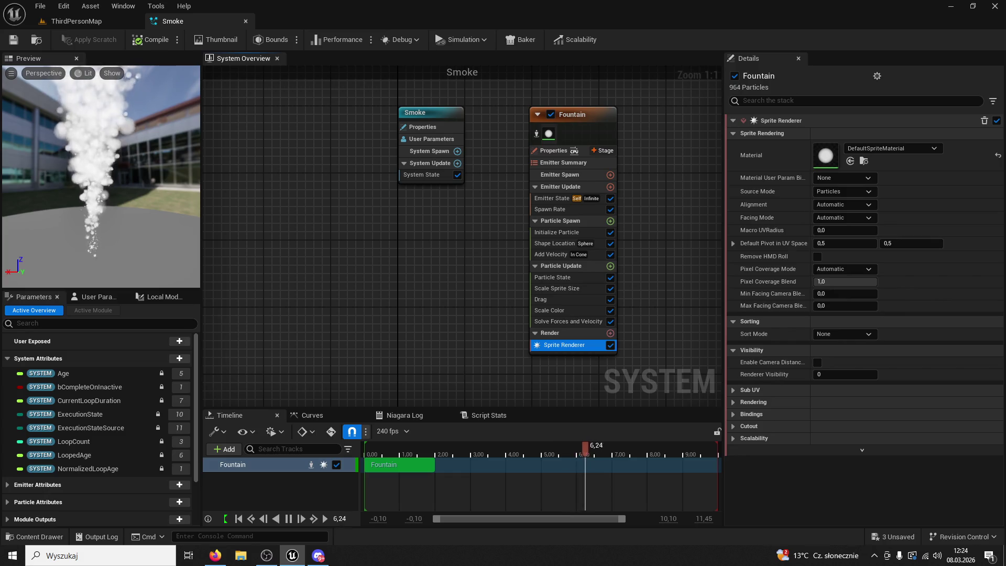
left_click(864, 161)
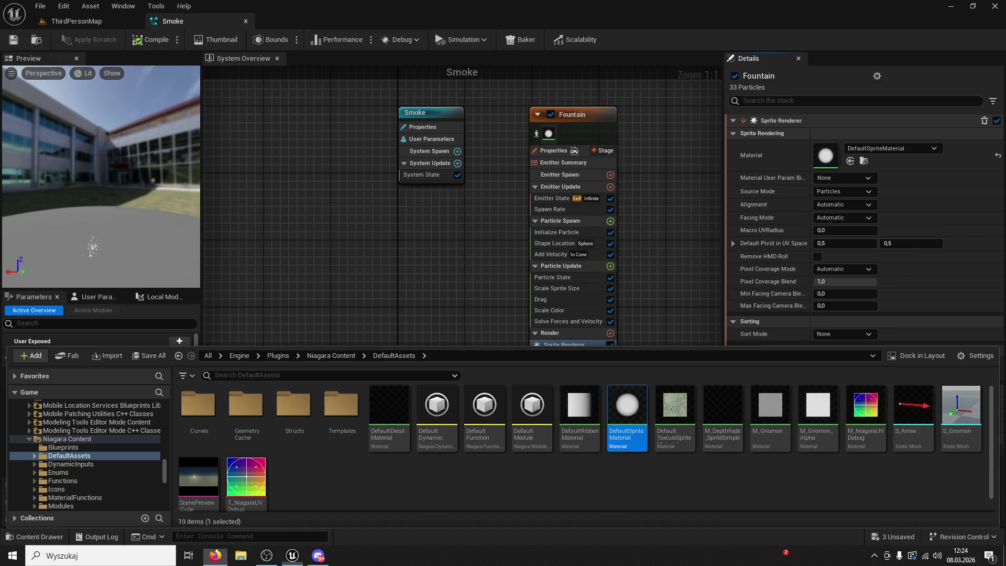
Duplicate DefaultSpriteMaterial and move the copy into the ModularV3/Buildings folder
right_click(628, 415)
left_click(705, 210)
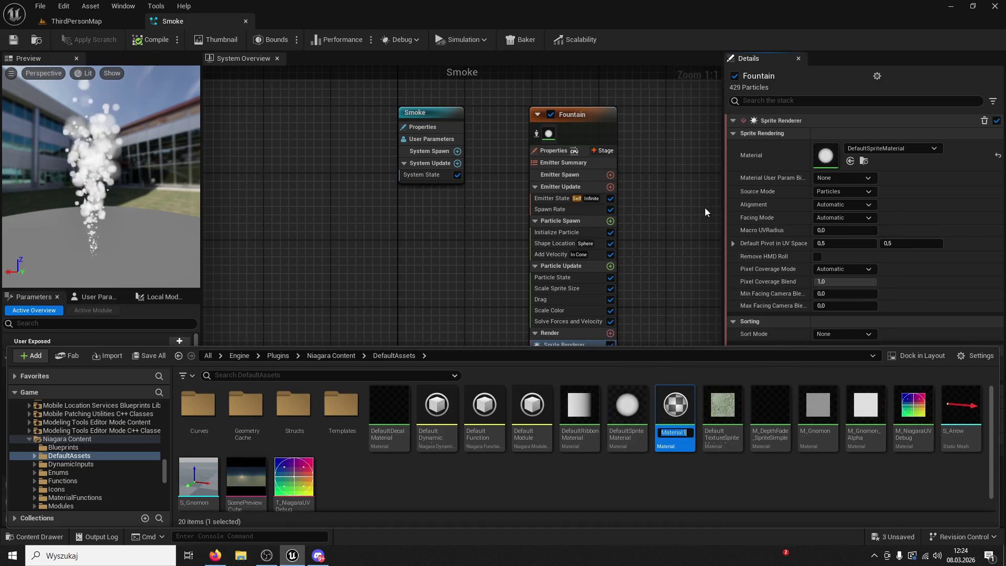
mouse_move(675, 406)
left_mouse_down()
mouse_move(215, 435)
mouse_move(125, 461)
mouse_move(144, 445)
mouse_move(122, 424)
mouse_move(74, 468)
left_mouse_up()
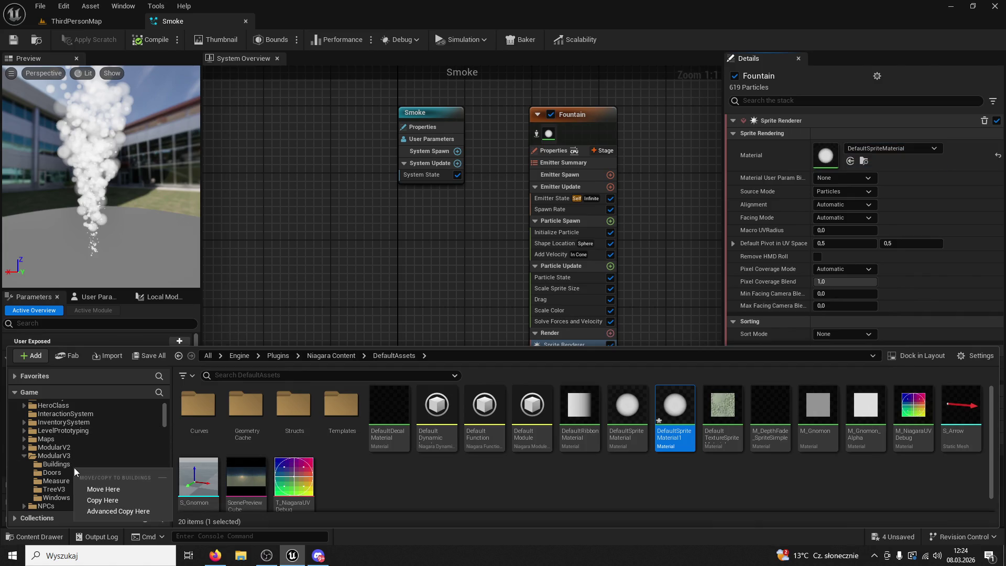
left_click(104, 489)
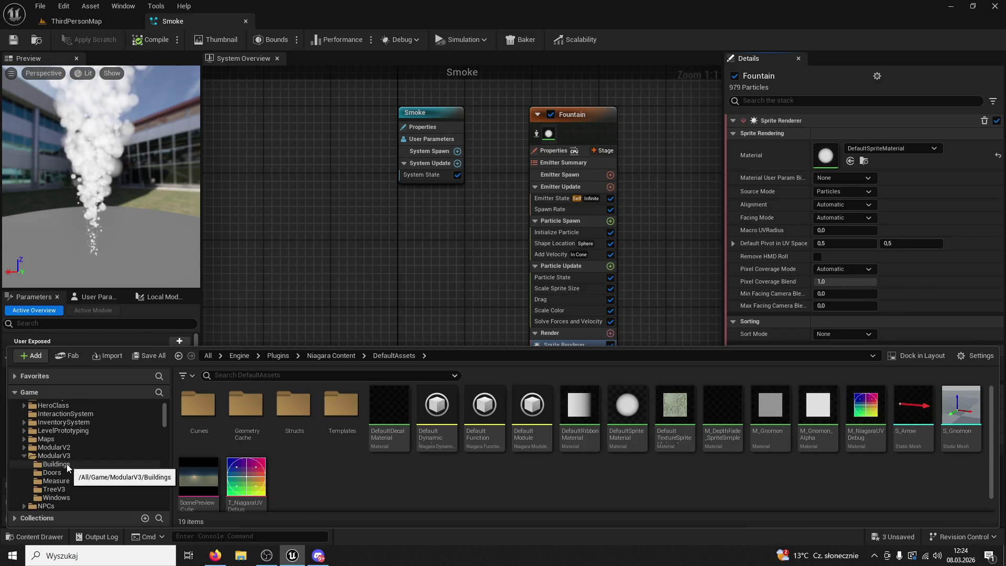
left_click(68, 464)
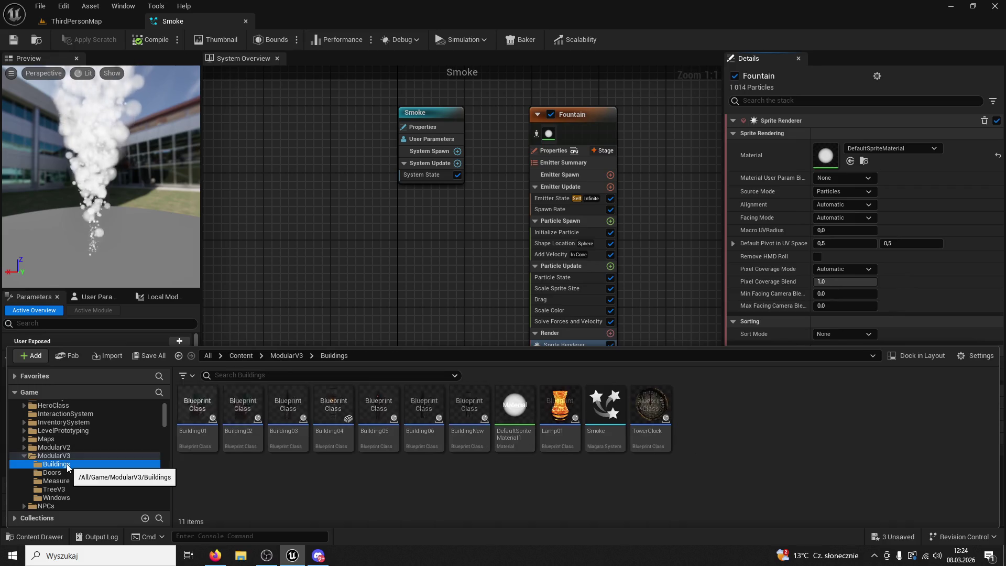
Rename the copied material to M_Smoke and open it in the material editor
left_click(508, 431)
key("F2")
type("S")
key("BackSpace")
type("M_Smoke")
key("Return")
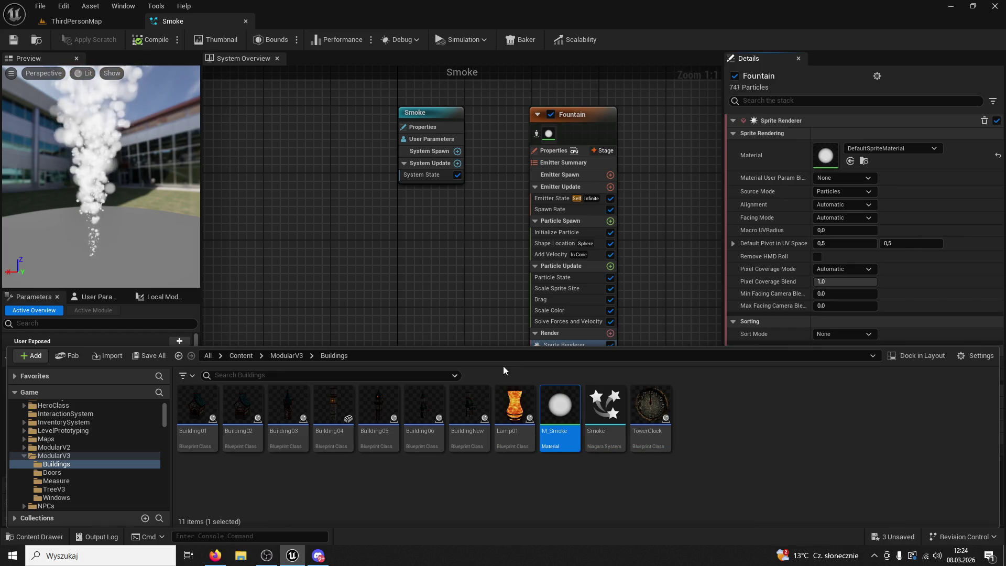
double_click(557, 397)
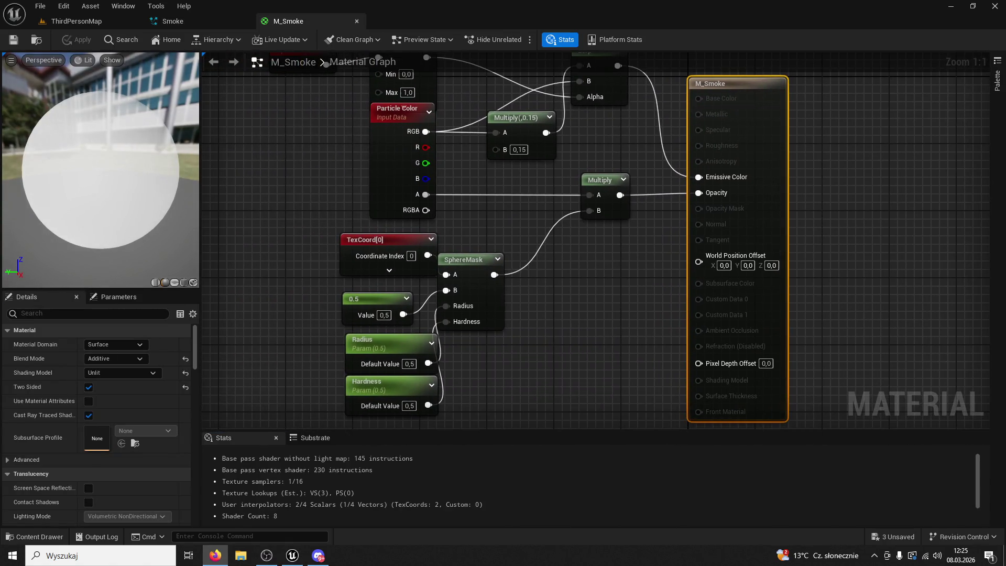
Remove the stray Multiply node from the M_Smoke graph
left_click(635, 339)
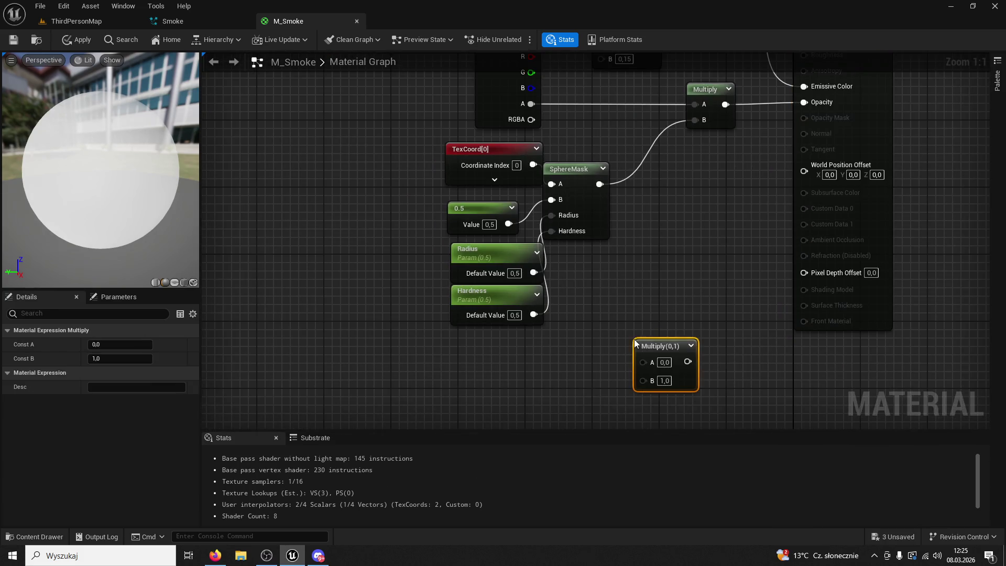
left_click(677, 335)
left_click(676, 346)
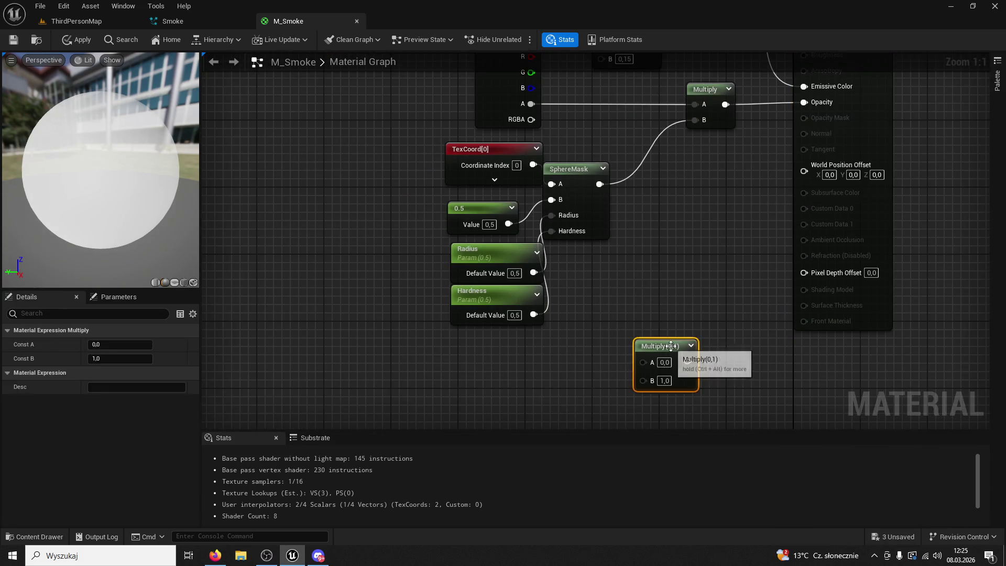
key("Delete")
key("alt+Tab")
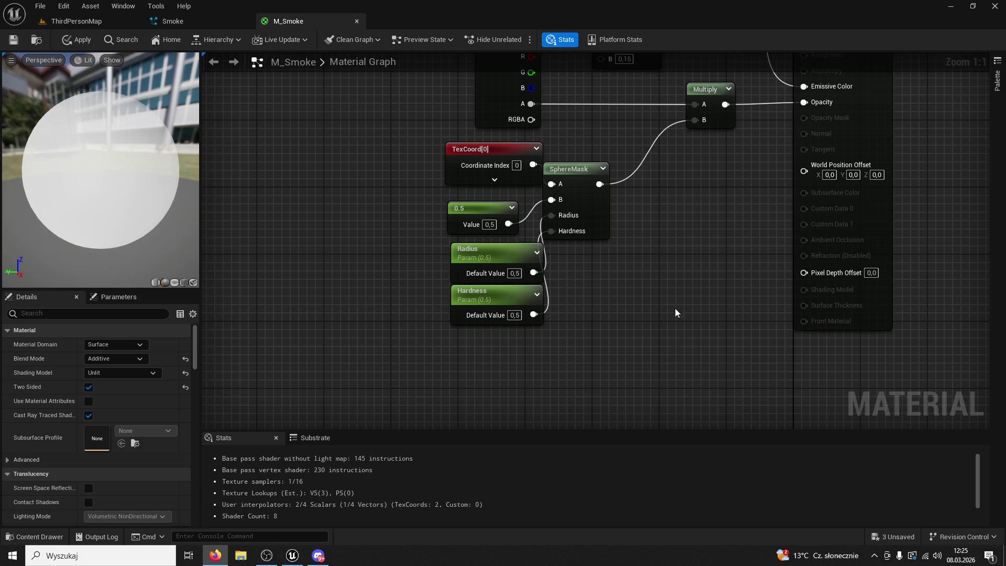
Move the TexCoord, SphereMask and Radius/Hardness nodes left, then glance at a smoke reference image
mouse_move(658, 352)
left_mouse_down()
mouse_move(440, 213)
mouse_move(301, 205)
left_mouse_up()
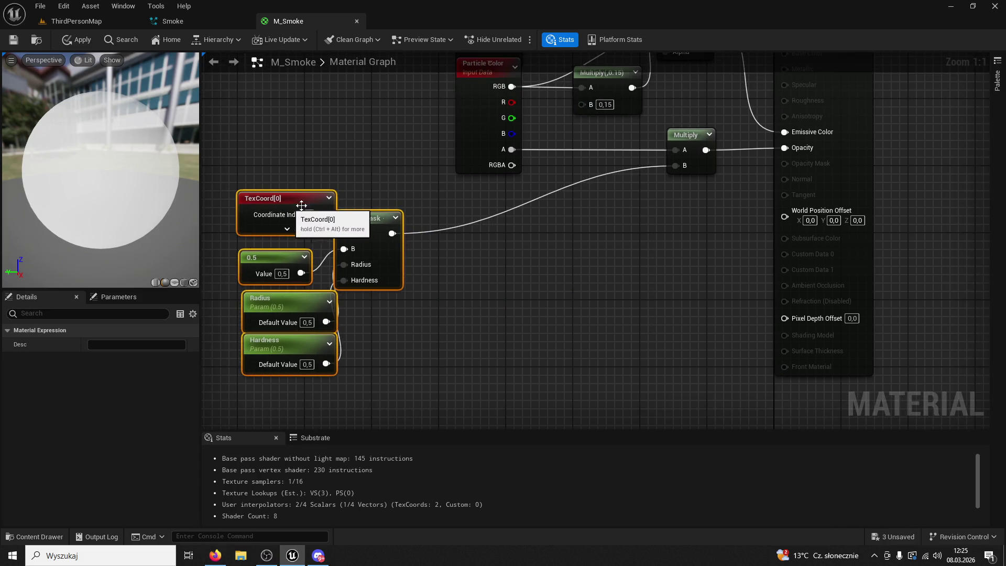
left_click(671, 275)
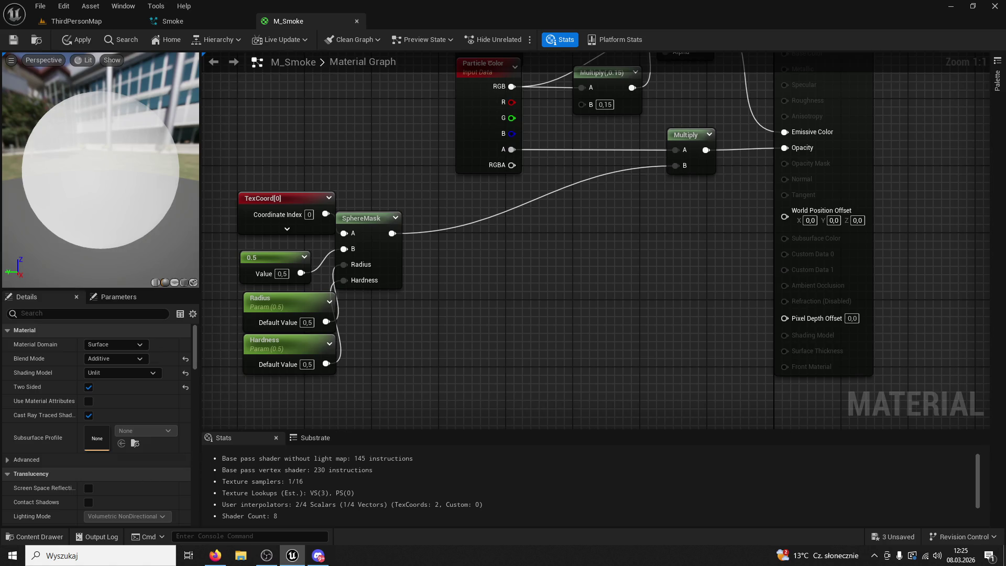
key("alt+Tab")
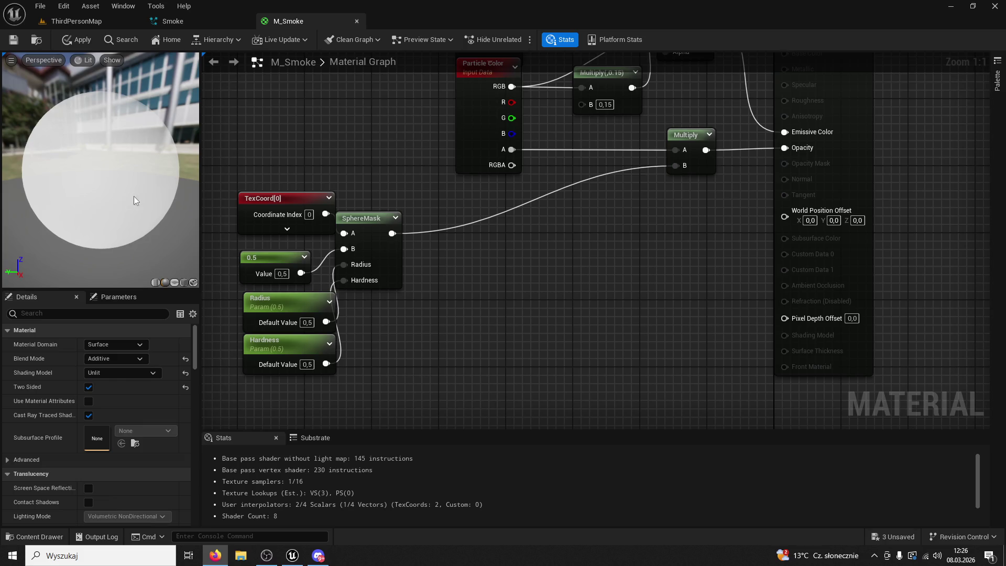
key("alt+Tab")
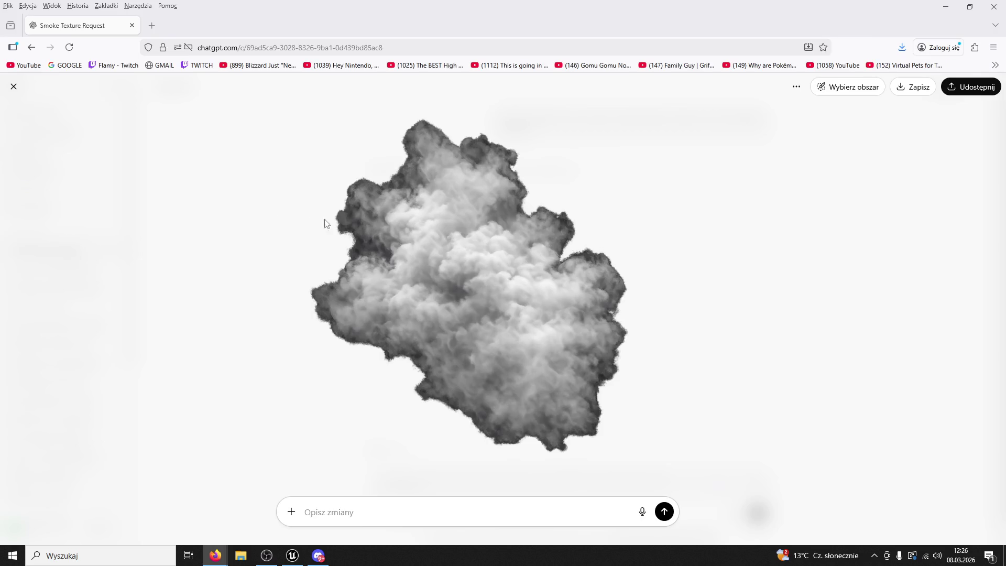
left_click(128, 22)
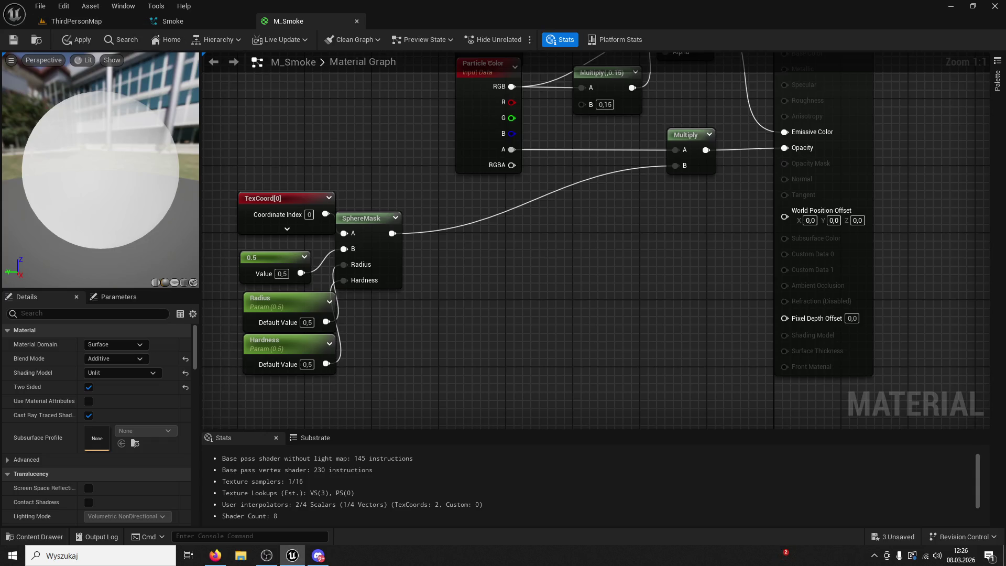
key("alt+Tab")
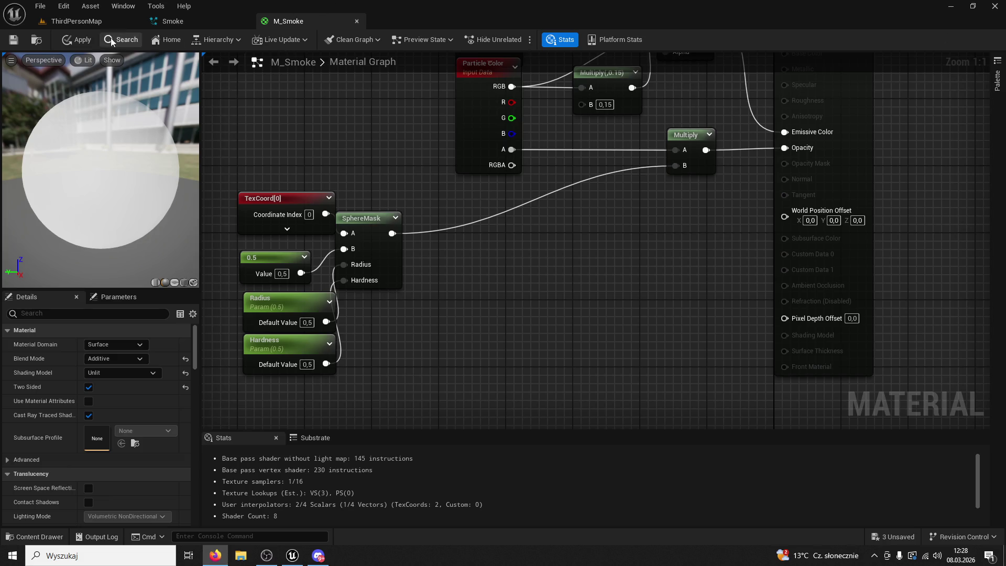
Drag TextureSmoke01 from the desktop into the Buildings folder, then open the M_Smoke material
left_click(80, 22)
mouse_move(464, 5)
left_mouse_down()
mouse_move(460, 34)
mouse_move(498, 71)
left_mouse_up()
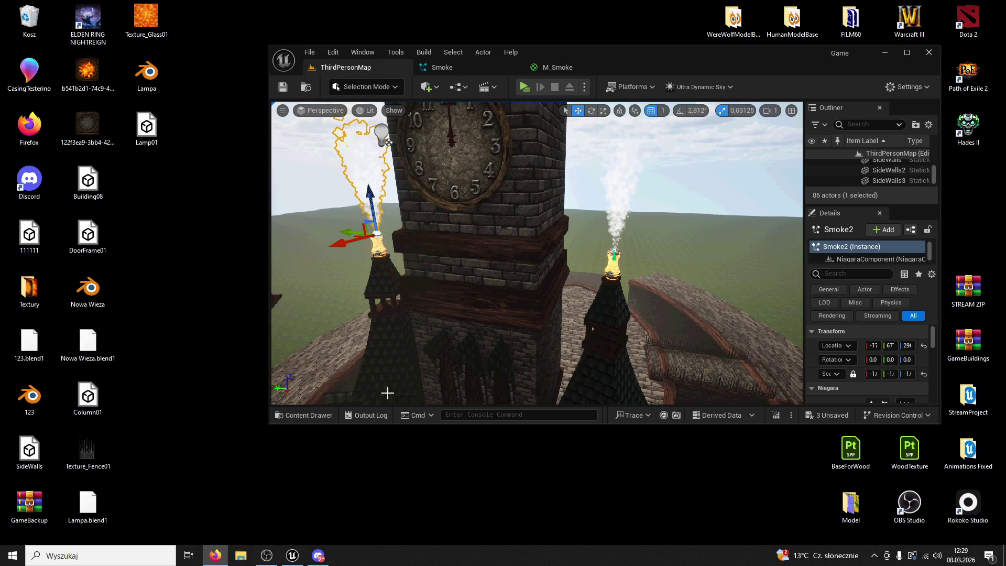
left_click(304, 415)
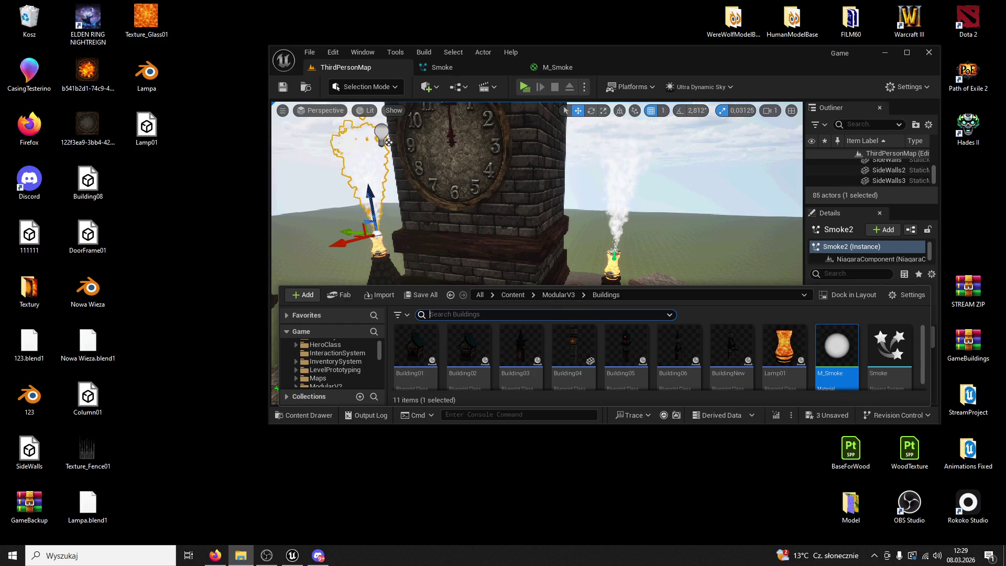
left_click_drag(725, 372, 760, 355)
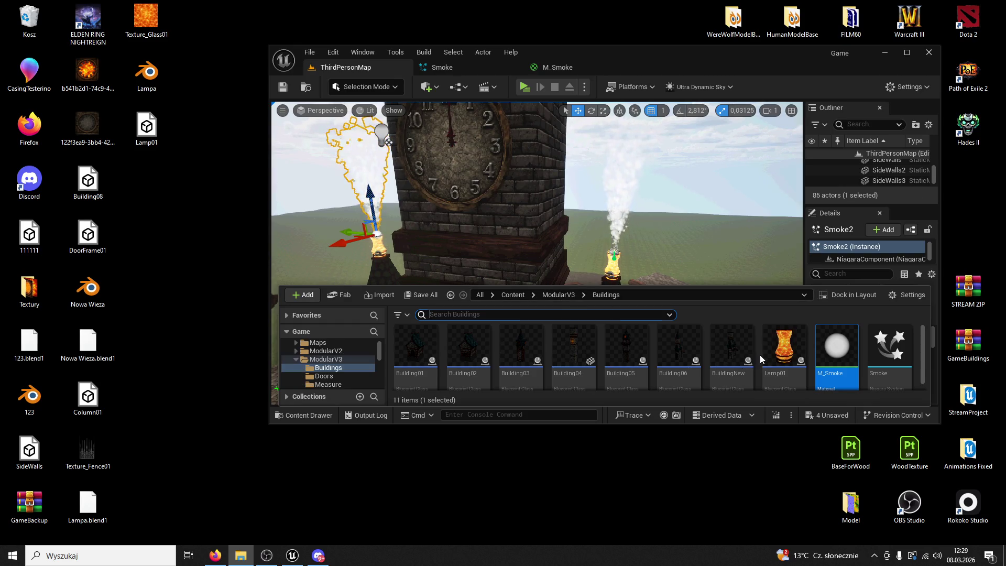
double_click(594, 52)
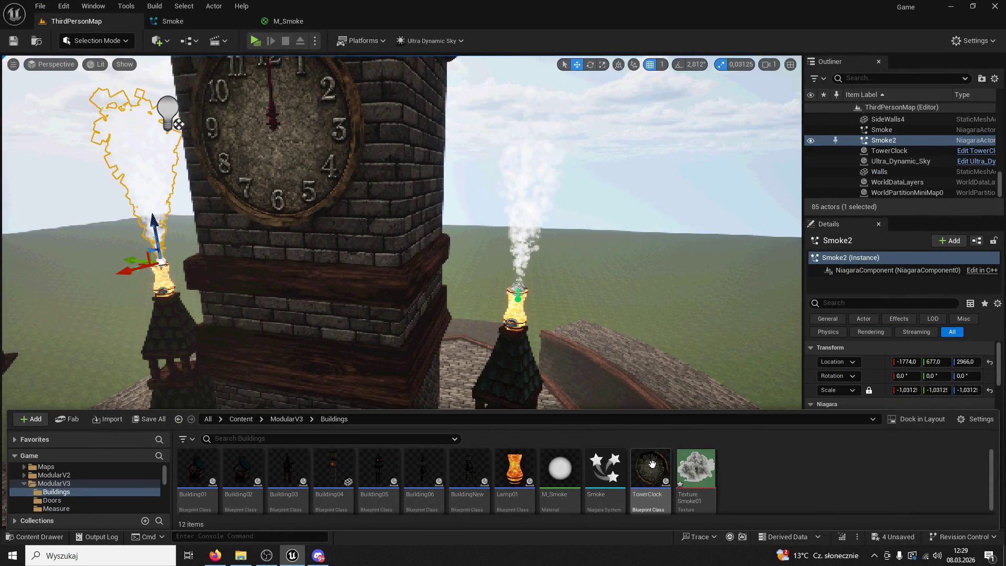
double_click(576, 472)
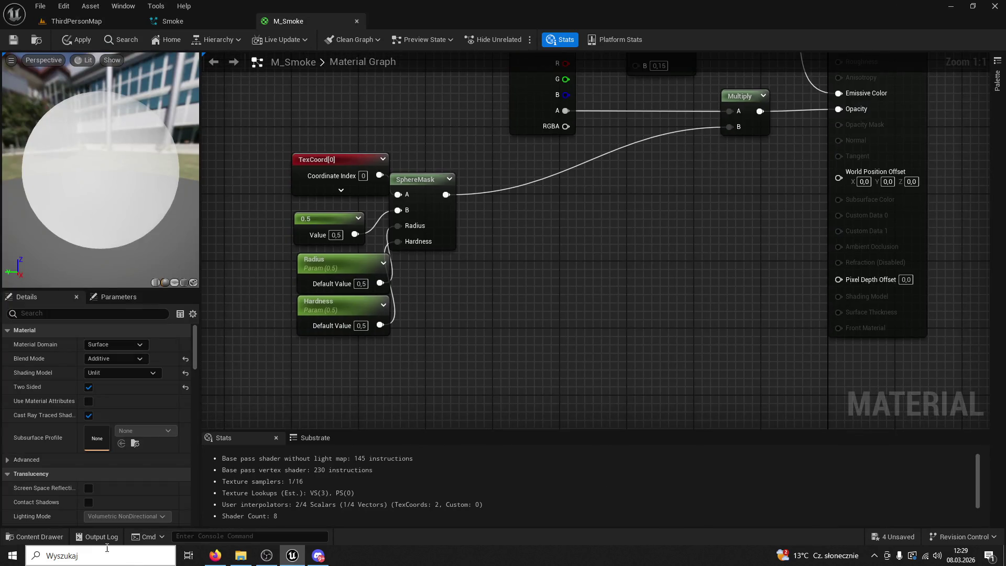
Drop TextureSmoke01 into the M_Smoke graph as a Texture Sample node and preview the texture
left_click(39, 536)
mouse_move(697, 253)
left_mouse_down()
mouse_move(723, 165)
mouse_move(701, 202)
mouse_move(548, 294)
left_mouse_up()
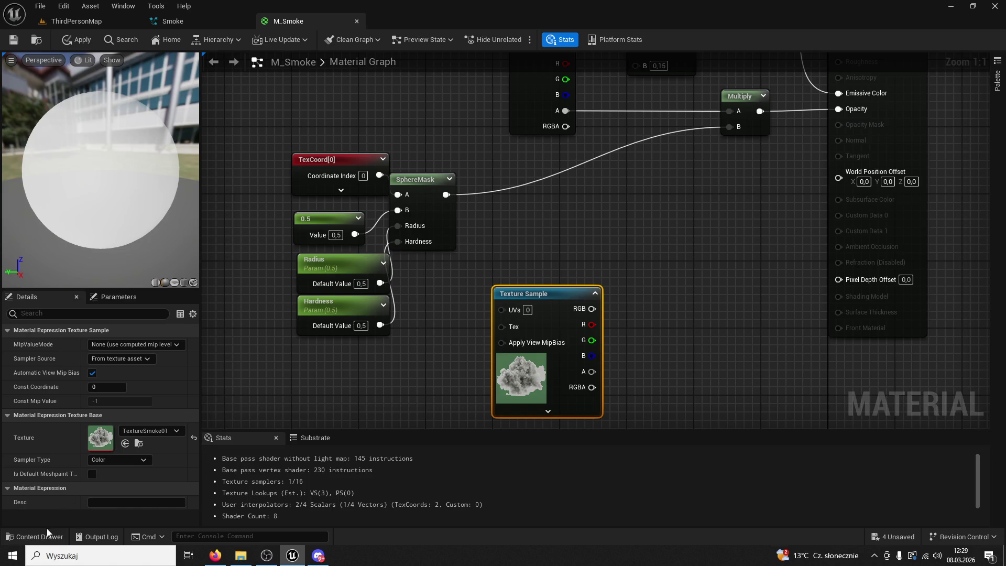
left_click(39, 536)
double_click(715, 239)
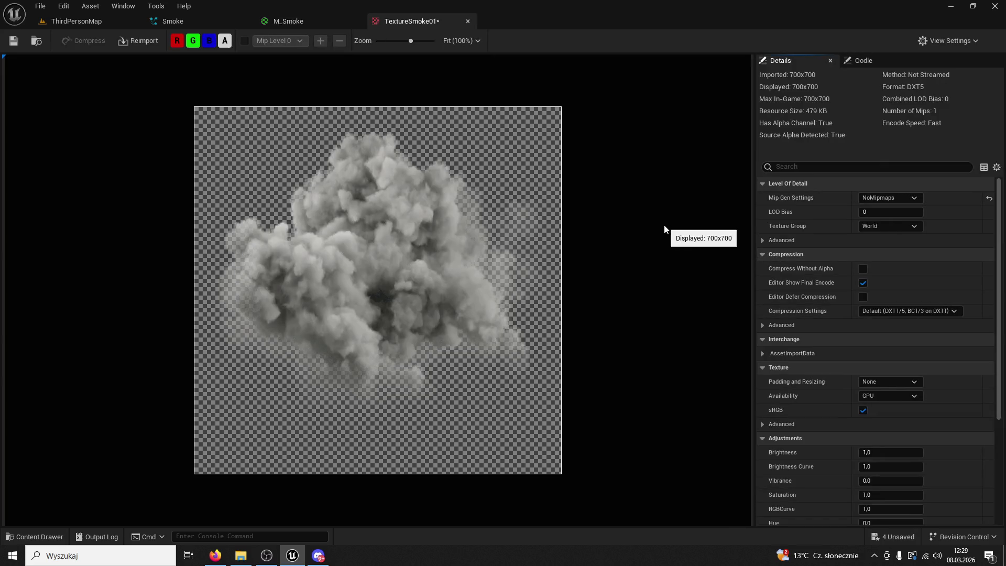
left_click(468, 21)
key("alt+Tab")
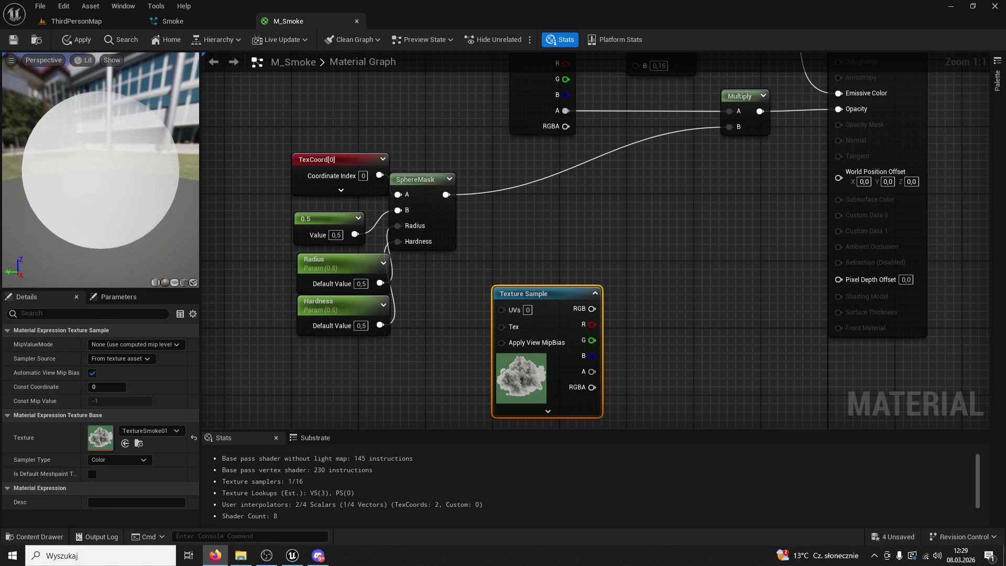
left_click(665, 233)
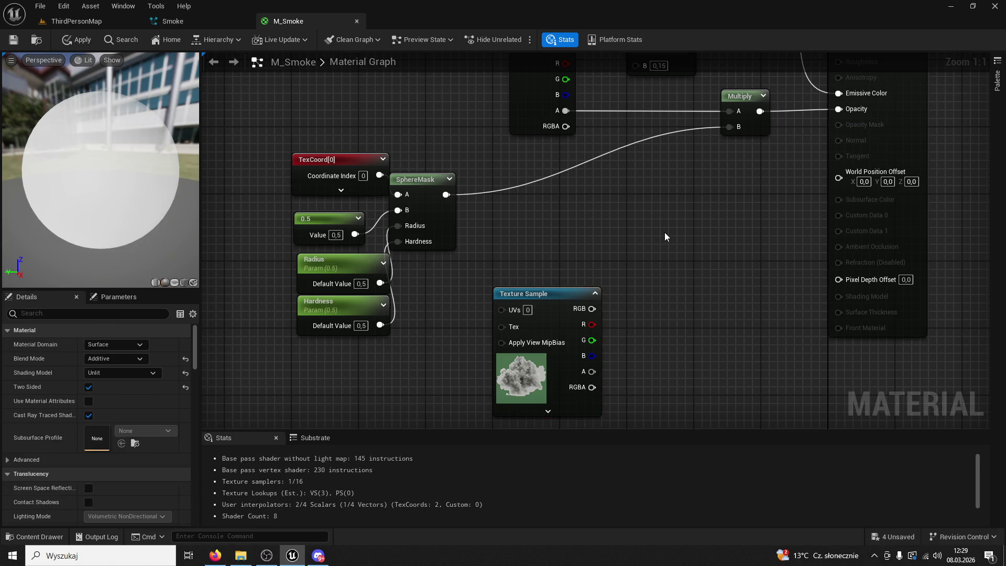
Add a Multiply node, connect the texture's RGB to it, and shift the nodes left for room
left_click(663, 219)
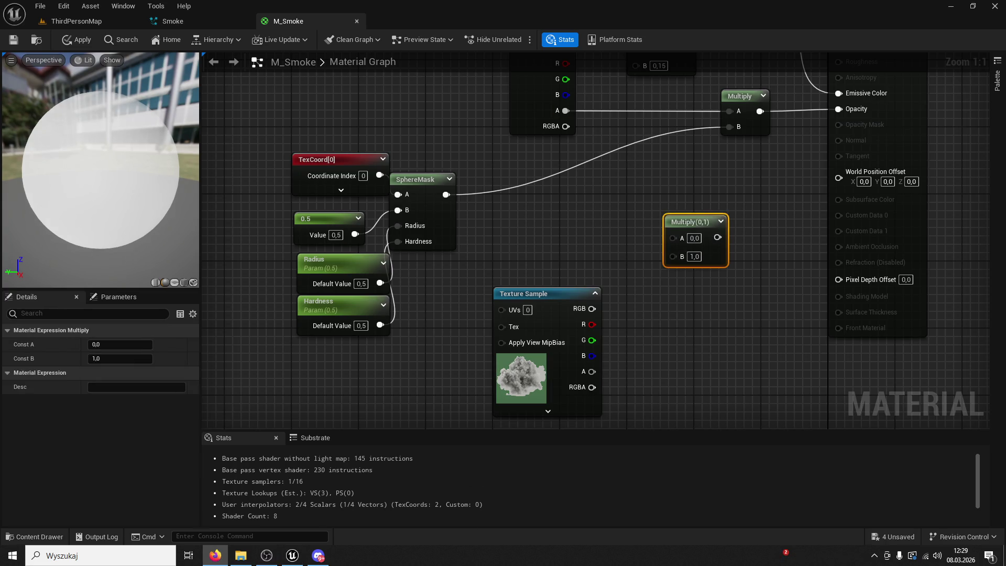
mouse_move(593, 309)
left_mouse_down()
mouse_move(600, 318)
mouse_move(673, 238)
left_mouse_up()
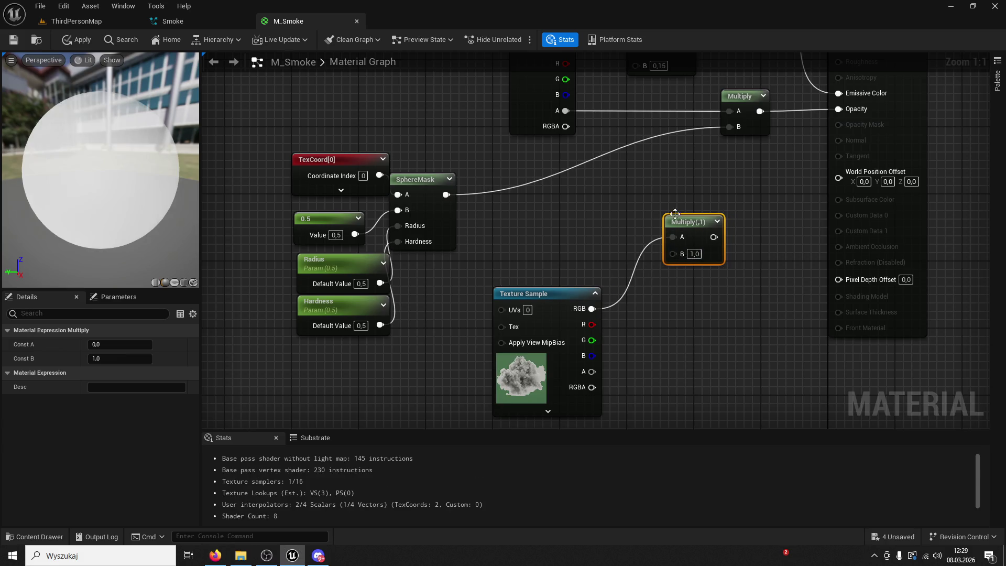
left_click_drag(666, 200, 629, 192)
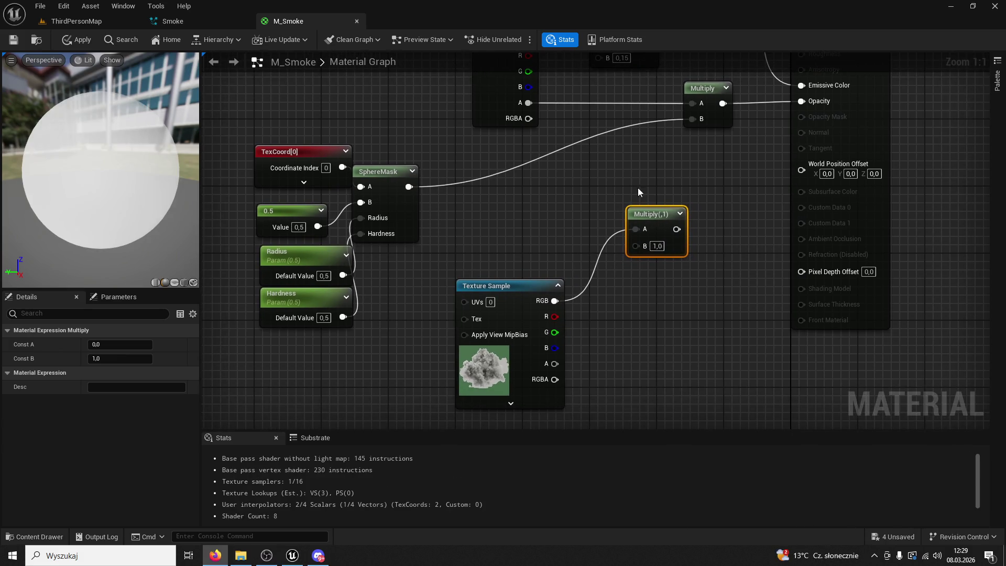
scroll(775, 398, "down", 4)
left_click_drag(773, 153, 498, 401)
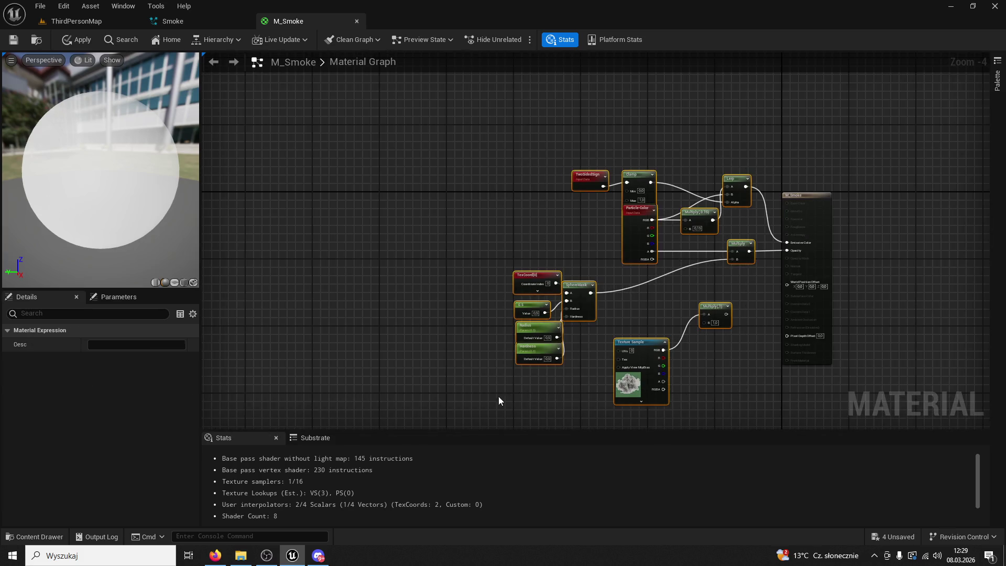
left_click_drag(649, 344, 514, 344)
left_click(604, 316)
Wire the opacity Multiply into A and texture RGB into B, feeding the result to Opacity
left_click_drag(592, 314, 684, 300)
left_click(587, 306)
left_click_drag(587, 307, 703, 304)
scroll(678, 298, "up", 2)
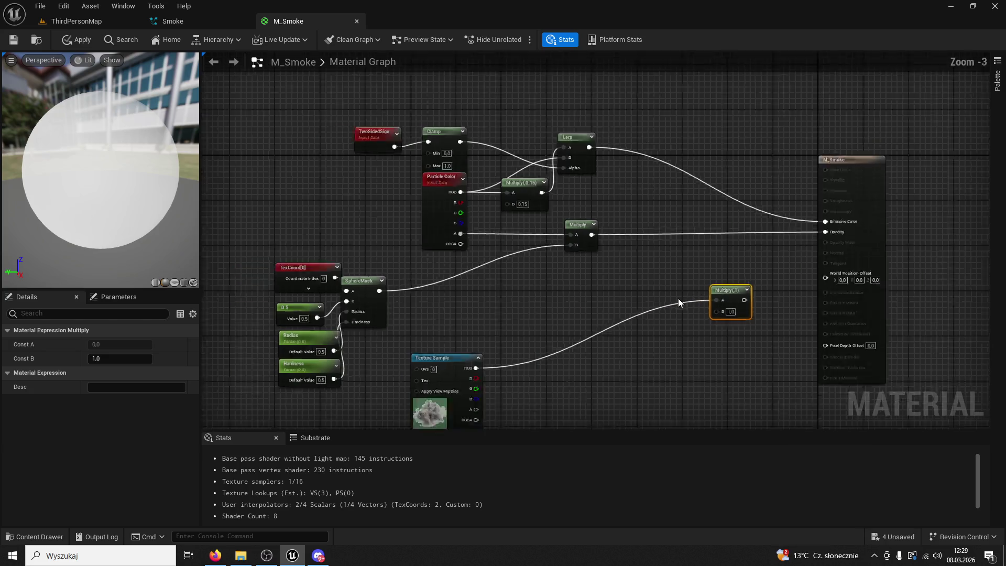
scroll(615, 270, "up", 2)
mouse_move(572, 215)
left_mouse_down()
mouse_move(768, 314)
mouse_move(758, 311)
left_mouse_up()
left_click_drag(374, 298, 728, 214)
mouse_move(660, 267)
left_mouse_down()
mouse_move(725, 244)
mouse_move(790, 171)
left_mouse_up()
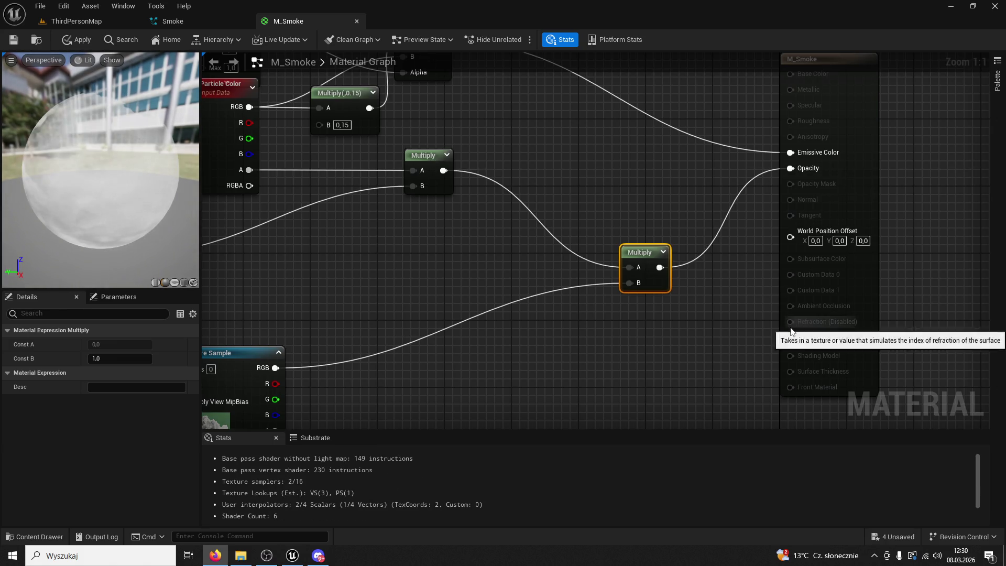
mouse_move(188, 219)
left_mouse_down()
mouse_move(168, 223)
mouse_move(188, 219)
left_mouse_up()
left_click(245, 352)
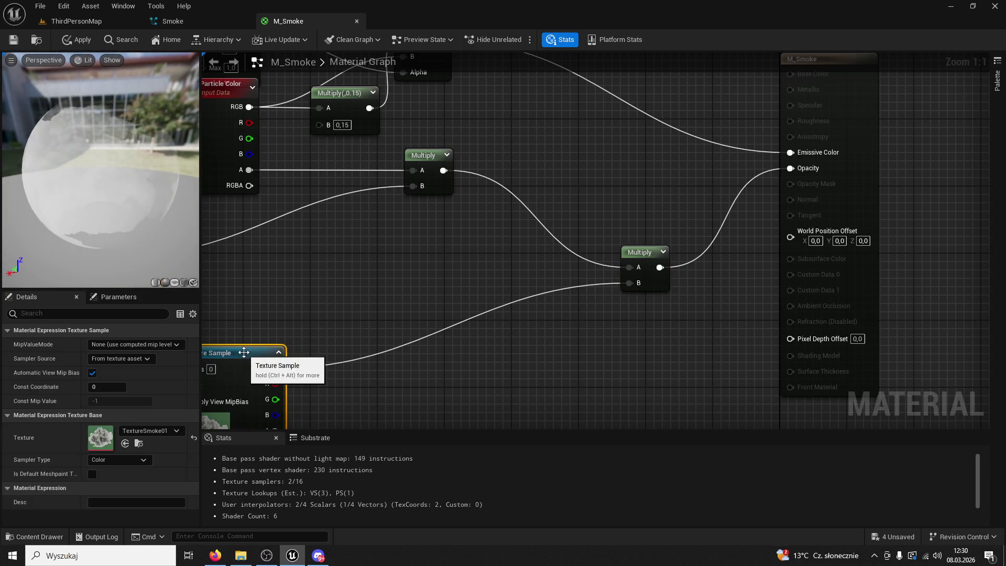
Duplicate a Multiply taking texture RGB in A and the Lerp in B, feeding Emissive Color
mouse_move(244, 352)
left_mouse_down()
mouse_move(307, 348)
mouse_move(470, 228)
left_mouse_up()
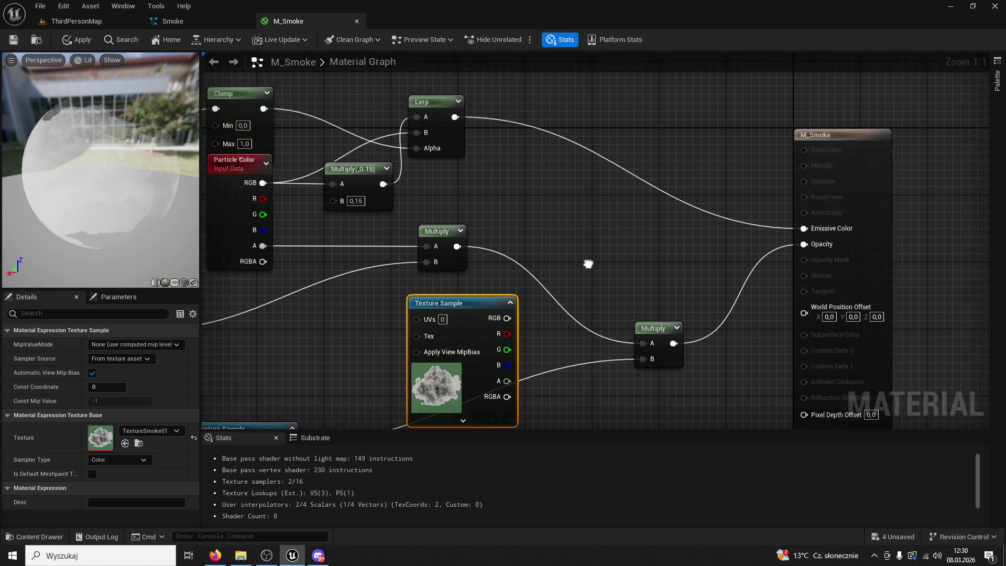
mouse_move(506, 367)
left_mouse_down()
mouse_move(546, 243)
mouse_move(561, 96)
mouse_move(523, 138)
left_mouse_up()
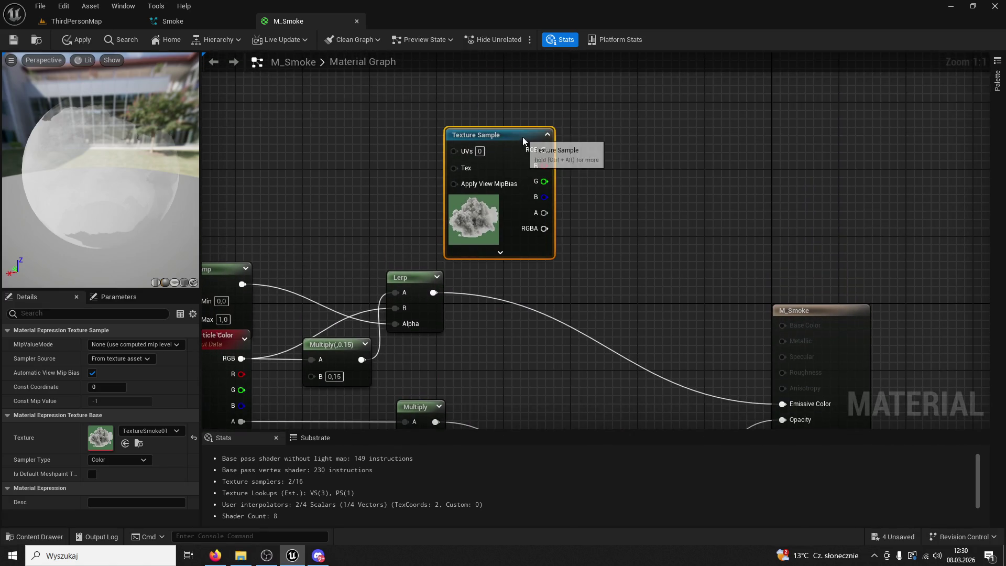
scroll(580, 331, "down", 3)
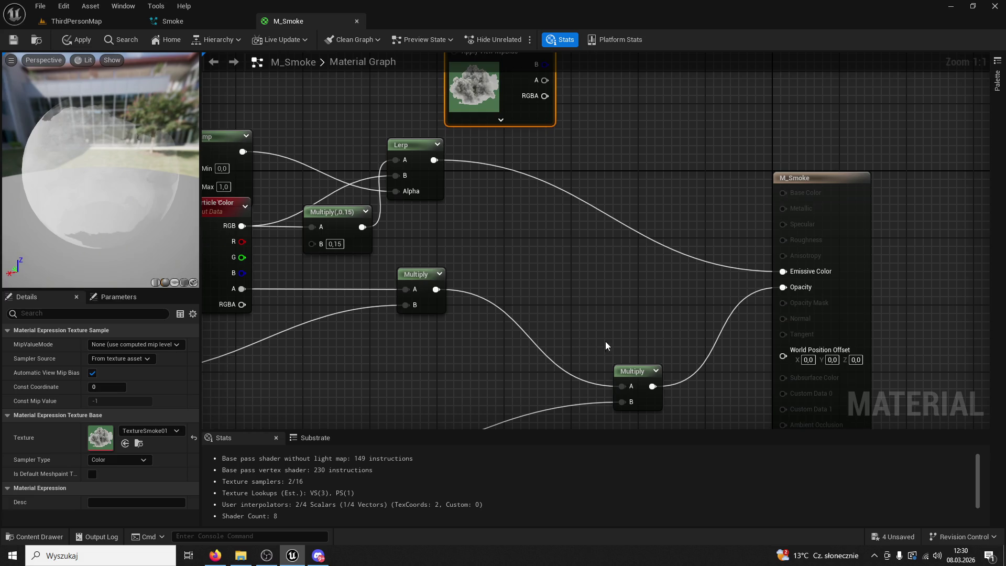
left_click(640, 372)
key("ctrl+d")
mouse_move(653, 142)
left_mouse_down()
mouse_move(630, 98)
mouse_move(683, 204)
left_mouse_up()
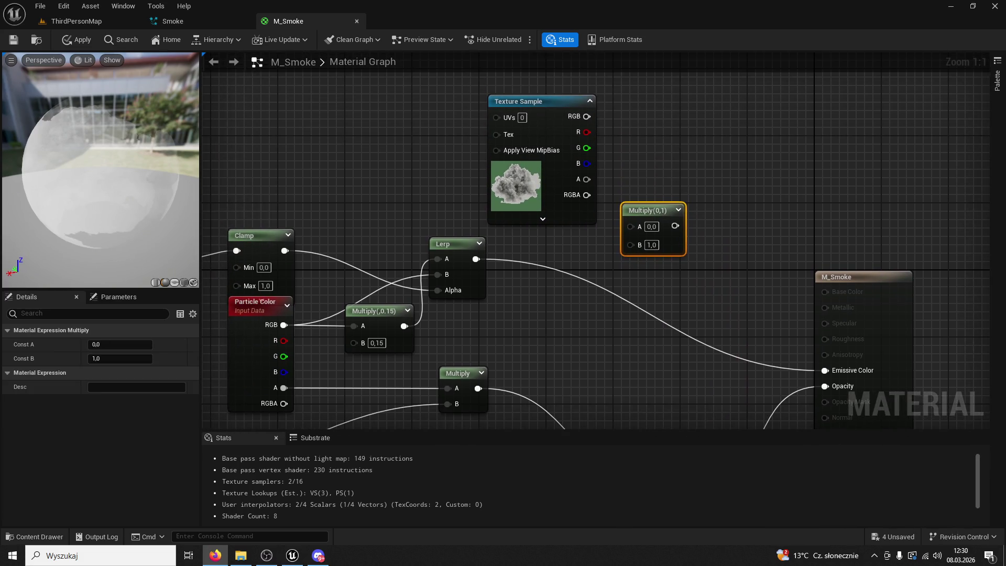
left_click_drag(590, 123, 652, 231)
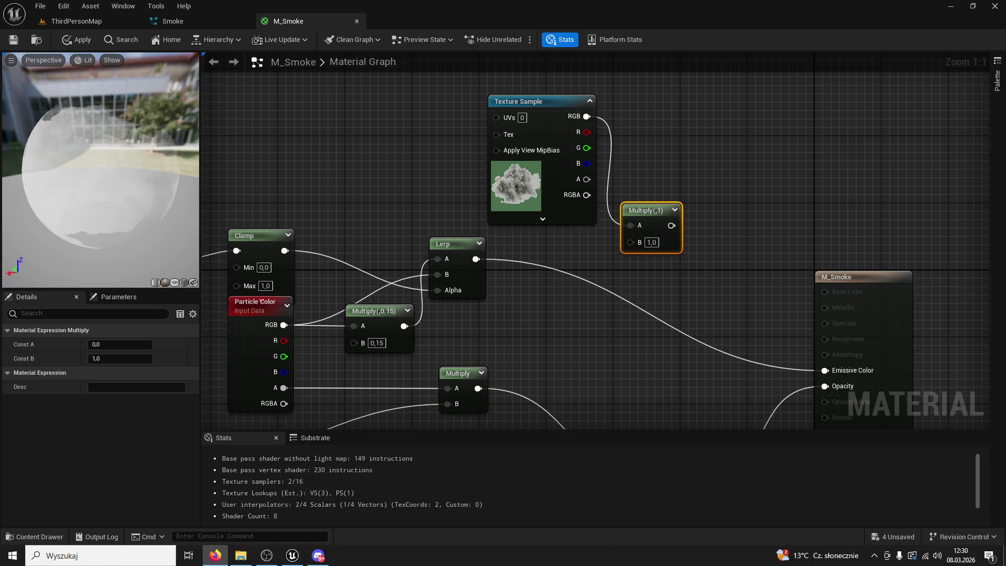
mouse_move(476, 259)
left_mouse_down()
mouse_move(638, 253)
mouse_move(632, 242)
left_mouse_up()
left_click_drag(598, 168, 750, 316)
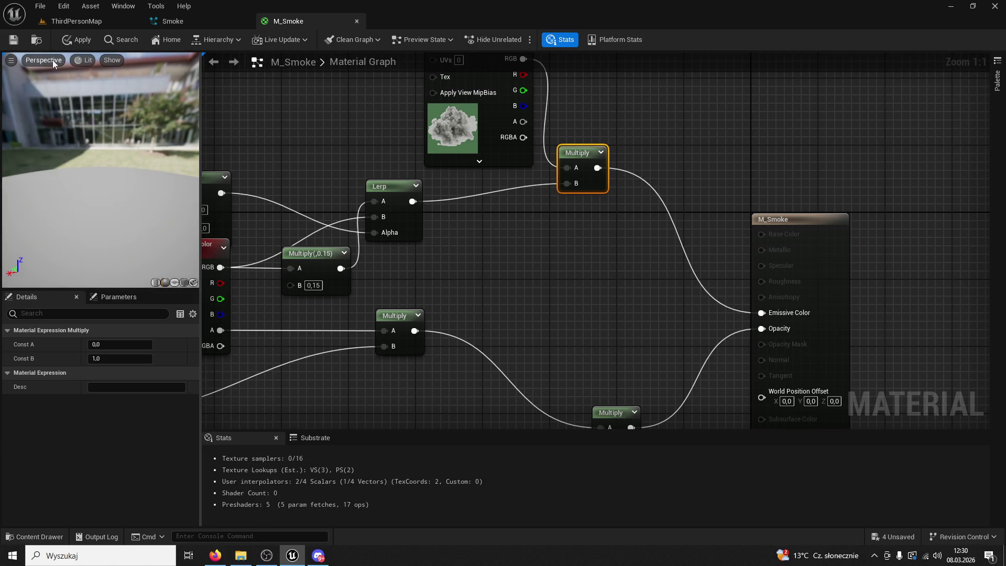
Apply and save M_Smoke, check the preview sphere, and close the material editor
key("ctrl+s")
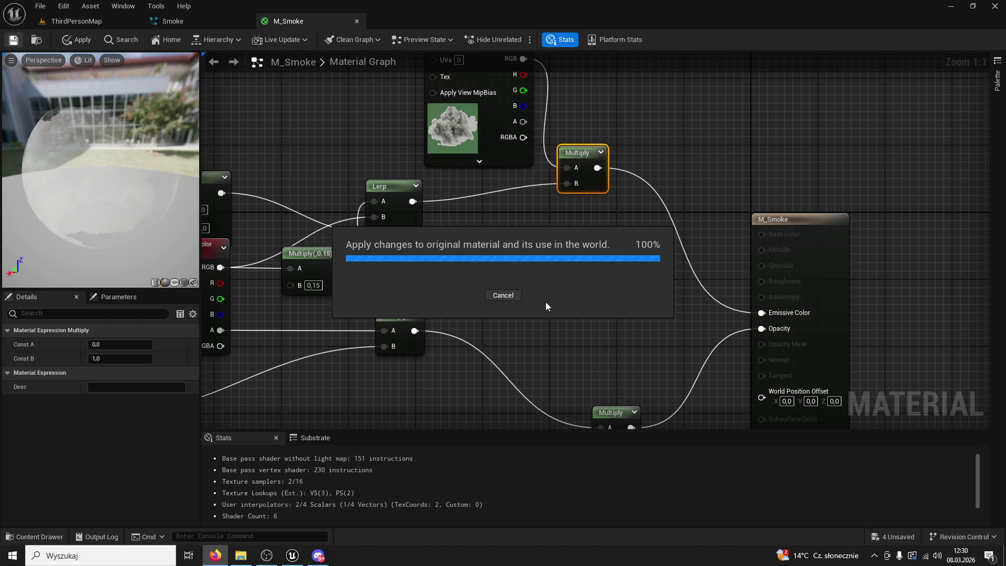
left_click_drag(68, 196, 69, 194)
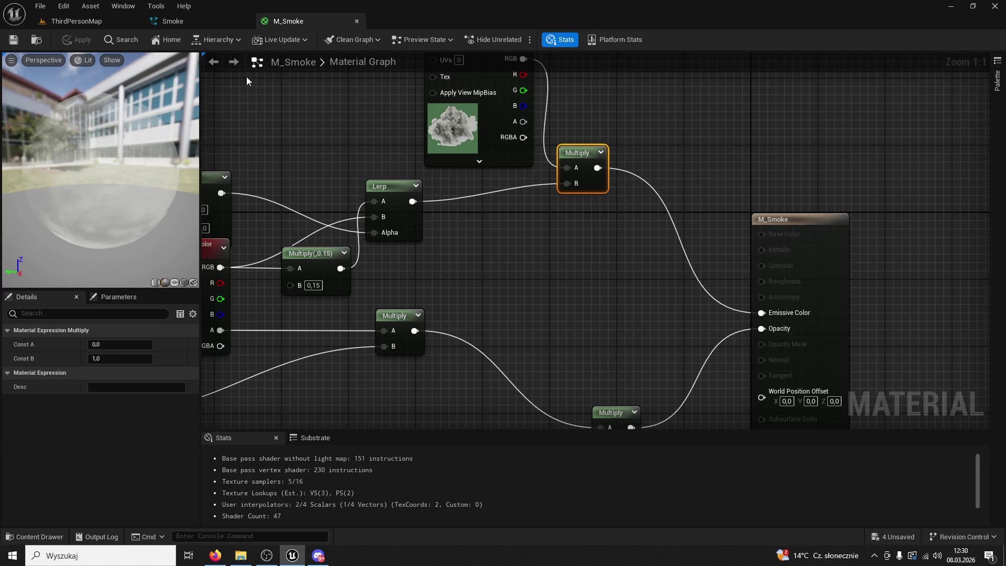
left_click(356, 21)
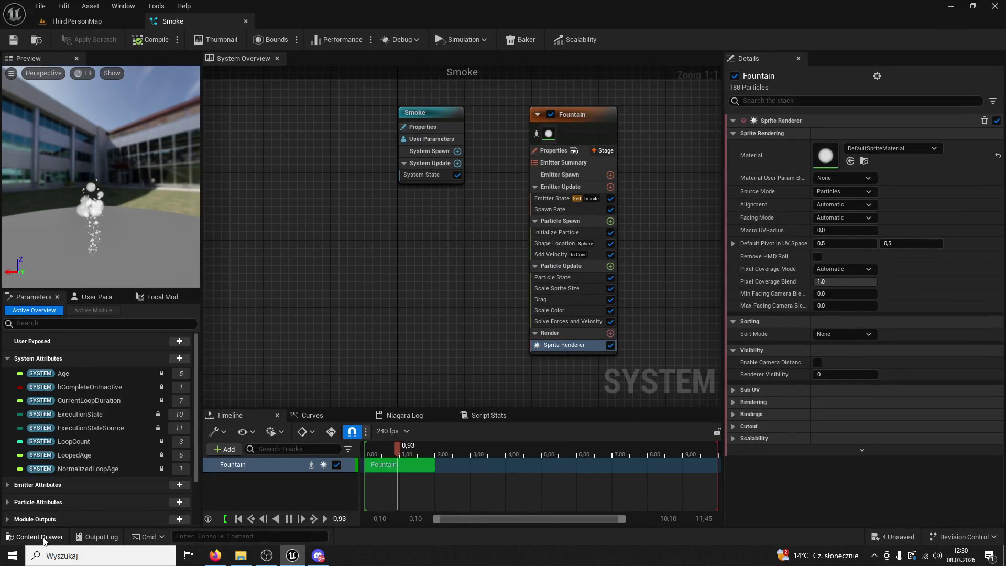
Assign M_Smoke as the Smoke system's sprite renderer material
left_click(35, 537)
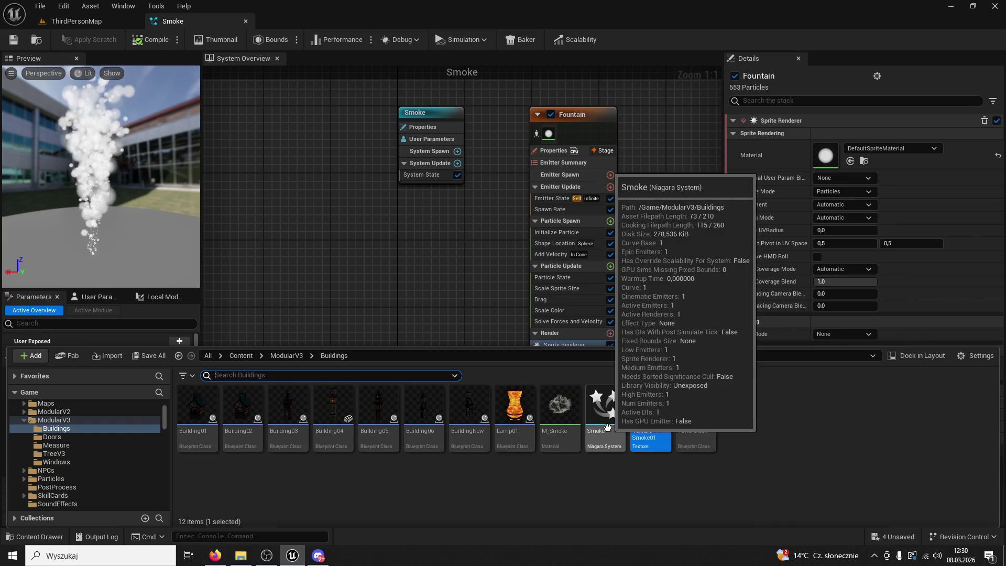
left_click(560, 414)
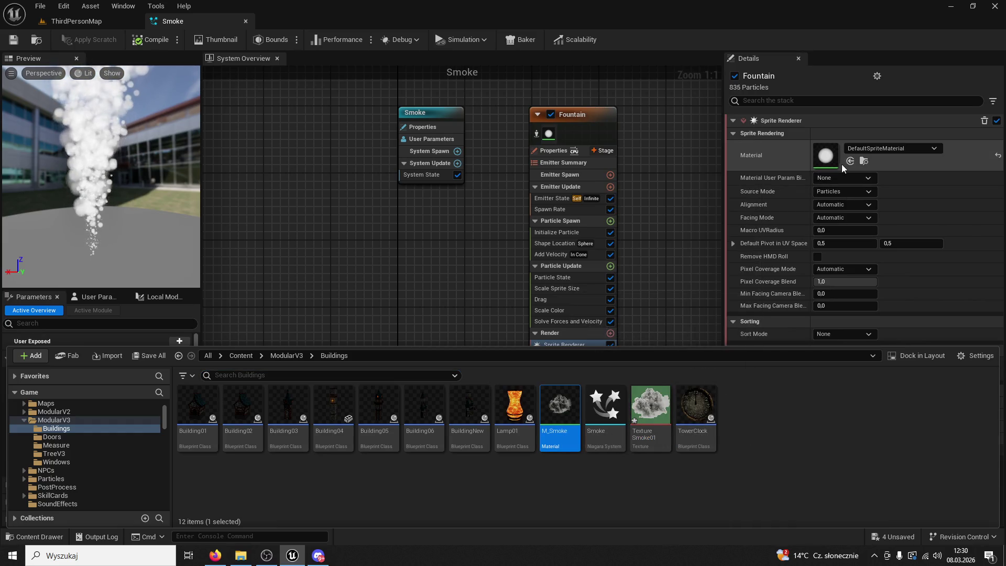
left_click(850, 162)
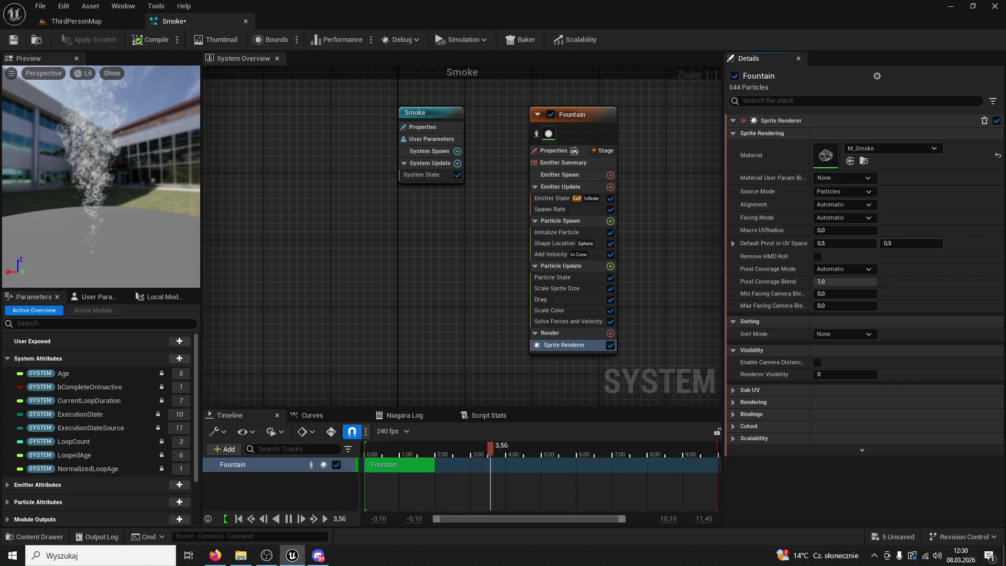
Frame the Smoke2 chimney emitter in ThirdPersonMap, then return to the Smoke system editor
left_click(51, 24)
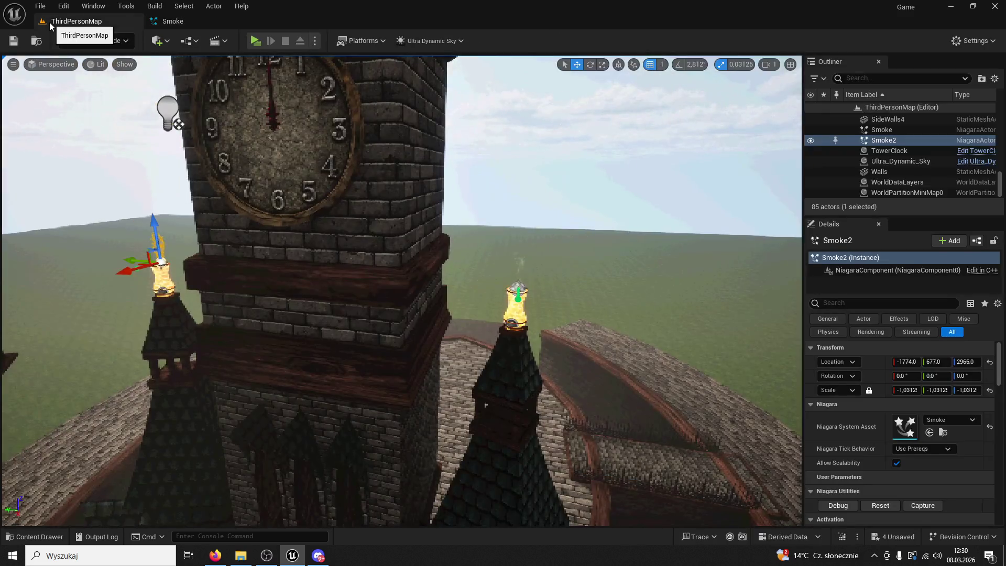
key("f")
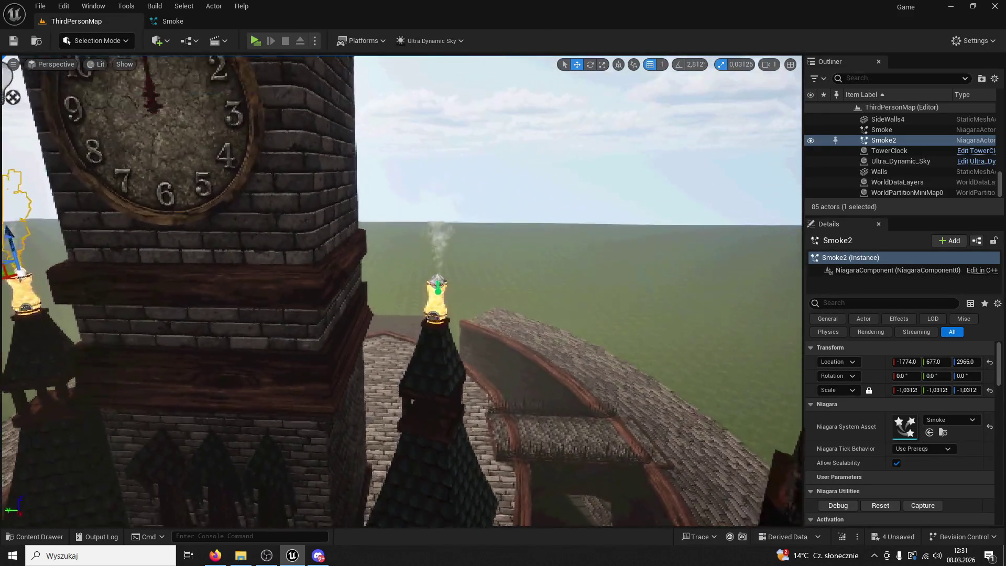
mouse_move(292, 92)
left_mouse_down()
mouse_move(293, 73)
mouse_move(283, 99)
mouse_move(292, 91)
left_mouse_up()
left_click(173, 21)
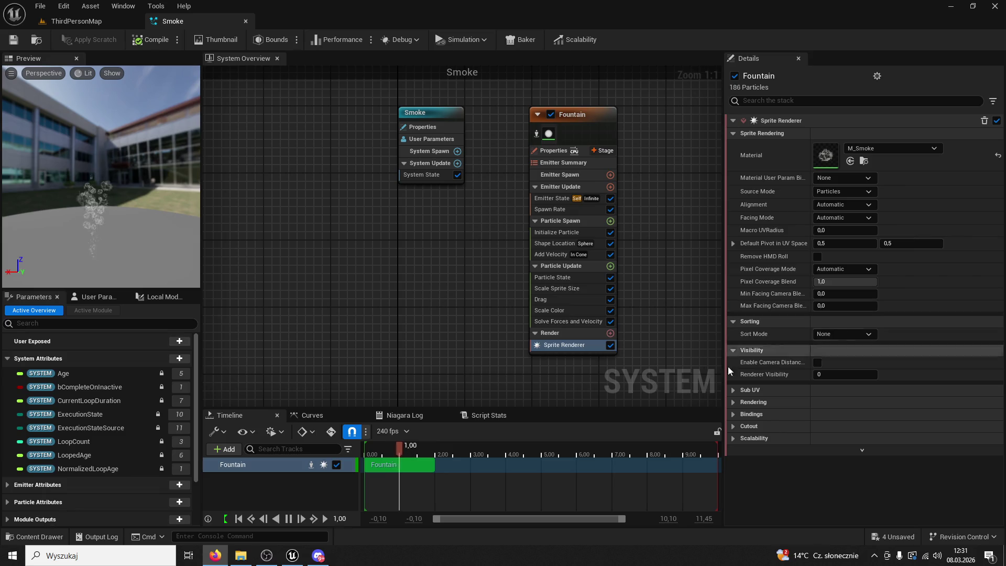
Inspect the Fountain emitter's Particle State and Spawn Rate modules, opening and closing their script graphs
left_click(556, 278)
double_click(557, 277)
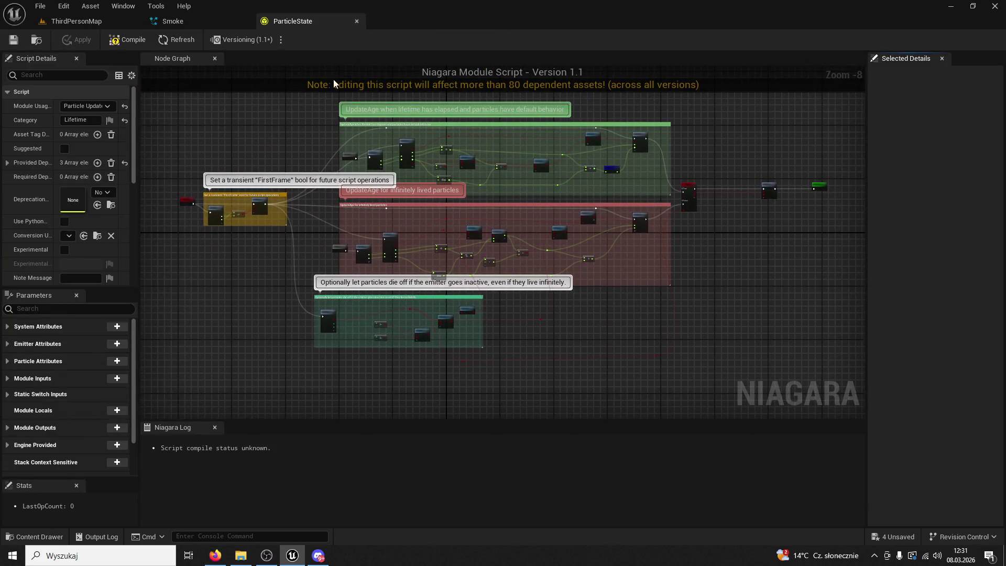
left_click(357, 22)
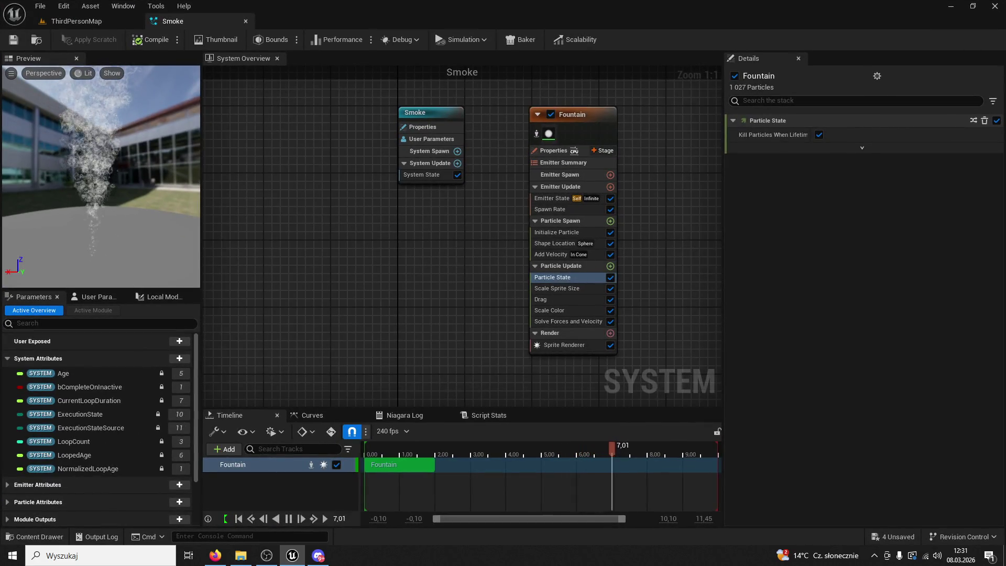
left_click(597, 113)
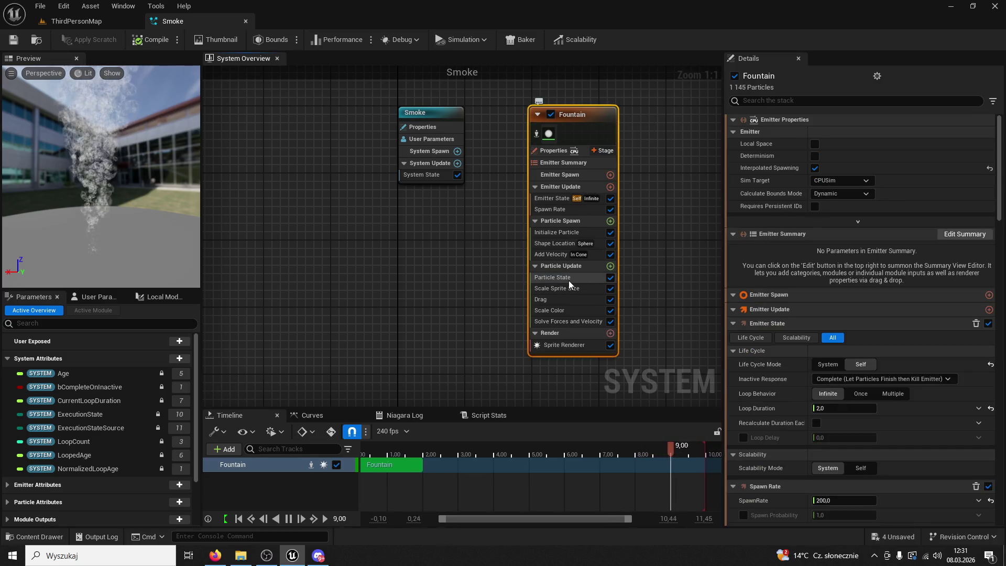
left_click(569, 282)
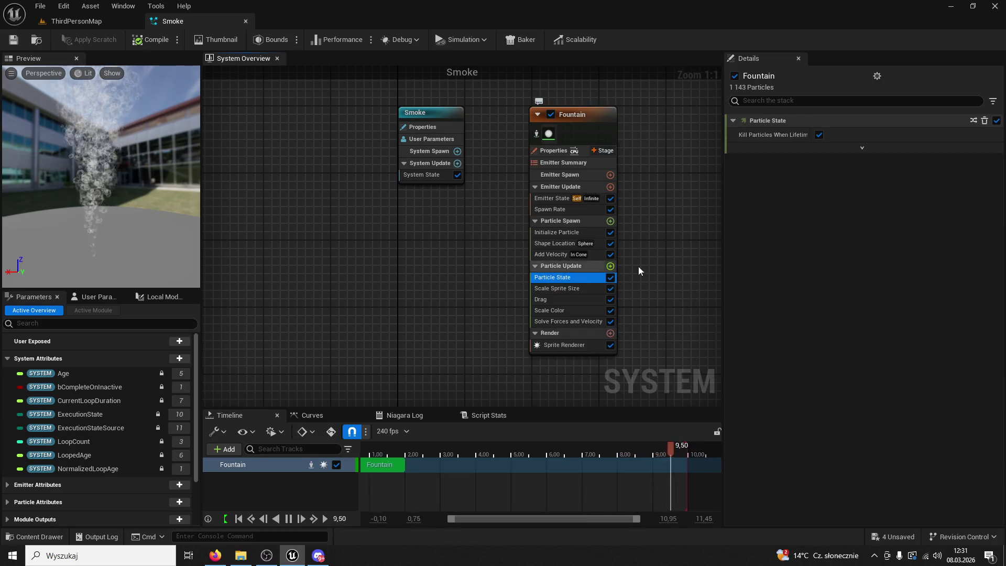
double_click(569, 213)
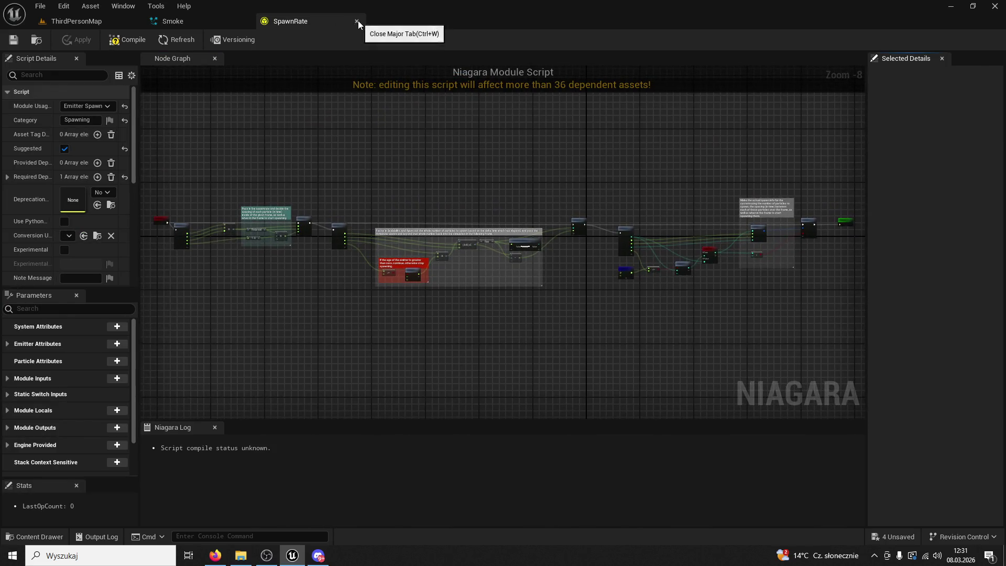
left_click(357, 22)
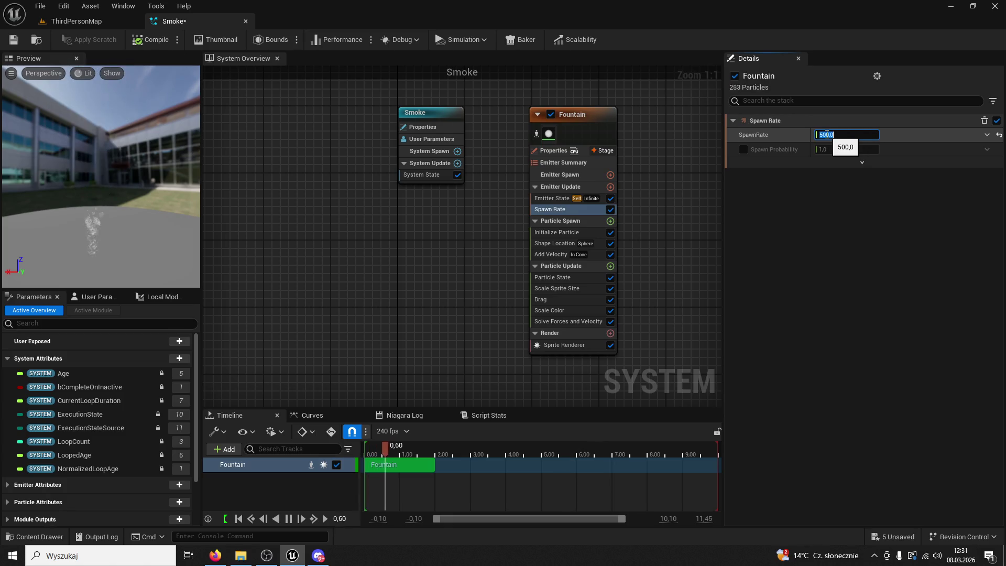
Set Initialize Particle's minimum lifetime to 15
left_click(571, 231)
left_click(844, 192)
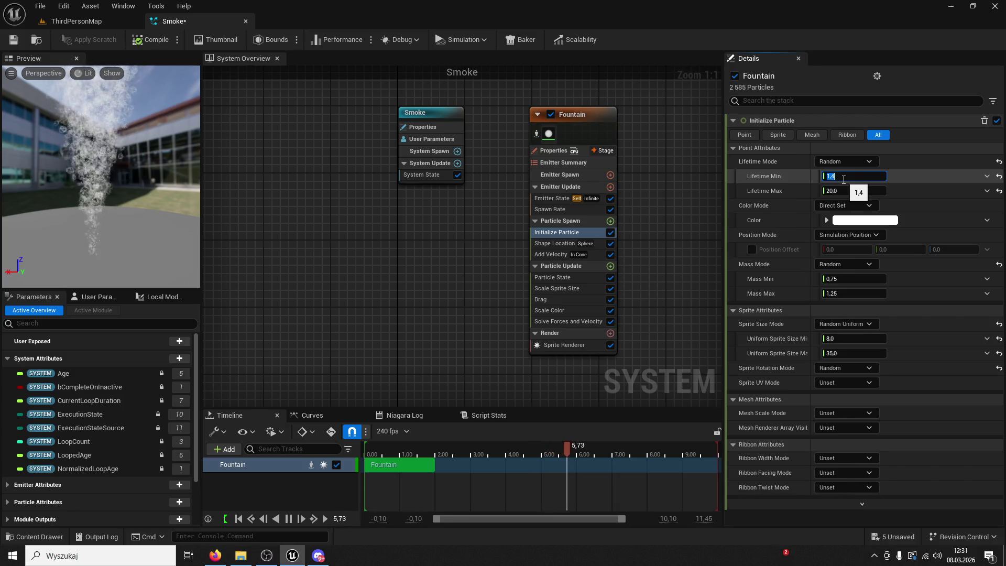
type("15")
key("Return")
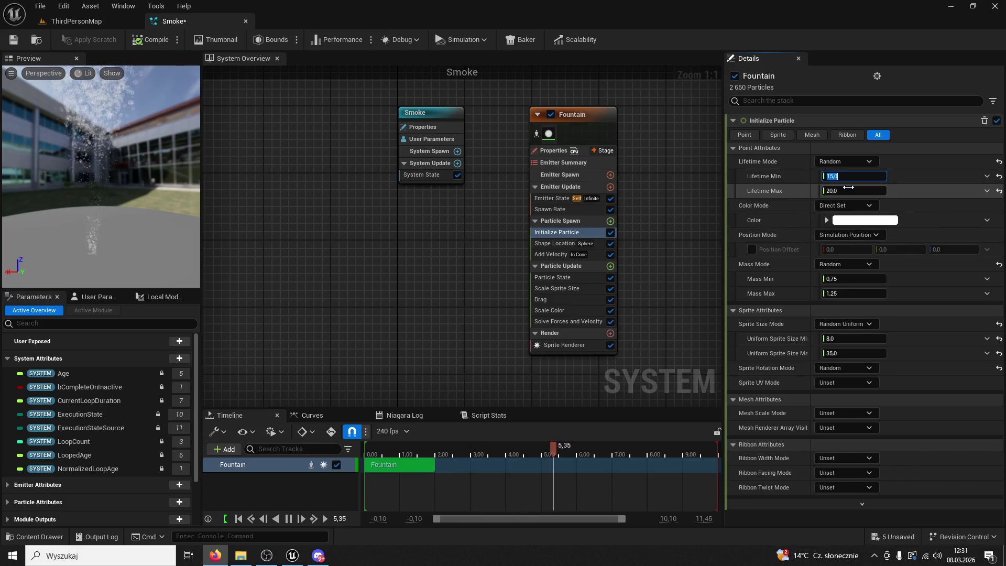
Set Add Velocity's speed range to minimum 30 and maximum 60
left_click(558, 245)
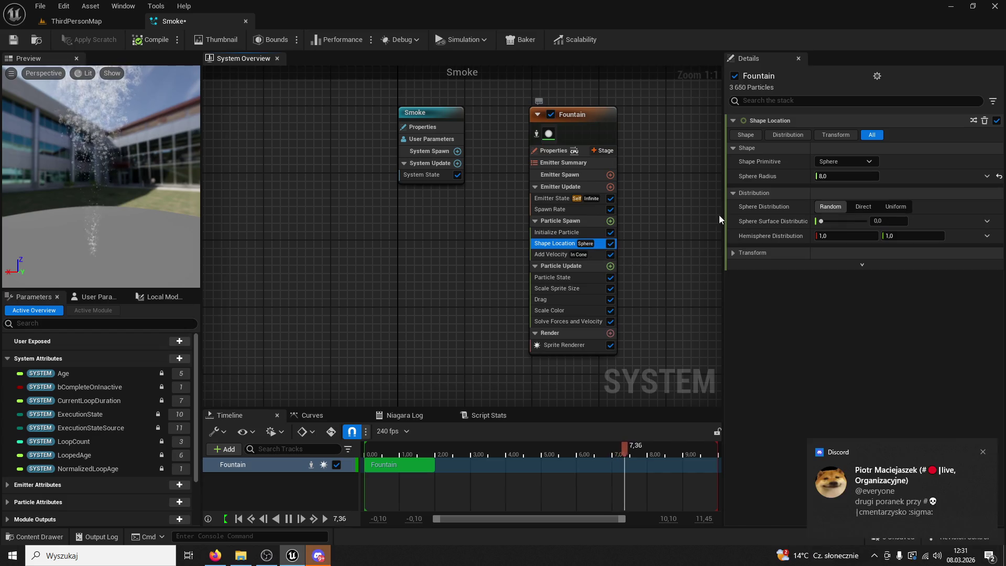
left_click(551, 254)
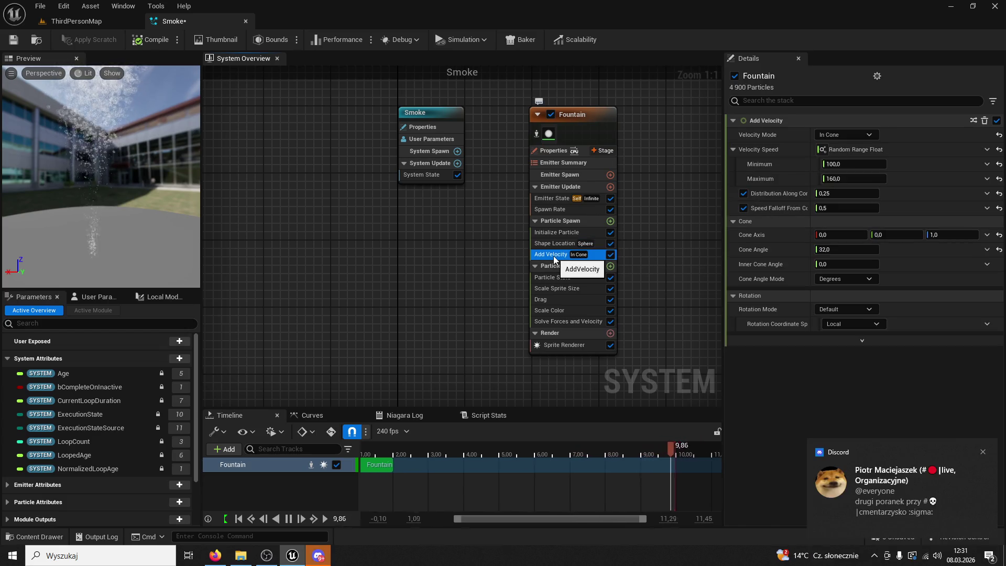
left_click(851, 165)
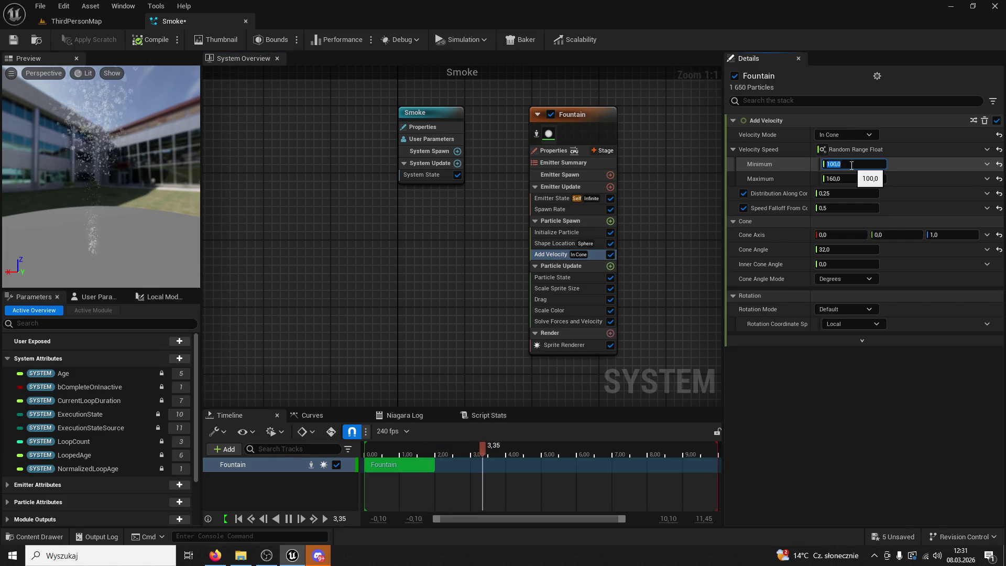
type("30")
left_click(852, 180)
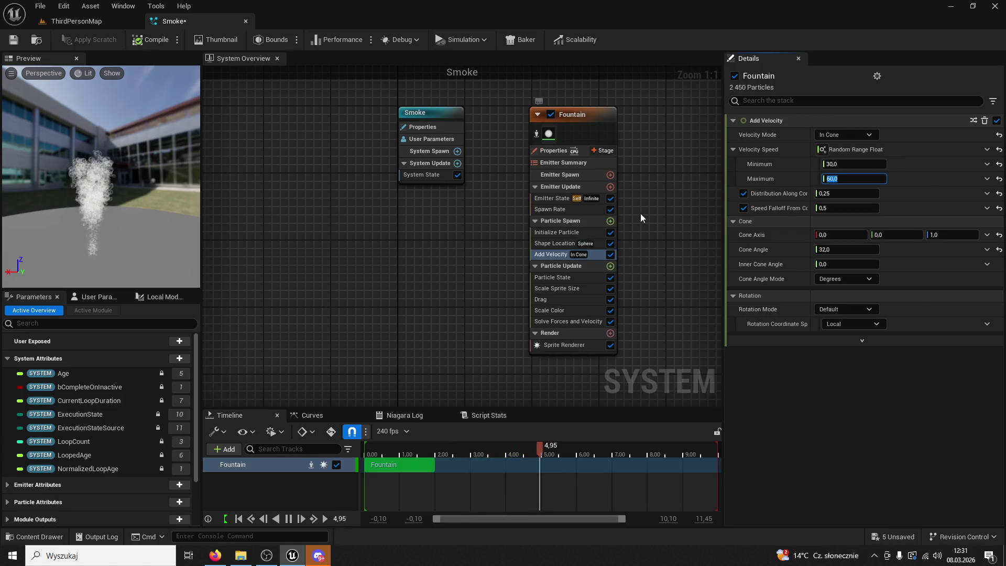
left_click(558, 277)
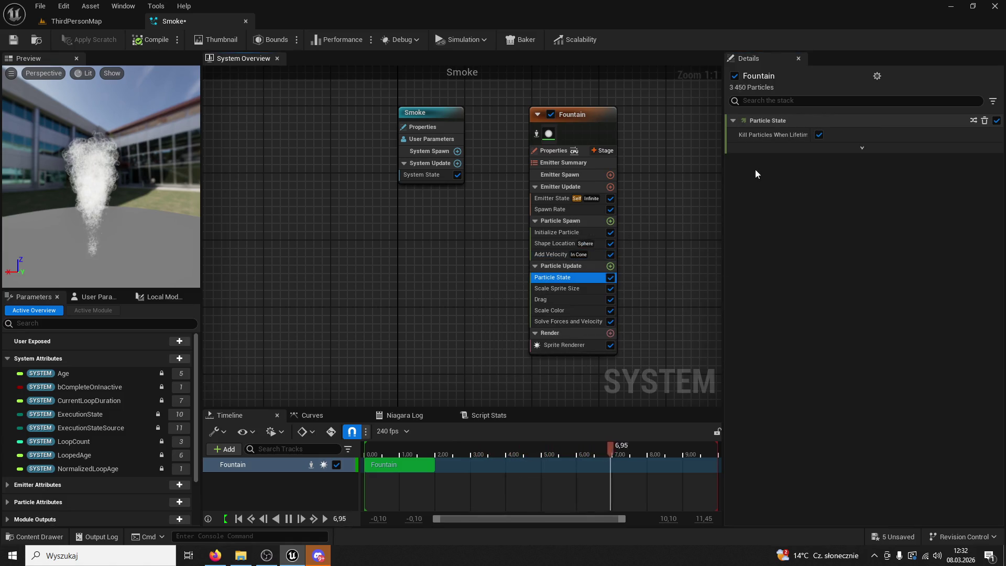
left_click(566, 289)
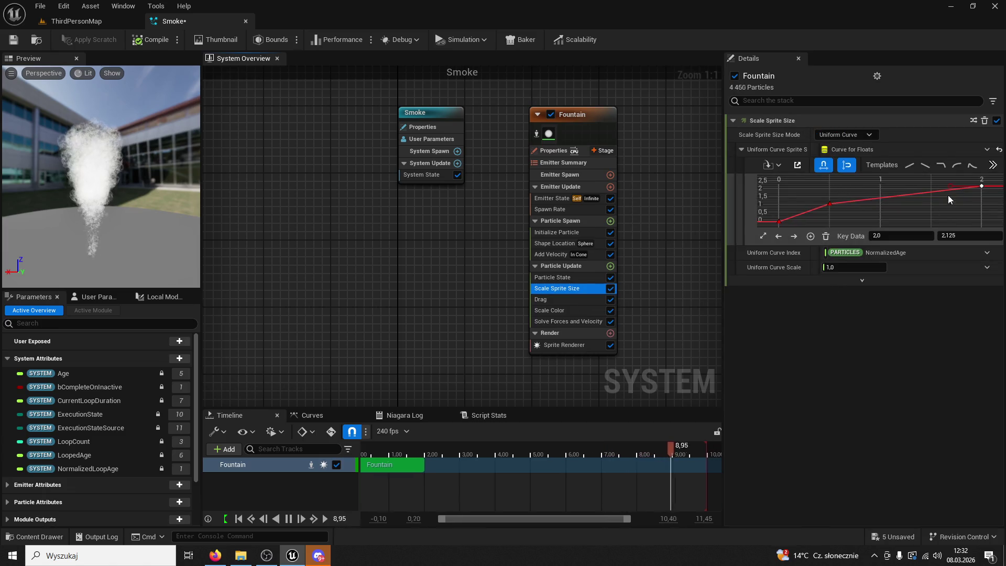
Raise the Scale Sprite Size curve's last key to about 3.5 and review the emitter modules
scroll(958, 202, "down", 2)
mouse_move(955, 219)
left_mouse_down()
mouse_move(943, 226)
mouse_move(947, 201)
mouse_move(864, 206)
mouse_move(839, 187)
mouse_move(824, 206)
mouse_move(861, 180)
left_mouse_up()
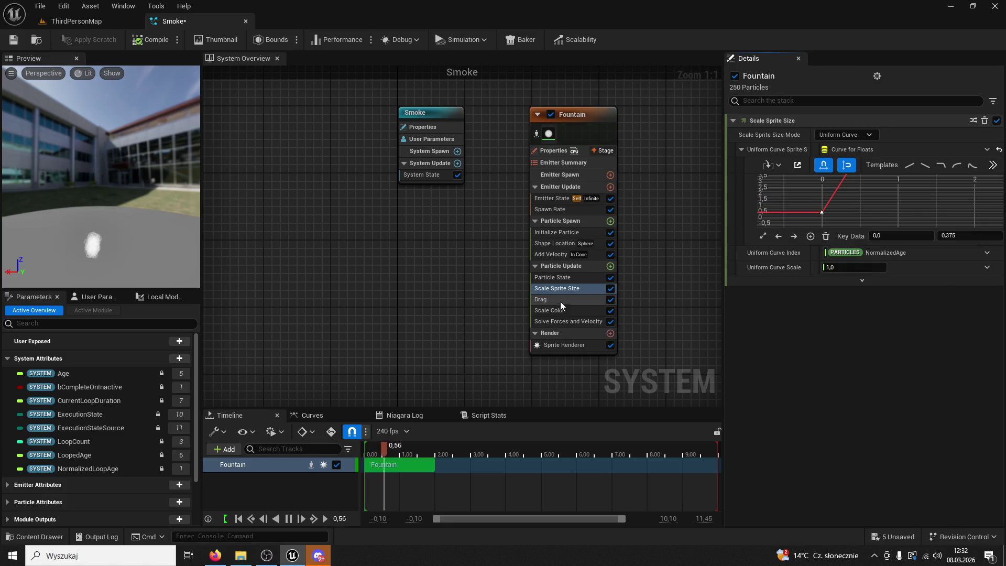
left_click(565, 277)
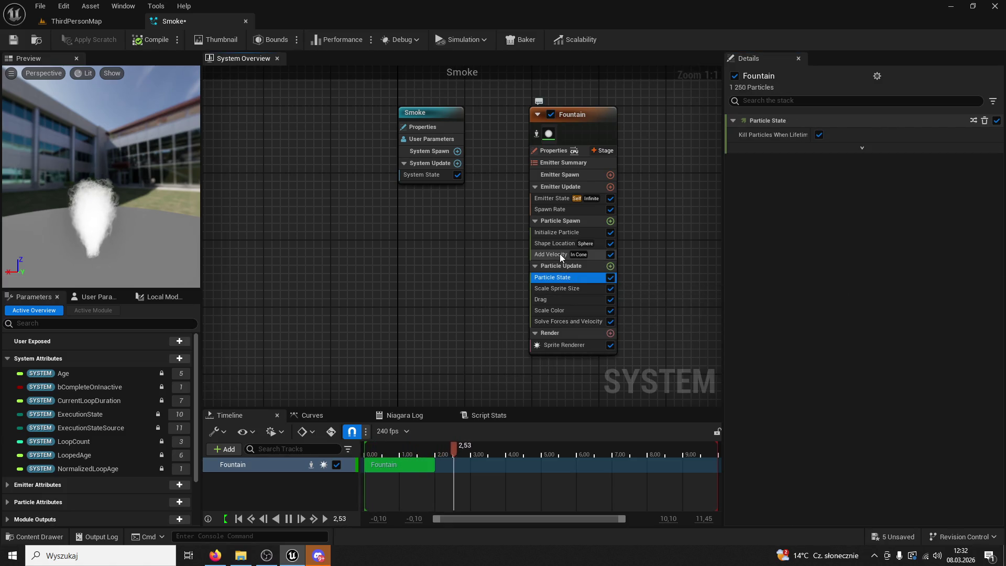
left_click(565, 255)
left_click(556, 244)
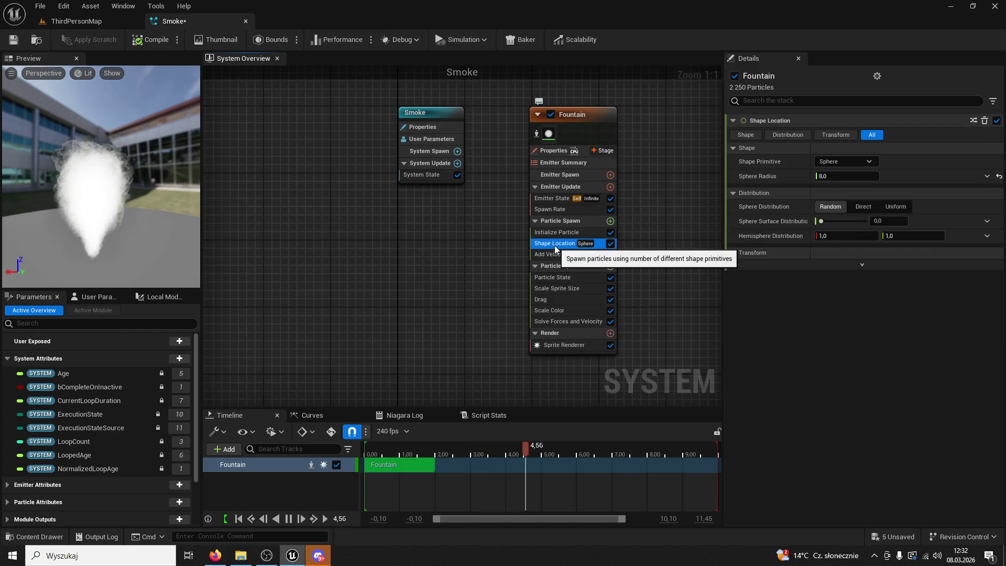
double_click(556, 232)
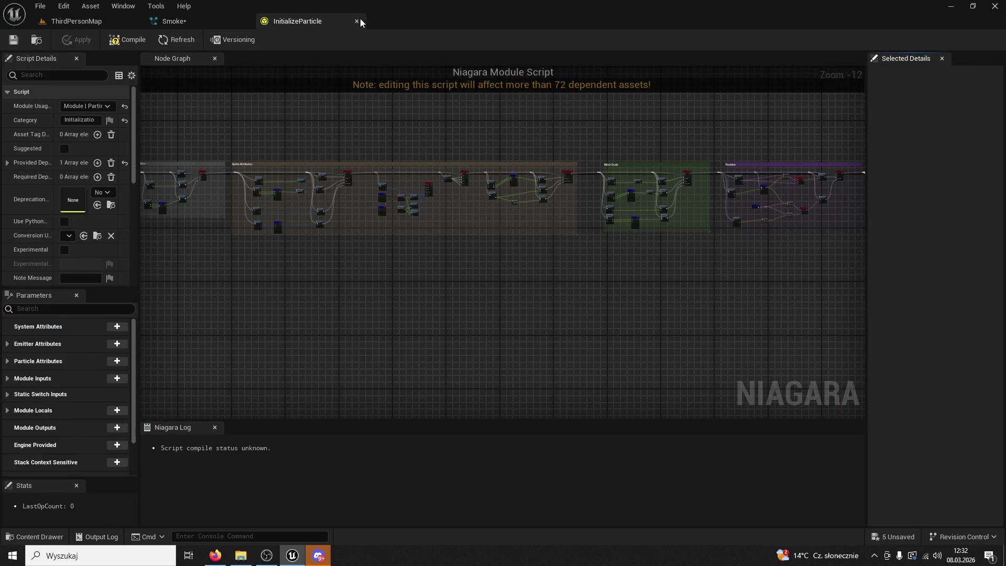
left_click(358, 20)
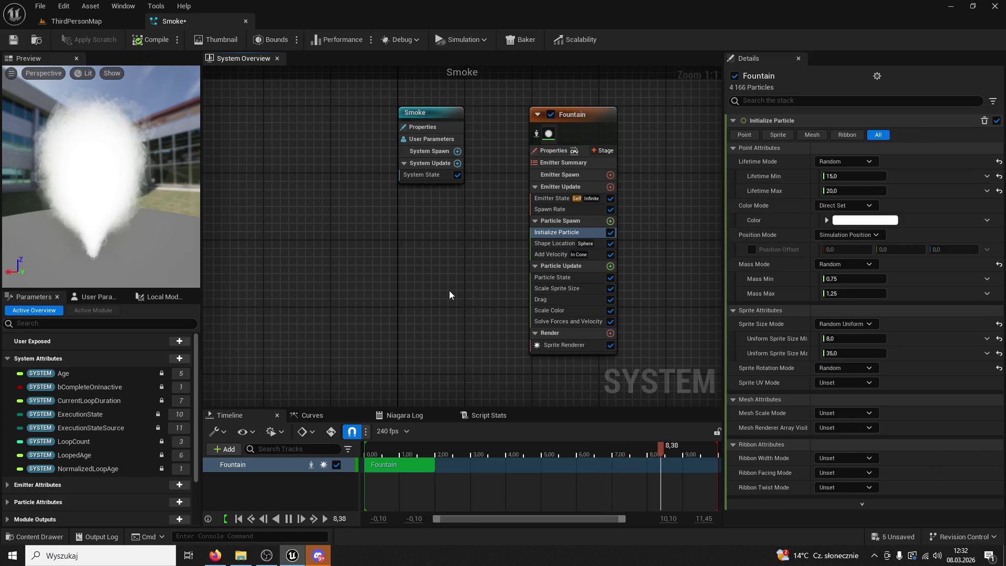
Undo the curve and value edits with three Ctrl+Z, then open the Spawn Rate script
key("ctrl+z")
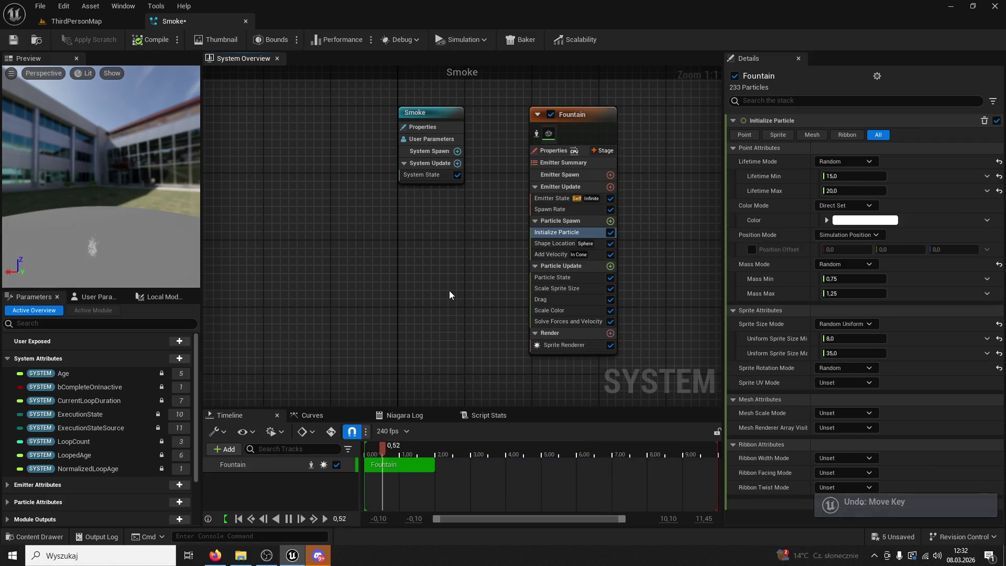
key("ctrl+z")
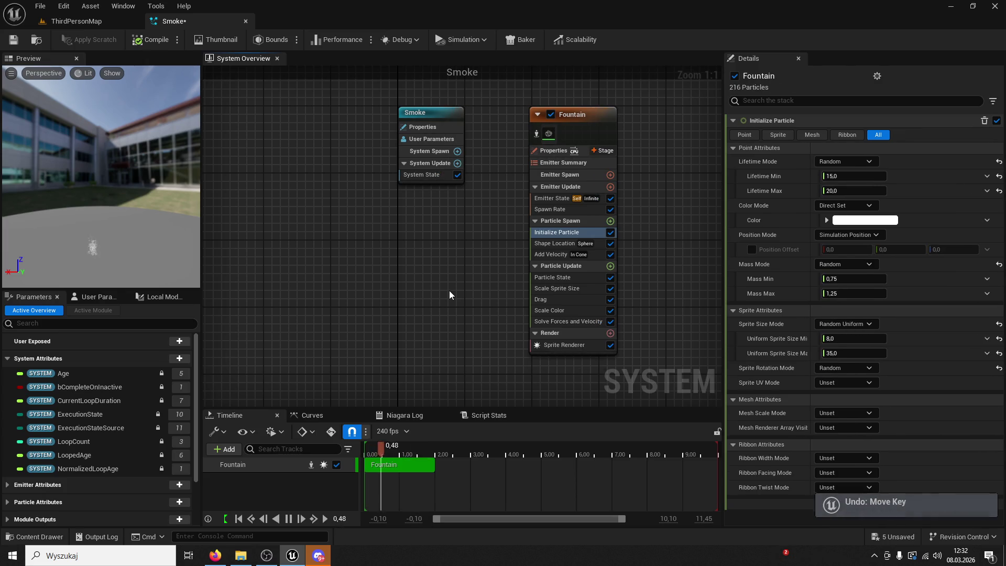
key("ctrl+z")
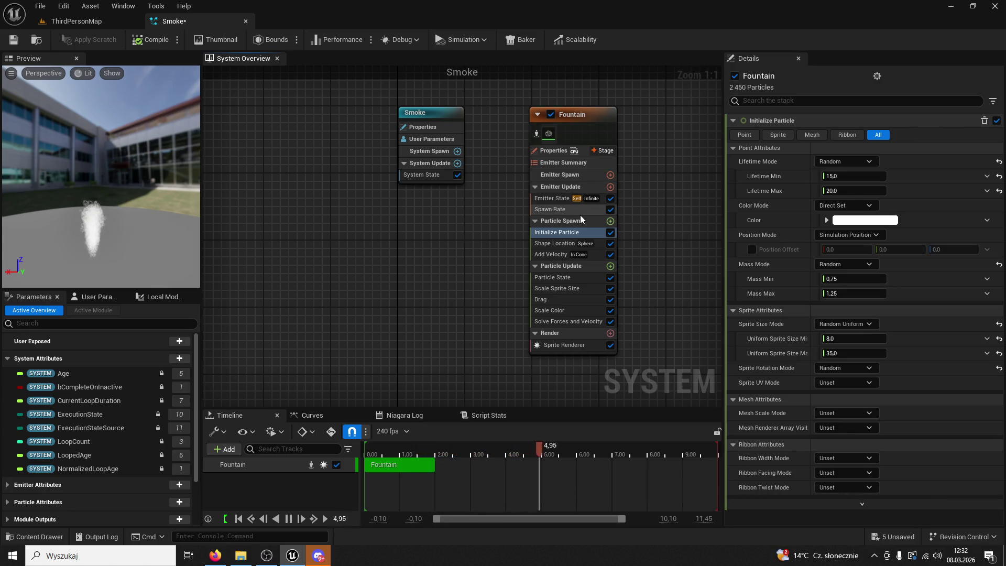
left_click(554, 199)
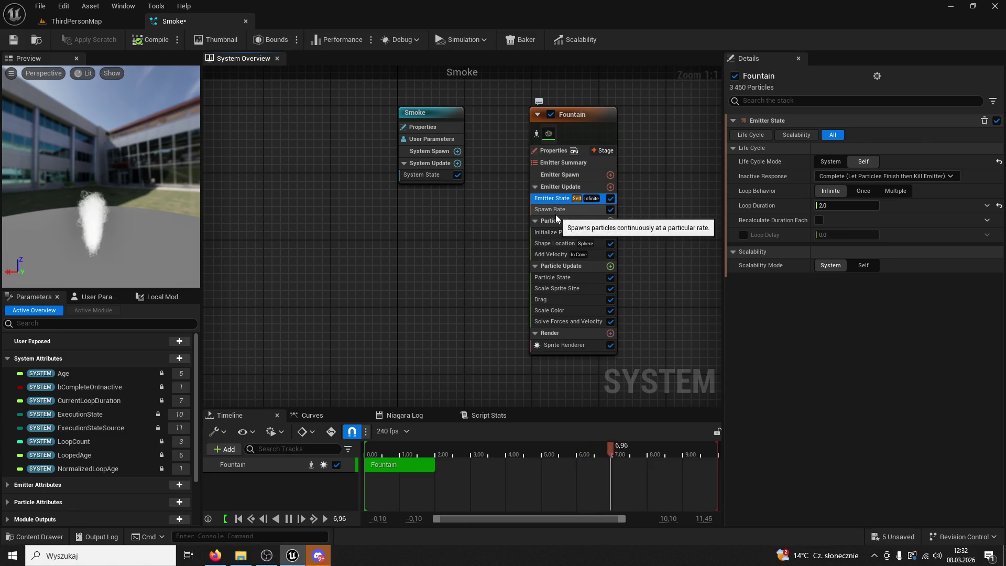
double_click(554, 211)
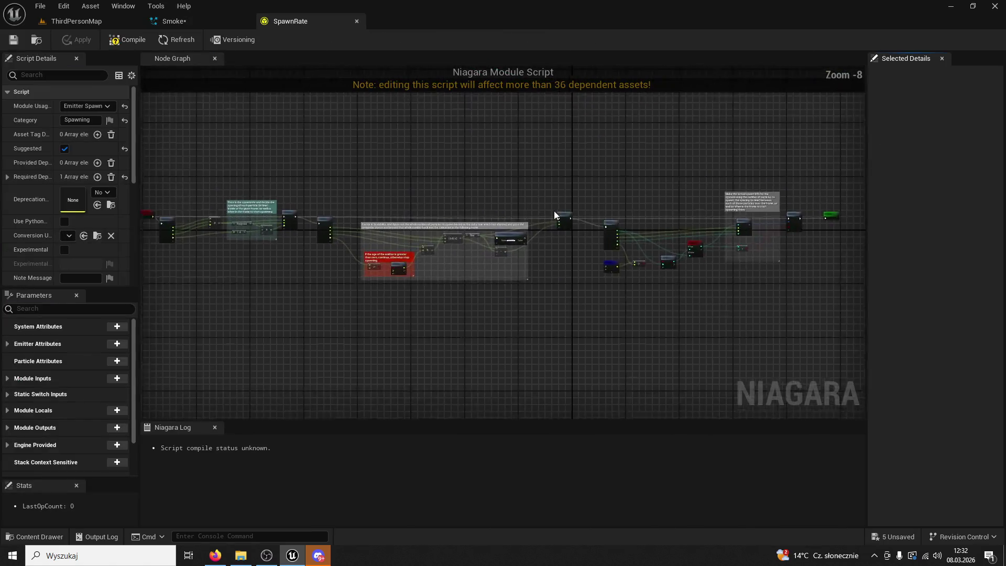
Save the Smoke system and view its white smoke column rising from the clock-tower chimney
left_click(357, 22)
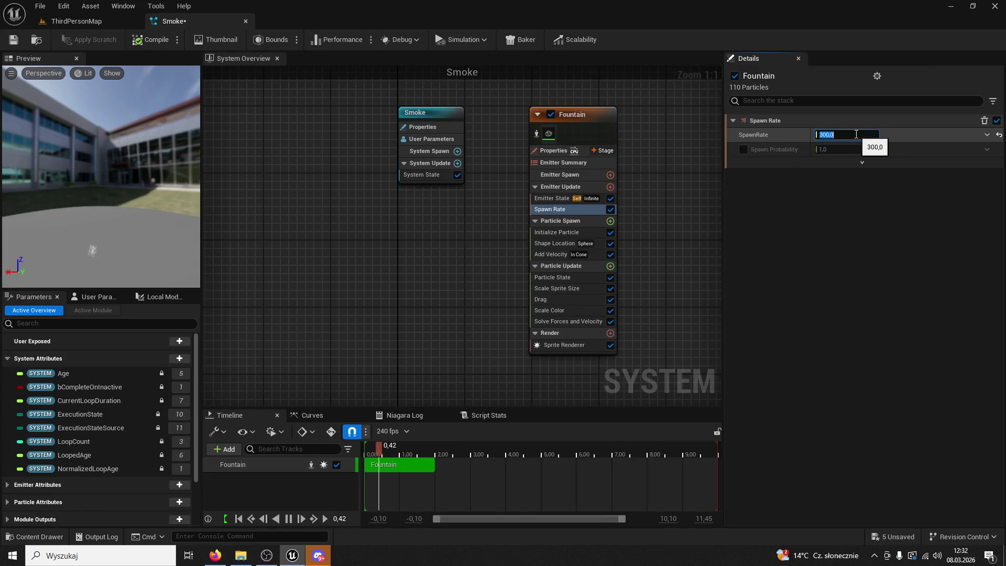
left_click(555, 232)
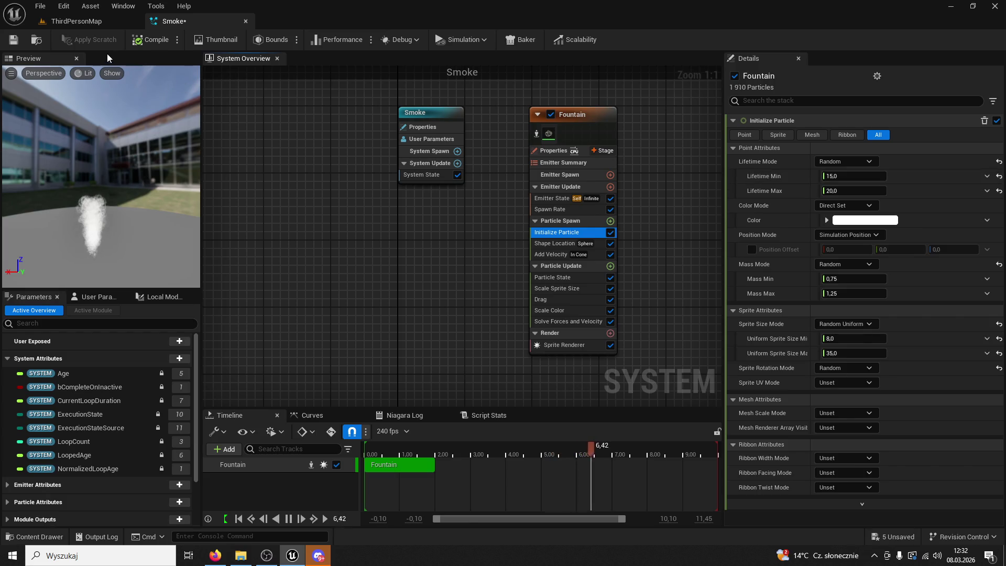
left_click(9, 43)
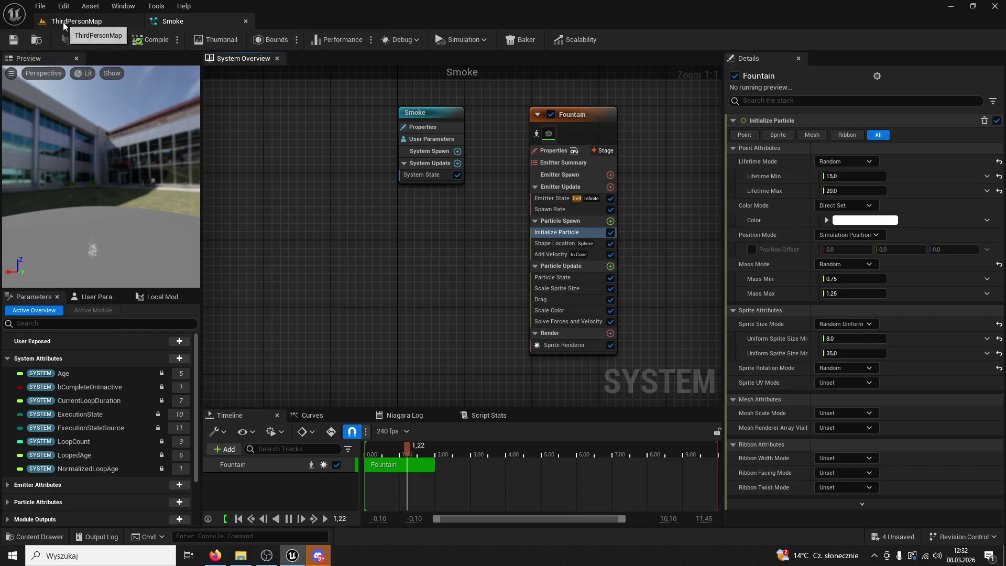
left_click(68, 21)
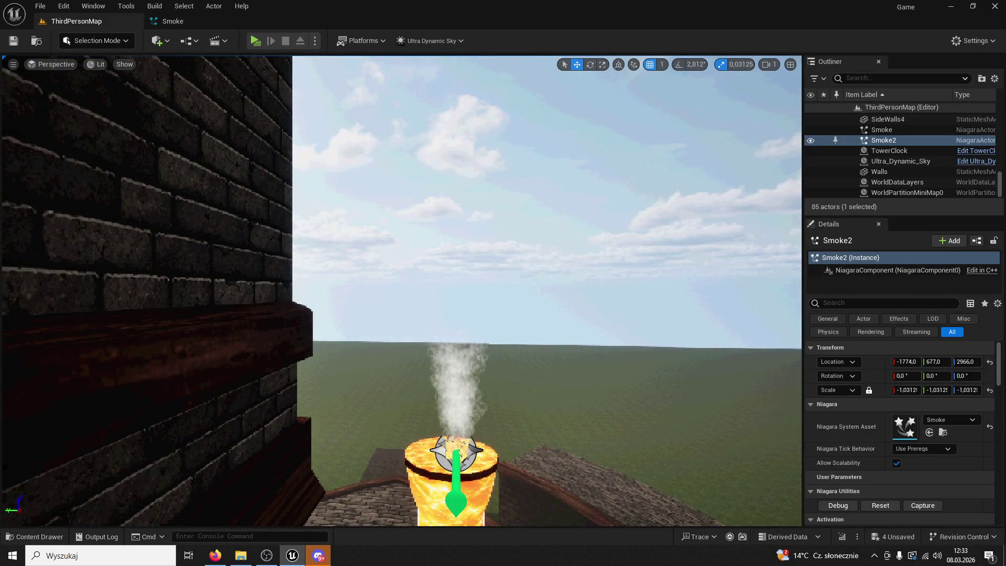
key("Down")
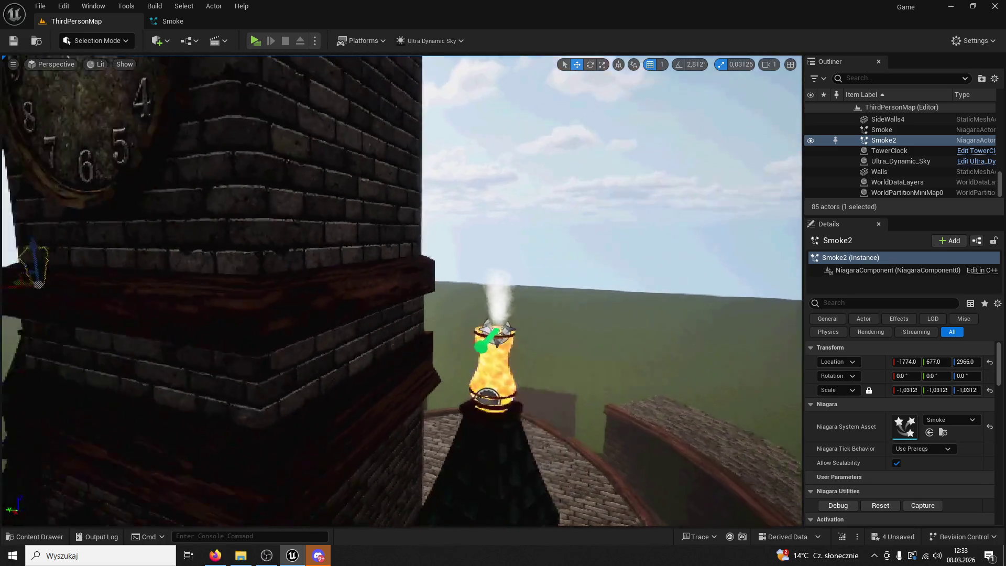